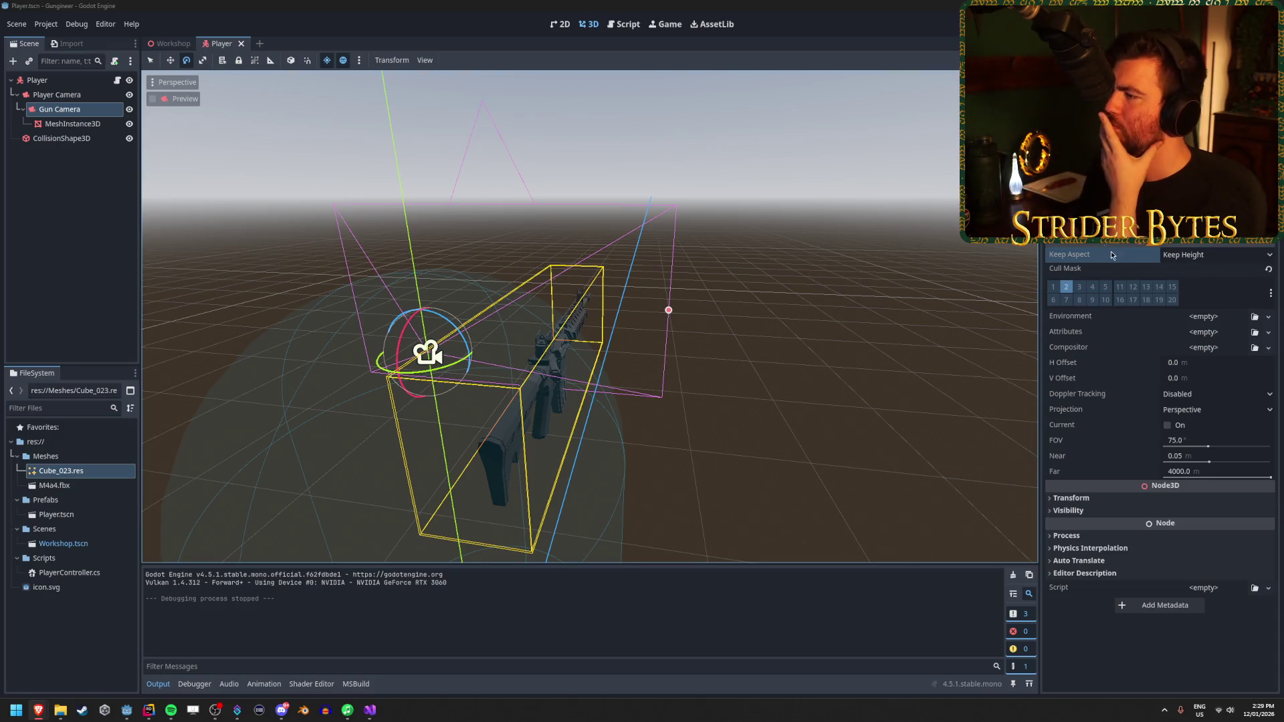
# Step: Select the Gun Camera node and briefly hide, then reshow, the gun mesh
pyautogui.click(69, 207)
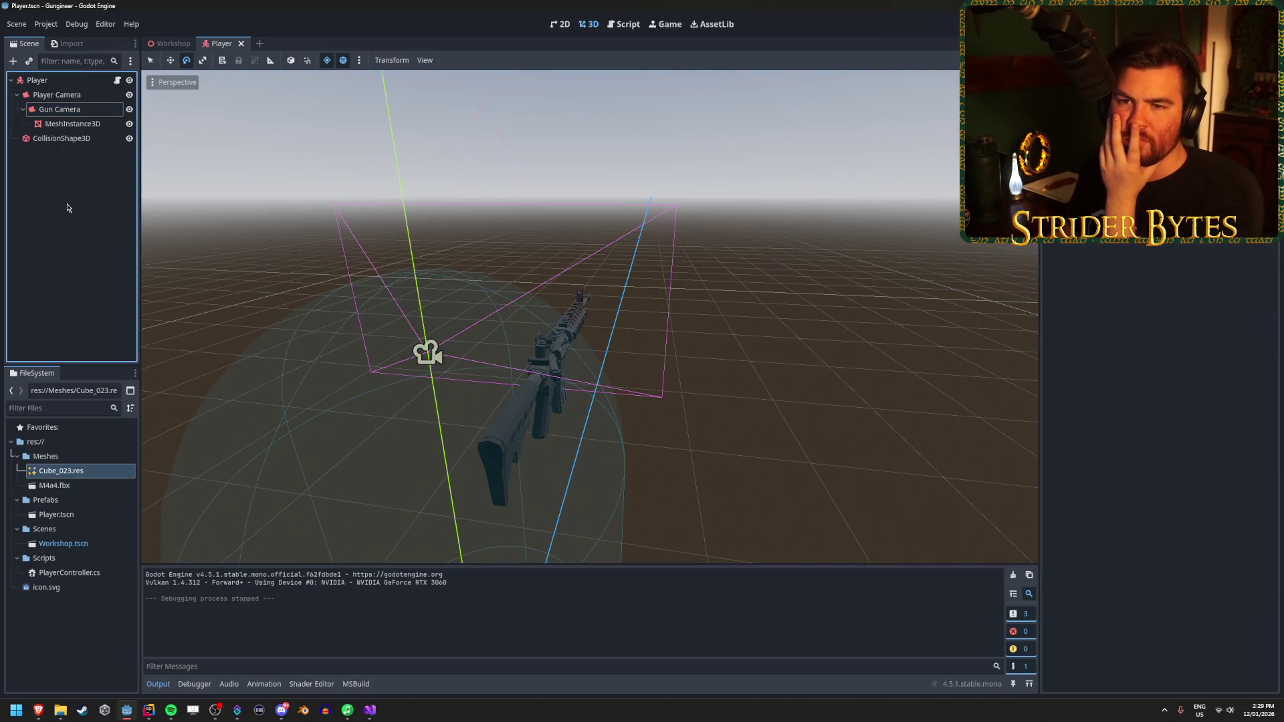
pyautogui.click(98, 115)
pyautogui.click(129, 124)
pyautogui.click(129, 124)
# Step: Toggle the Gun Camera preview on and off several times to check the gun's view
pyautogui.click(153, 99)
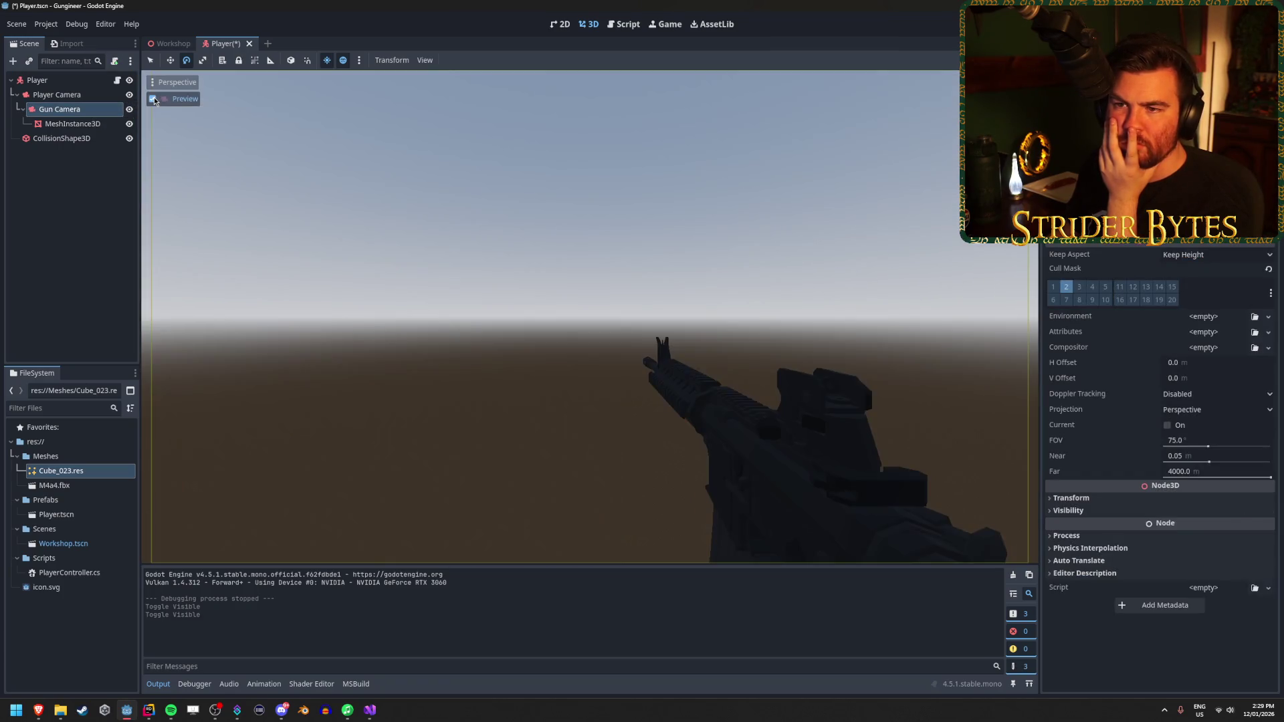
pyautogui.click(154, 99)
pyautogui.click(154, 99)
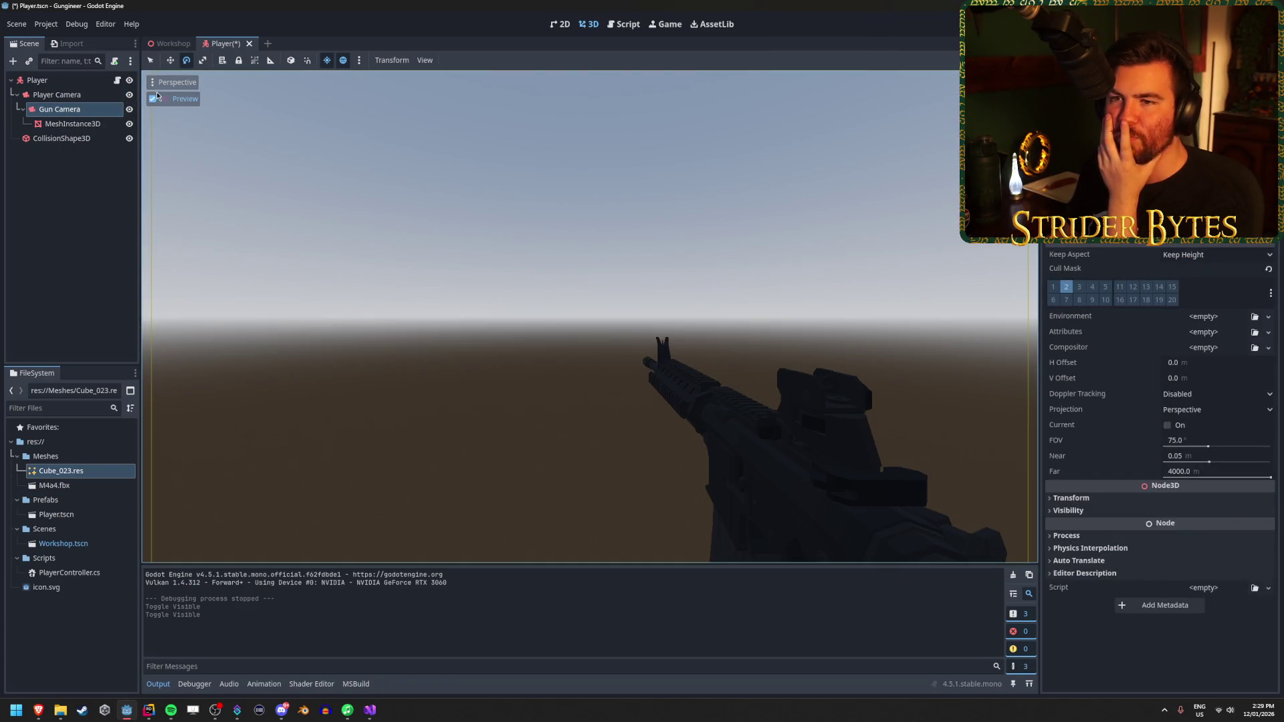
pyautogui.click(153, 99)
pyautogui.click(154, 99)
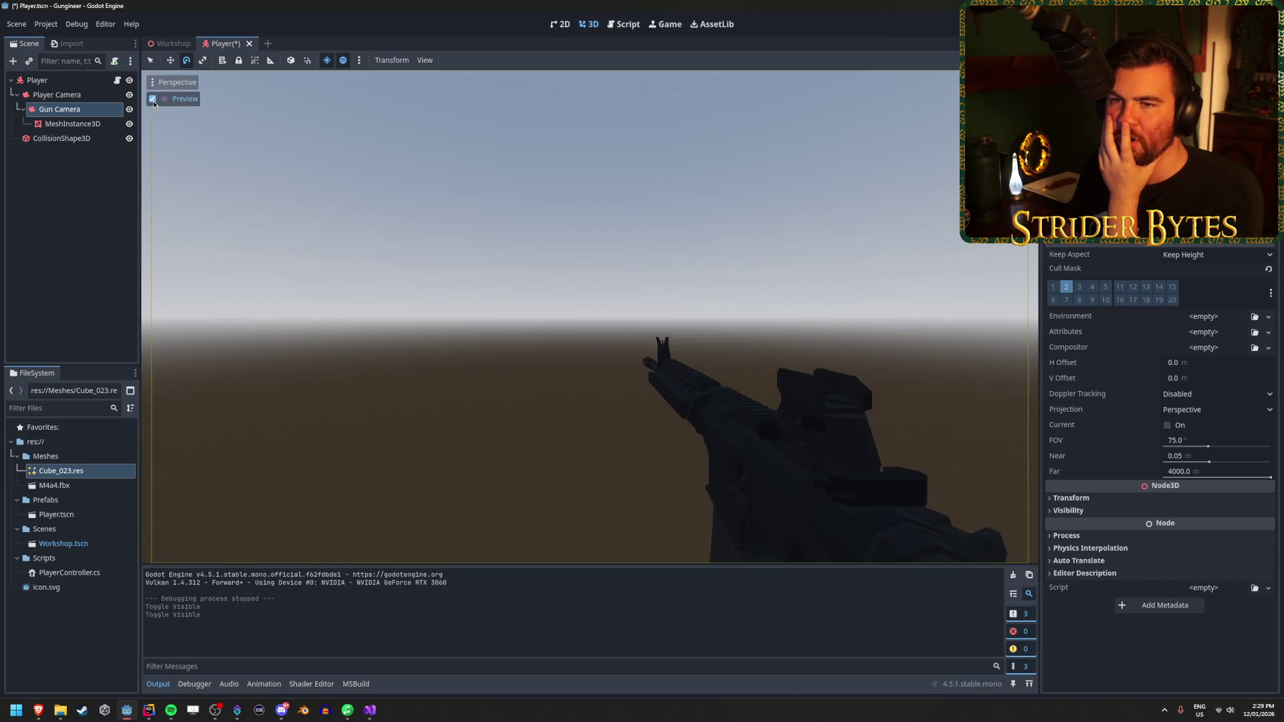
pyautogui.click(154, 99)
pyautogui.click(154, 98)
# Step: Reselect Gun Camera, turn its preview off, deselect it, and save the Player scene
pyautogui.click(58, 109)
pyautogui.click(154, 99)
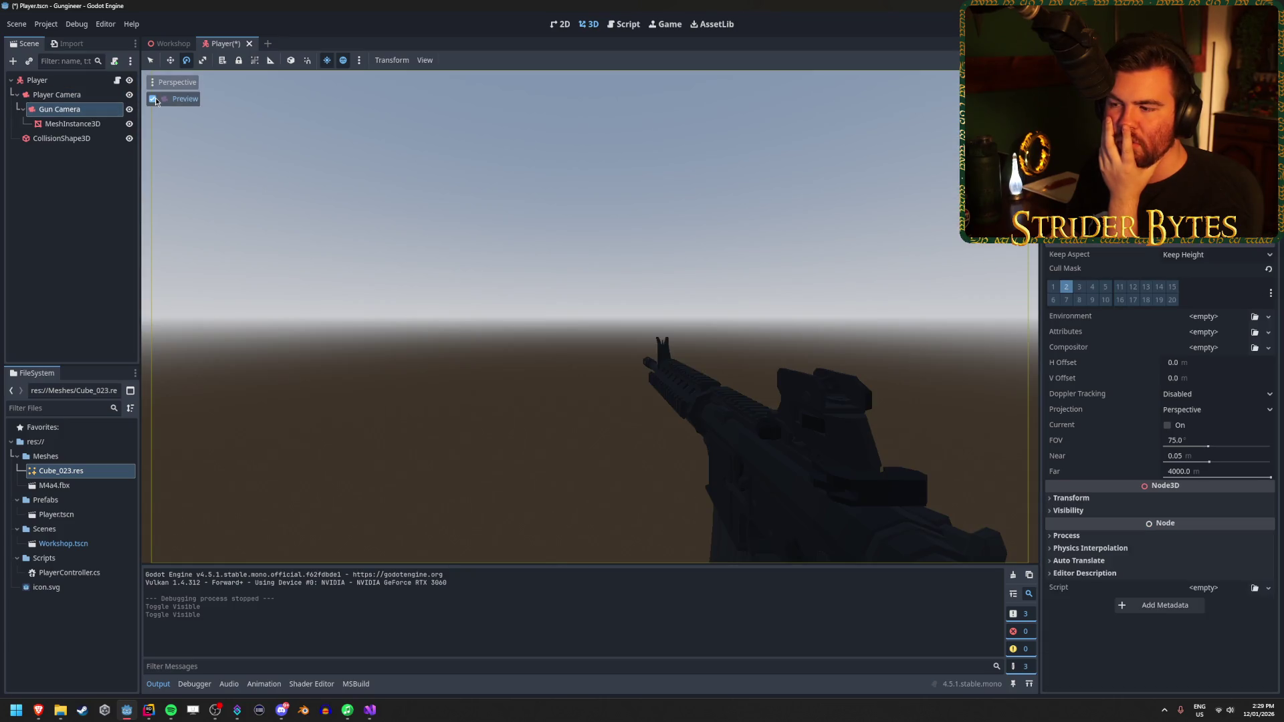
pyautogui.click(154, 99)
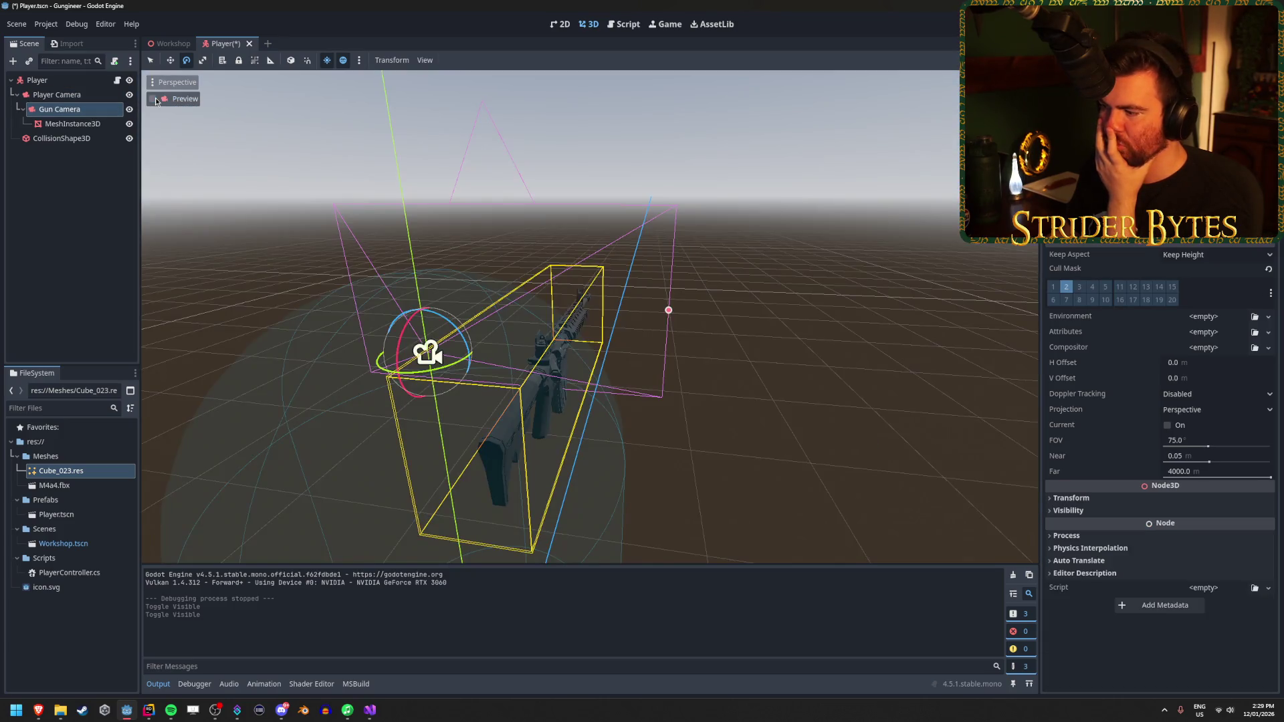
pyautogui.click(104, 260)
pyautogui.hotkey('ctrl', 's')
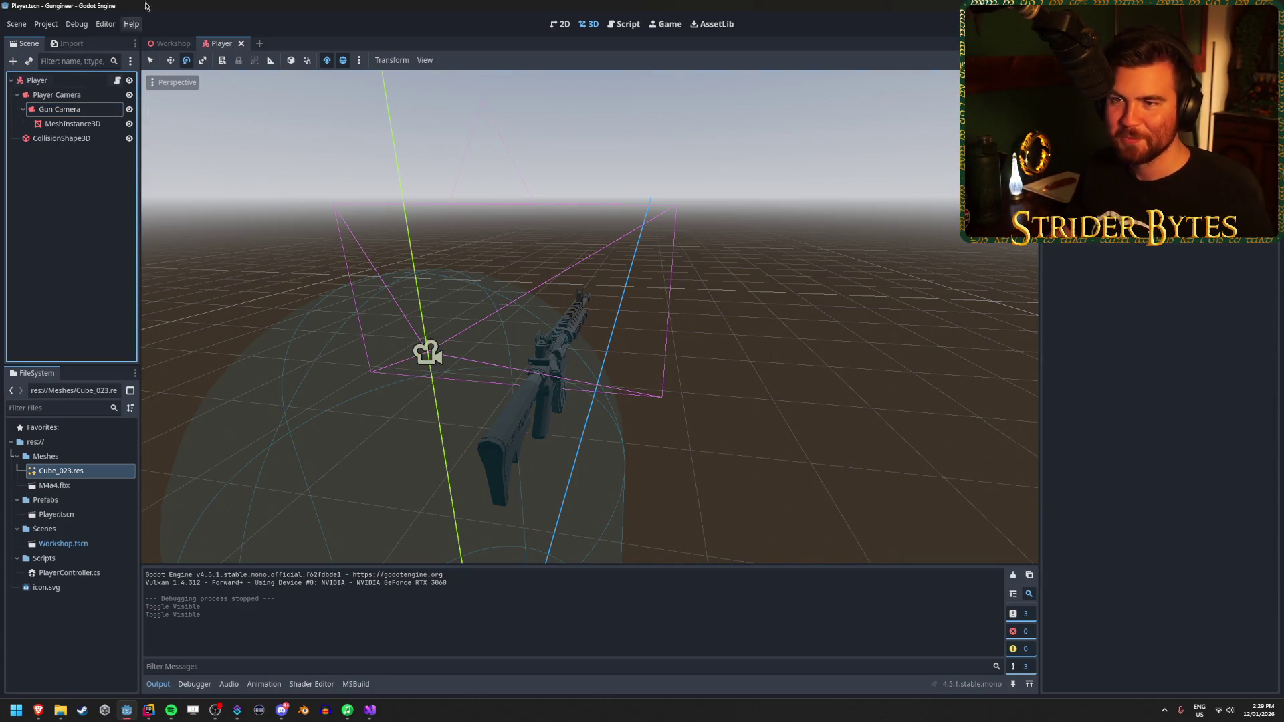
# Step: Switch to the Workshop scene and look over its nodes, from DirectionalLight3D to CSGBox3D
pyautogui.click(169, 44)
pyautogui.scroll(3, 504, 232)
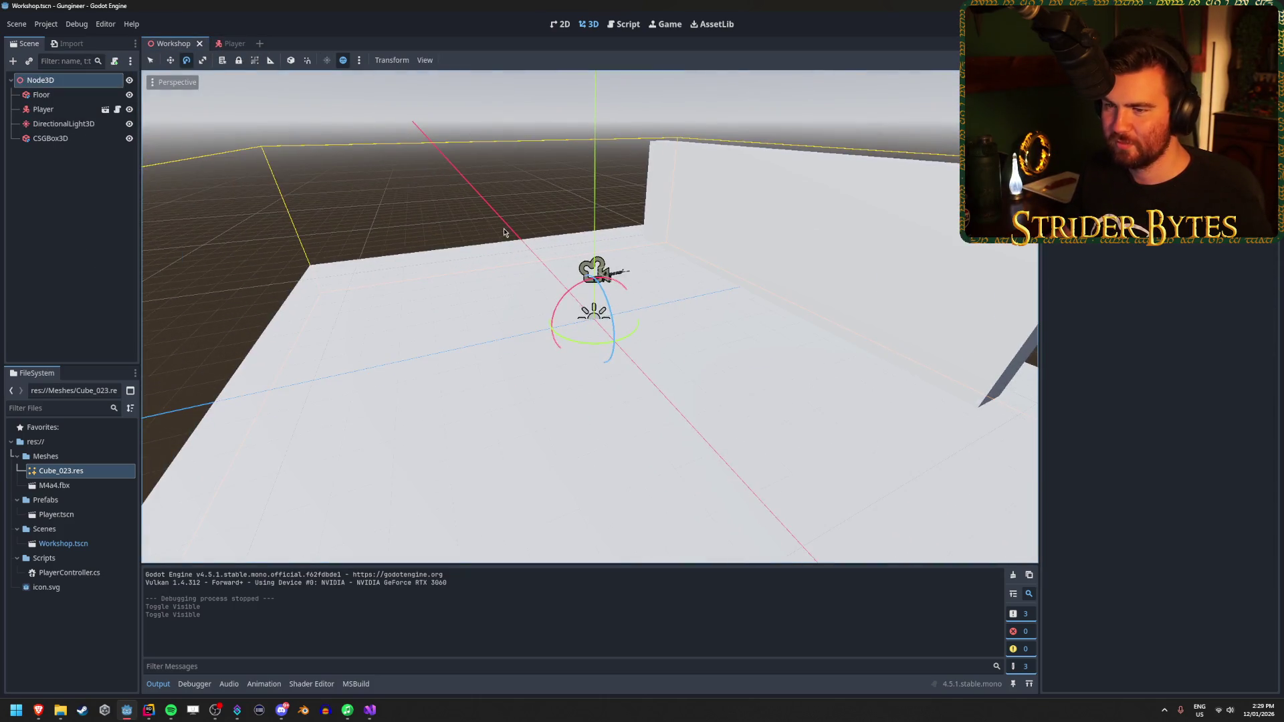
pyautogui.scroll(-5, 505, 232)
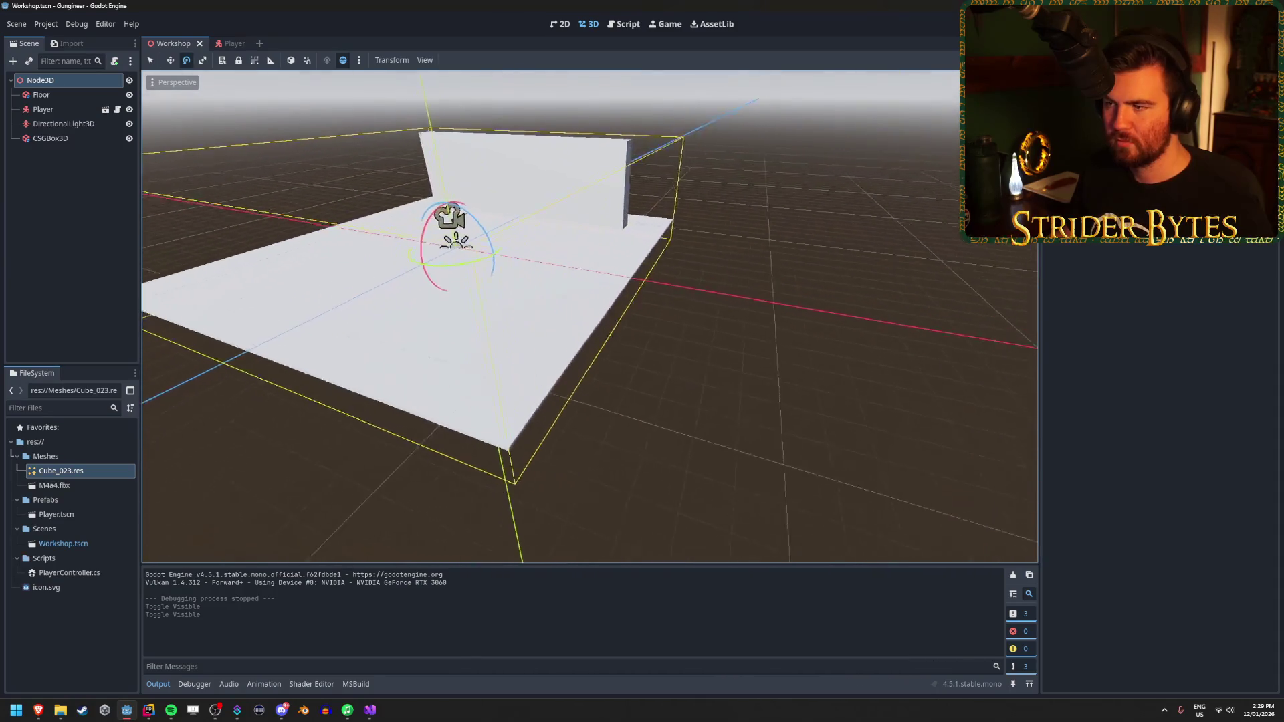
pyautogui.moveTo(505, 232); pyautogui.dragTo(602, 254)
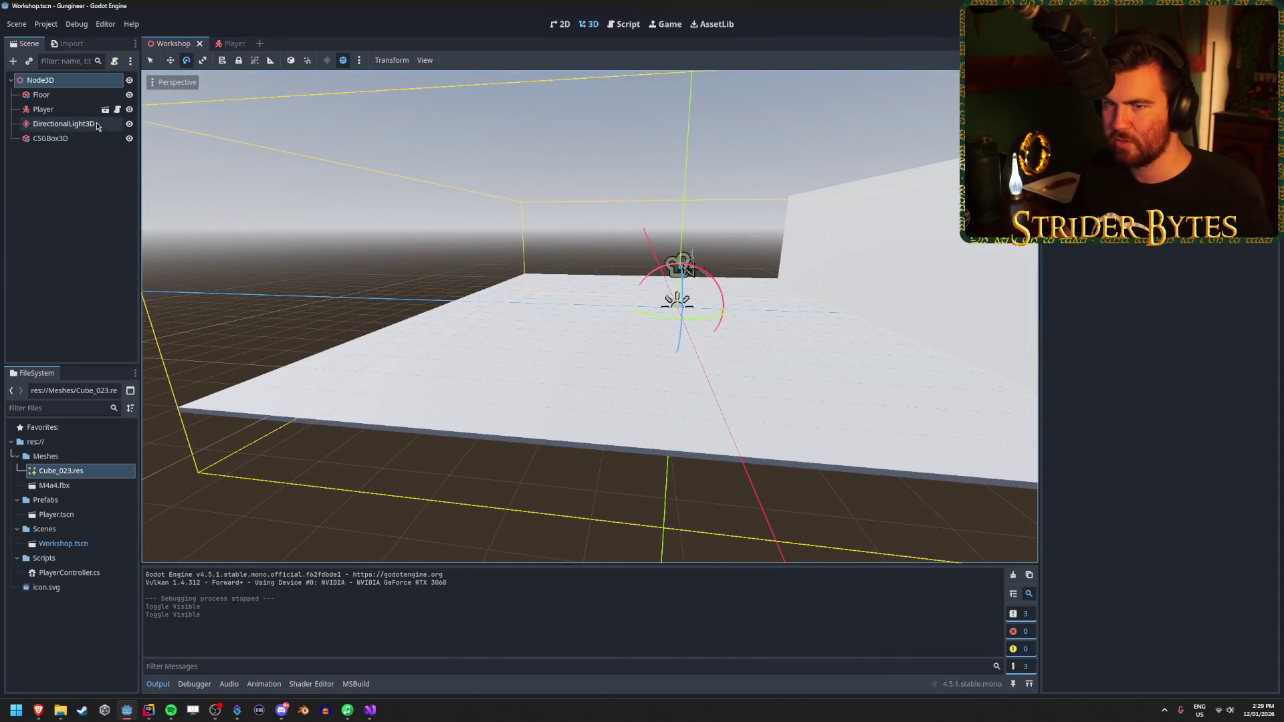
pyautogui.click(97, 127)
pyautogui.press('Down')
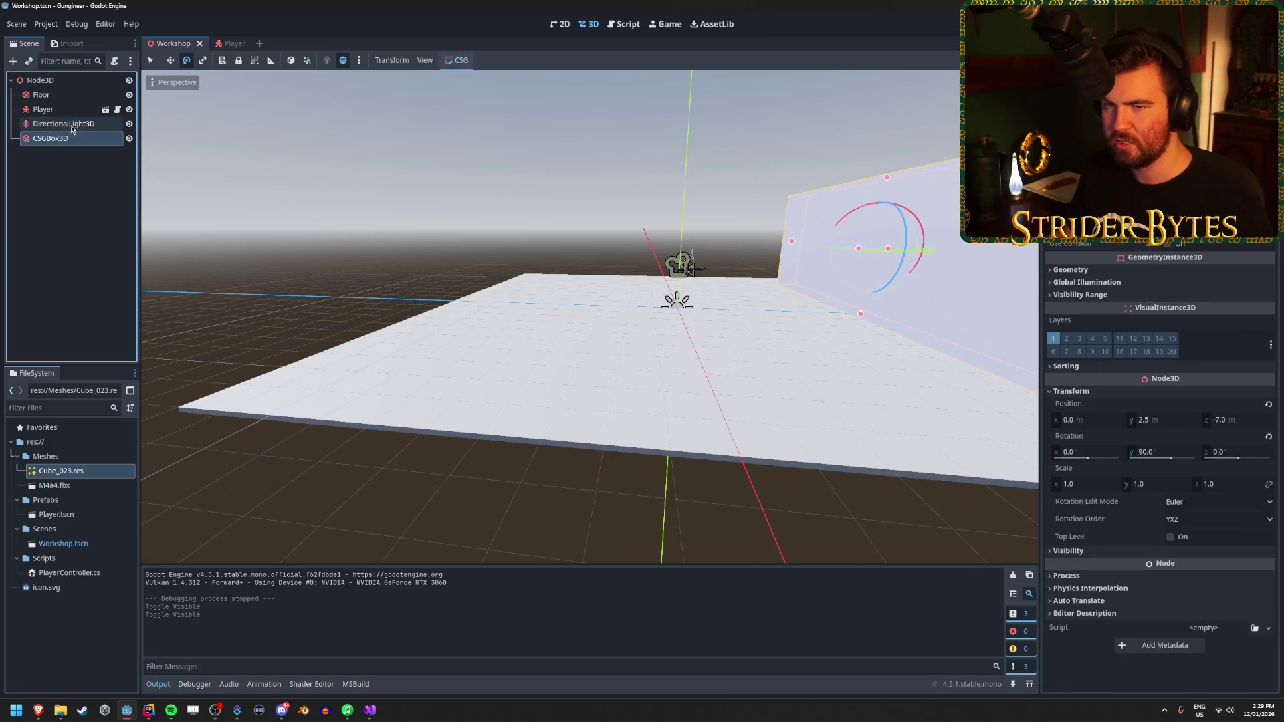
pyautogui.press('Up')
pyautogui.press('Up')
pyautogui.press('Up')
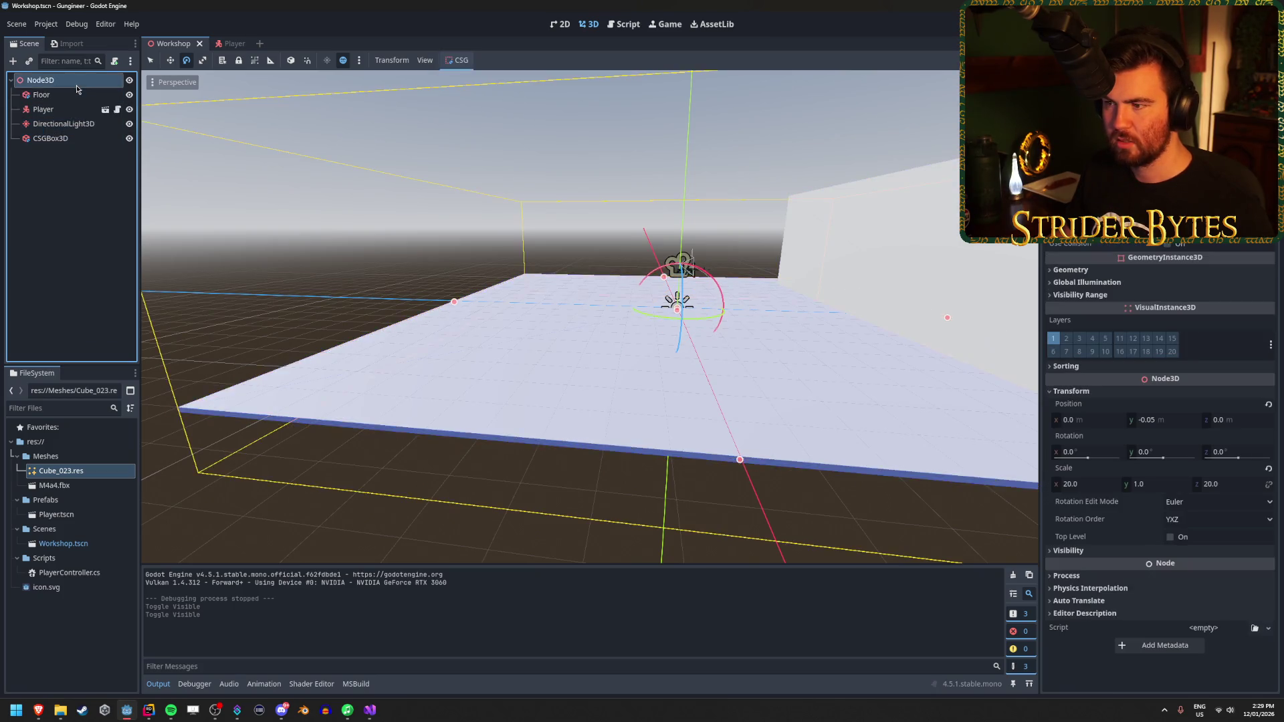
# Step: Face the wall, test-run the game with F5, and stop it with F8
pyautogui.moveTo(272, 243); pyautogui.dragTo(435, 268)
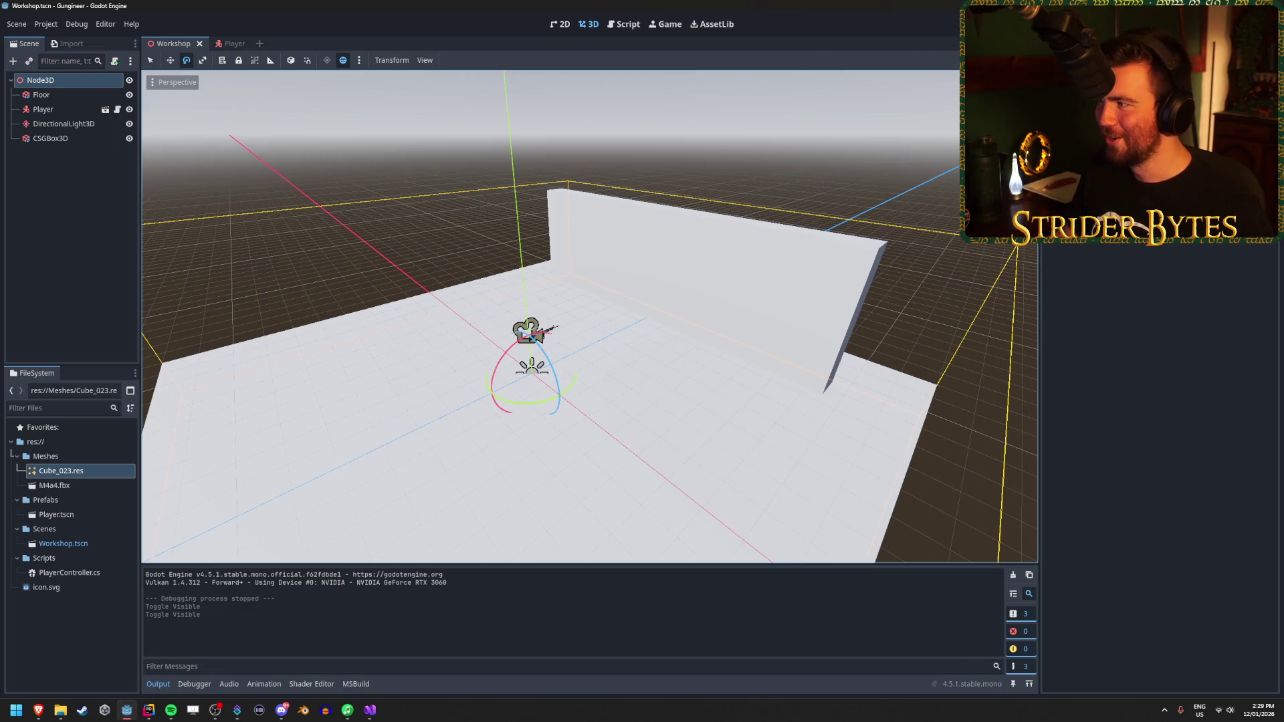
pyautogui.press('F5')
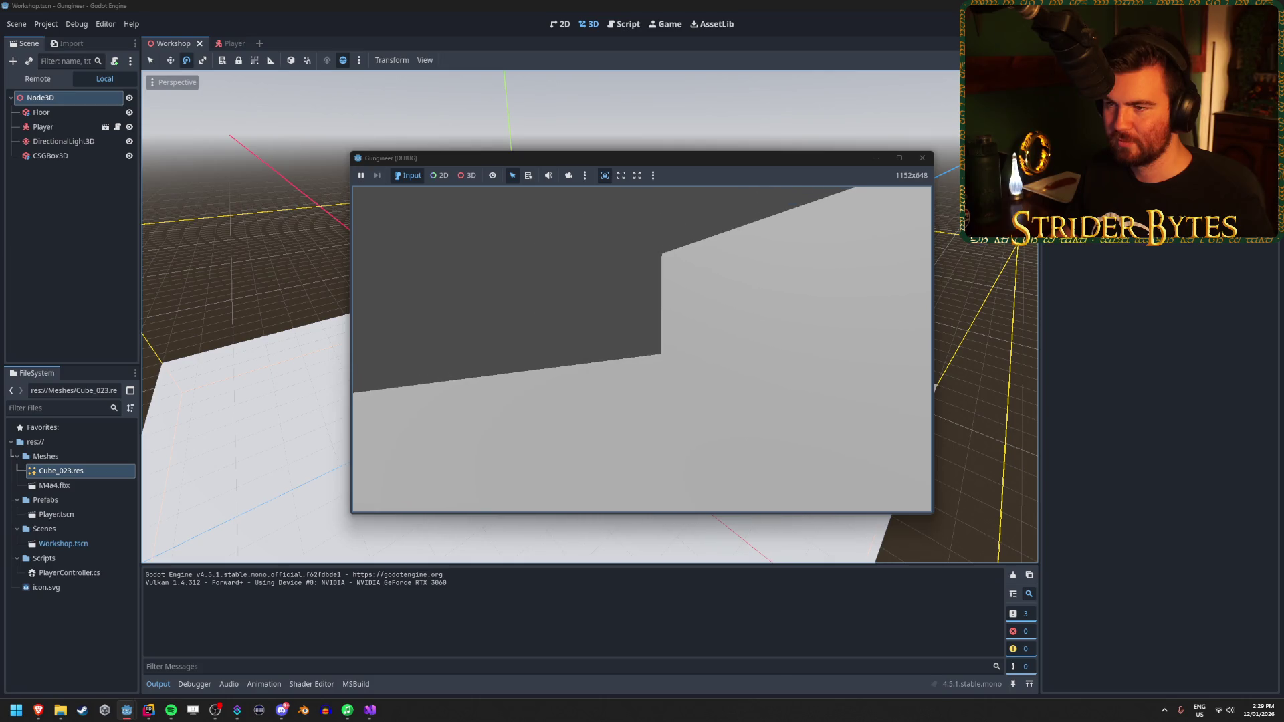
pyautogui.press('F8')
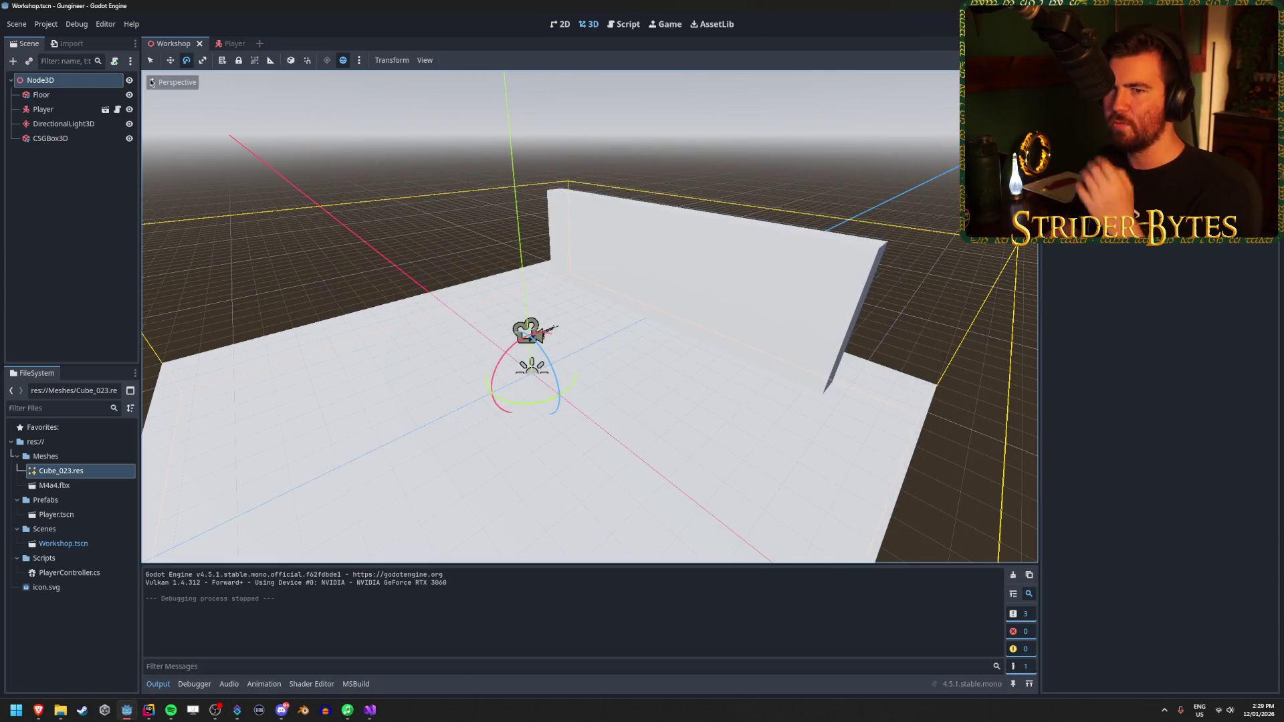
# Step: In the Player scene, toggle the Player Camera's visibility several times, leaving it hidden
pyautogui.click(235, 43)
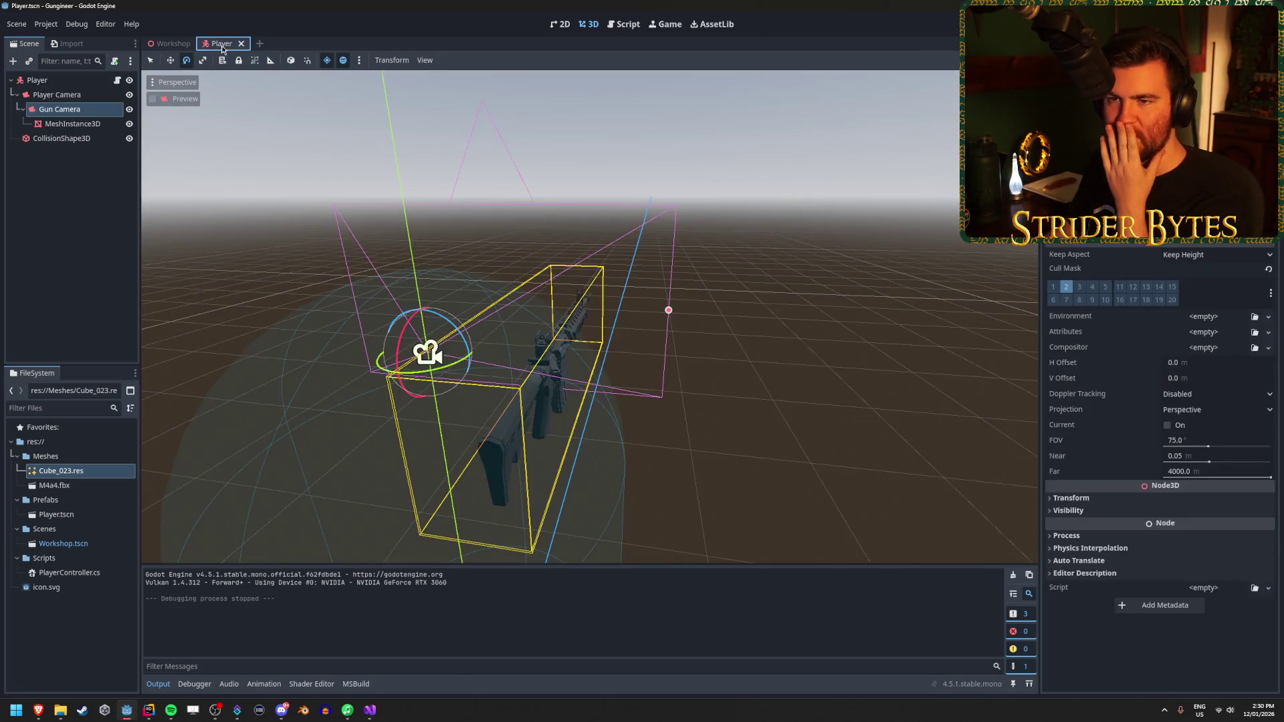
pyautogui.click(129, 95)
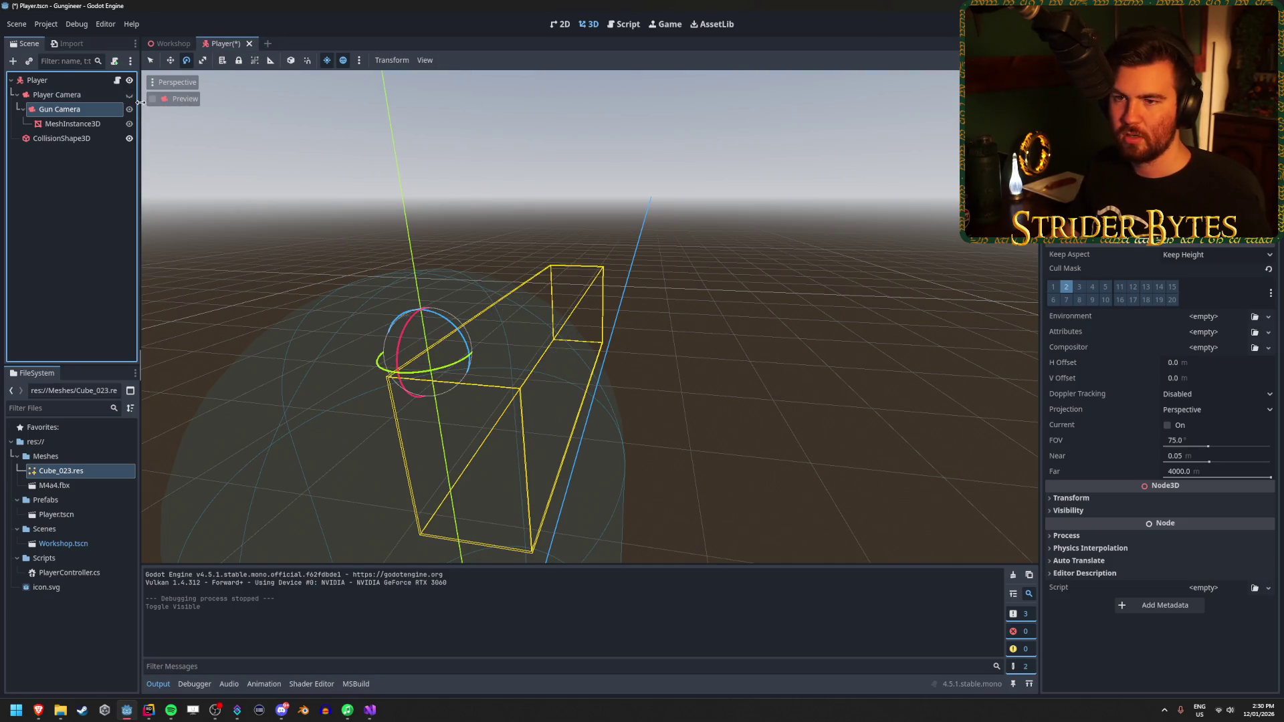
pyautogui.click(130, 95)
pyautogui.click(129, 95)
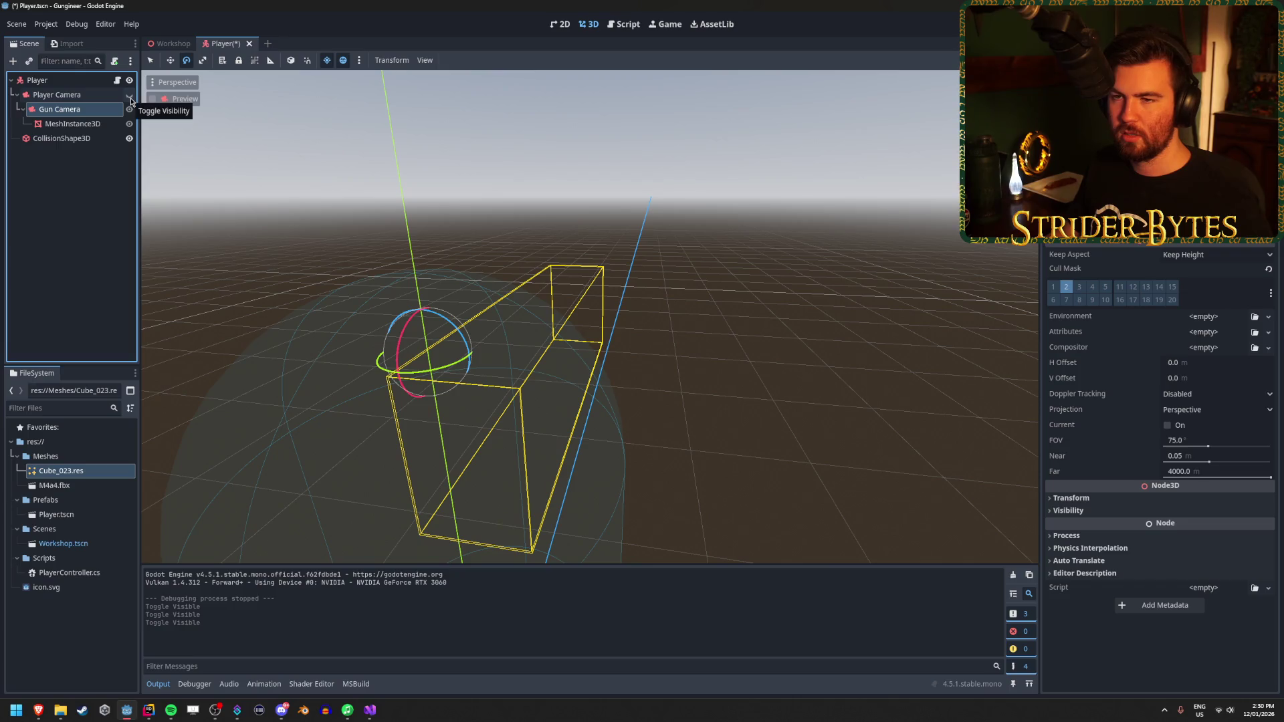
pyautogui.click(130, 96)
pyautogui.click(129, 96)
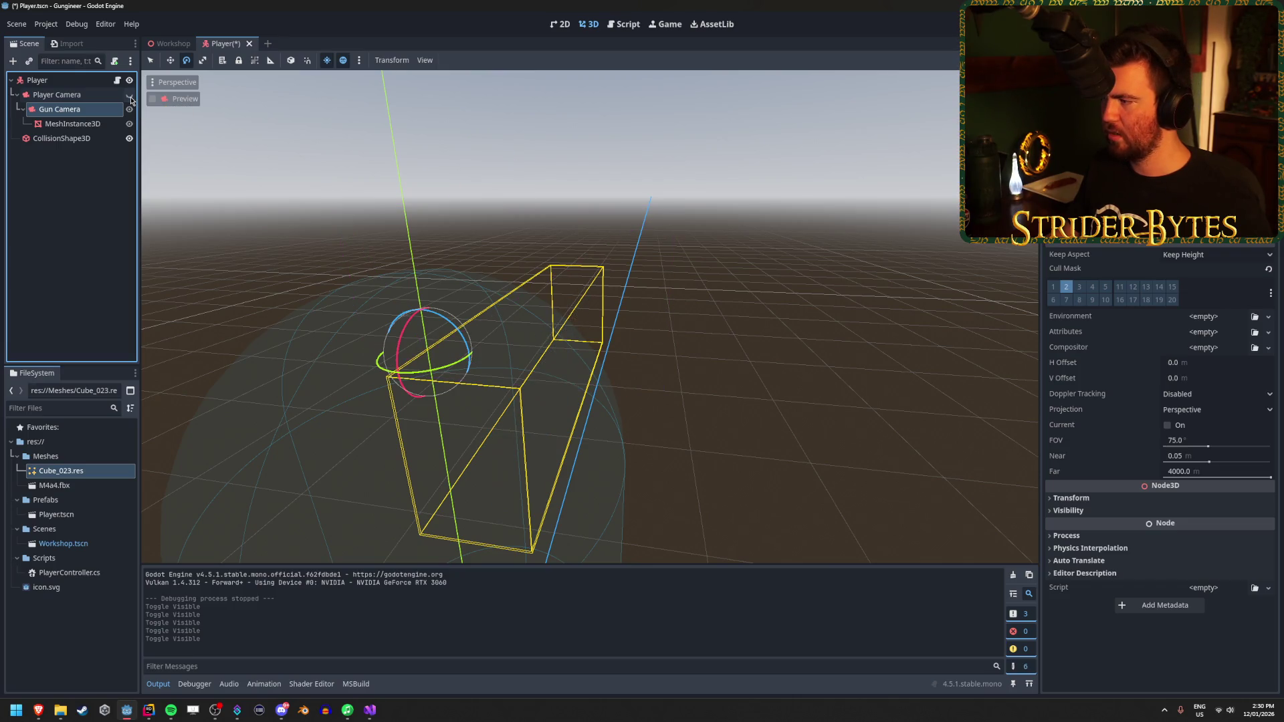
# Step: Save the scene, then test-run the game with the Player Camera hidden and stop it
pyautogui.hotkey('ctrl', 's')
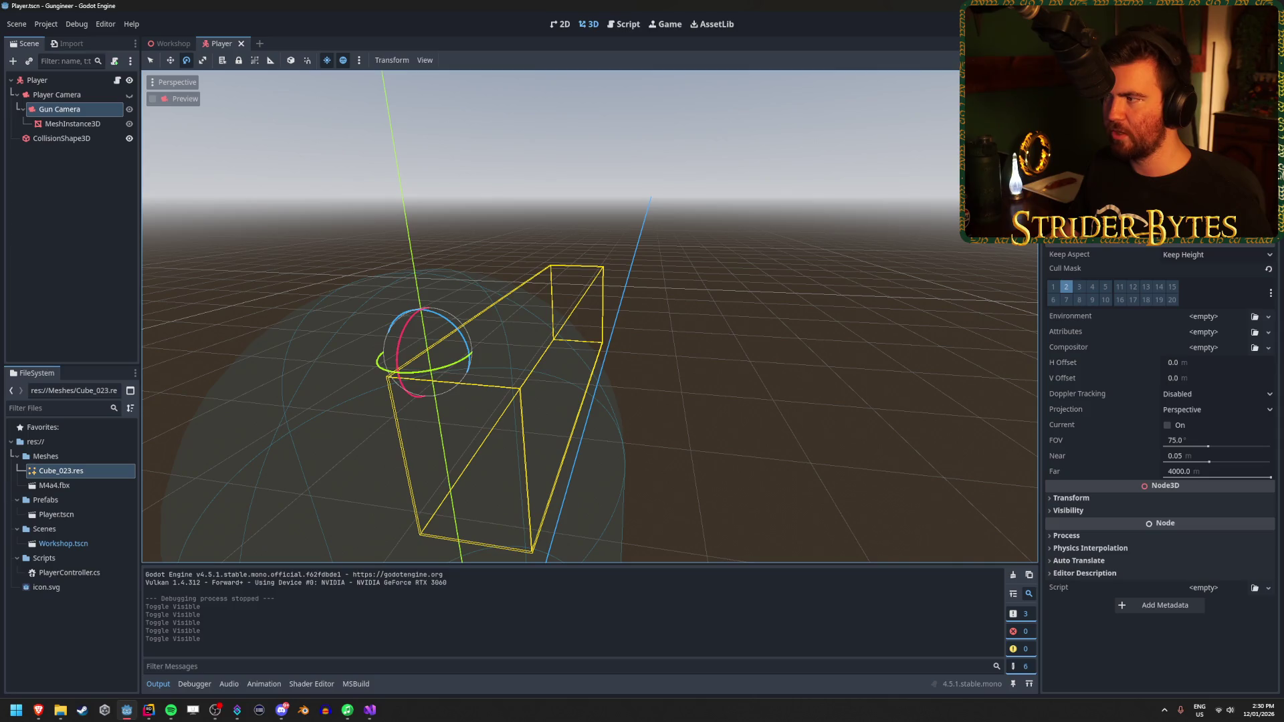
pyautogui.press('F5')
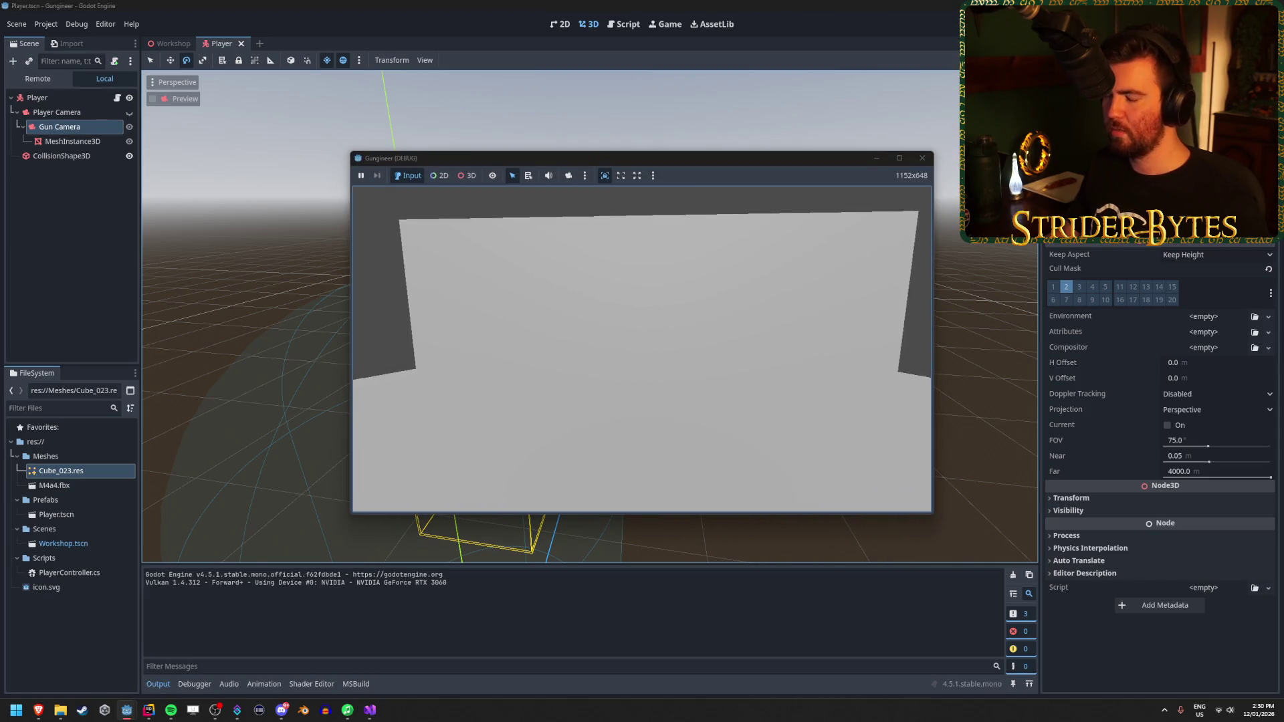
pyautogui.press('Escape')
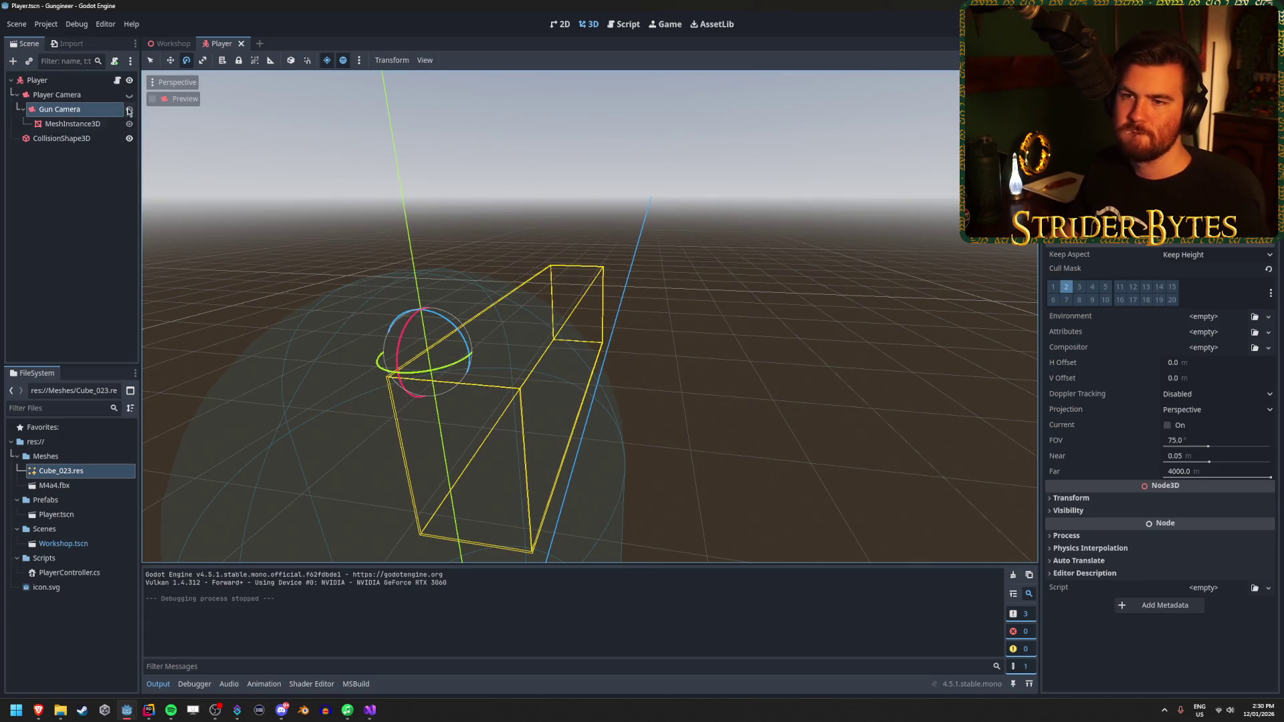
# Step: Make the Player Camera visible again and bring up the Reddit FPS gun thread
pyautogui.click(129, 94)
pyautogui.click(98, 225)
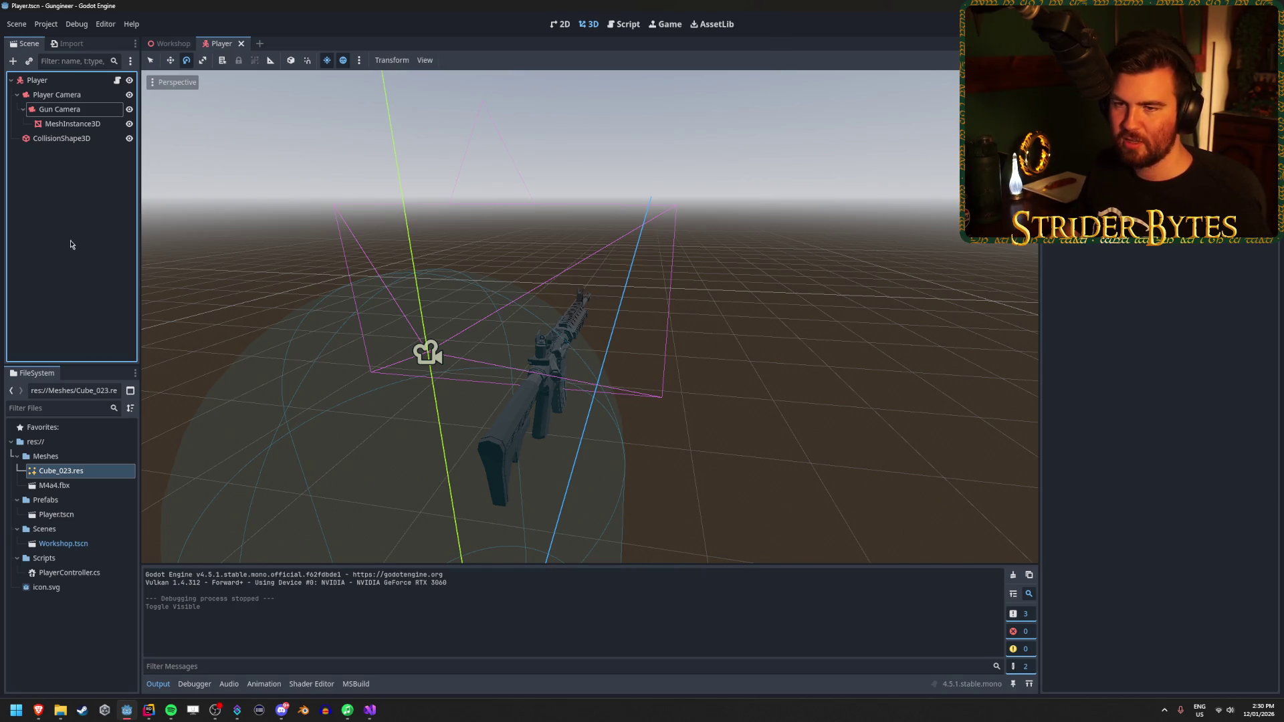
pyautogui.click(386, 221)
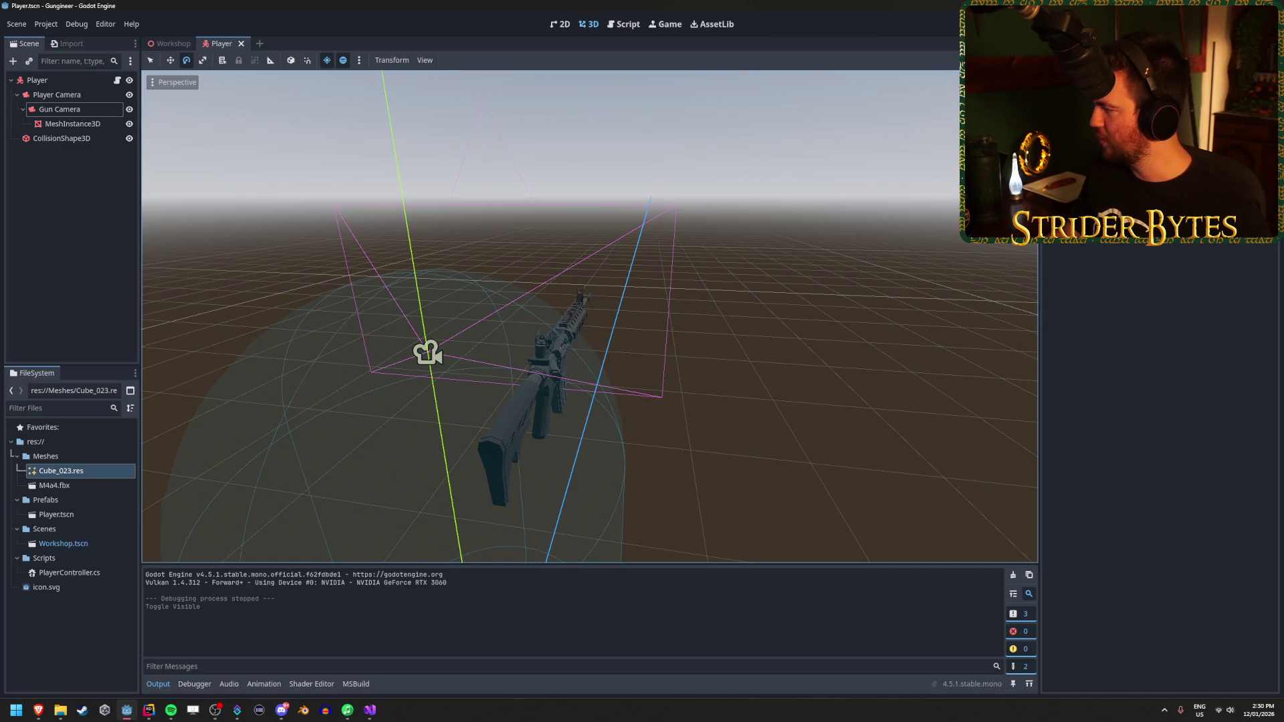
pyautogui.hotkey('alt', 'Tab')
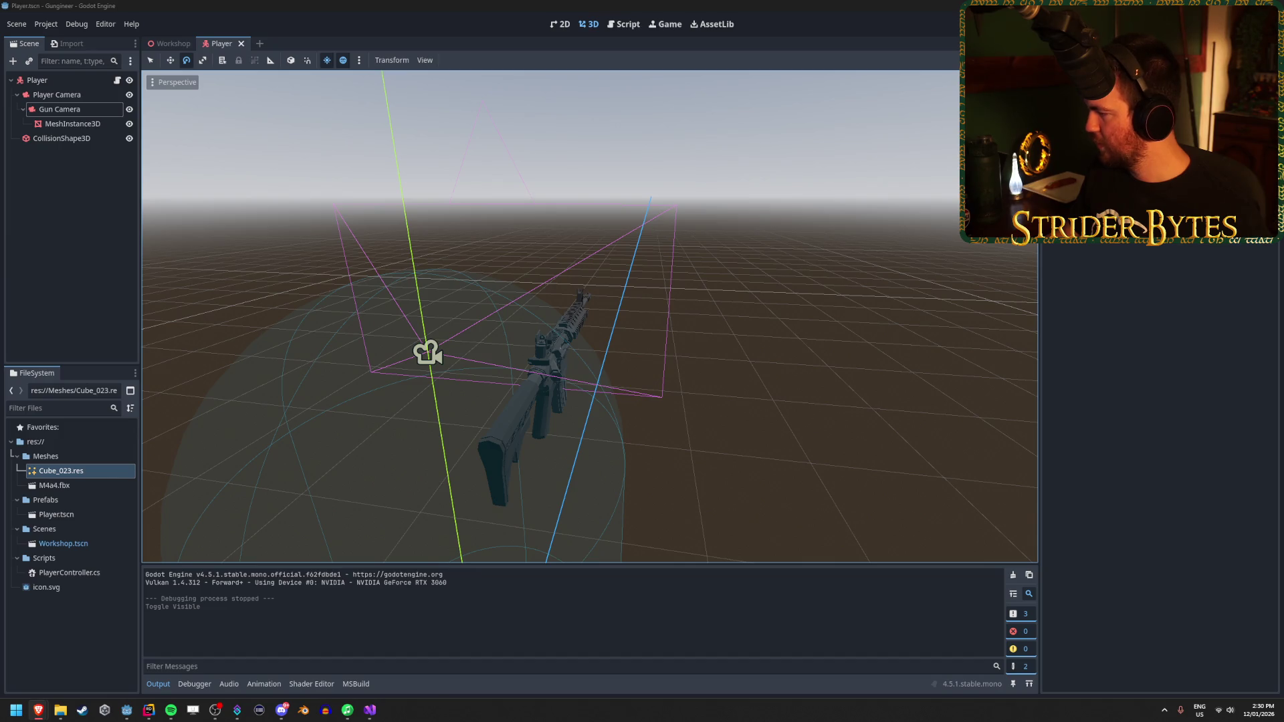
pyautogui.hotkey('alt', 'Tab')
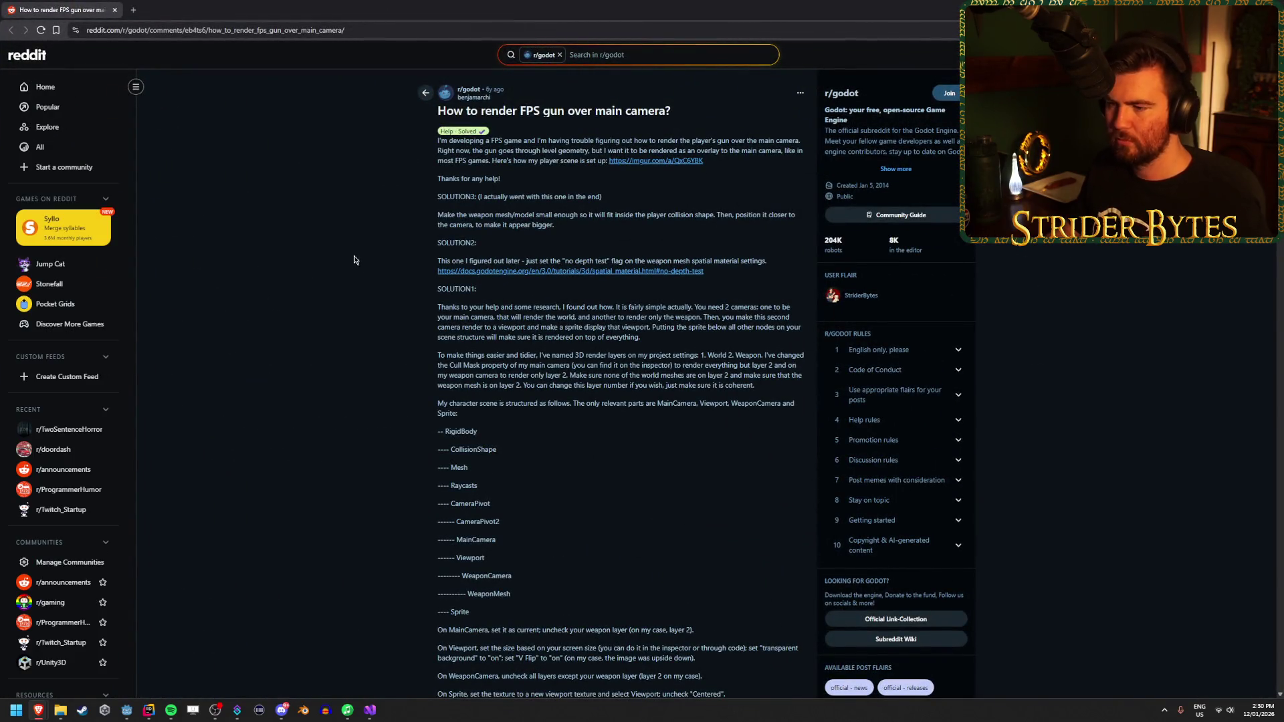
# Step: Scroll through the Reddit solution and mark the sentence about no depth test
pyautogui.scroll(-1, 347, 260)
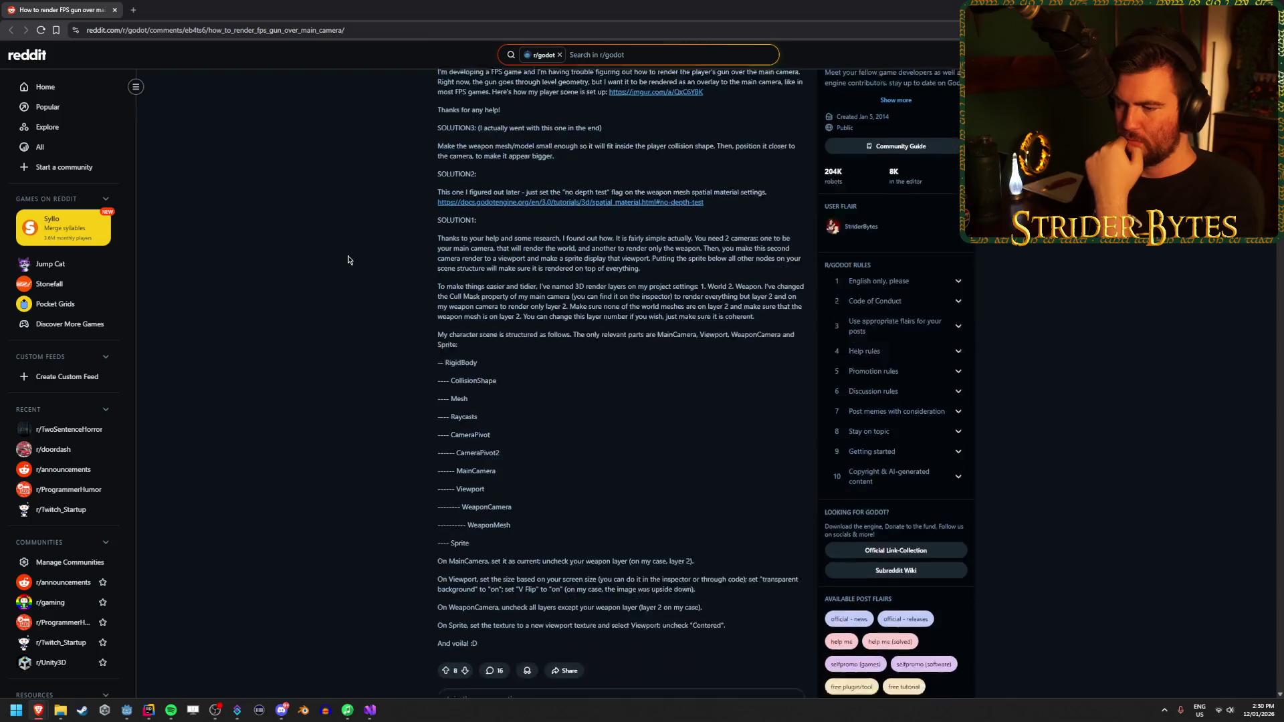
pyautogui.scroll(-1, 348, 260)
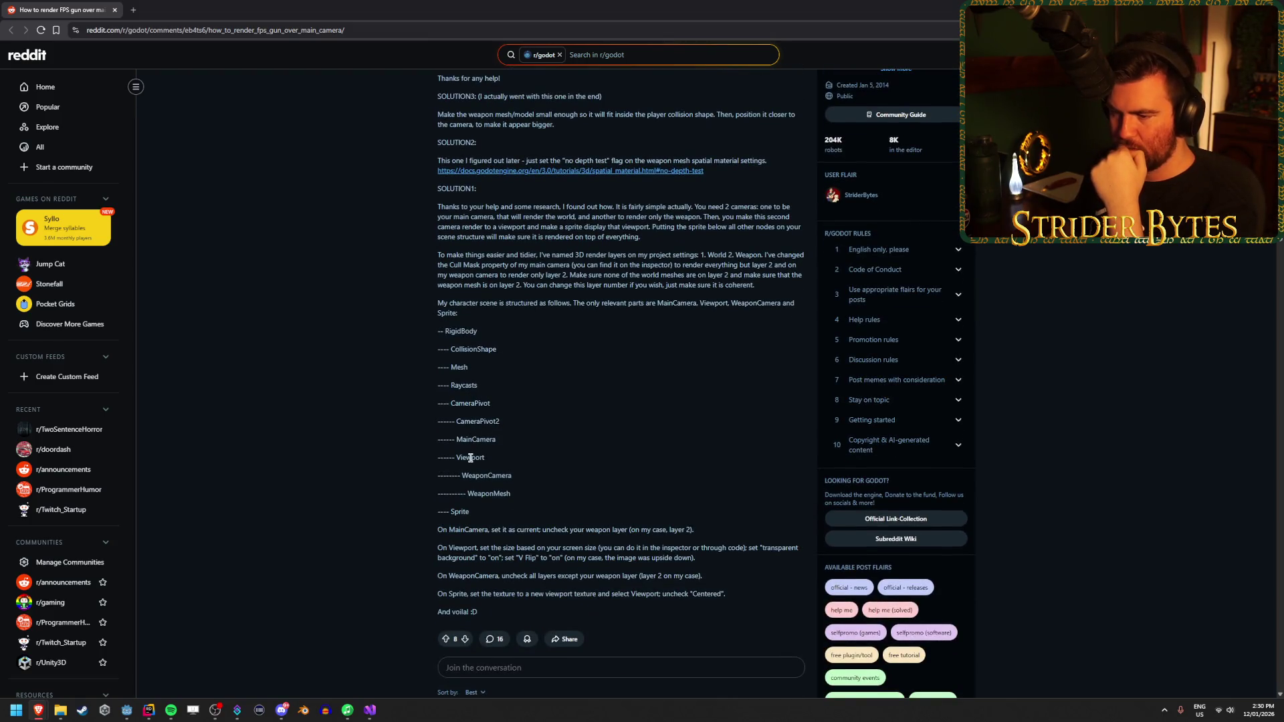
pyautogui.scroll(-3, 307, 358)
pyautogui.scroll(-1, 307, 357)
pyautogui.scroll(5, 307, 358)
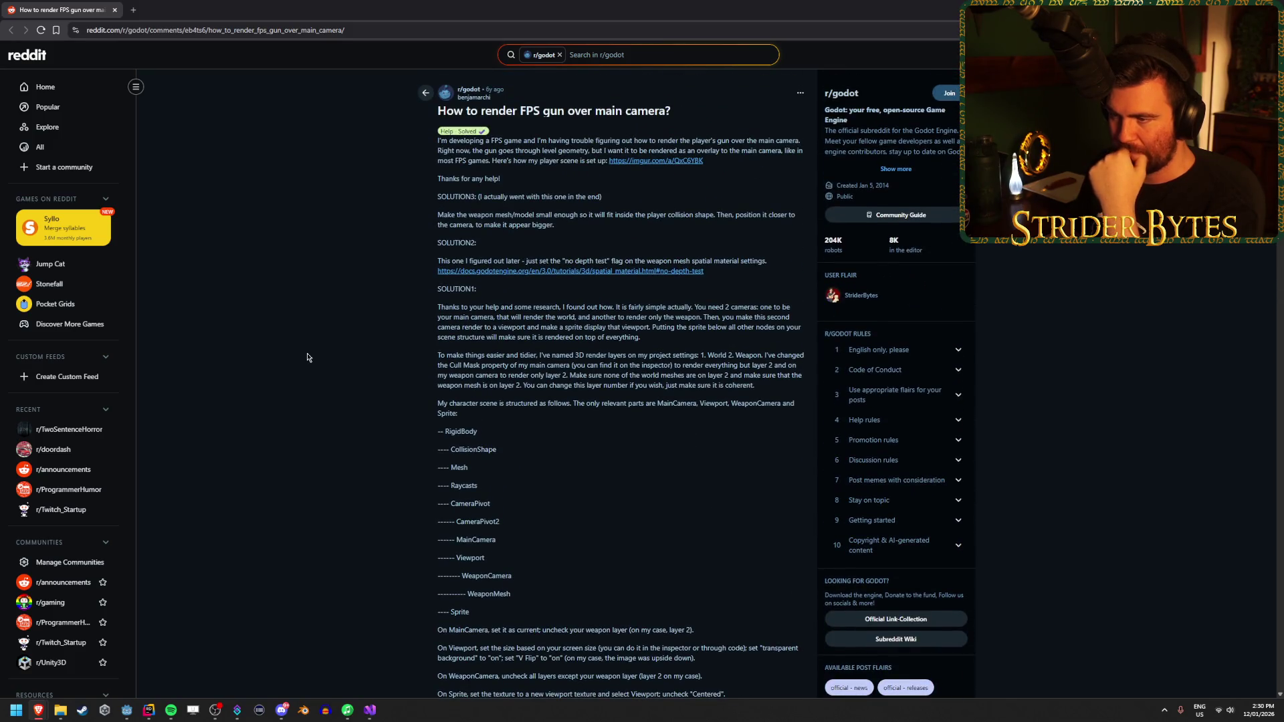
pyautogui.moveTo(646, 260); pyautogui.dragTo(702, 261)
pyautogui.click(566, 261)
pyautogui.click(702, 262)
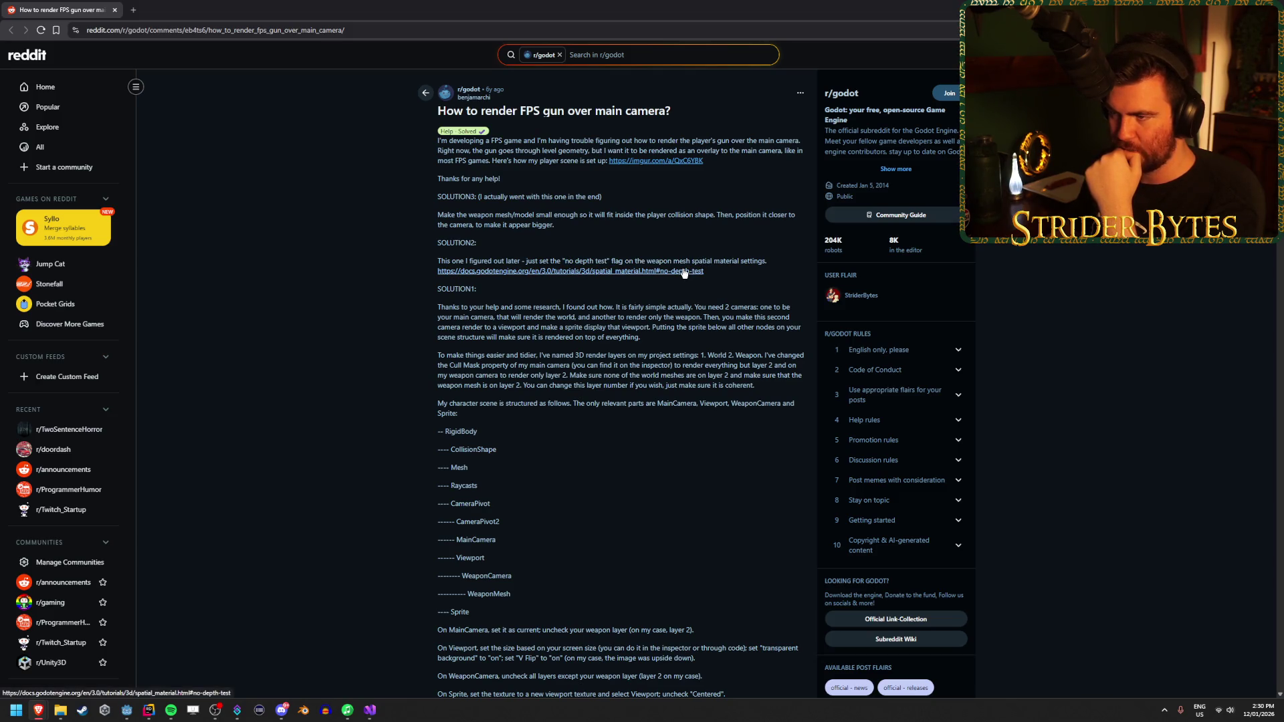
# Step: Read the advice on shrinking the weapon mesh, then return to Godot and select Gun Camera
pyautogui.tripleClick(499, 219)
pyautogui.click(498, 212)
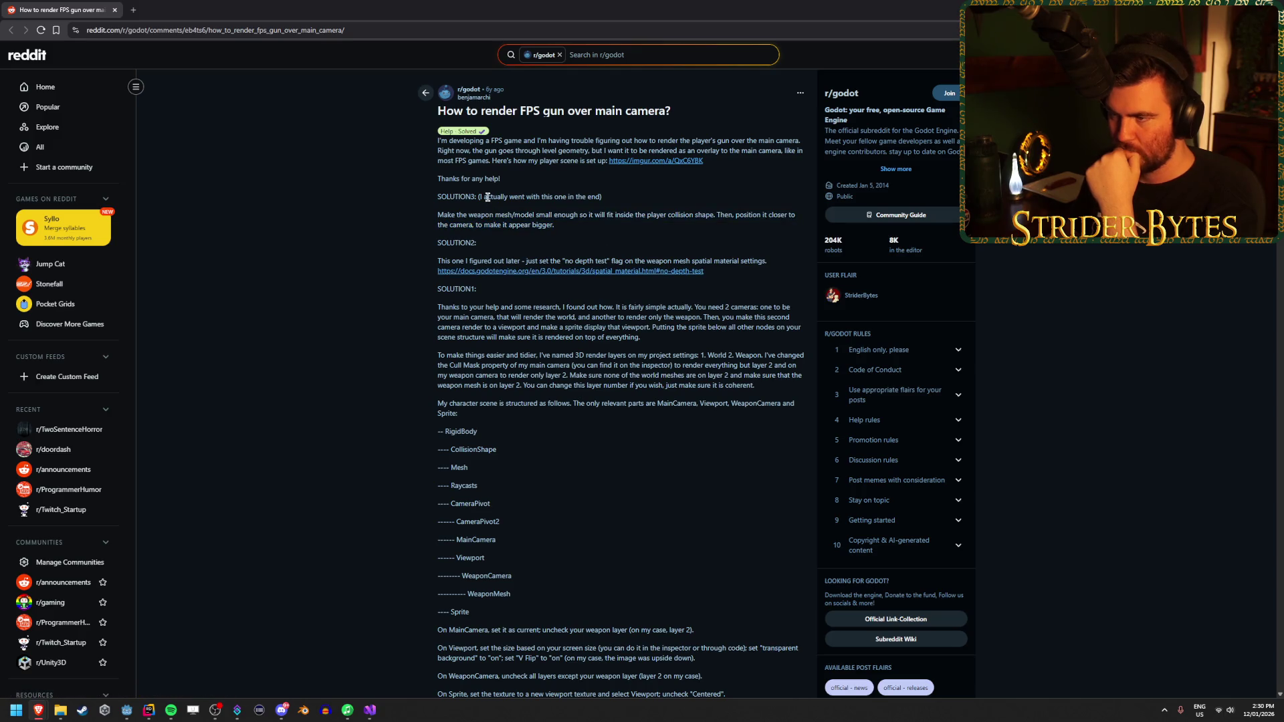
pyautogui.moveTo(453, 214); pyautogui.dragTo(758, 221)
pyautogui.click(553, 216)
pyautogui.click(658, 223)
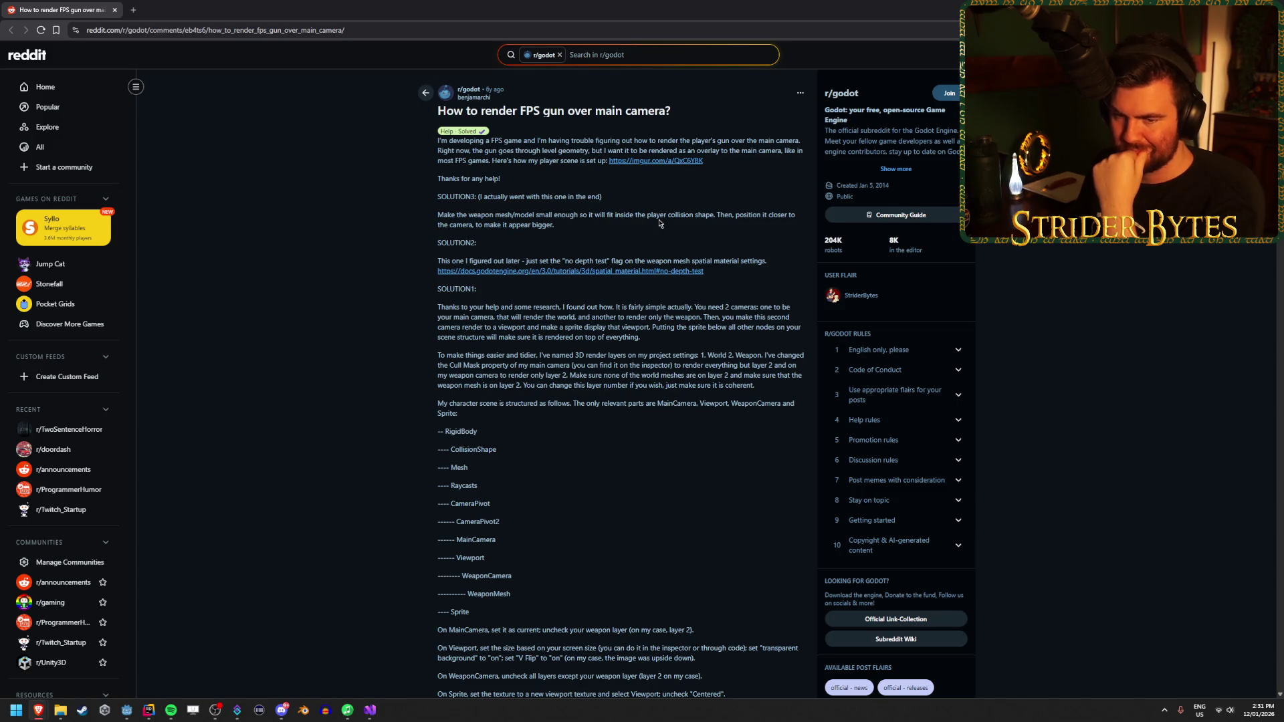
pyautogui.scroll(-1, 659, 223)
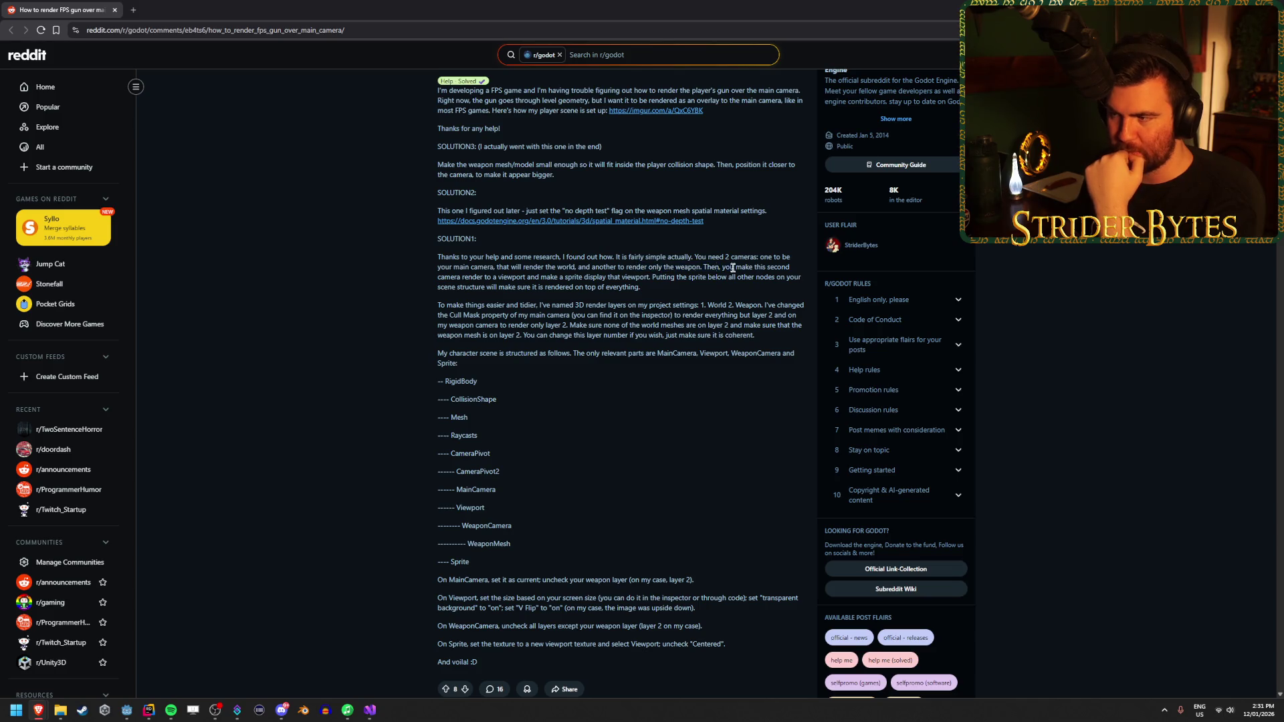
pyautogui.moveTo(484, 277); pyautogui.dragTo(516, 278)
pyautogui.click(516, 279)
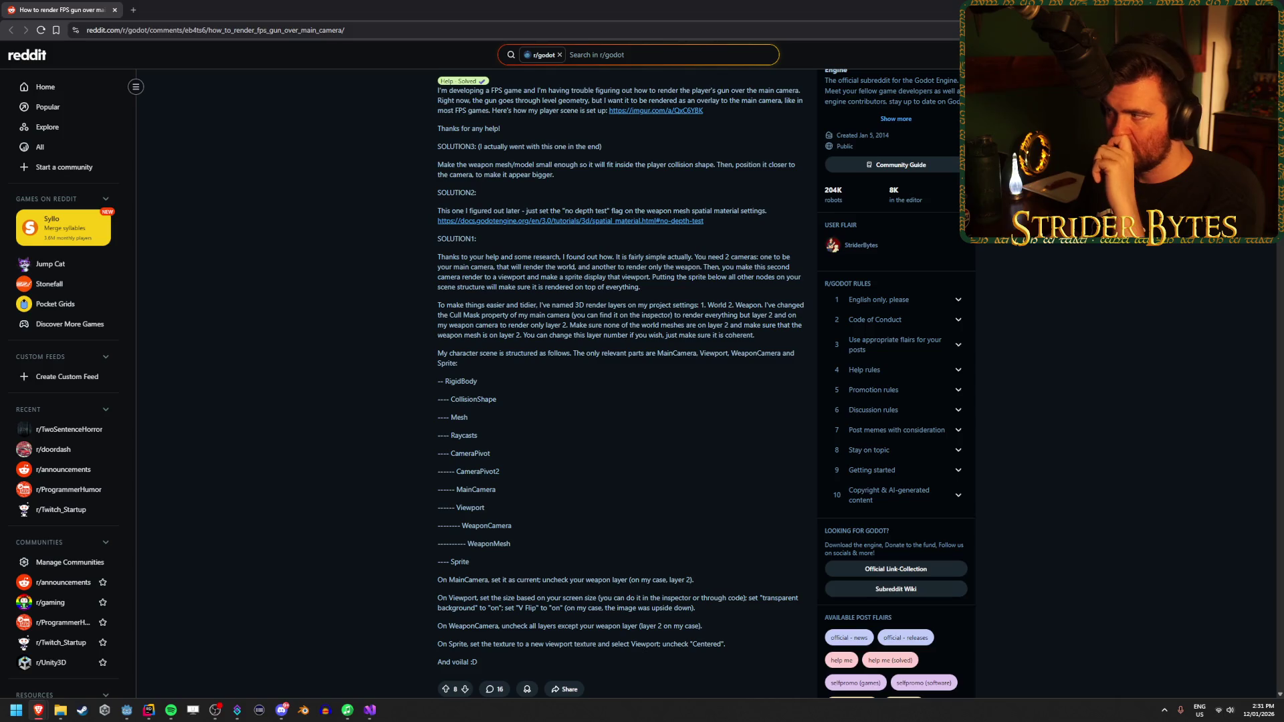
pyautogui.hotkey('alt', 'Tab')
pyautogui.click(81, 110)
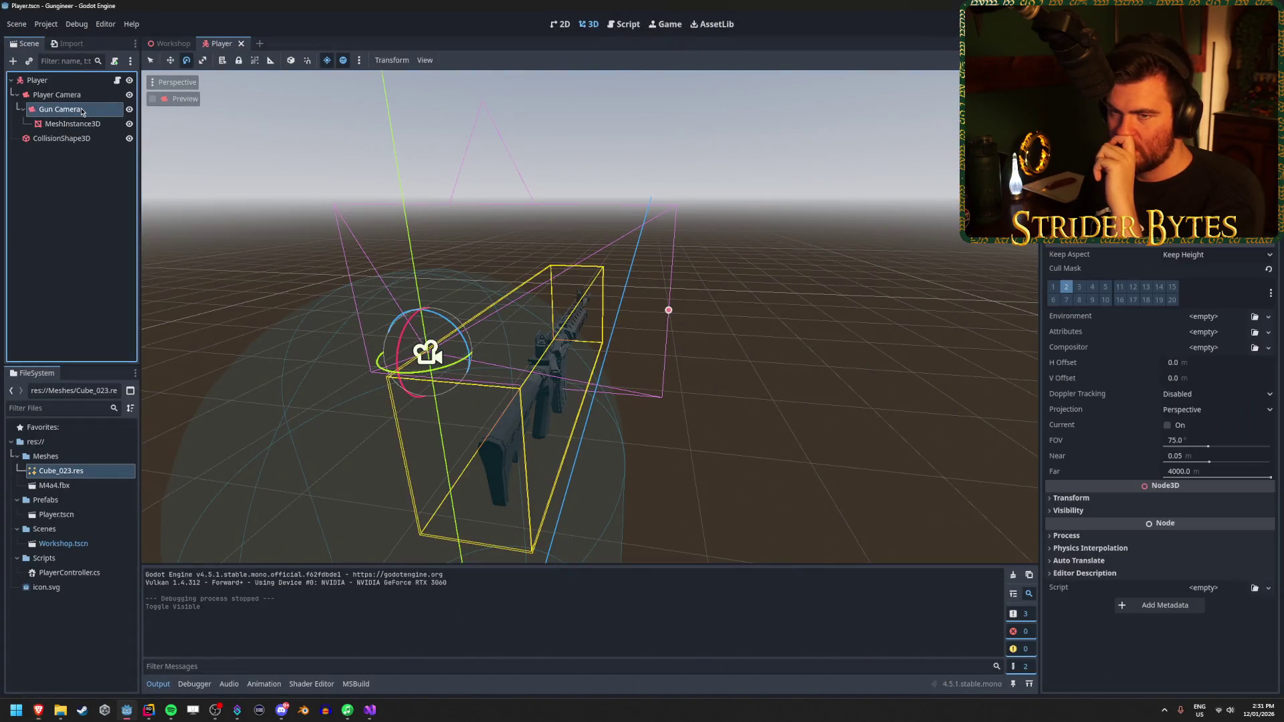
# Step: Add a SubViewport child under Gun Camera, found by searching 'viewp' in Create New Node
pyautogui.rightClick(83, 113)
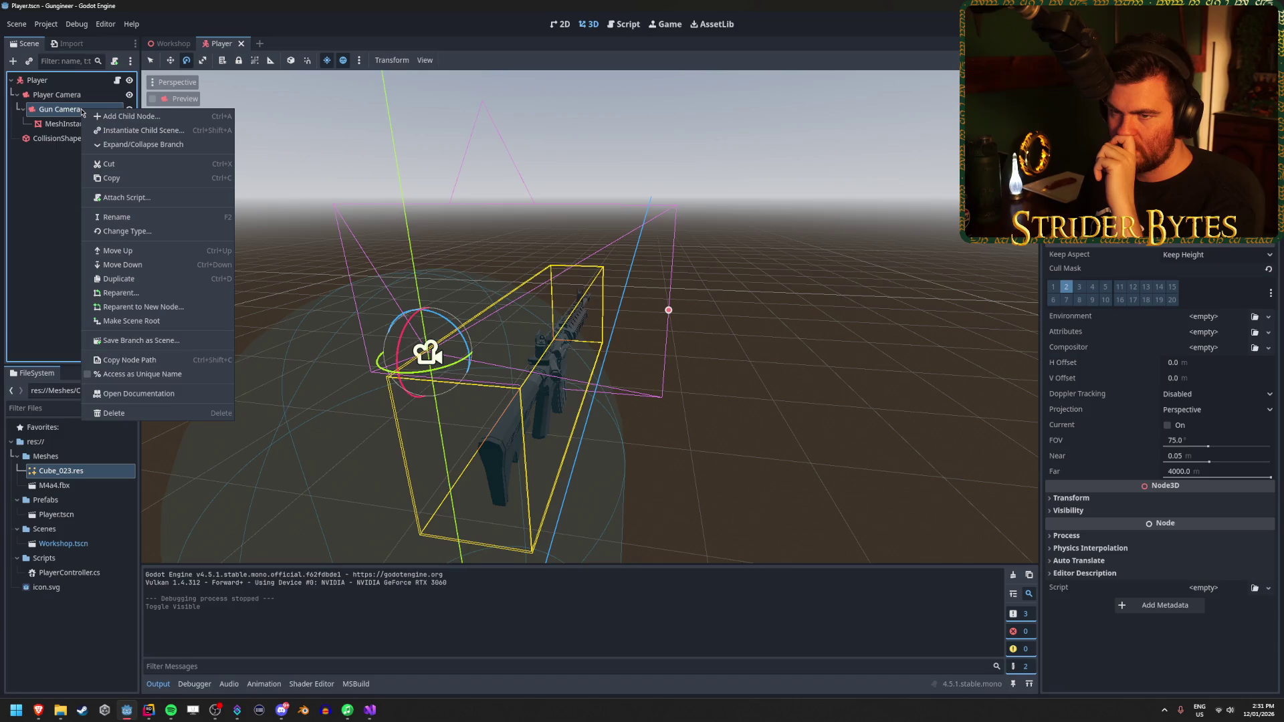
pyautogui.click(100, 117)
pyautogui.write('viewpo')
pyautogui.press('BackSpace')
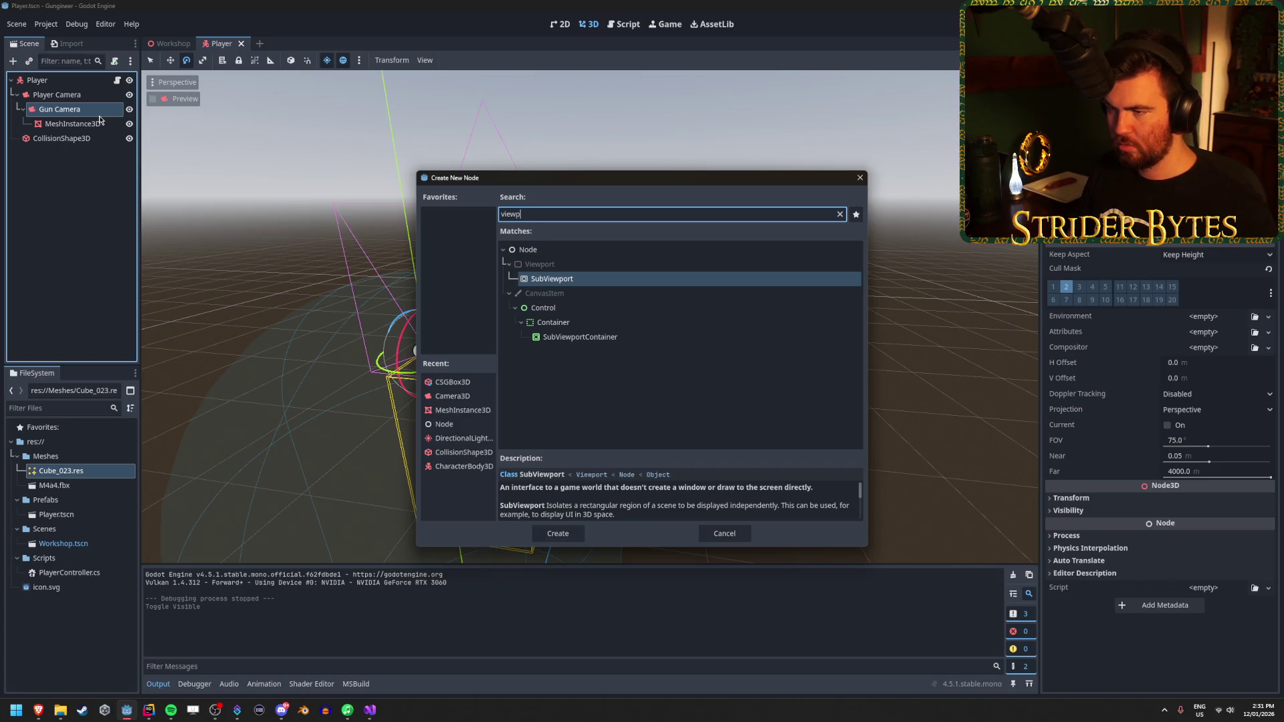
pyautogui.click(553, 265)
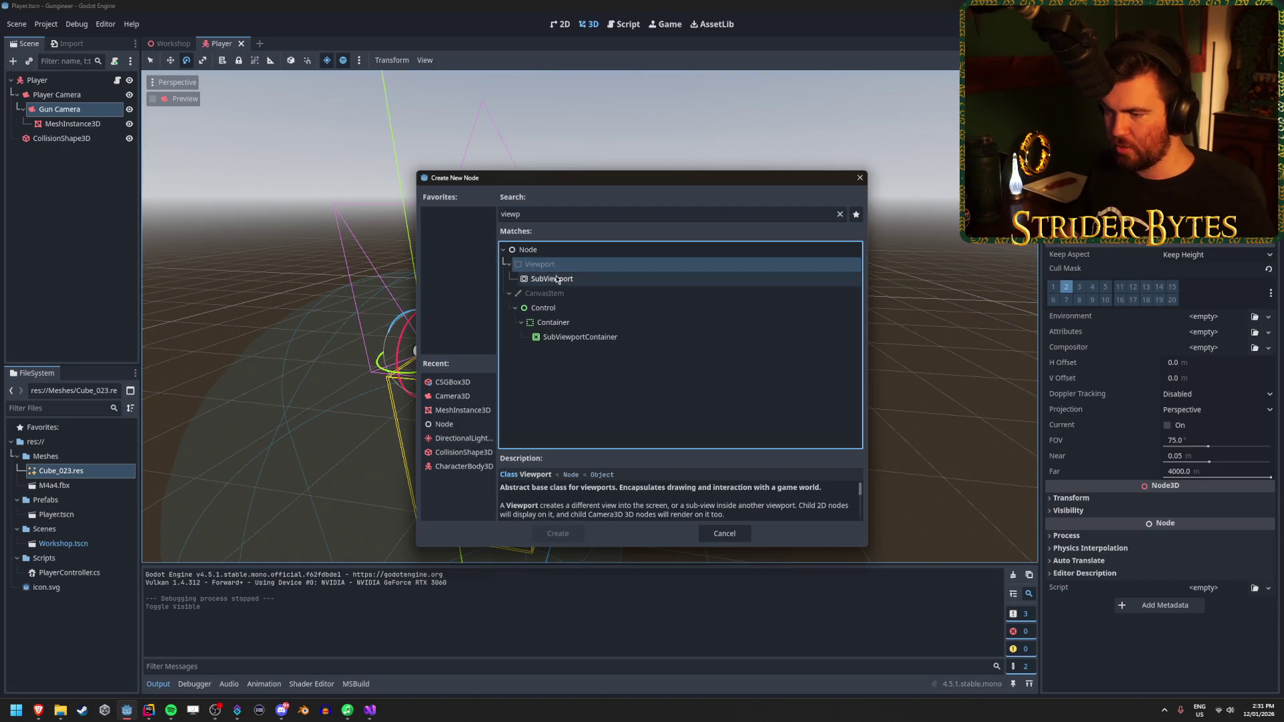
pyautogui.click(557, 279)
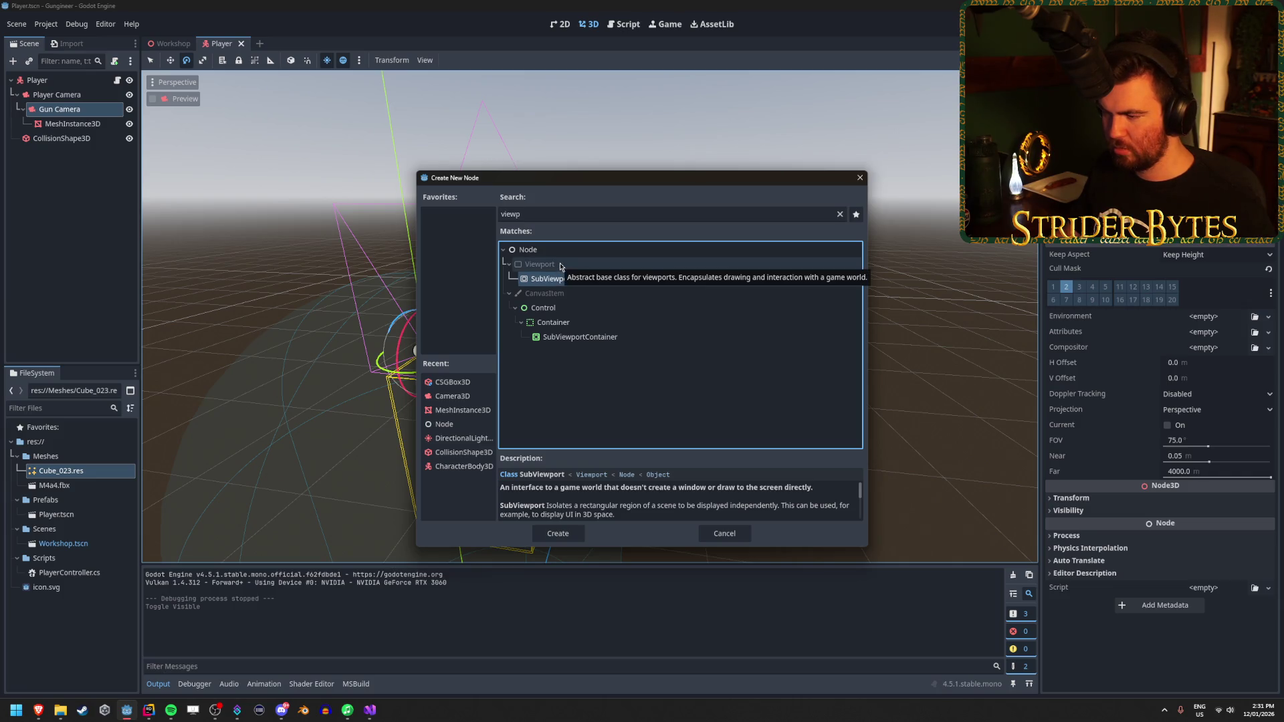
pyautogui.scroll(-5, 662, 504)
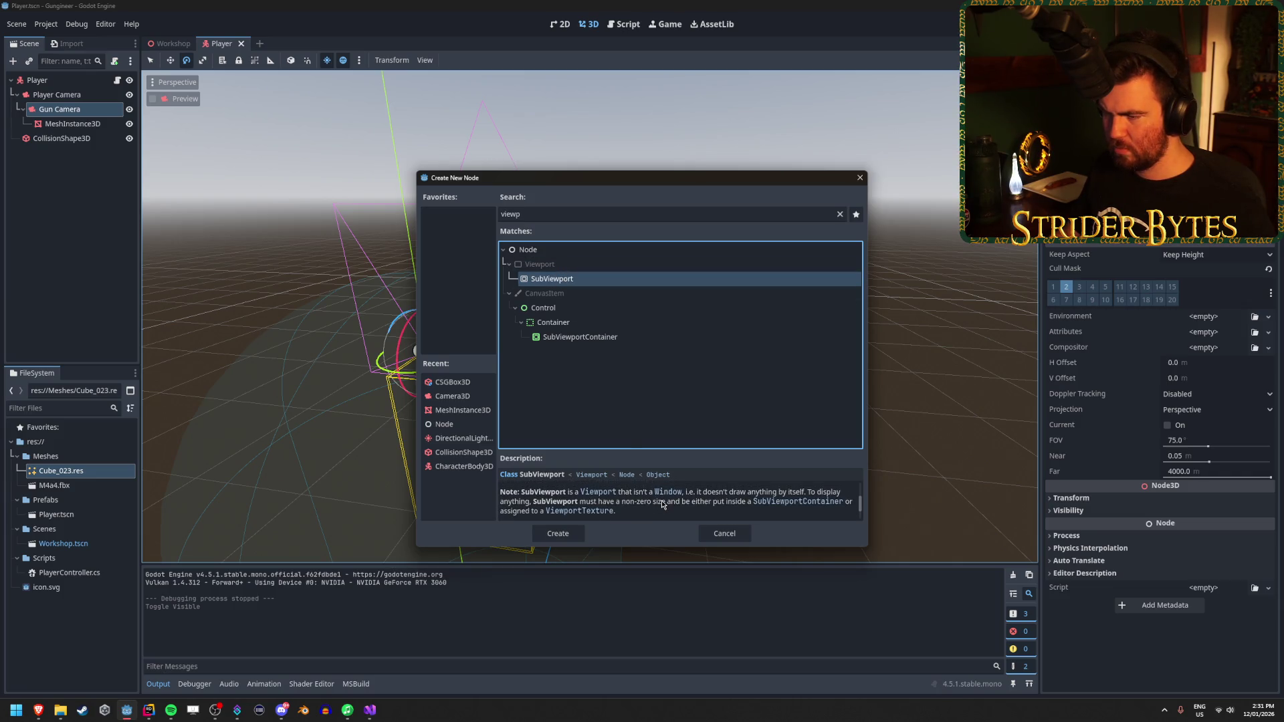
pyautogui.scroll(3, 663, 502)
pyautogui.scroll(-5, 665, 507)
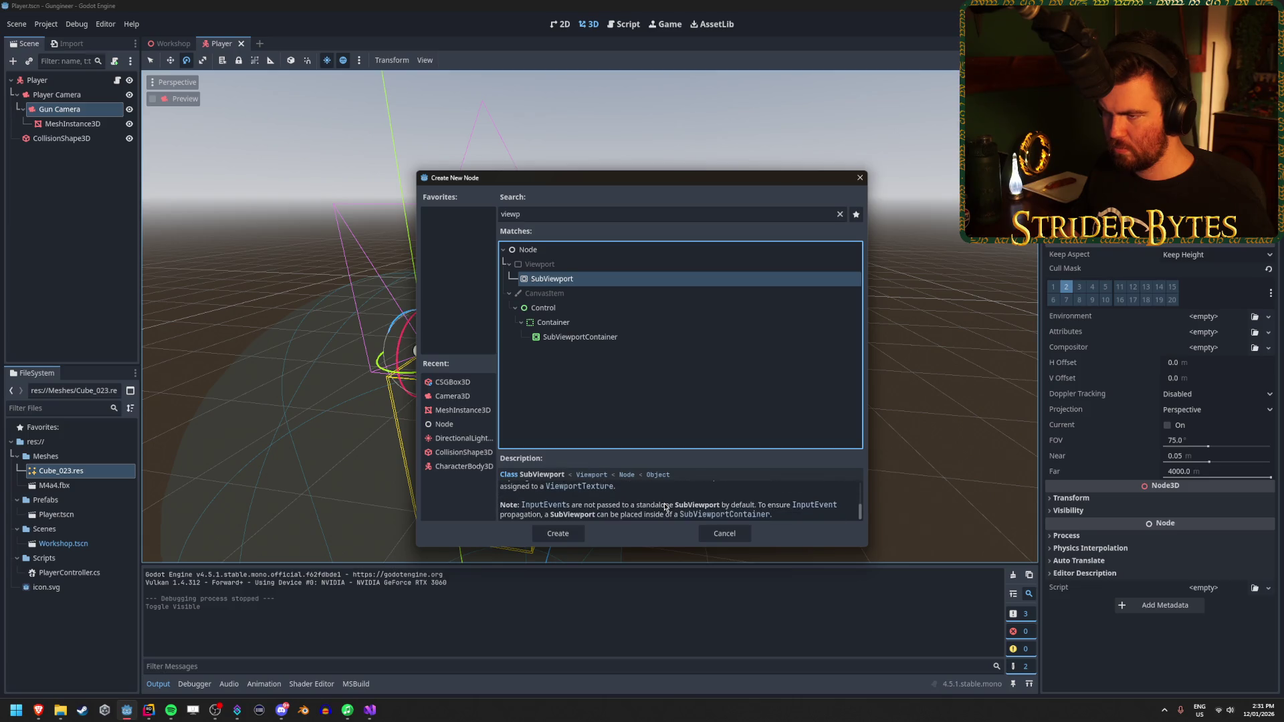
pyautogui.click(558, 533)
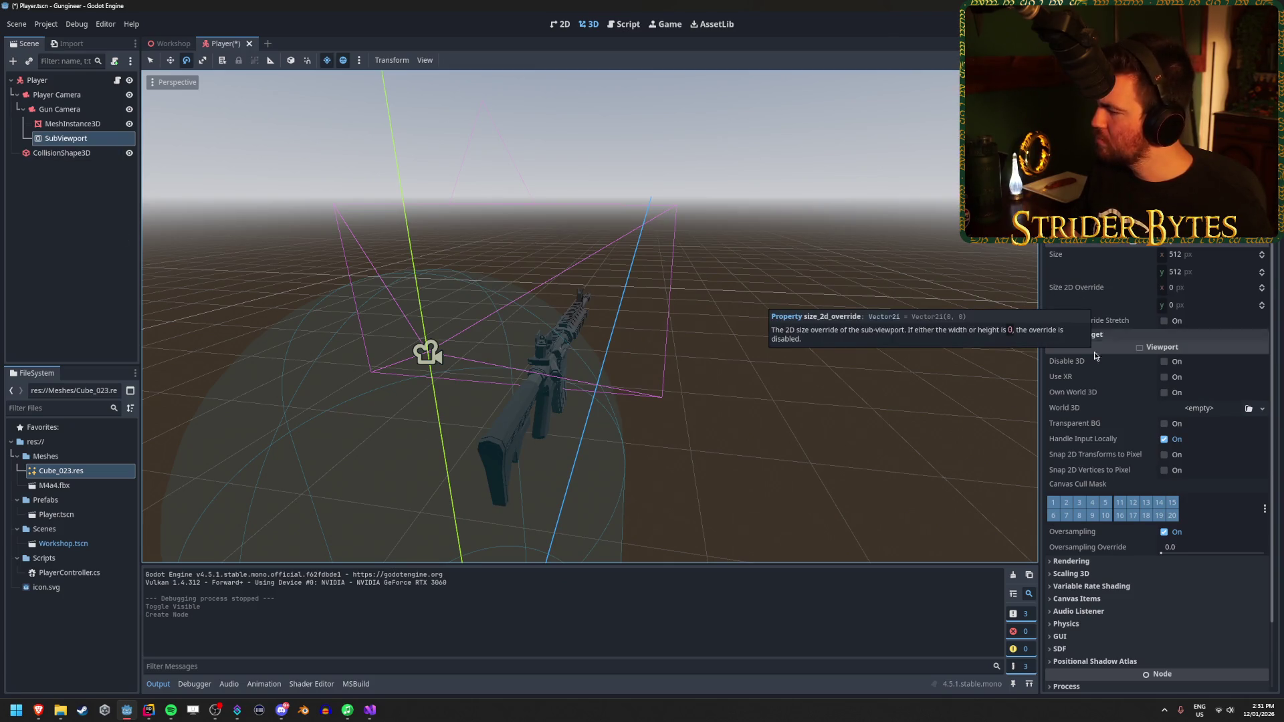
# Step: Look over the new SubViewport's properties, expanding and collapsing its Rendering section
pyautogui.scroll(-3, 1146, 488)
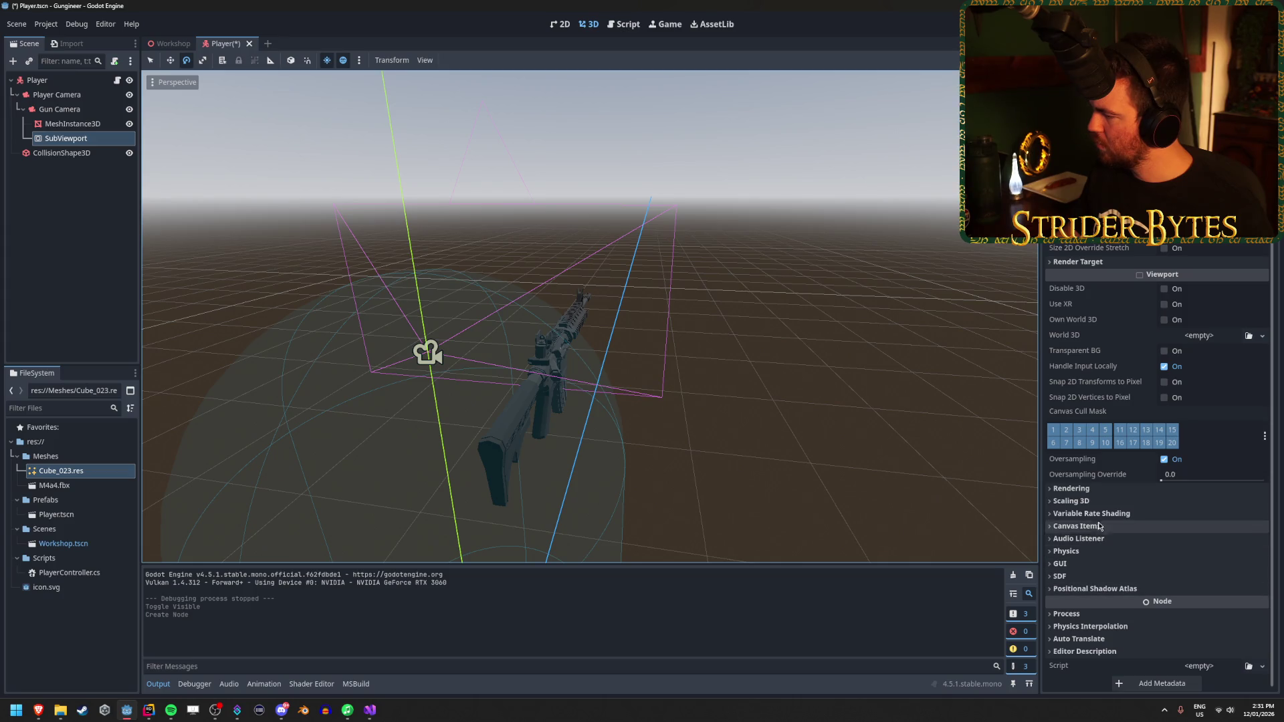
pyautogui.click(1095, 492)
pyautogui.scroll(-3, 1095, 495)
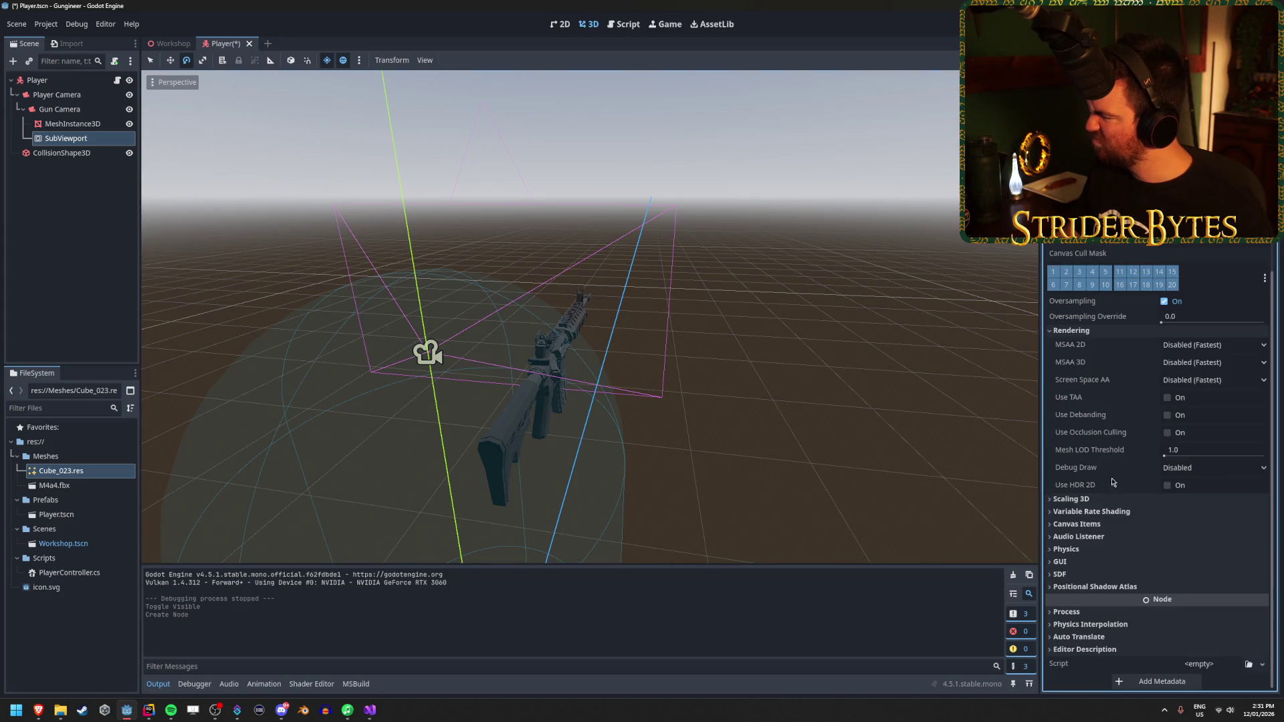
pyautogui.click(1095, 335)
# Step: Delete the SubViewport, confirm the removal, and save the Player scene
pyautogui.click(76, 140)
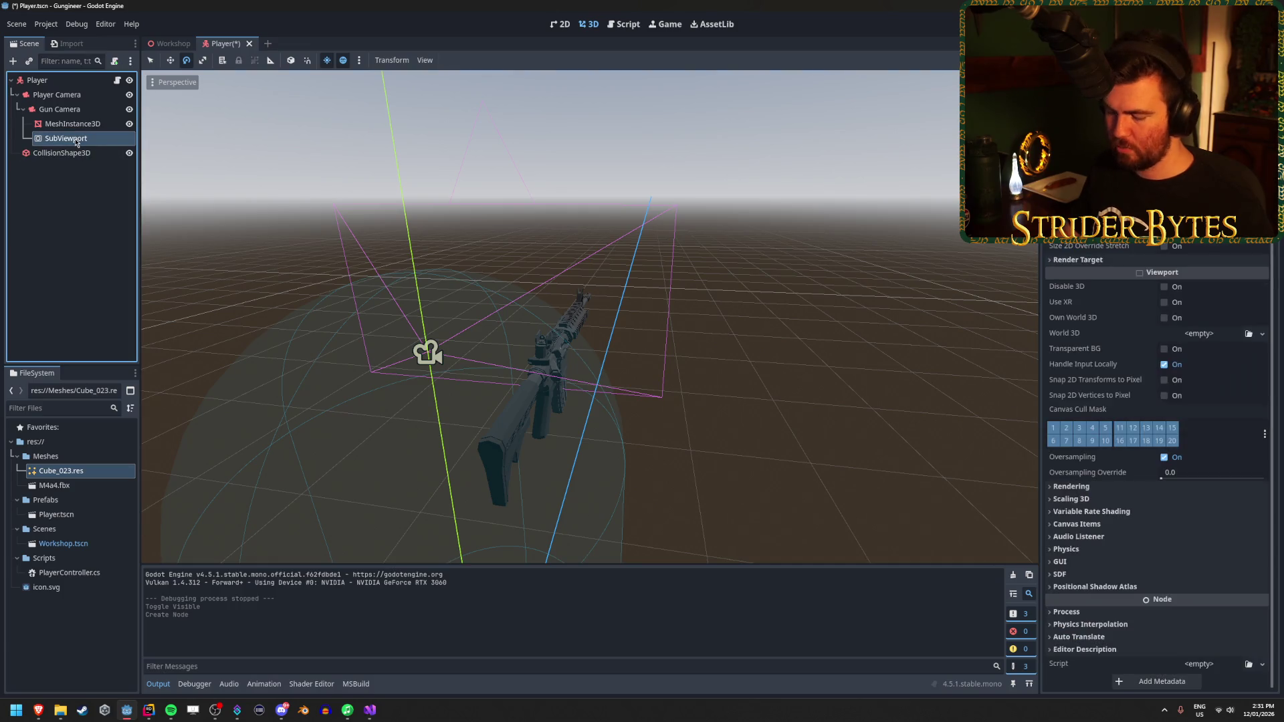
pyautogui.press('Delete')
pyautogui.press('Return')
pyautogui.hotkey('ctrl', 's')
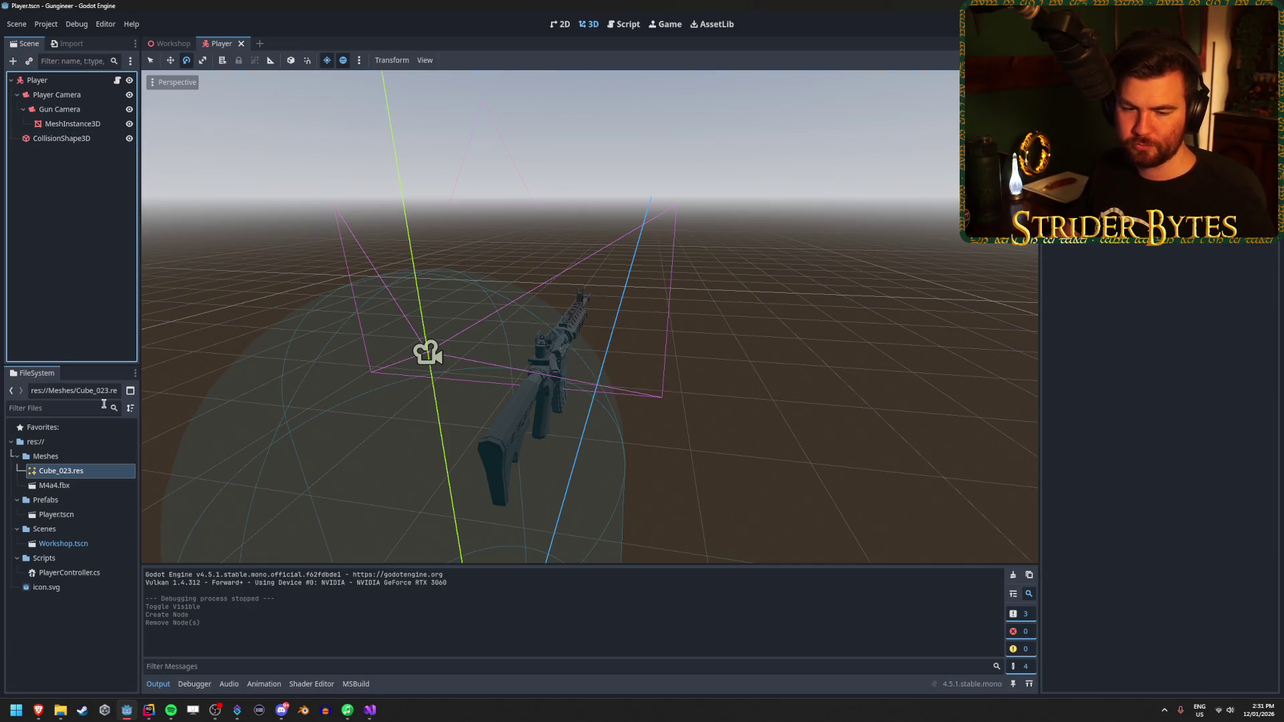
# Step: Bring up the PlayerController.cs code window, dismiss its prompt, and switch windows with Alt+Tab
pyautogui.click(149, 714)
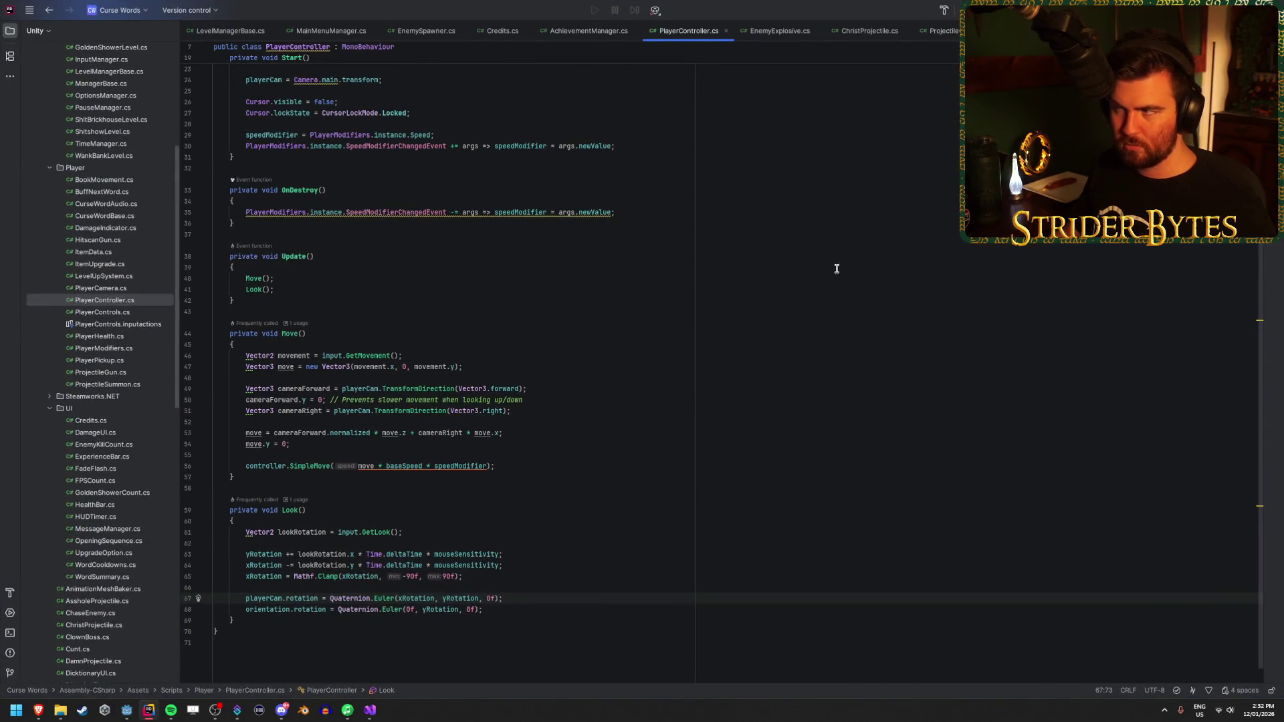
pyautogui.click(655, 371)
pyautogui.hotkey('alt', 'Tab')
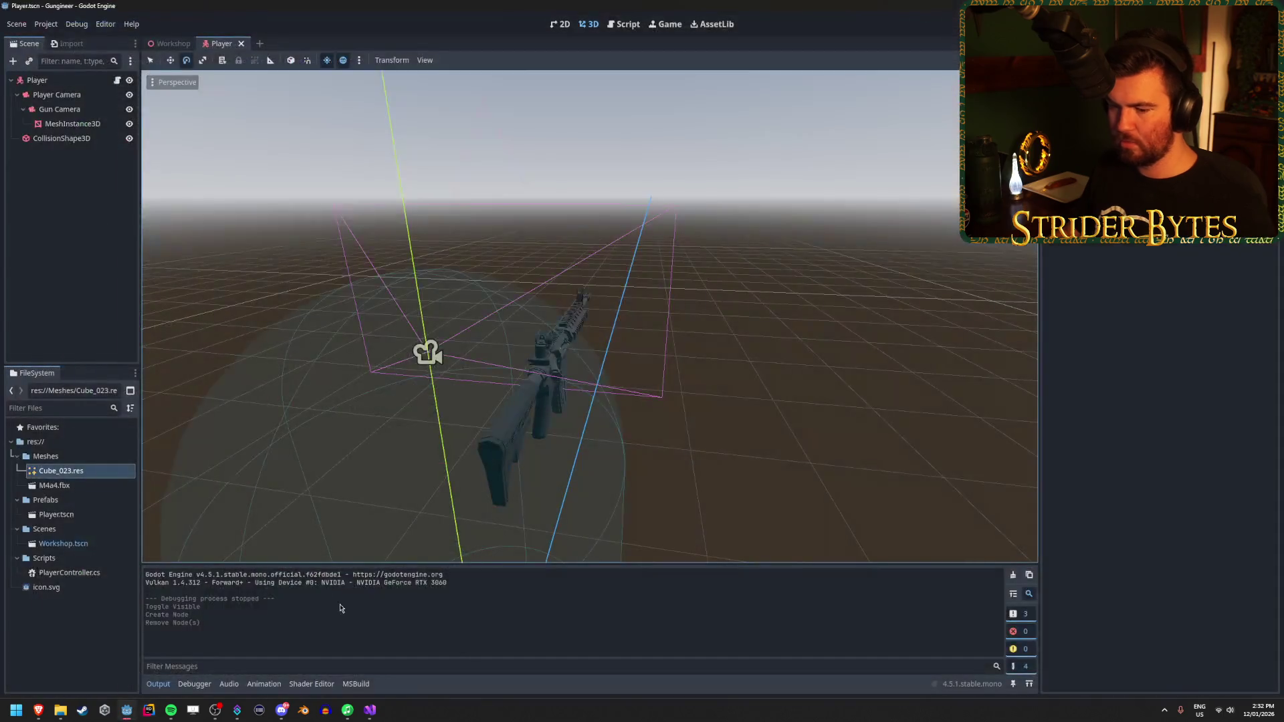
# Step: Reopen the FPS gun thread from the taskbar and scroll through its comments and back up
pyautogui.moveTo(38, 712)
pyautogui.moveTo(232, 647)
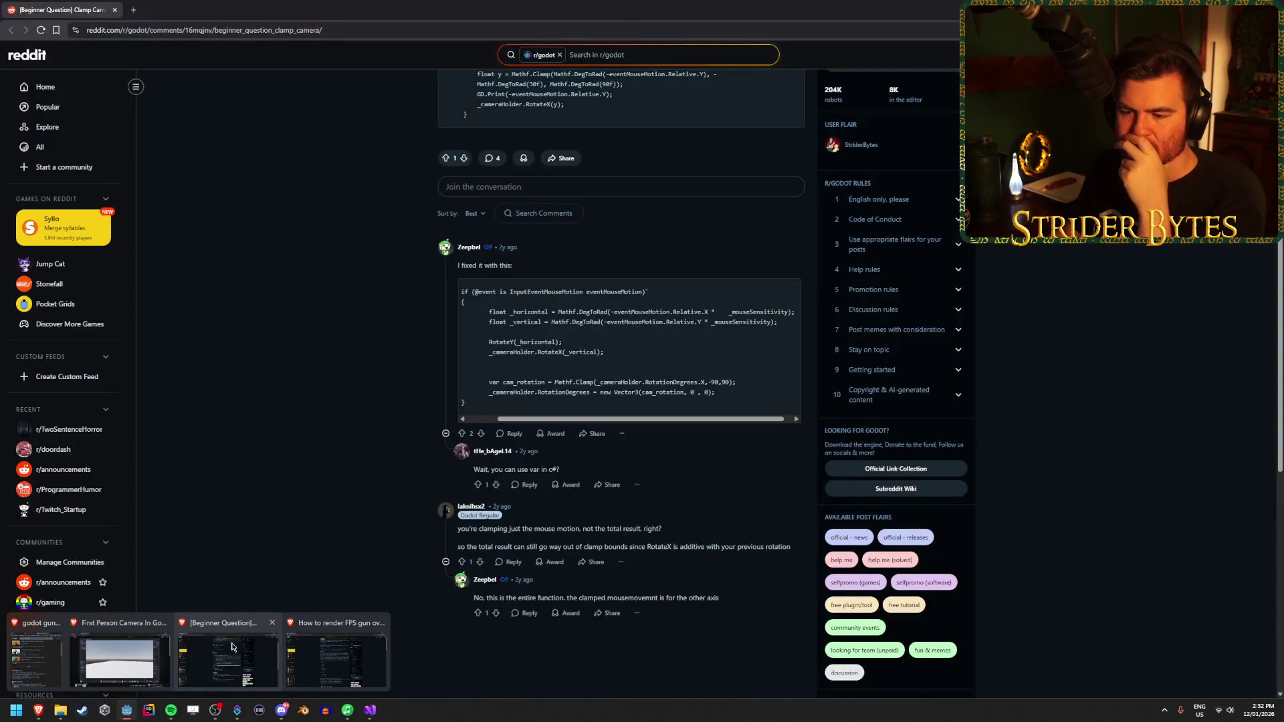
pyautogui.click(335, 658)
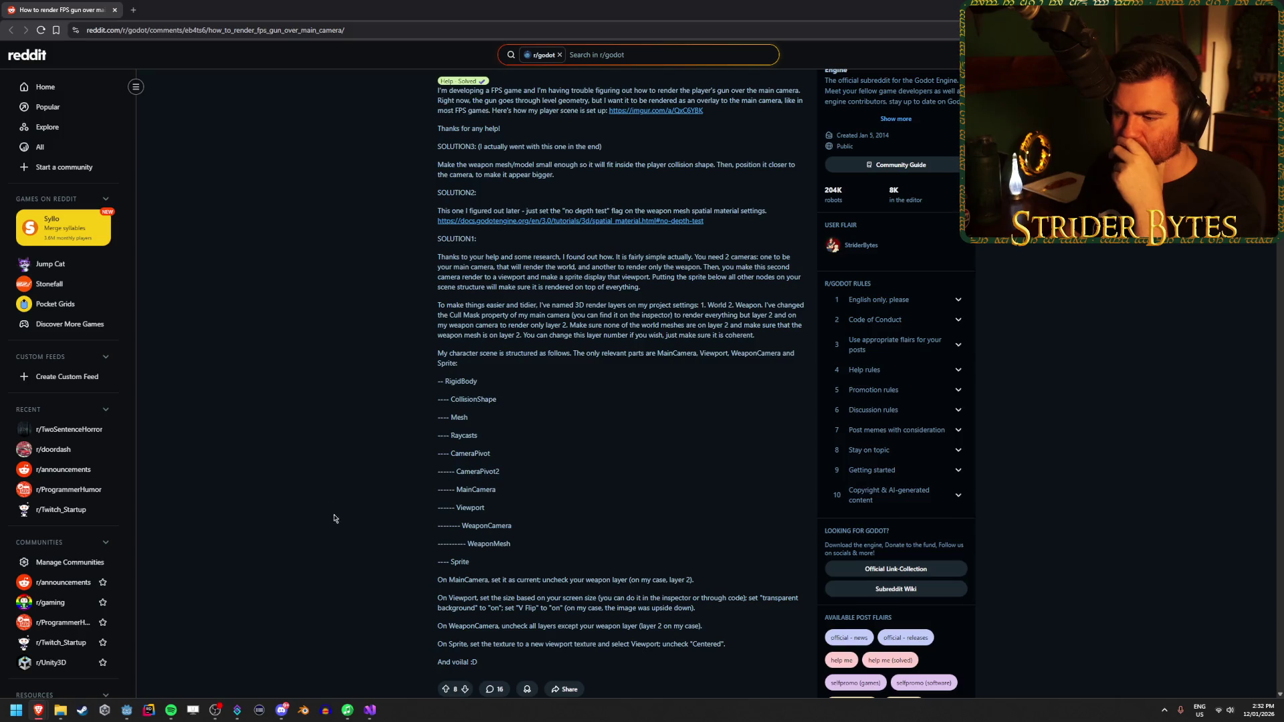
pyautogui.scroll(-5, 324, 495)
pyautogui.scroll(-5, 324, 496)
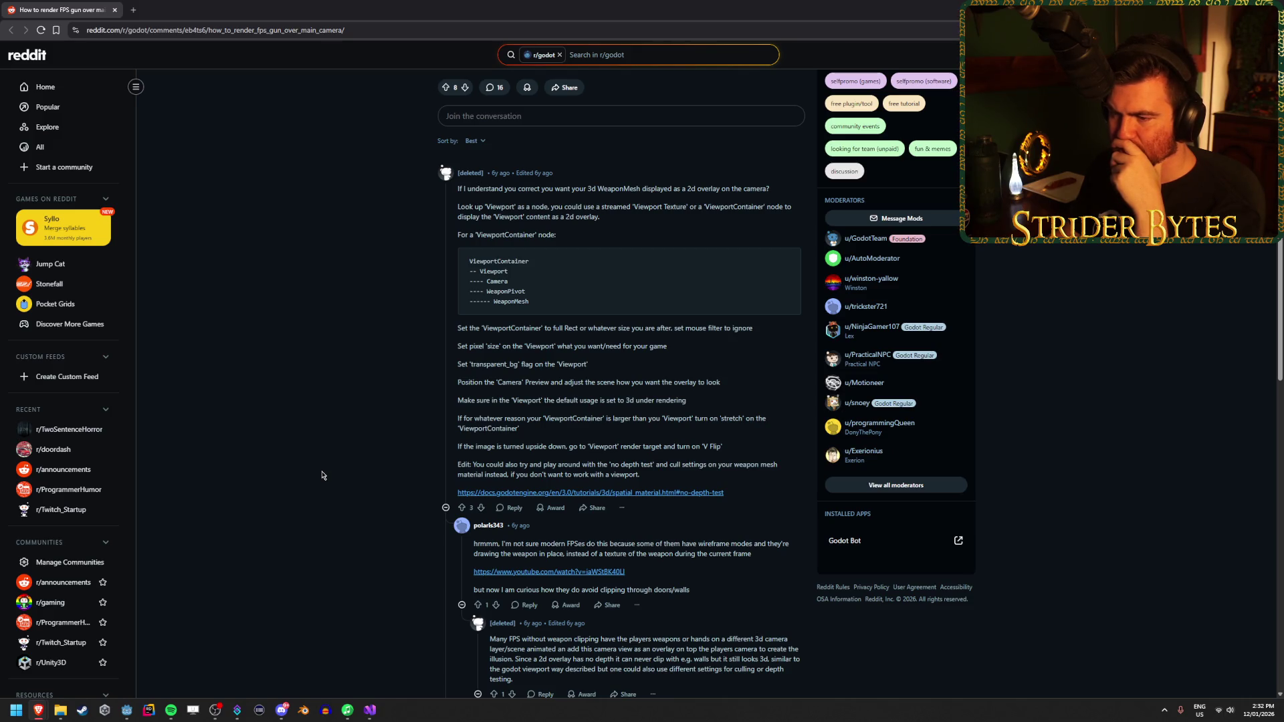
pyautogui.scroll(-3, 322, 475)
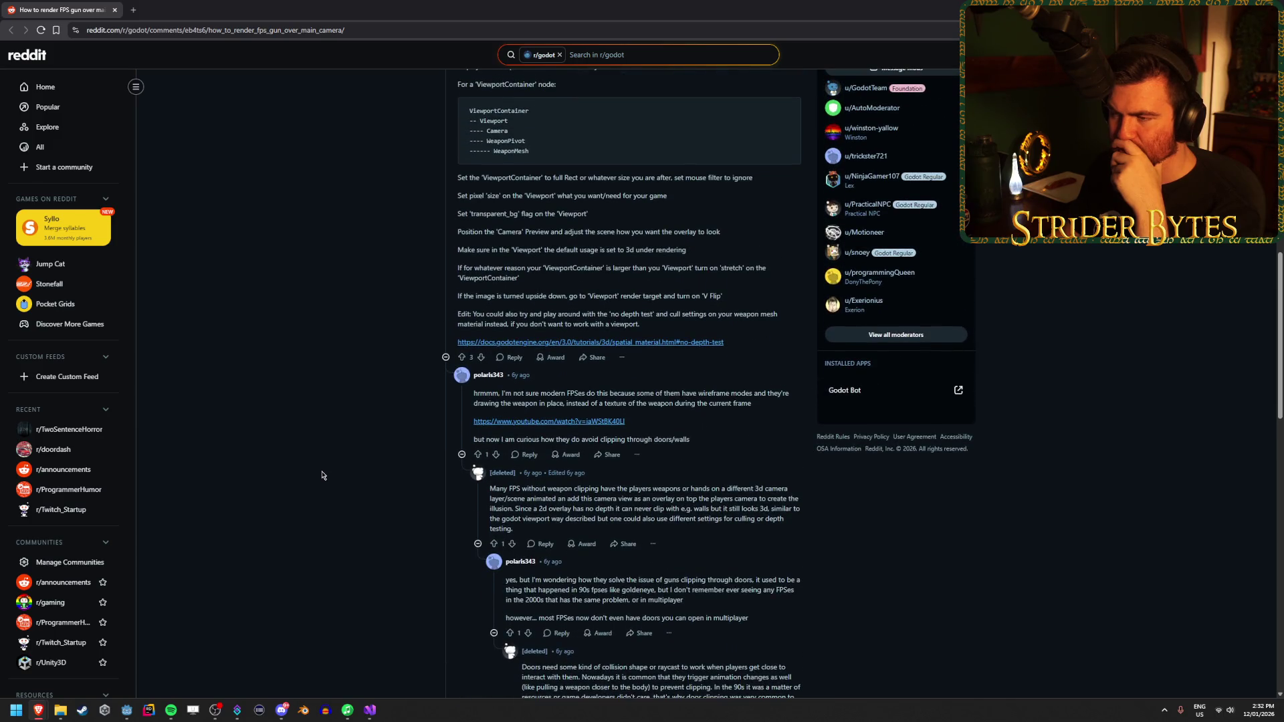
pyautogui.scroll(-12, 332, 294)
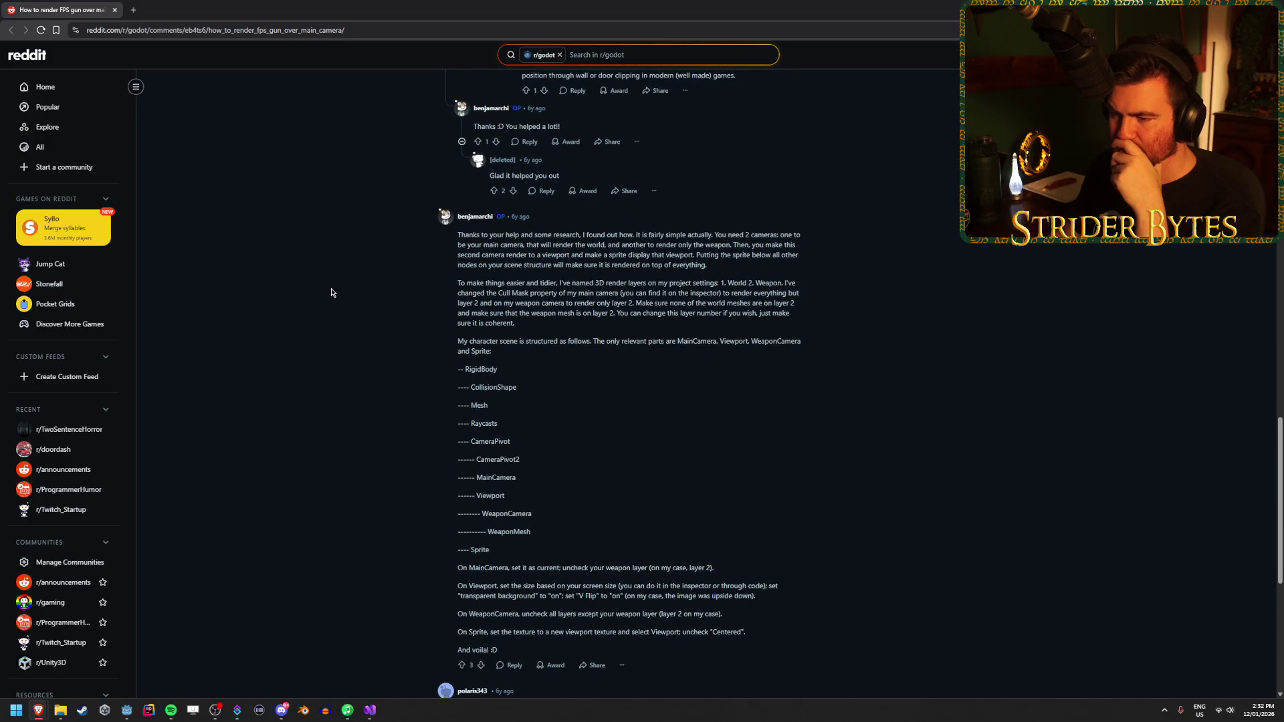
pyautogui.scroll(-5, 332, 293)
pyautogui.scroll(-3, 330, 291)
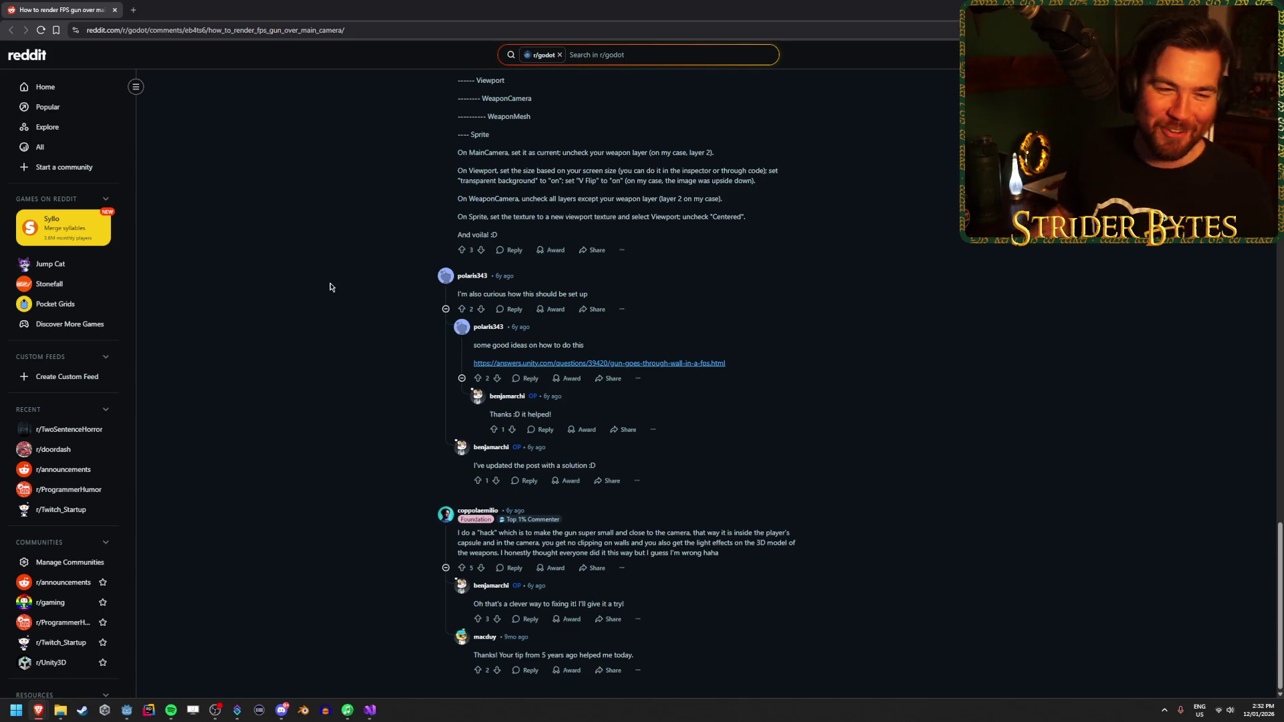
pyautogui.scroll(5, 361, 257)
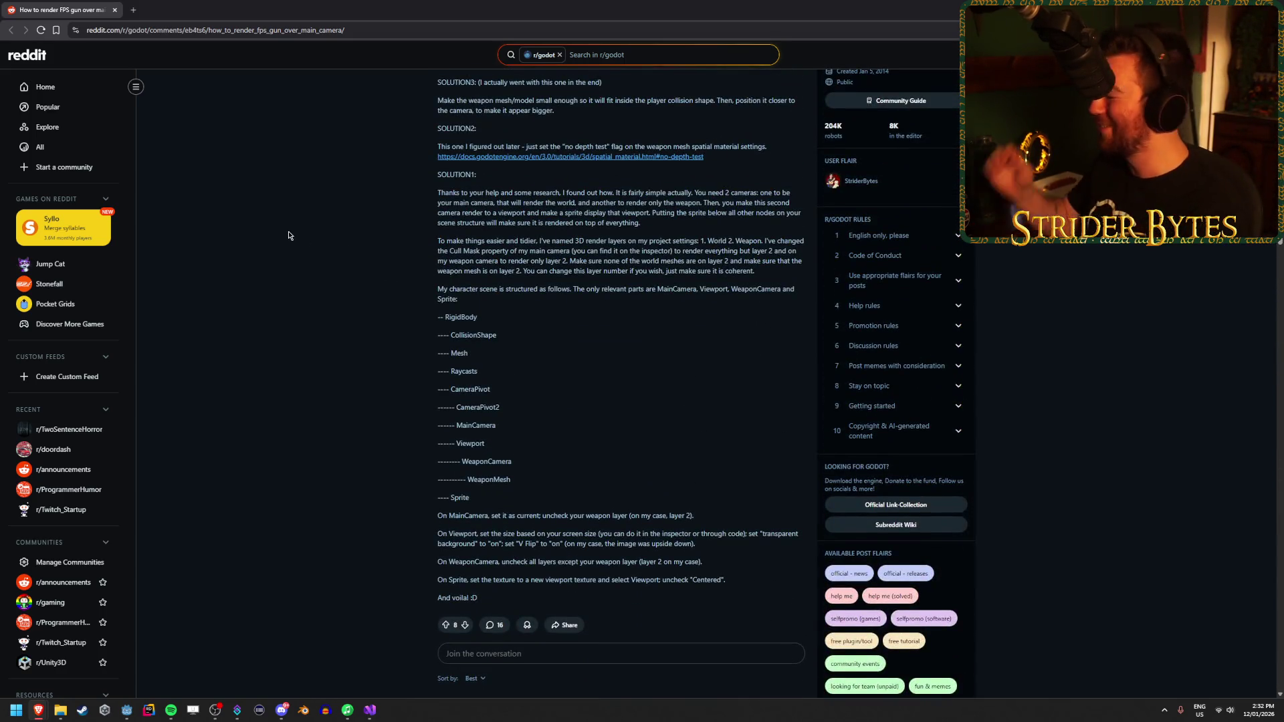
pyautogui.scroll(2, 336, 313)
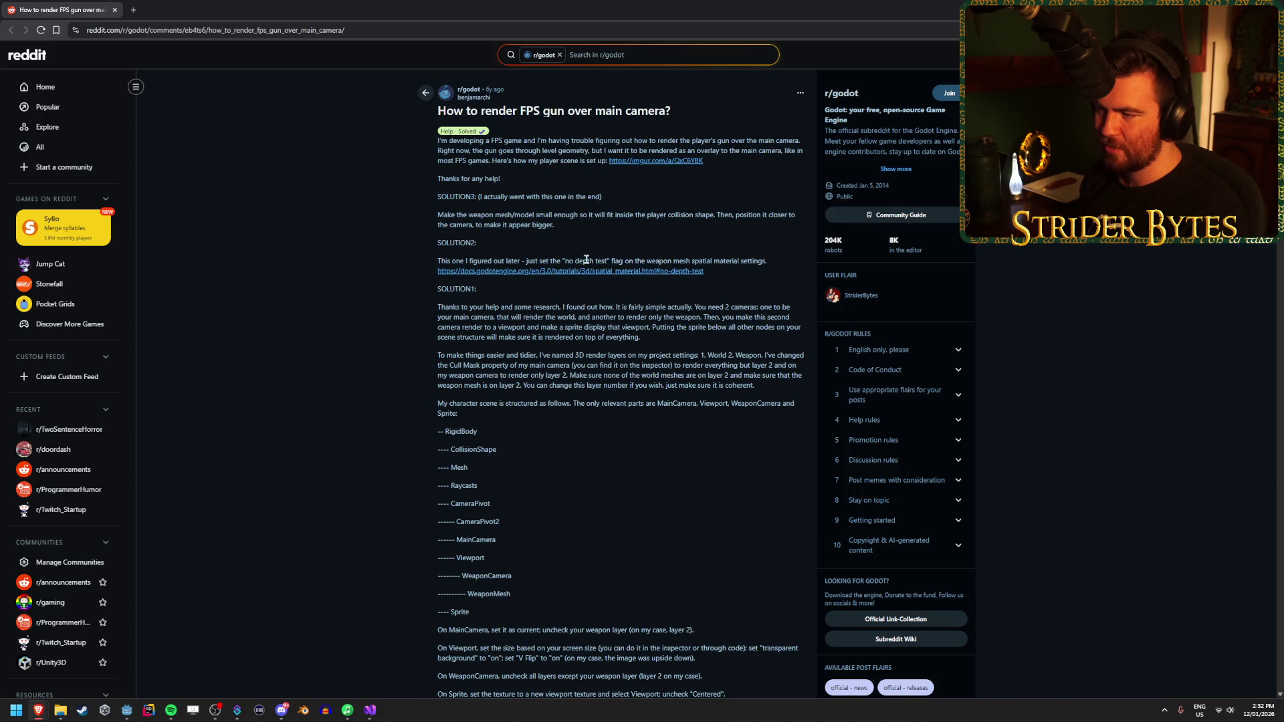
# Step: Open the post's Spatial Material docs link in a new tab, read No Depth Test, then return to Godot
pyautogui.middleClick(455, 271)
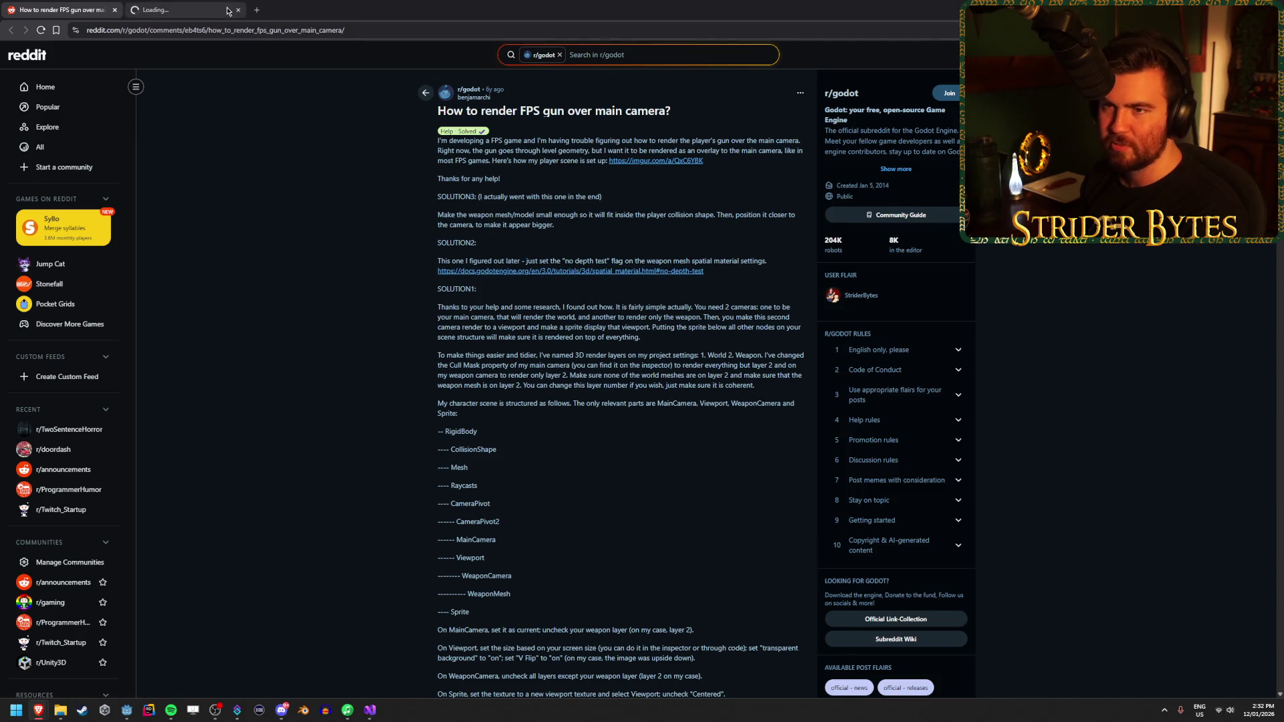
pyautogui.hotkey('ctrl', 'Tab')
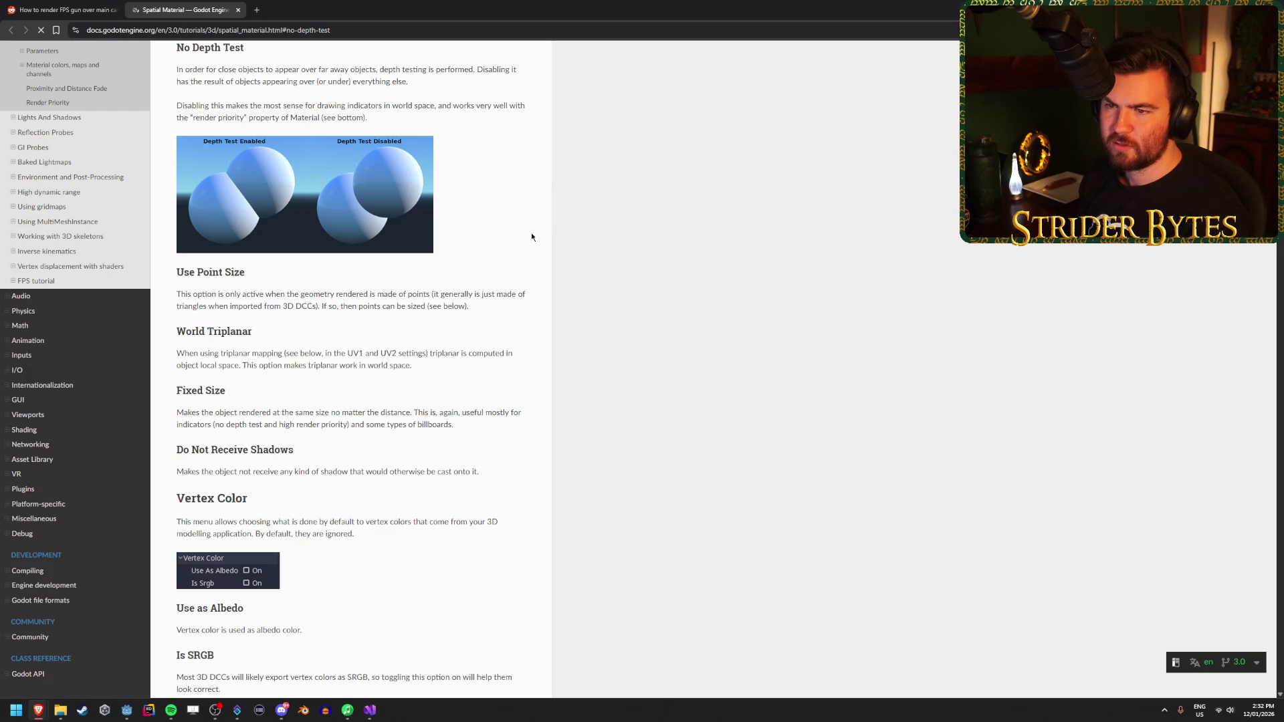
pyautogui.scroll(1, 525, 230)
pyautogui.scroll(-1, 518, 214)
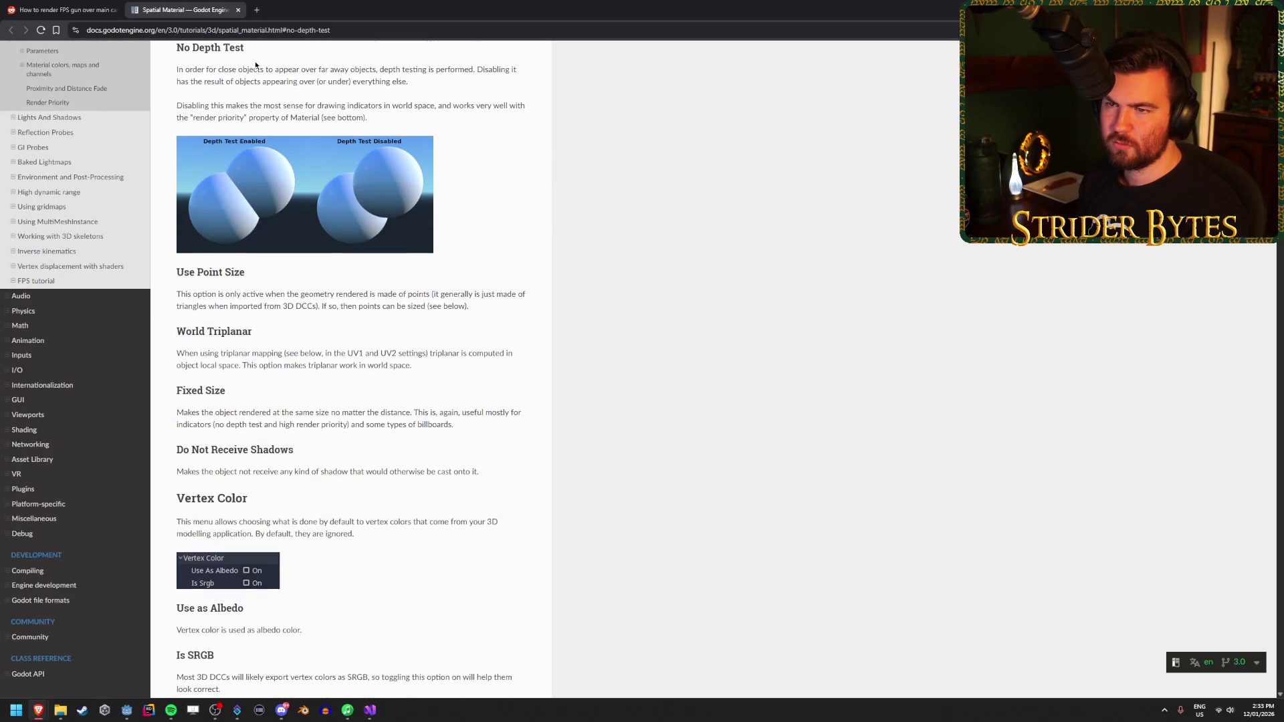
pyautogui.moveTo(273, 69)
pyautogui.mouseDown()
pyautogui.moveTo(501, 70)
pyautogui.moveTo(318, 70)
pyautogui.mouseUp()
pyautogui.click(322, 67)
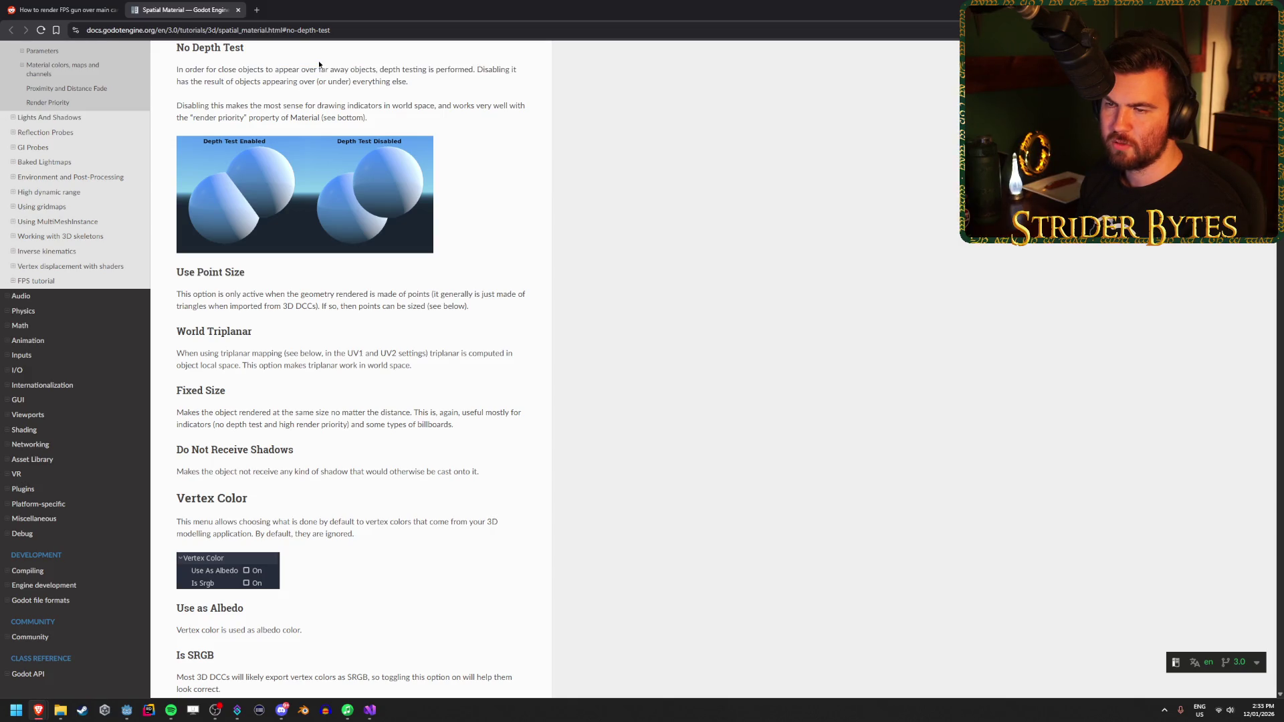
pyautogui.scroll(20, 451, 229)
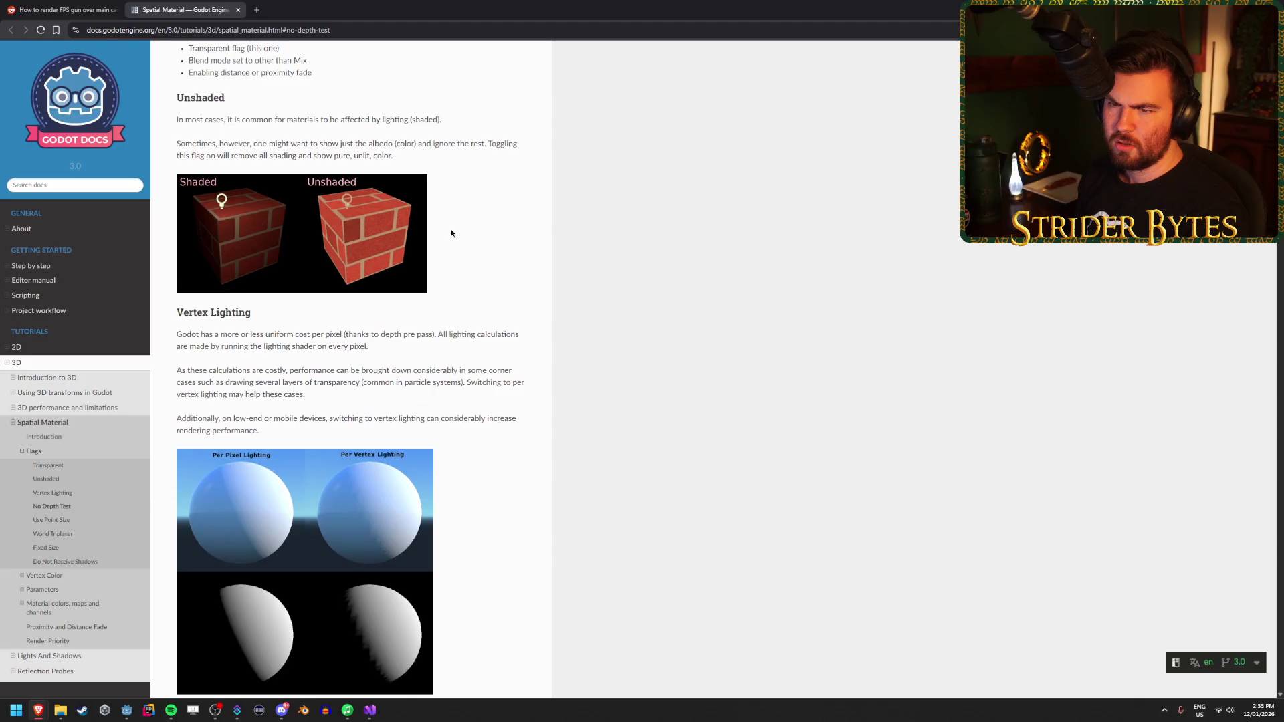
pyautogui.scroll(-20, 451, 227)
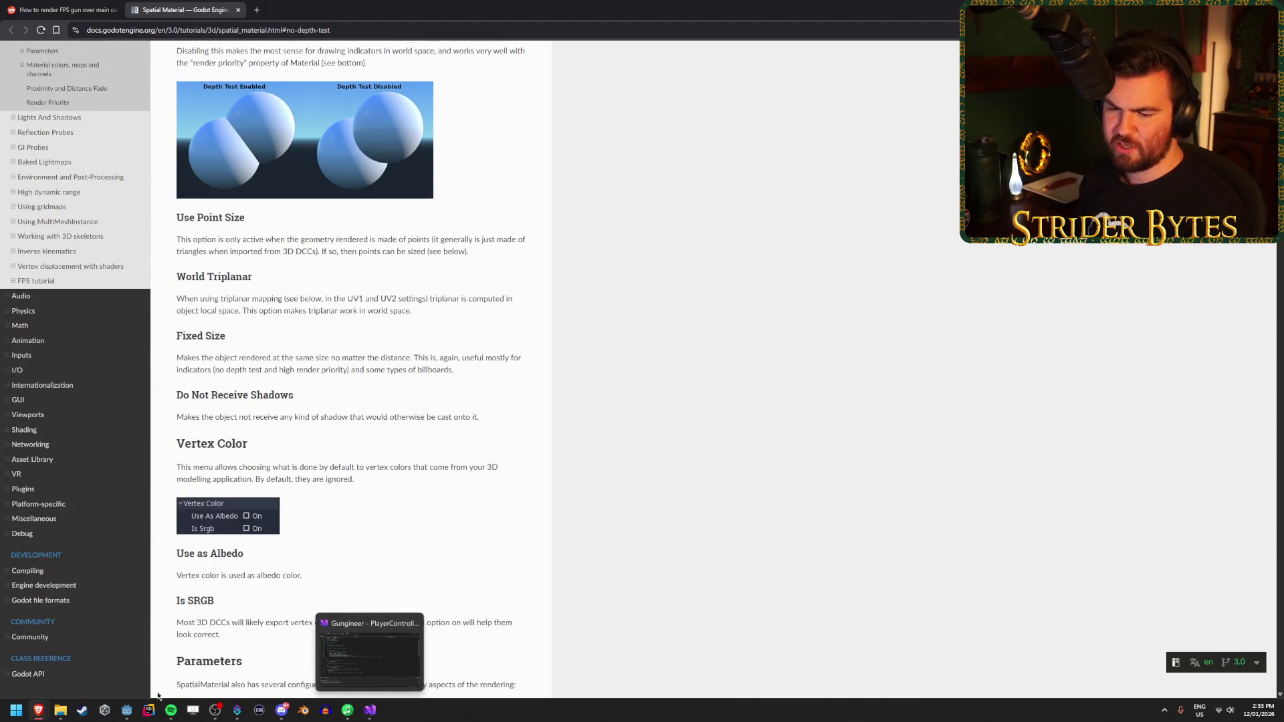
pyautogui.click(127, 712)
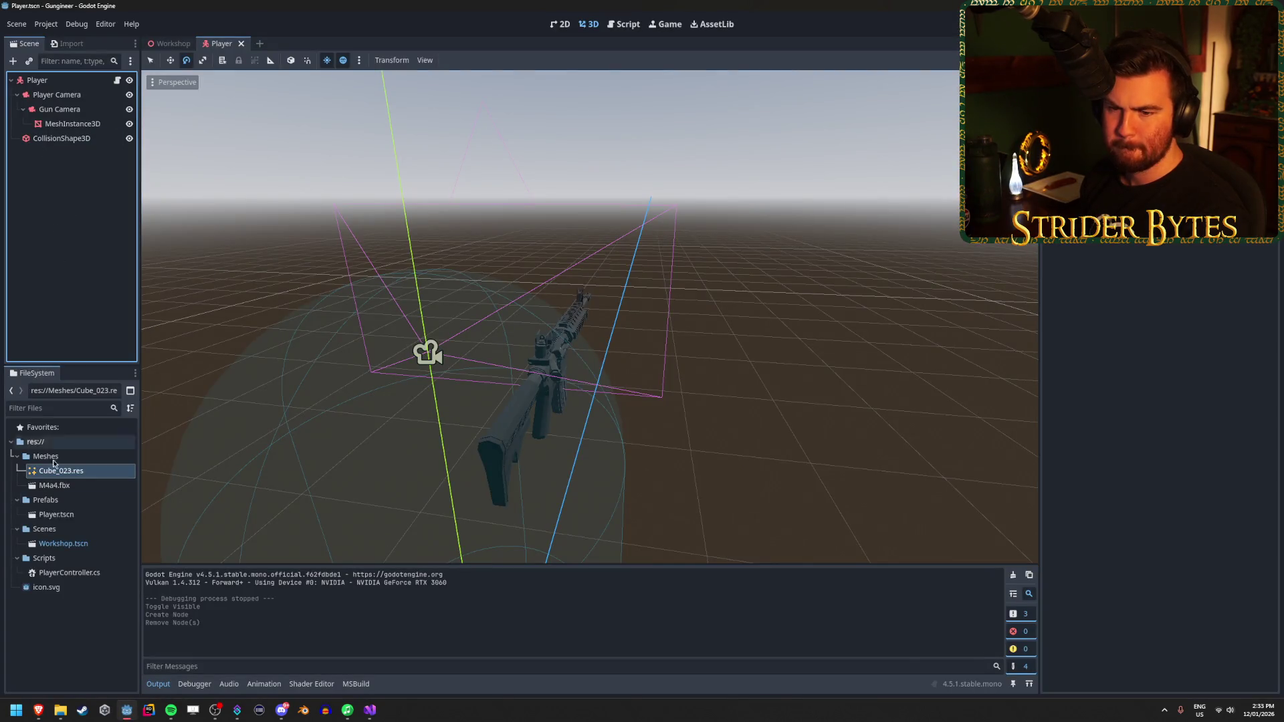
# Step: Open the M4a4.fbx advanced import settings and preview the Cube_023 rifle mesh
pyautogui.doubleClick(67, 487)
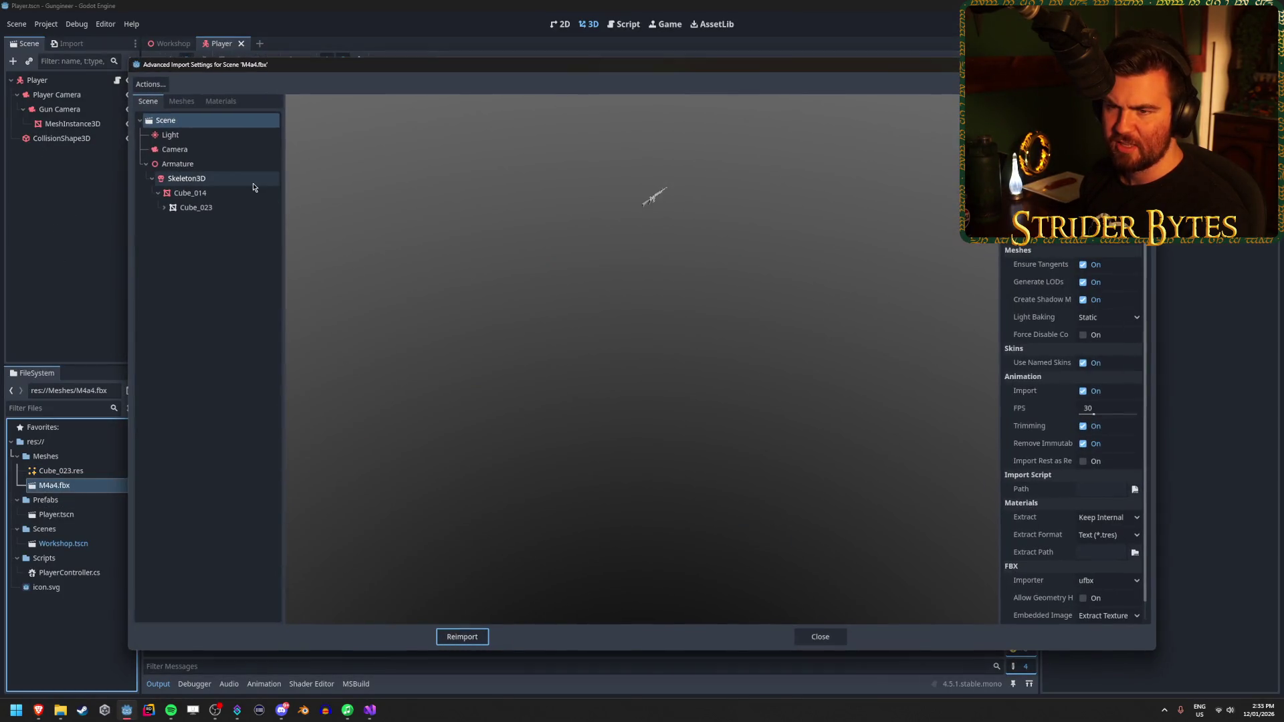
pyautogui.click(191, 207)
pyautogui.press('Right')
pyautogui.press('Down')
pyautogui.press('Down')
pyautogui.press('Down')
pyautogui.press('Down')
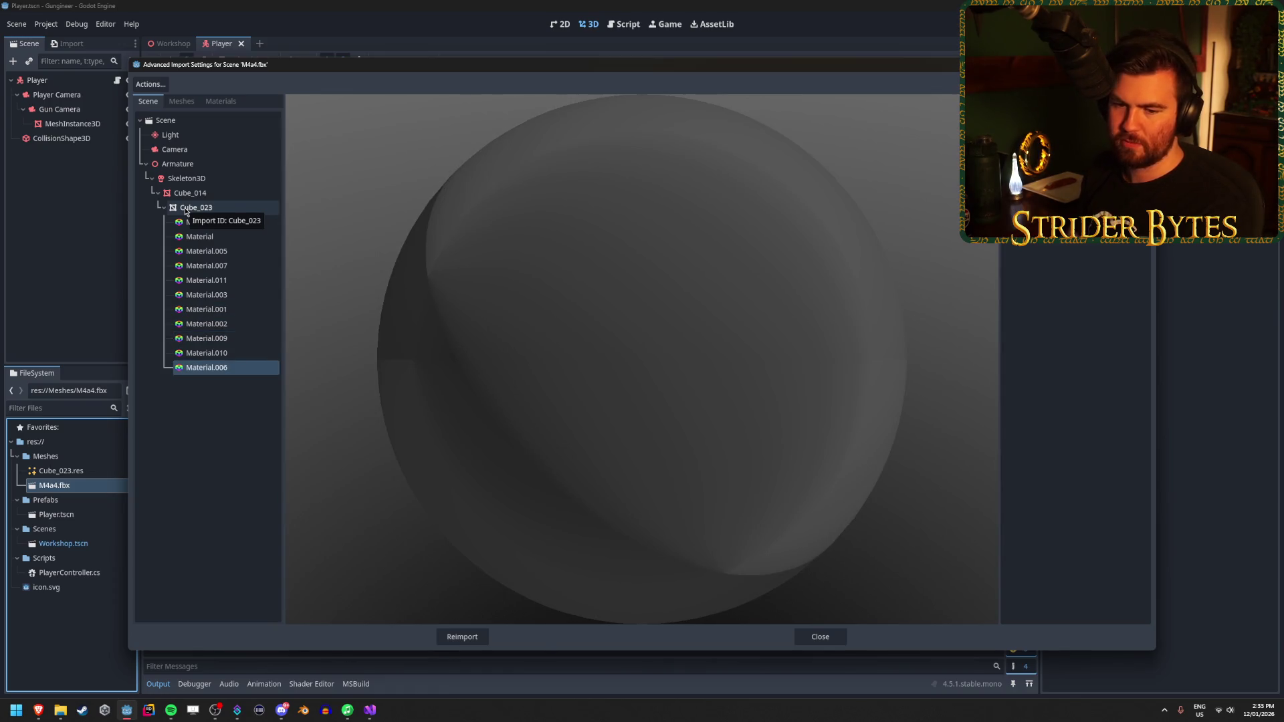
pyautogui.click(187, 208)
pyautogui.click(164, 208)
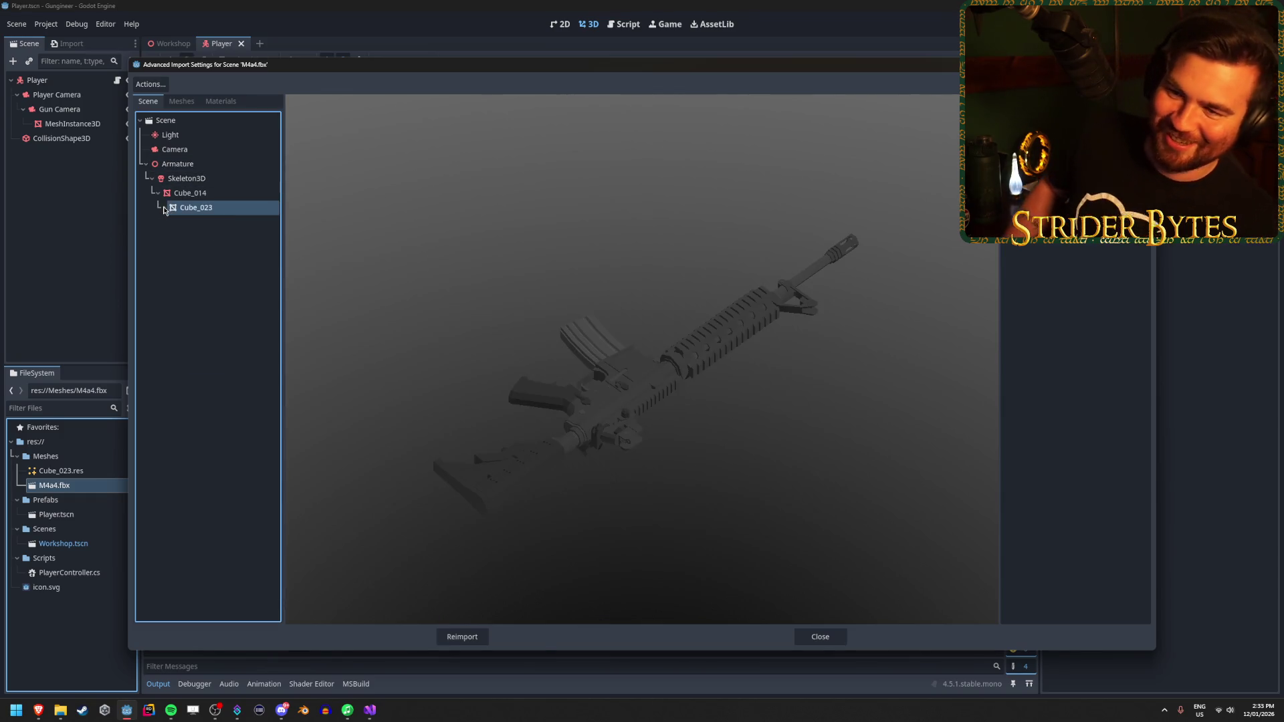
# Step: Browse materials Material.004 to Material.006, close the dialog, and select the gun's MeshInstance3D
pyautogui.click(221, 101)
pyautogui.click(206, 123)
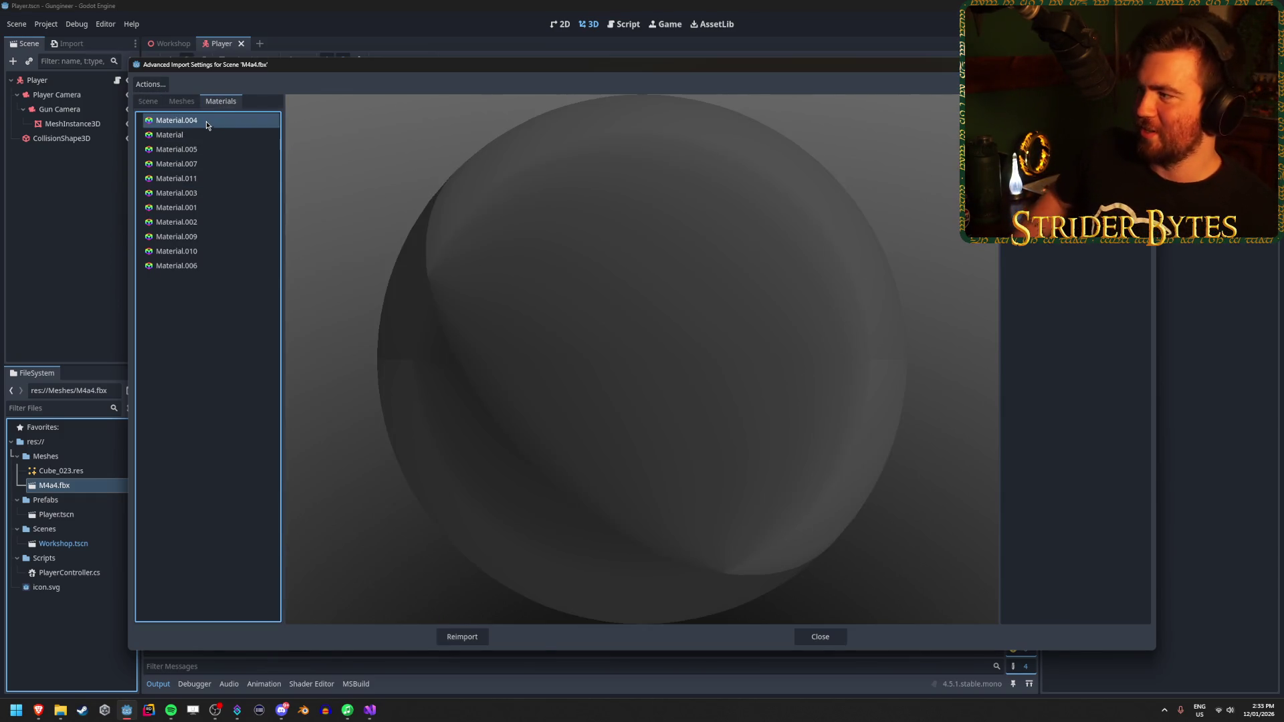
pyautogui.press('Down')
pyautogui.press('Down')
pyautogui.press('Down')
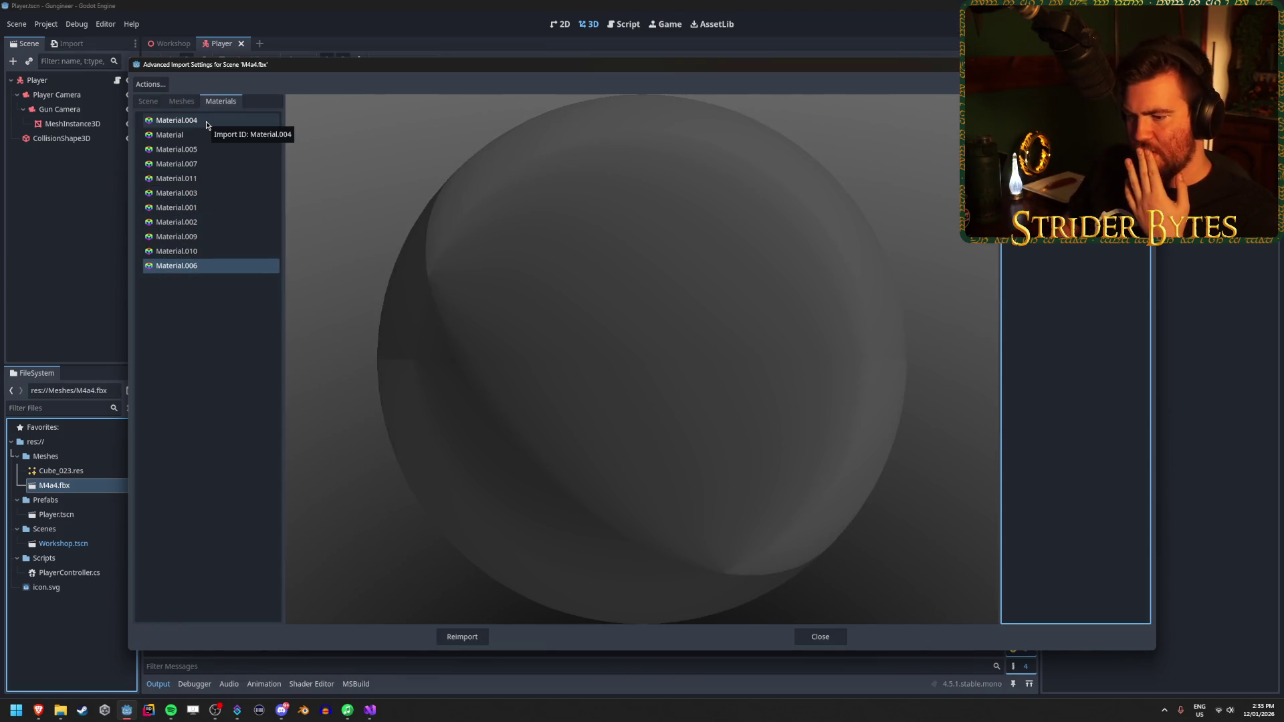
pyautogui.press('Escape')
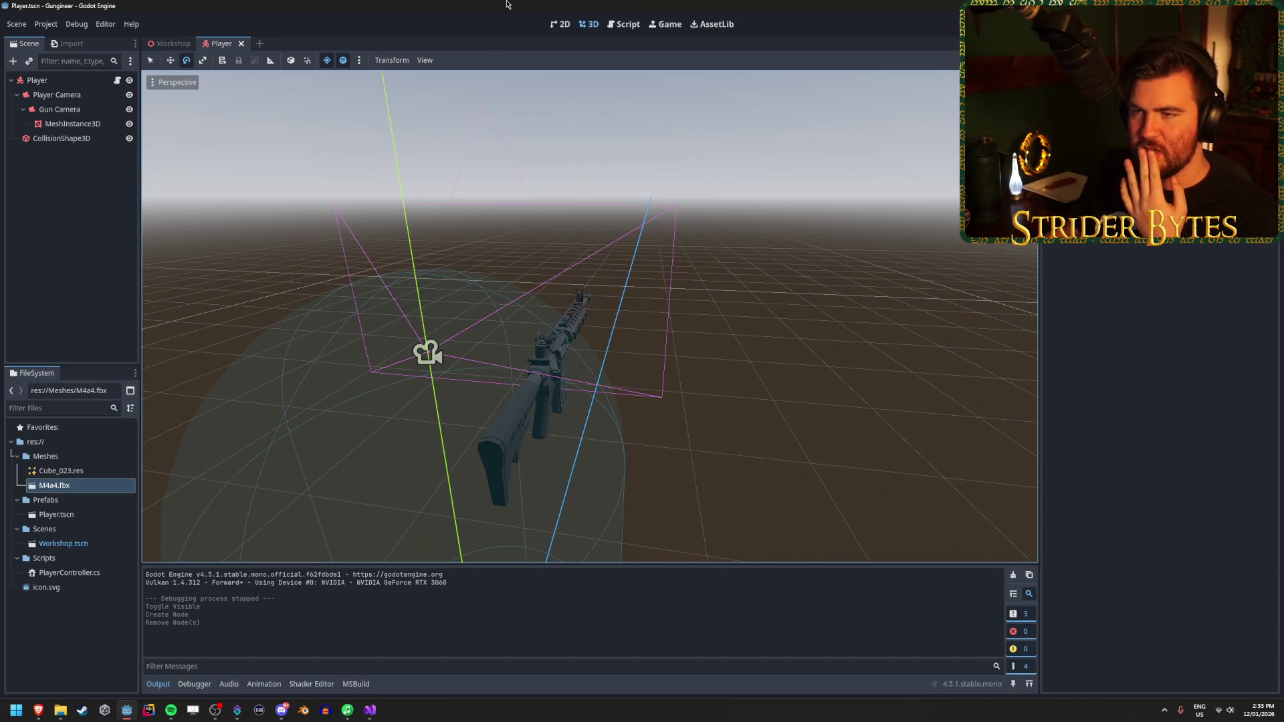
pyautogui.click(72, 124)
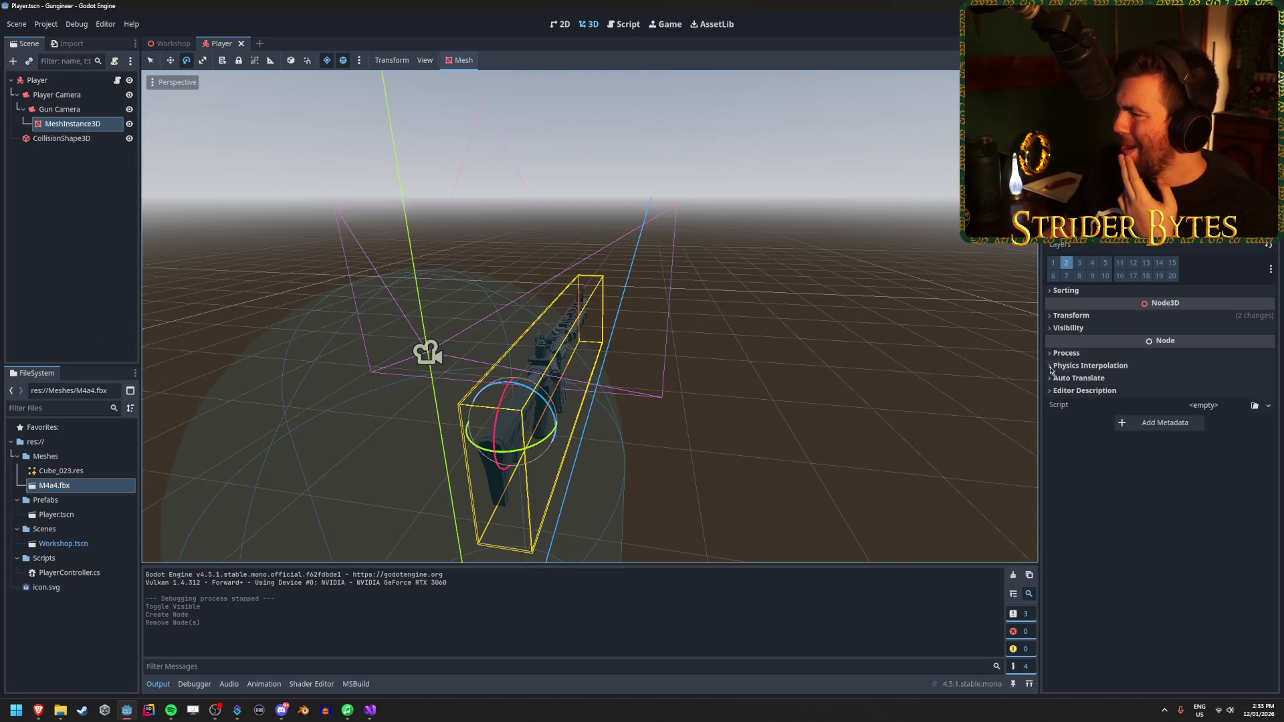
# Step: Scroll the gun MeshInstance3D's Inspector, open and dismiss its Mesh resource menu, then reselect it
pyautogui.scroll(2, 1051, 370)
pyautogui.scroll(-2, 1052, 370)
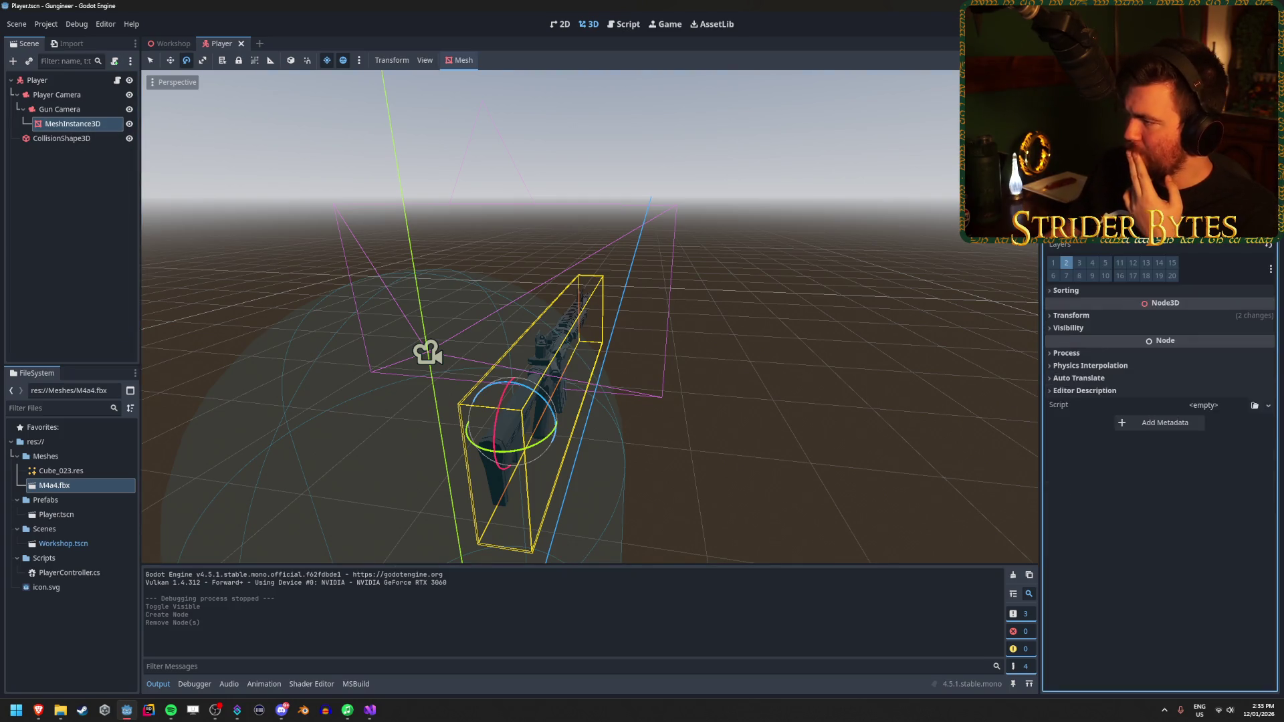
pyautogui.scroll(2, 1161, 370)
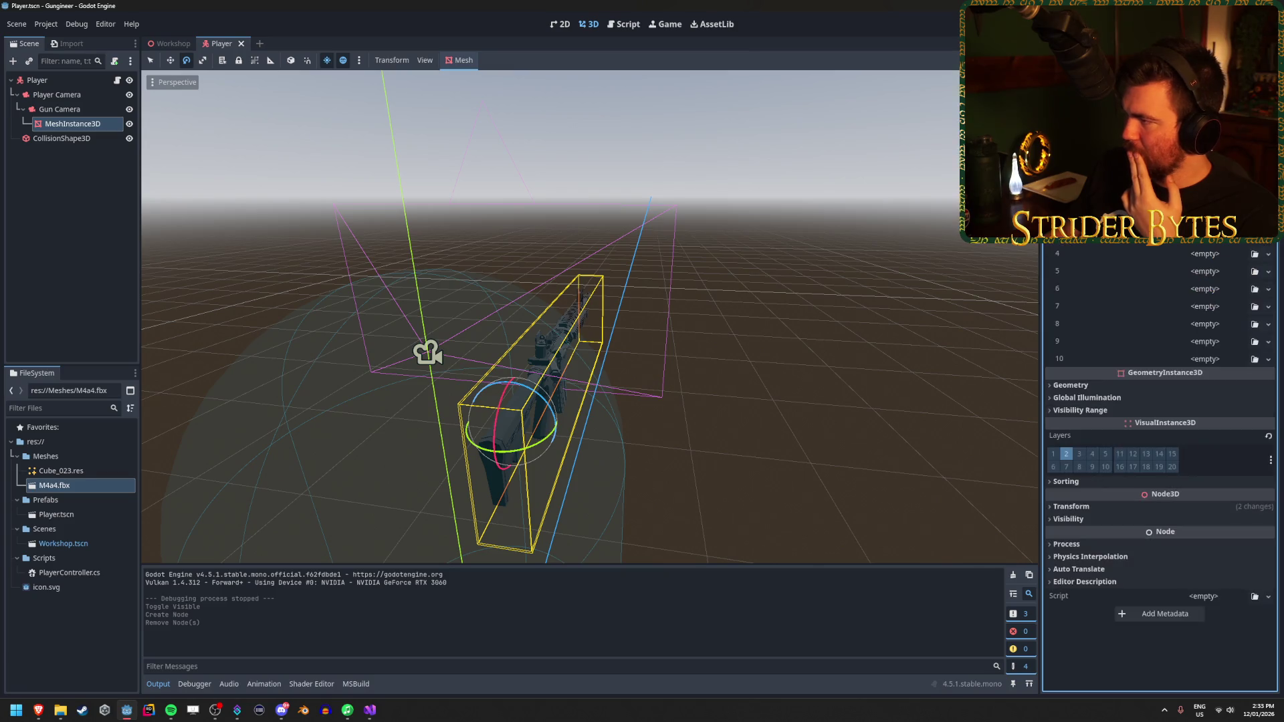
pyautogui.scroll(-2, 1160, 370)
pyautogui.scroll(2, 1161, 370)
pyautogui.scroll(-2, 1160, 369)
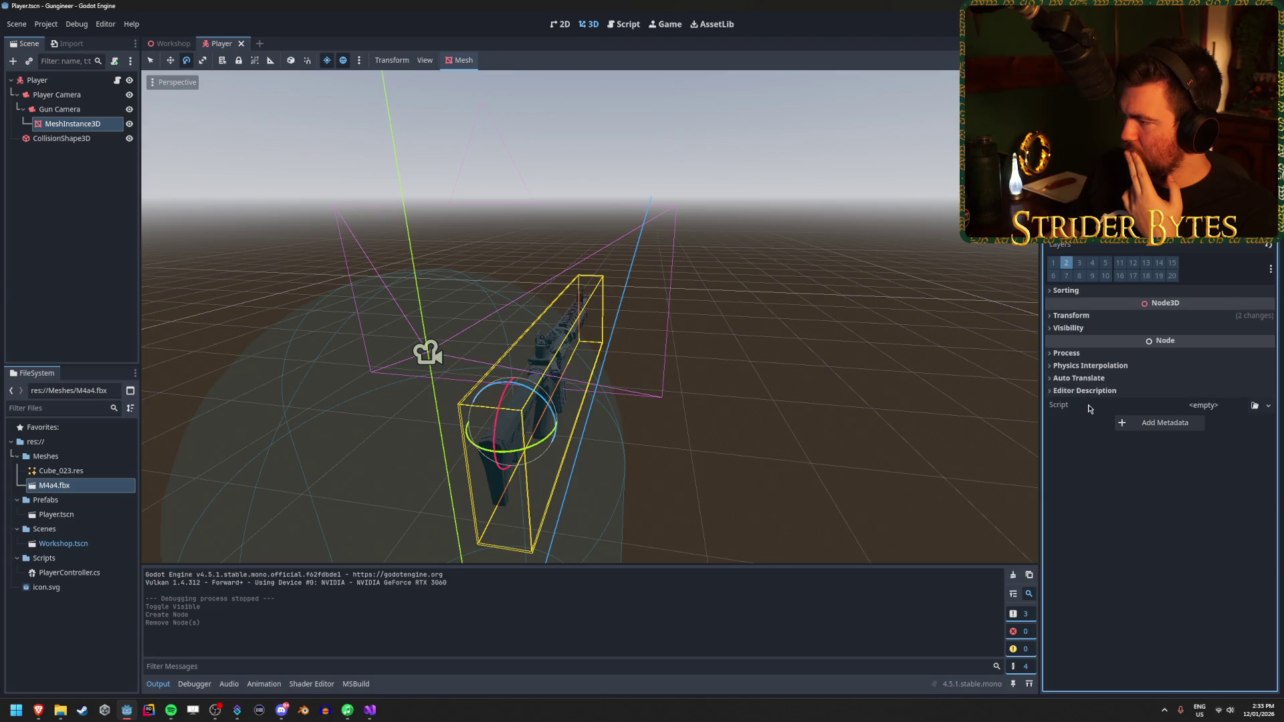
pyautogui.scroll(2, 1161, 369)
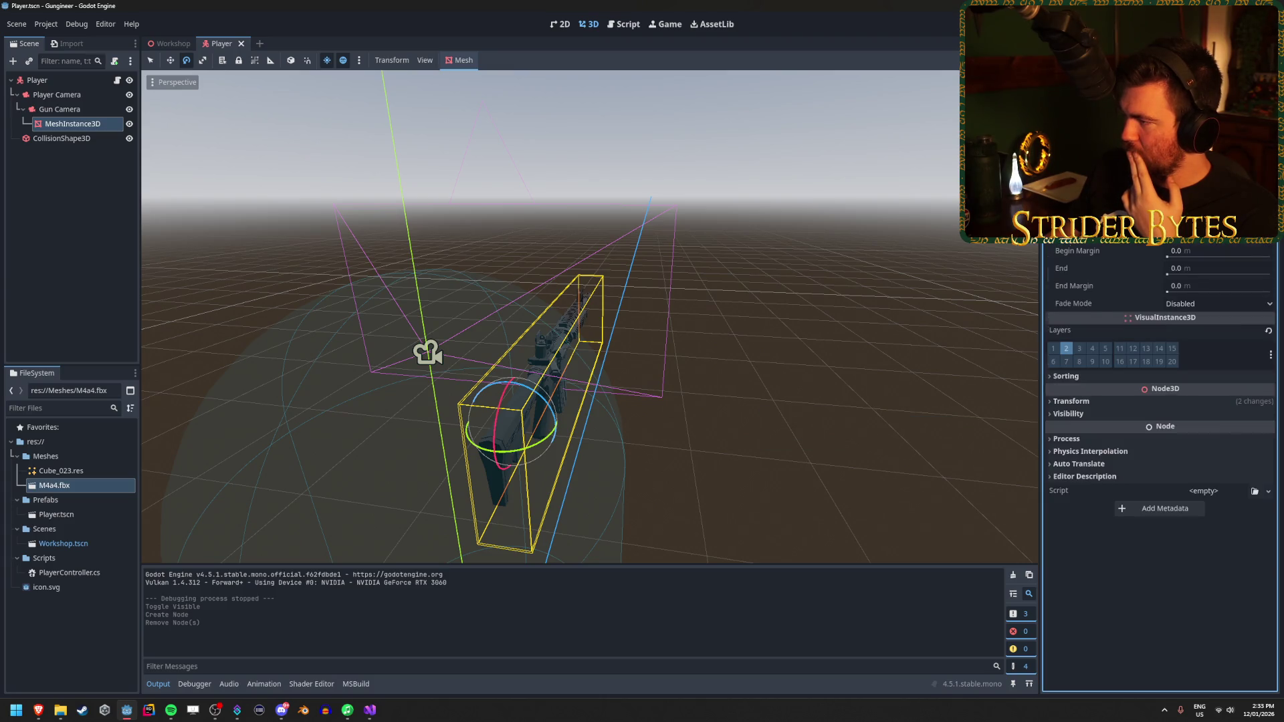
pyautogui.scroll(-2, 1160, 370)
pyautogui.scroll(4, 1160, 369)
pyautogui.scroll(-4, 1160, 370)
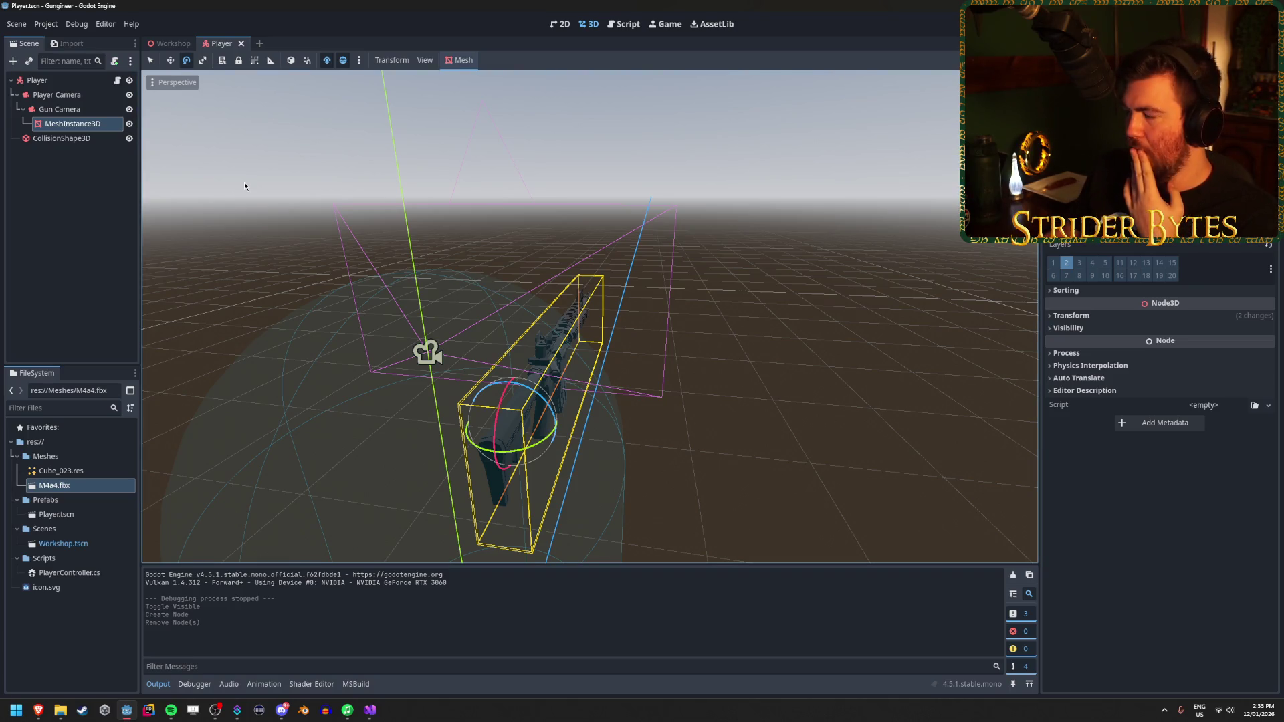
pyautogui.click(1267, 142)
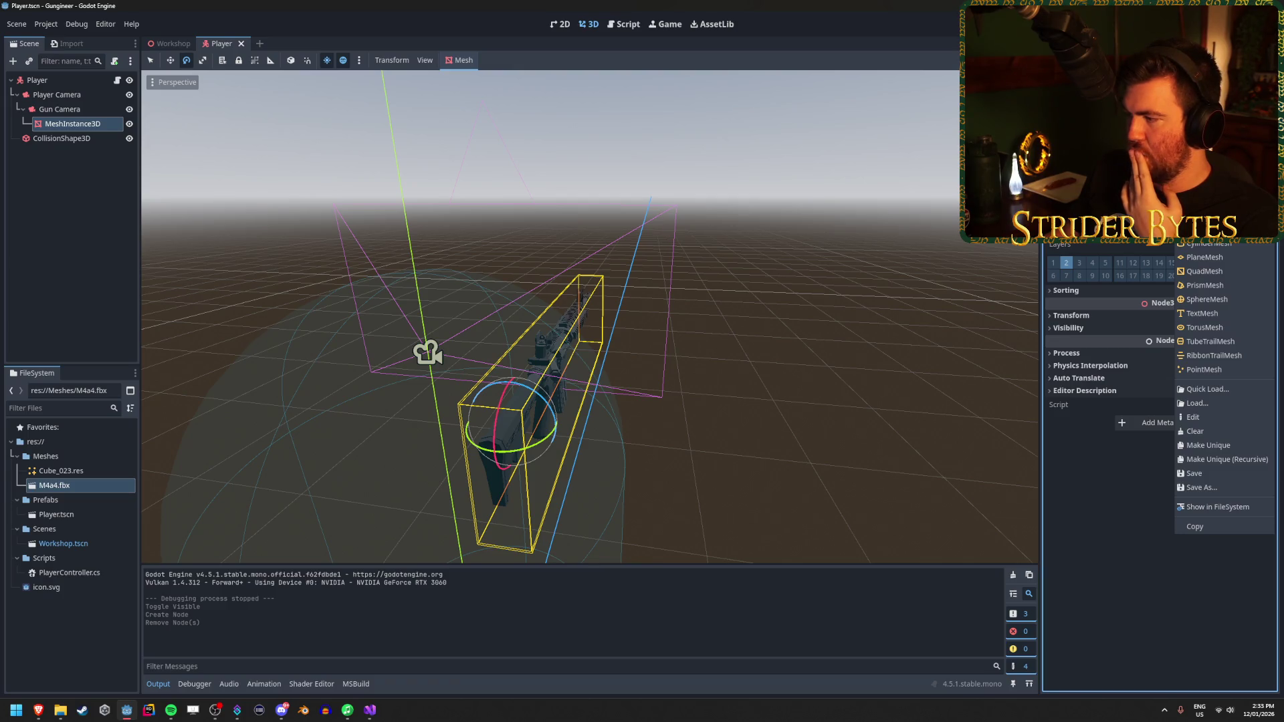
pyautogui.press('Escape')
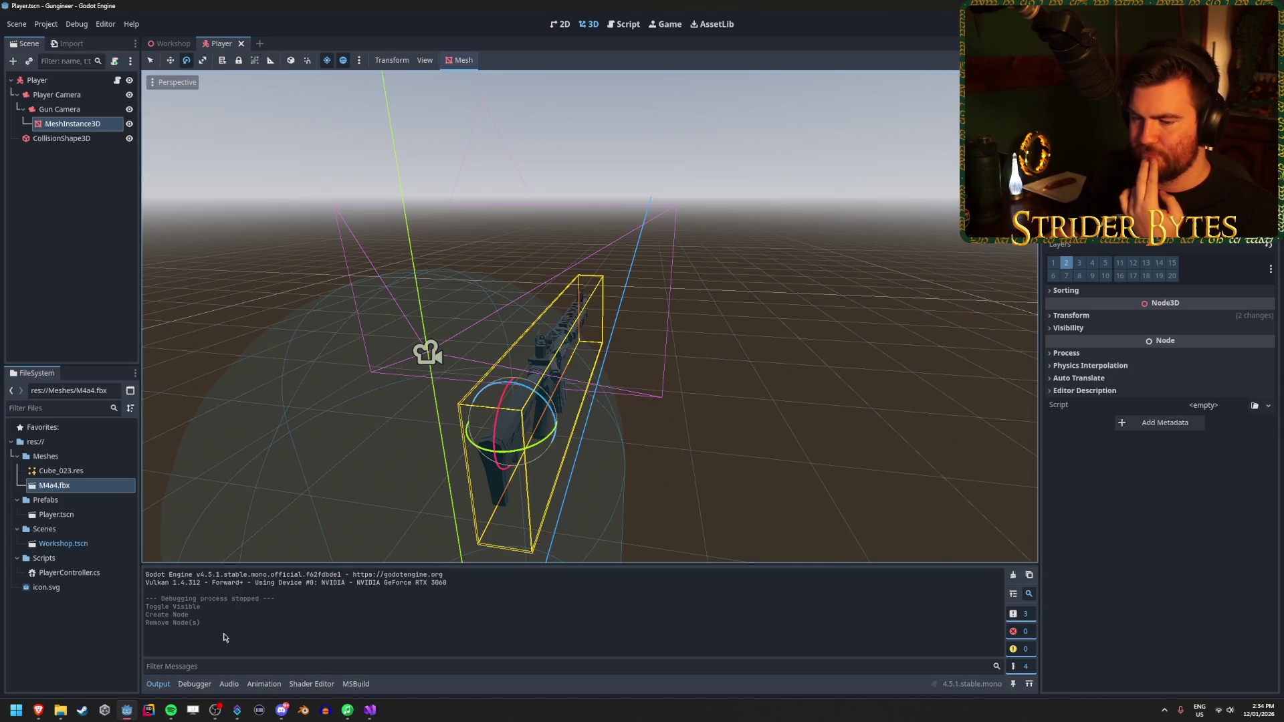
pyautogui.click(71, 215)
pyautogui.click(77, 123)
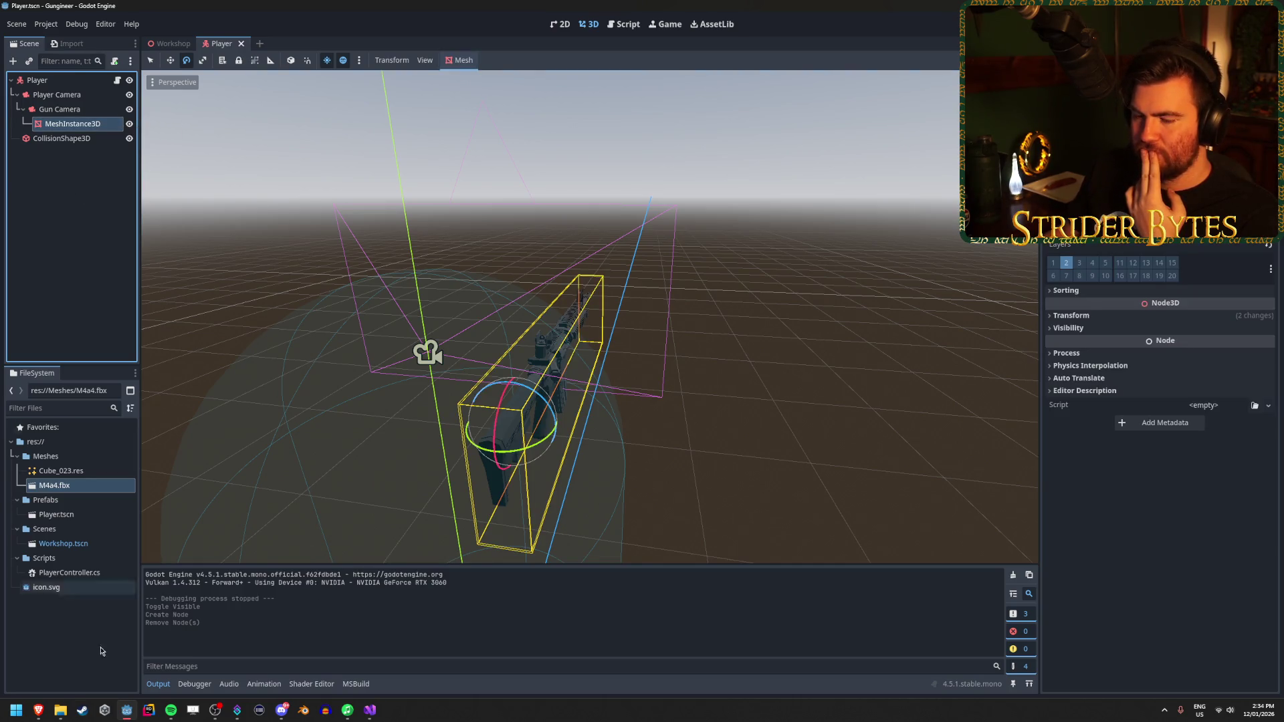
# Step: Bring Brave forward and close the Spatial Material docs tab
pyautogui.moveTo(38, 714)
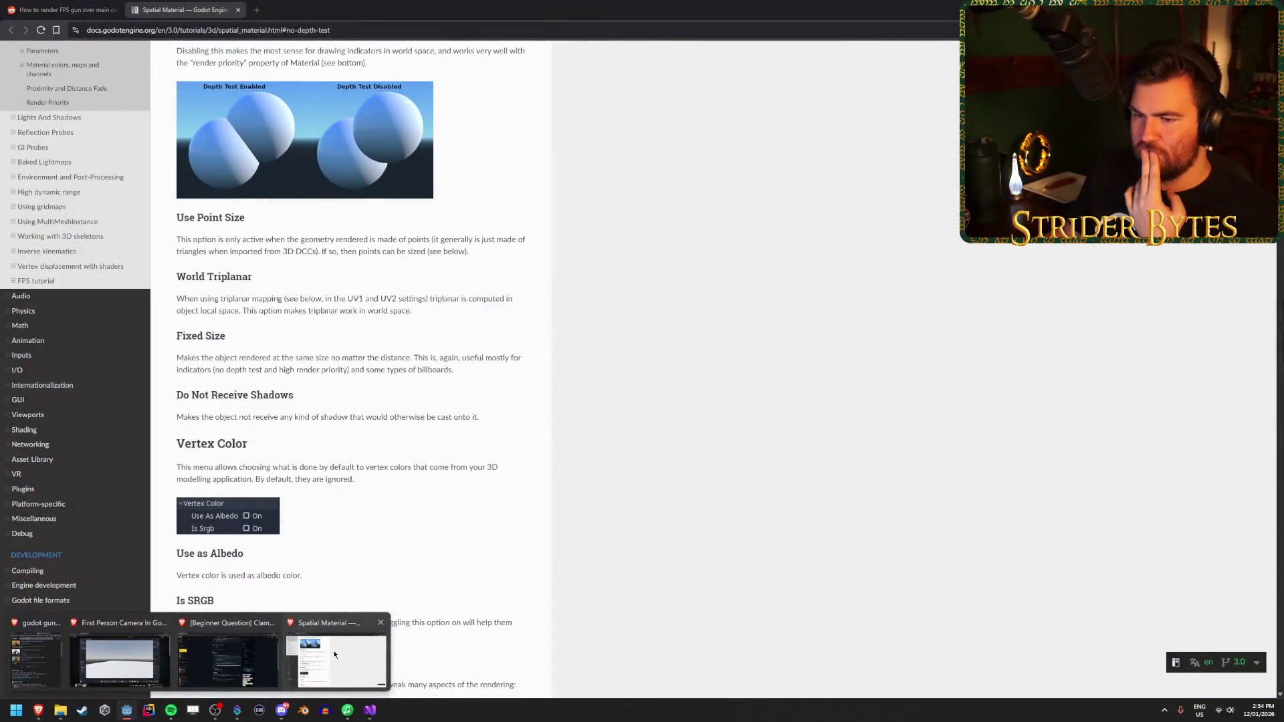
pyautogui.click(334, 654)
pyautogui.scroll(5, 288, 540)
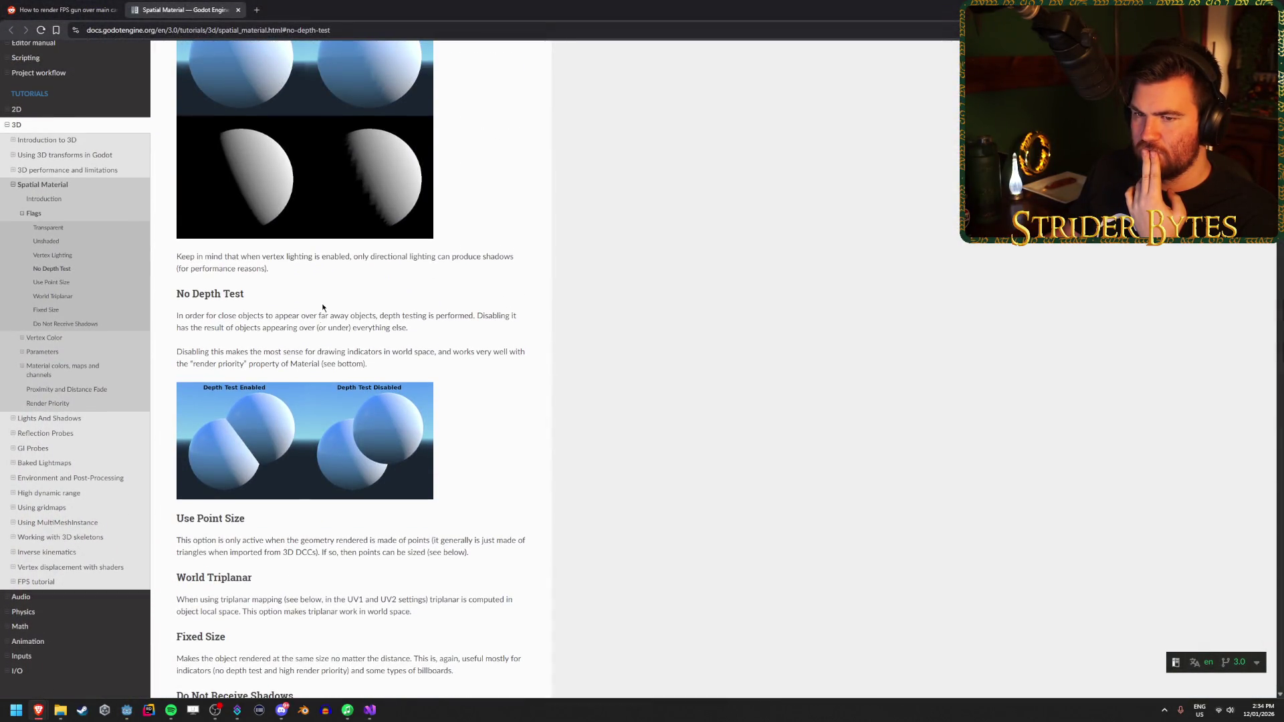
pyautogui.scroll(2, 310, 301)
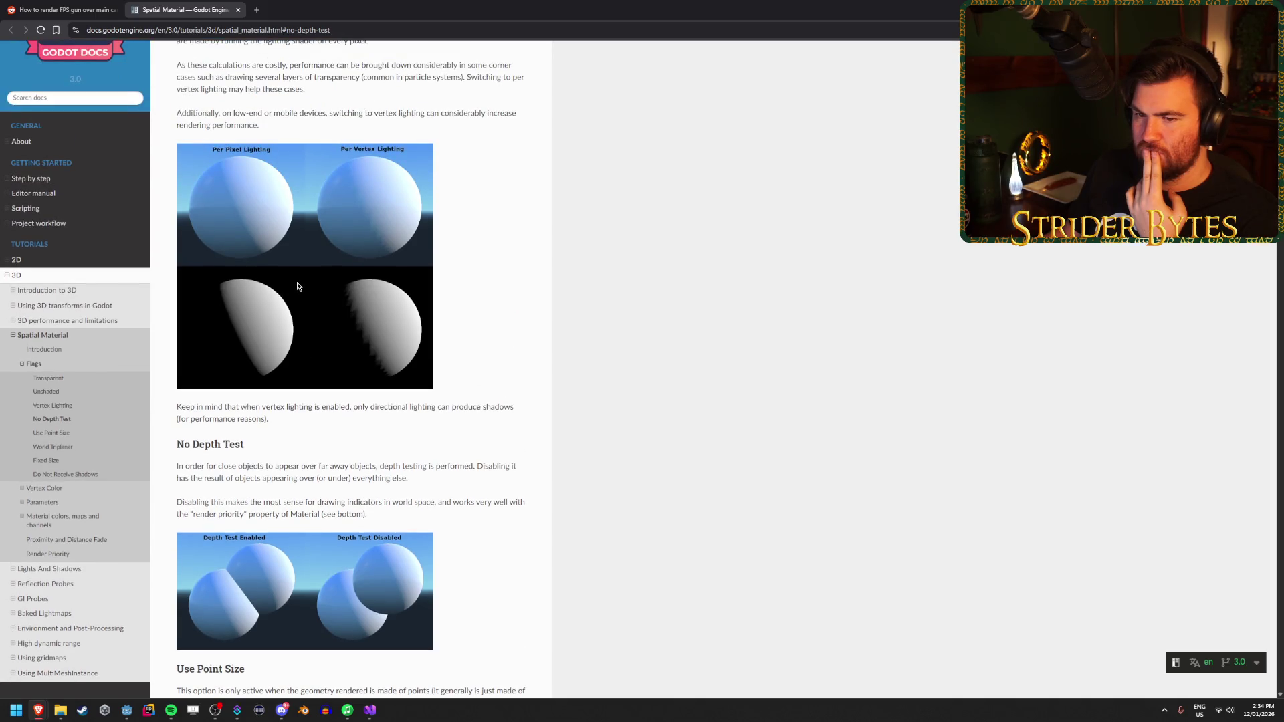
pyautogui.middleClick(198, 5)
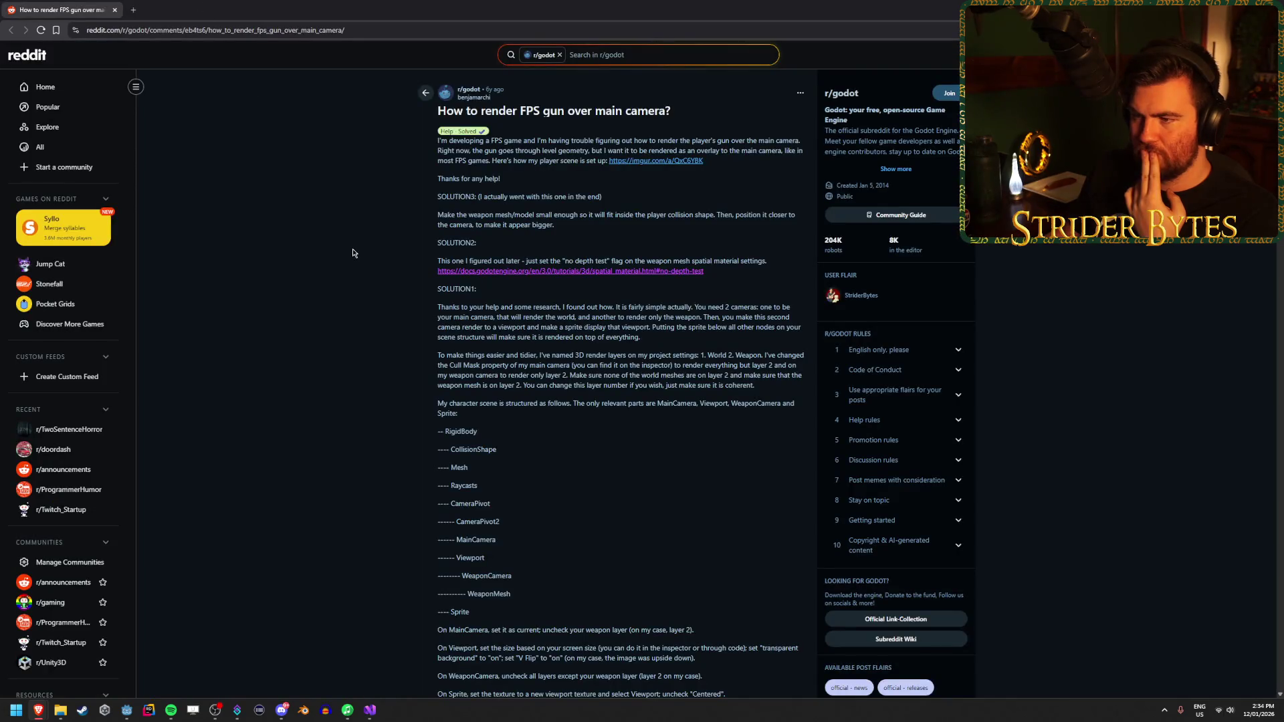
# Step: Reread the Reddit post's Viewport layout and MainCamera instructions, then return to Godot
pyautogui.scroll(-2, 348, 260)
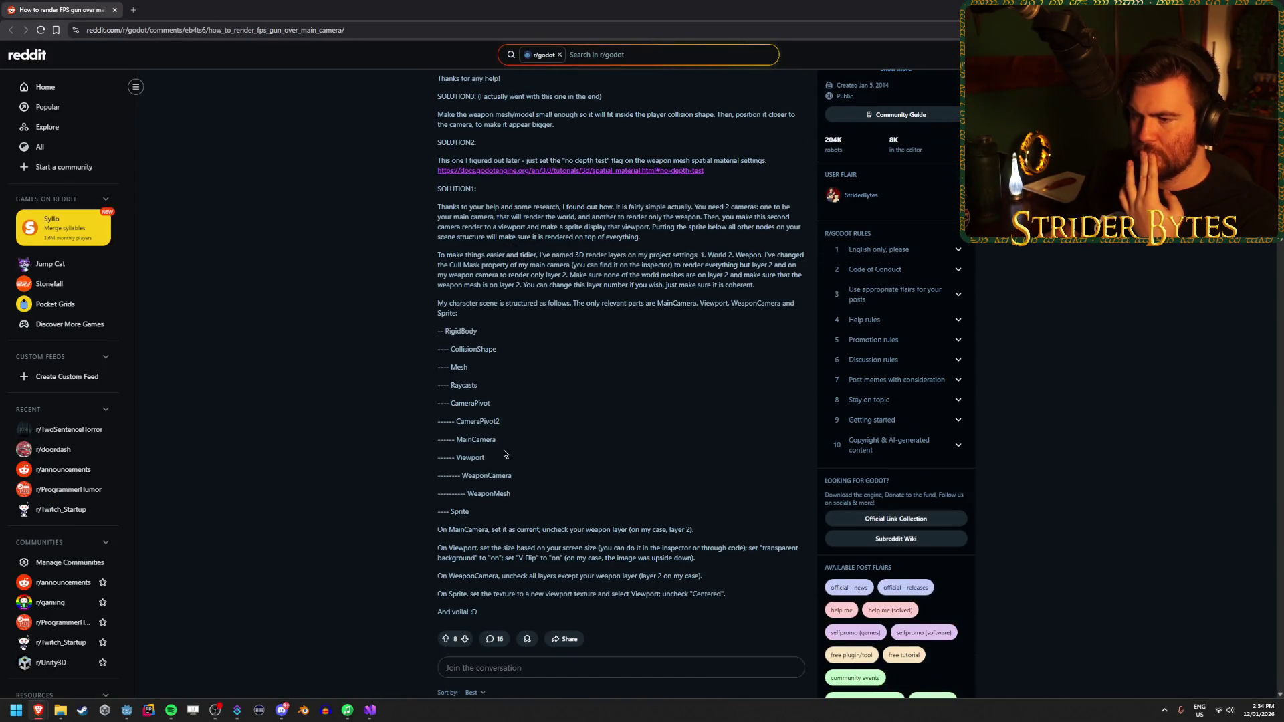
pyautogui.moveTo(485, 458)
pyautogui.mouseDown()
pyautogui.moveTo(440, 453)
pyautogui.moveTo(528, 465)
pyautogui.moveTo(504, 472)
pyautogui.moveTo(511, 495)
pyautogui.mouseUp()
pyautogui.click(619, 470)
pyautogui.scroll(-1, 602, 468)
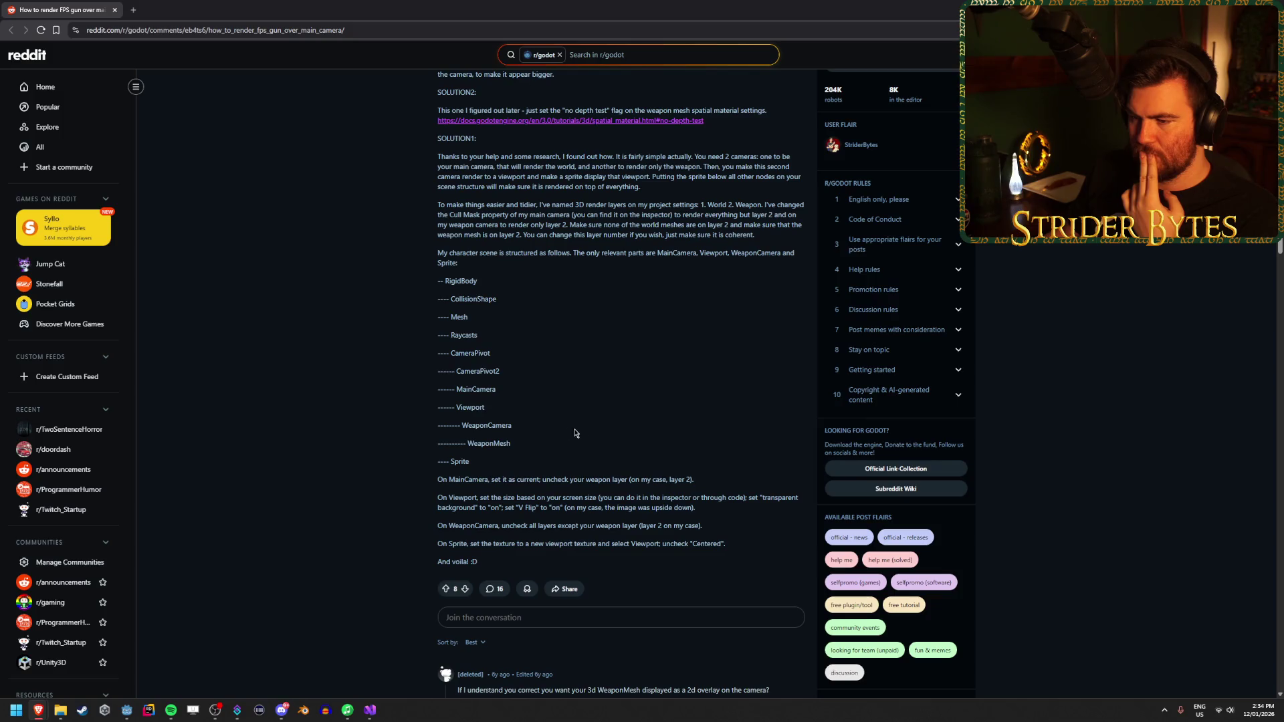
pyautogui.moveTo(486, 480)
pyautogui.mouseDown()
pyautogui.moveTo(668, 480)
pyautogui.moveTo(496, 480)
pyautogui.moveTo(580, 479)
pyautogui.mouseUp()
pyautogui.click(693, 478)
pyautogui.click(496, 480)
pyautogui.click(577, 481)
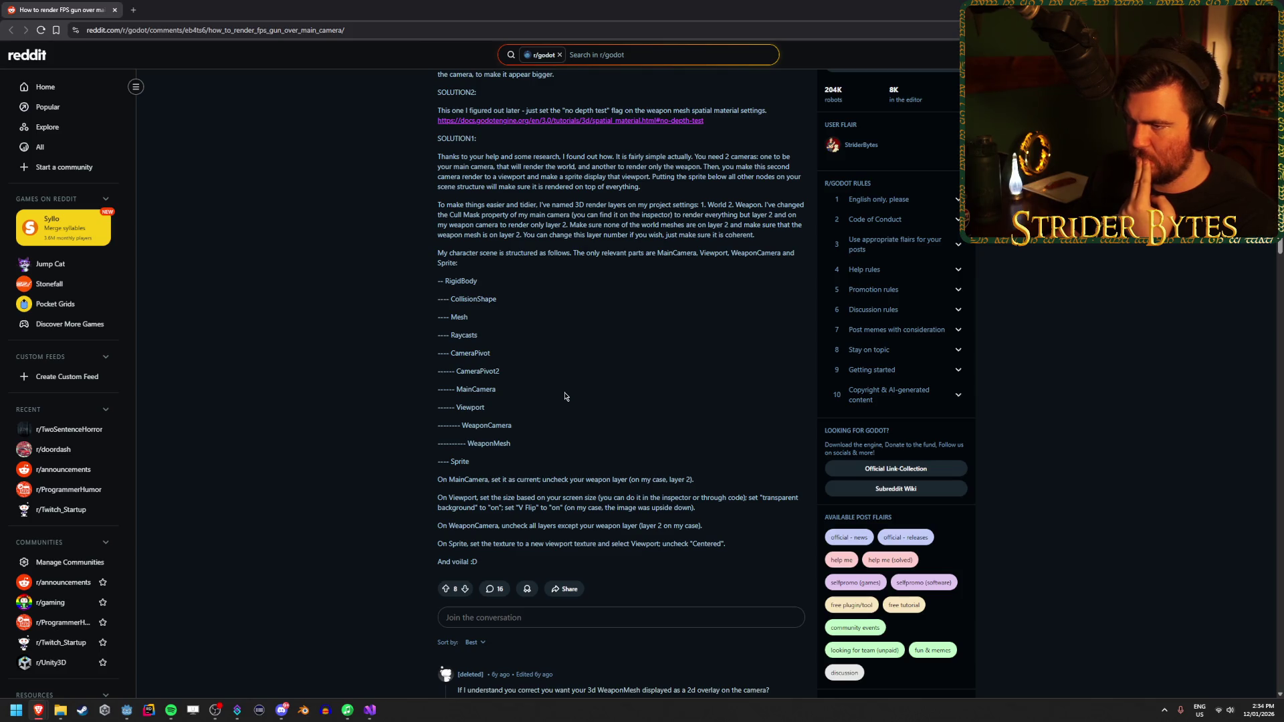
pyautogui.scroll(-3, 564, 395)
pyautogui.scroll(4, 895, 82)
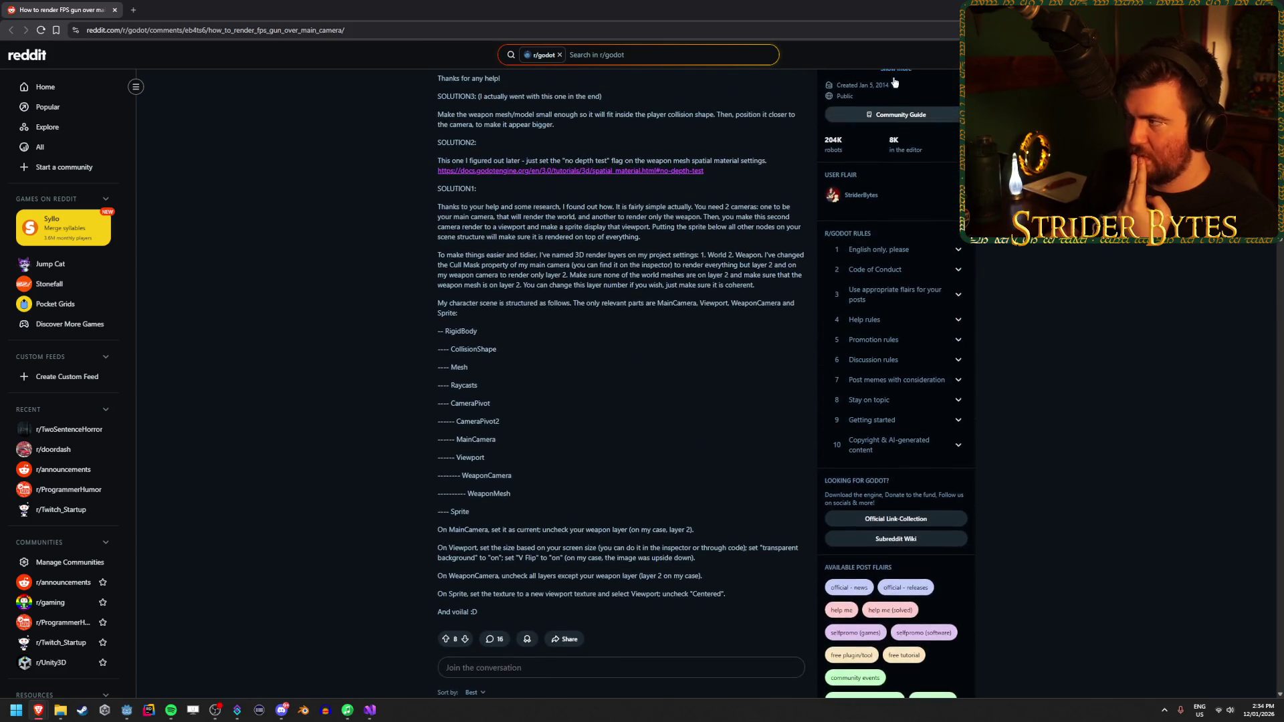
pyautogui.hotkey('alt', 'Tab')
# Step: Add a Sprite2D child node to Player by searching 'sprite' in Add Child Node
pyautogui.rightClick(86, 180)
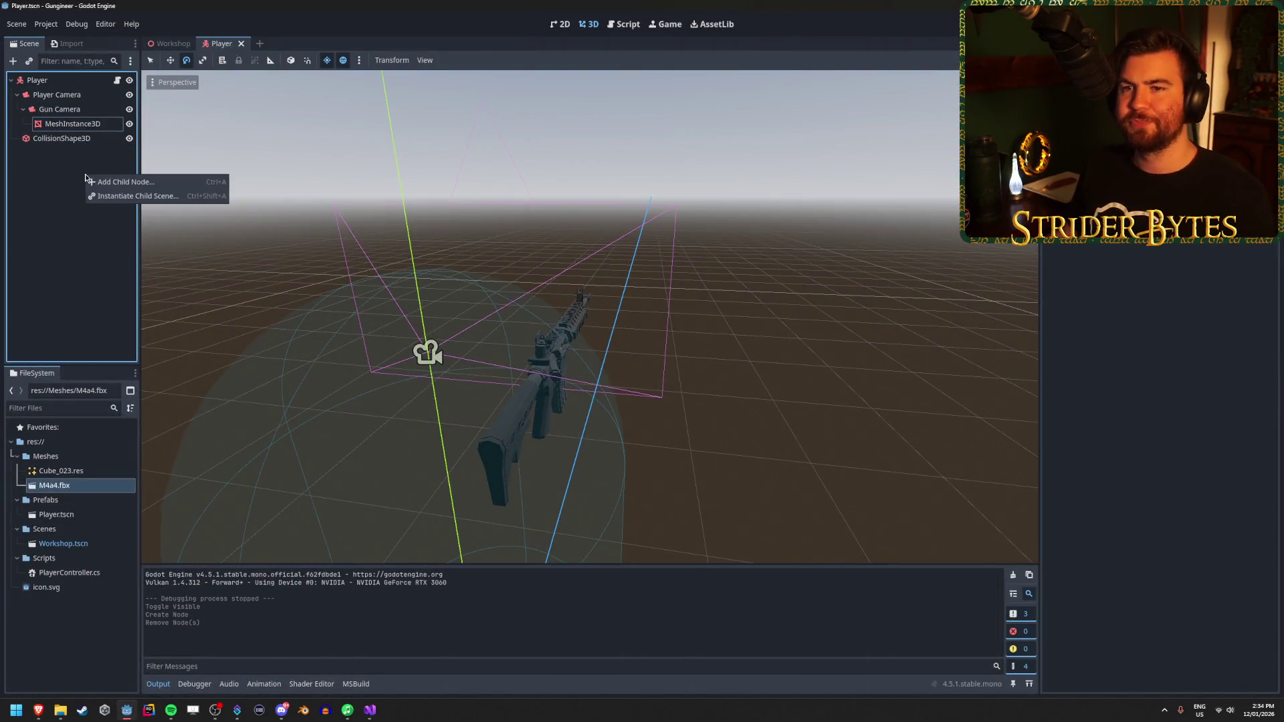
pyautogui.click(102, 181)
pyautogui.write('spirt')
pyautogui.press('BackSpace')
pyautogui.press('BackSpace')
pyautogui.press('BackSpace')
pyautogui.write('rit')
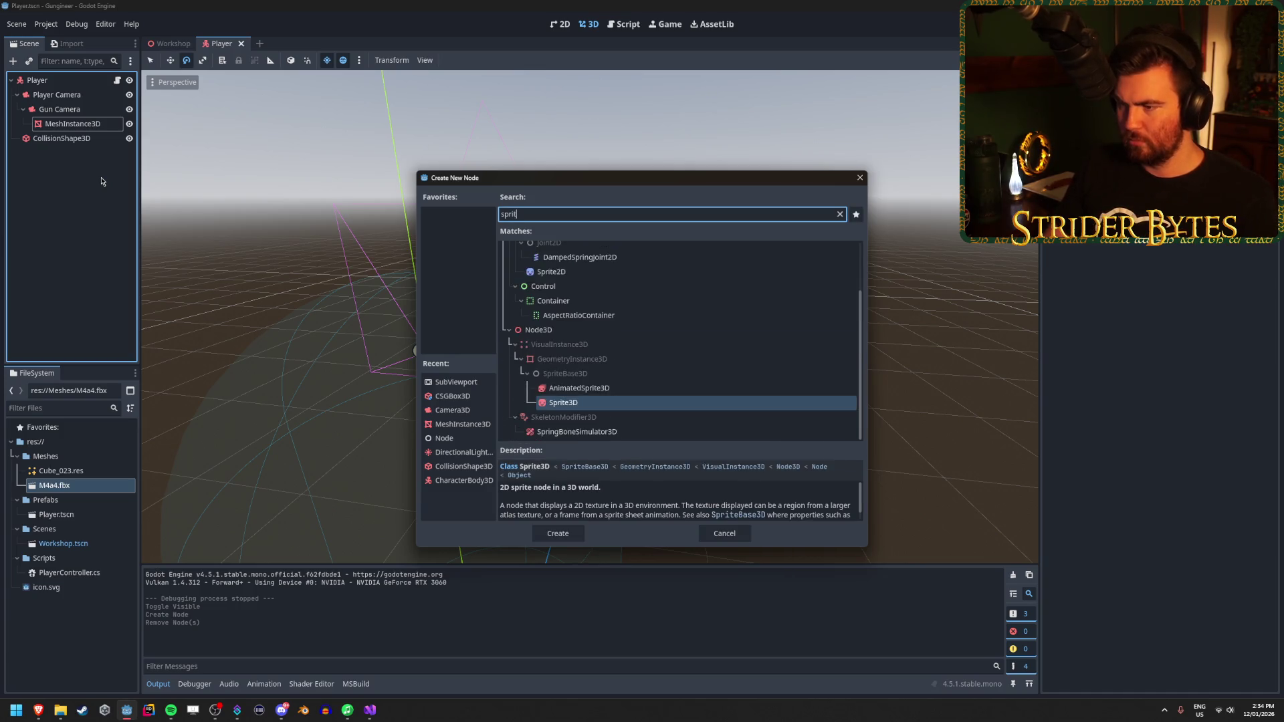
pyautogui.write('e')
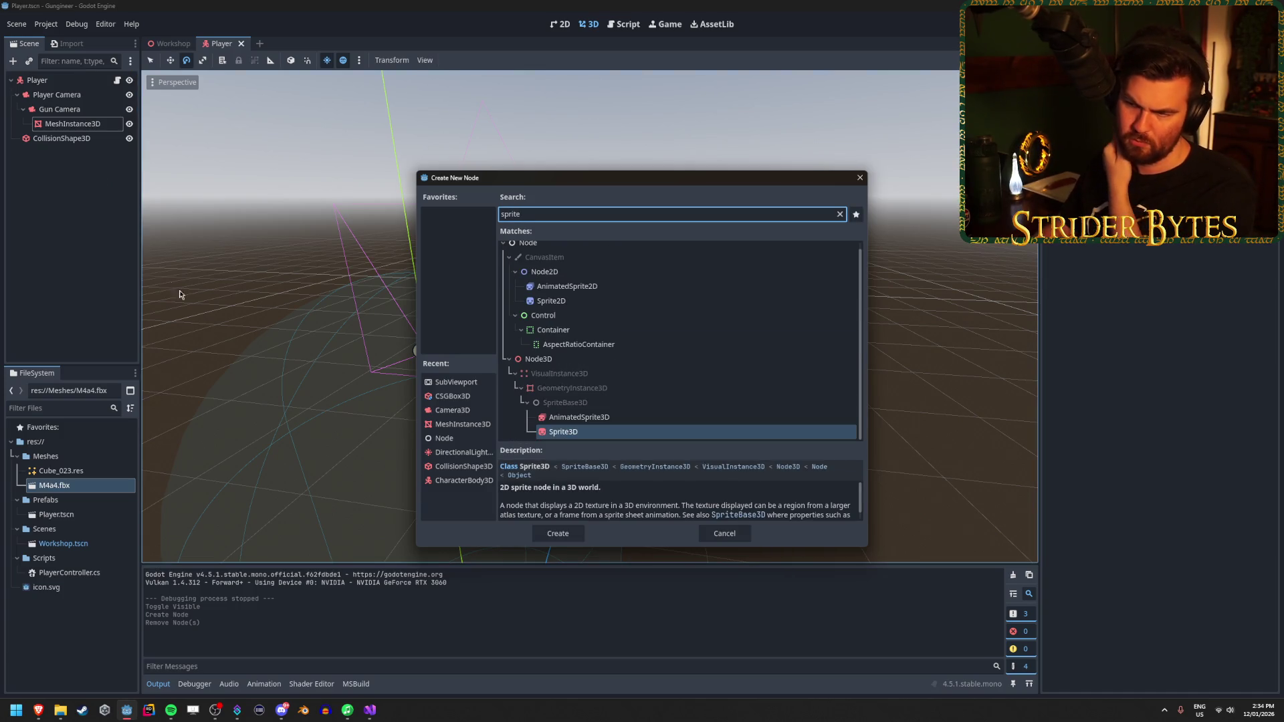
pyautogui.scroll(1, 669, 354)
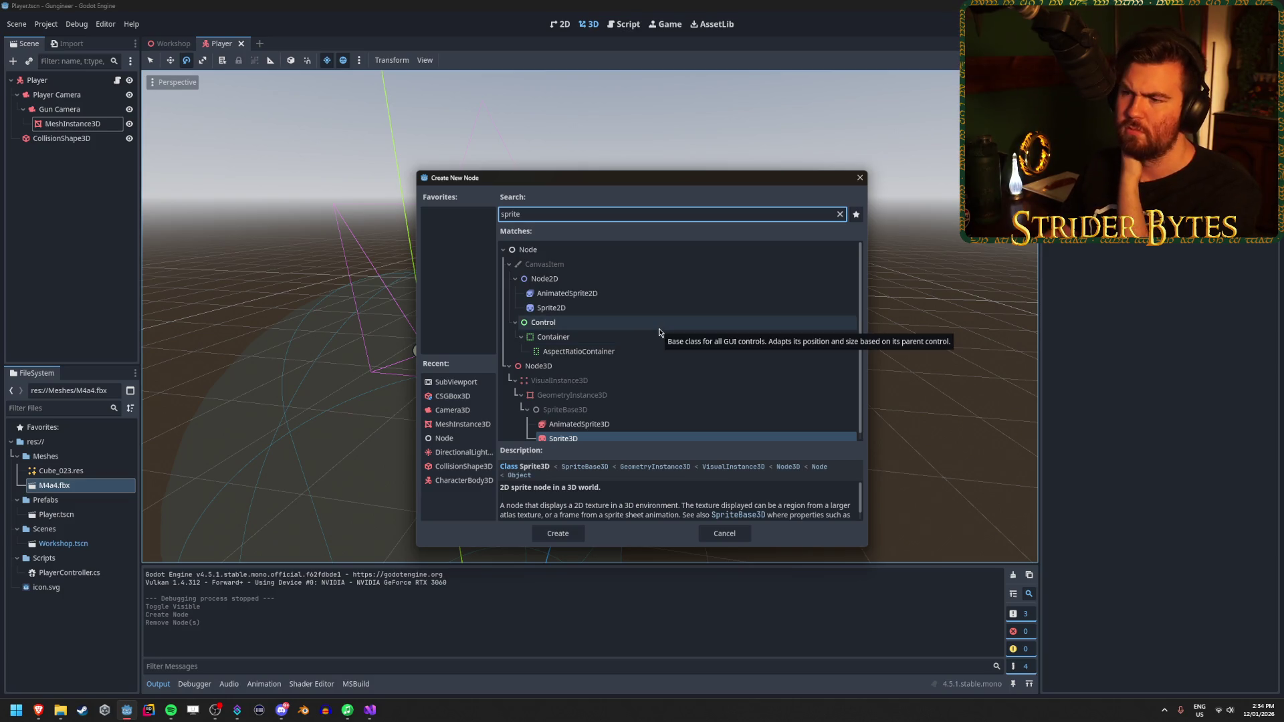
pyautogui.scroll(-1, 658, 329)
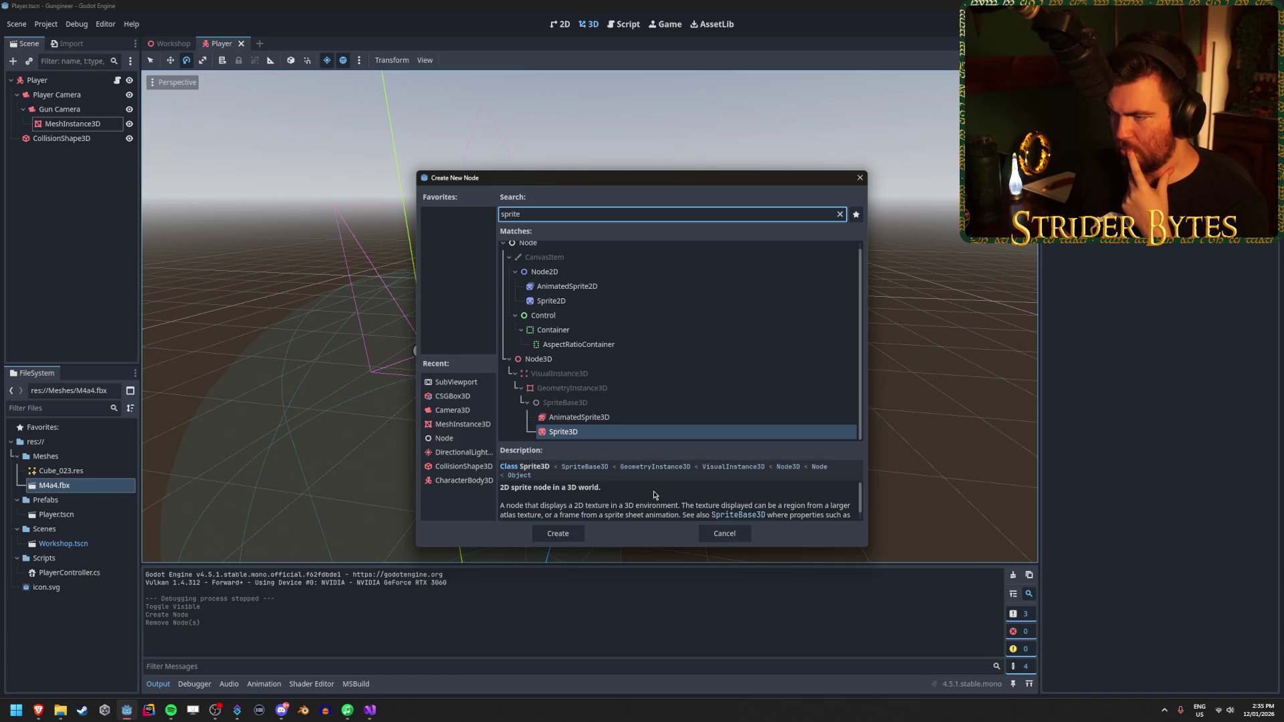
pyautogui.click(566, 300)
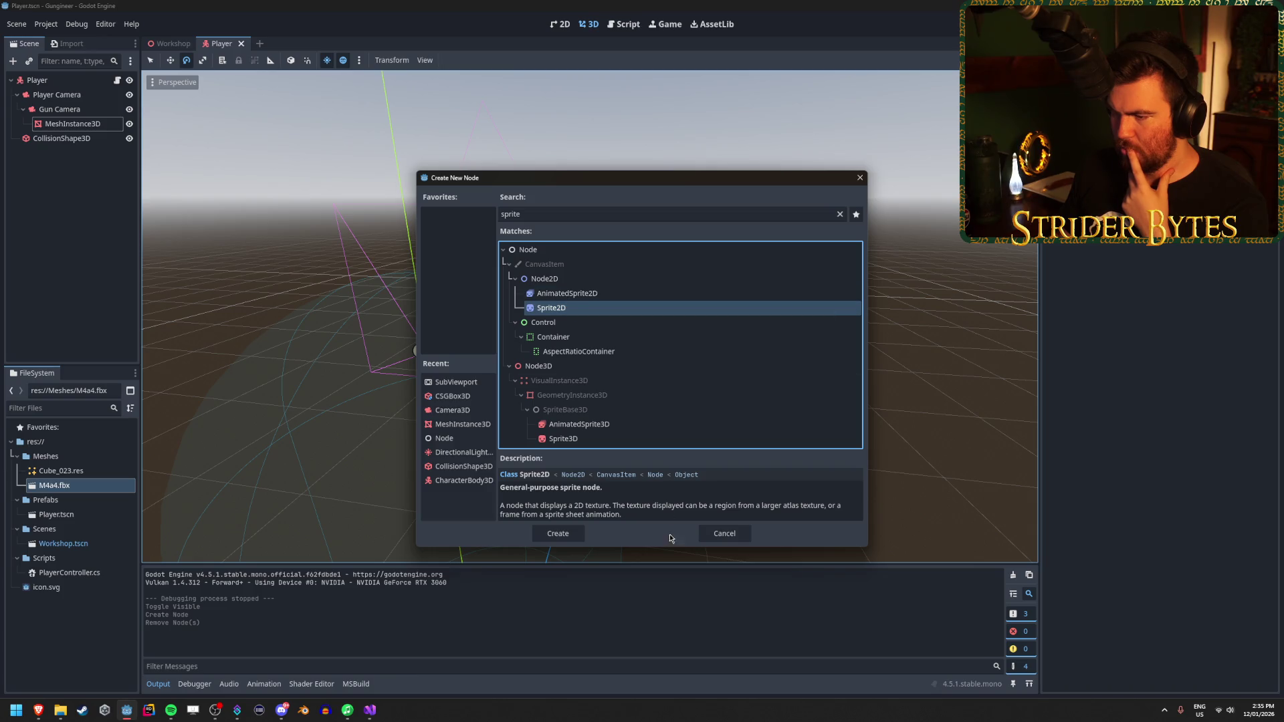
pyautogui.doubleClick(592, 307)
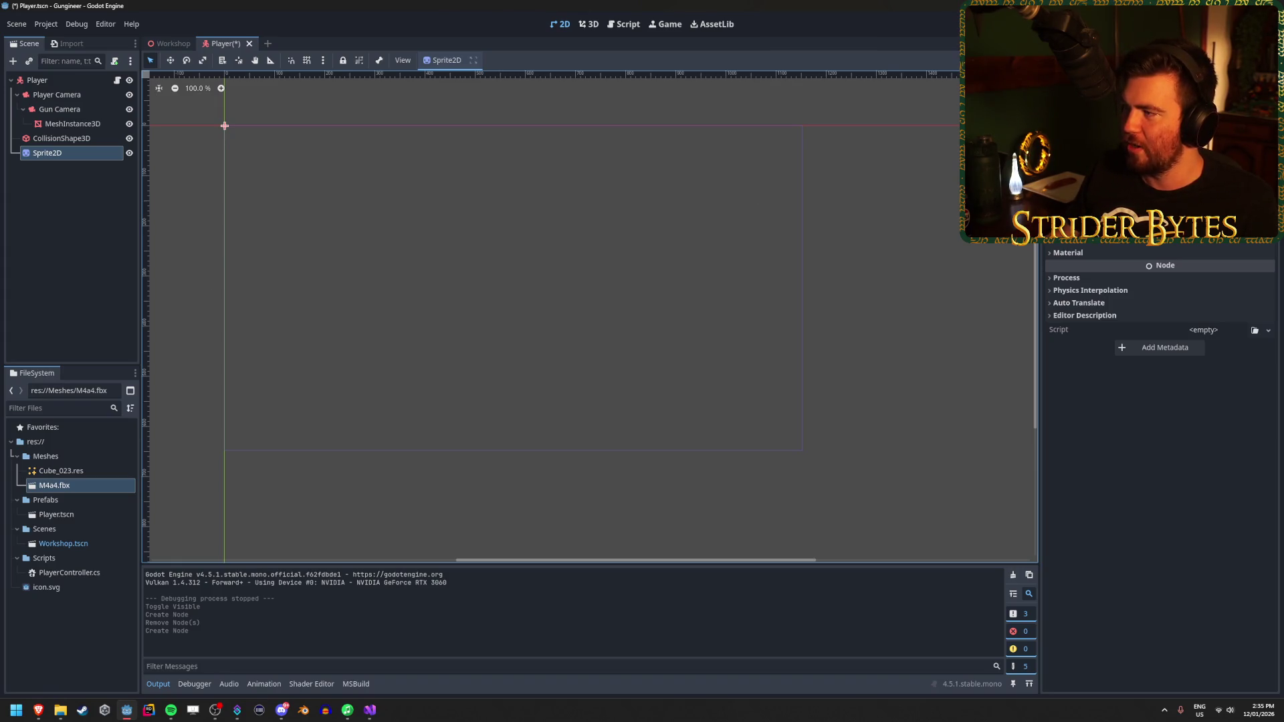
# Step: Delete the Sprite2D node from Player and switch back to the Reddit FPS-gun post
pyautogui.click(107, 190)
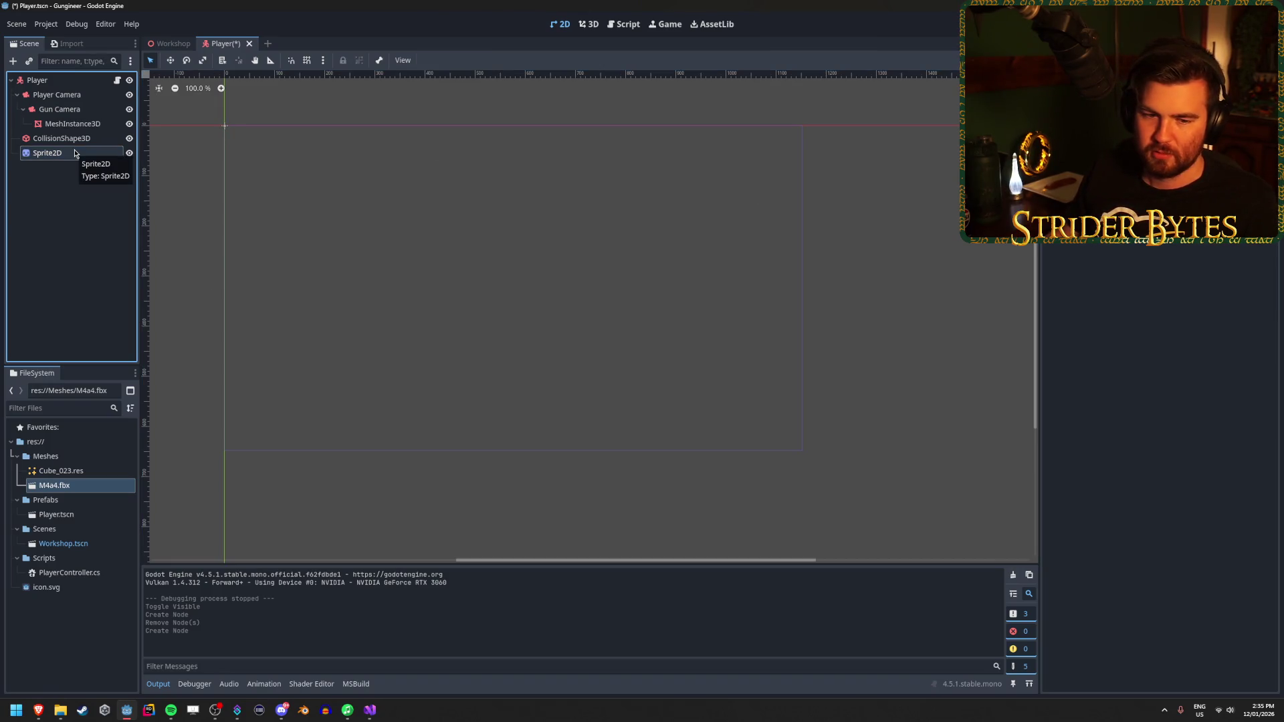
pyautogui.click(74, 153)
pyautogui.press('Delete')
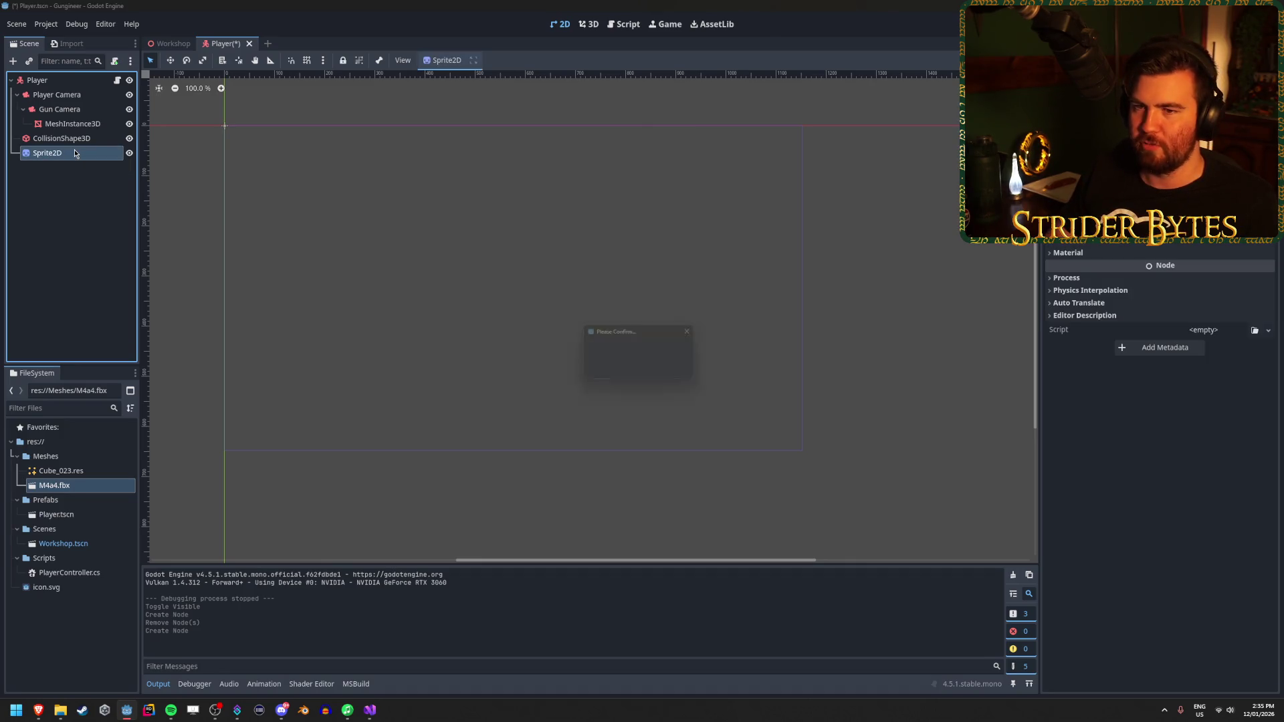
pyautogui.press('Return')
pyautogui.moveTo(38, 710)
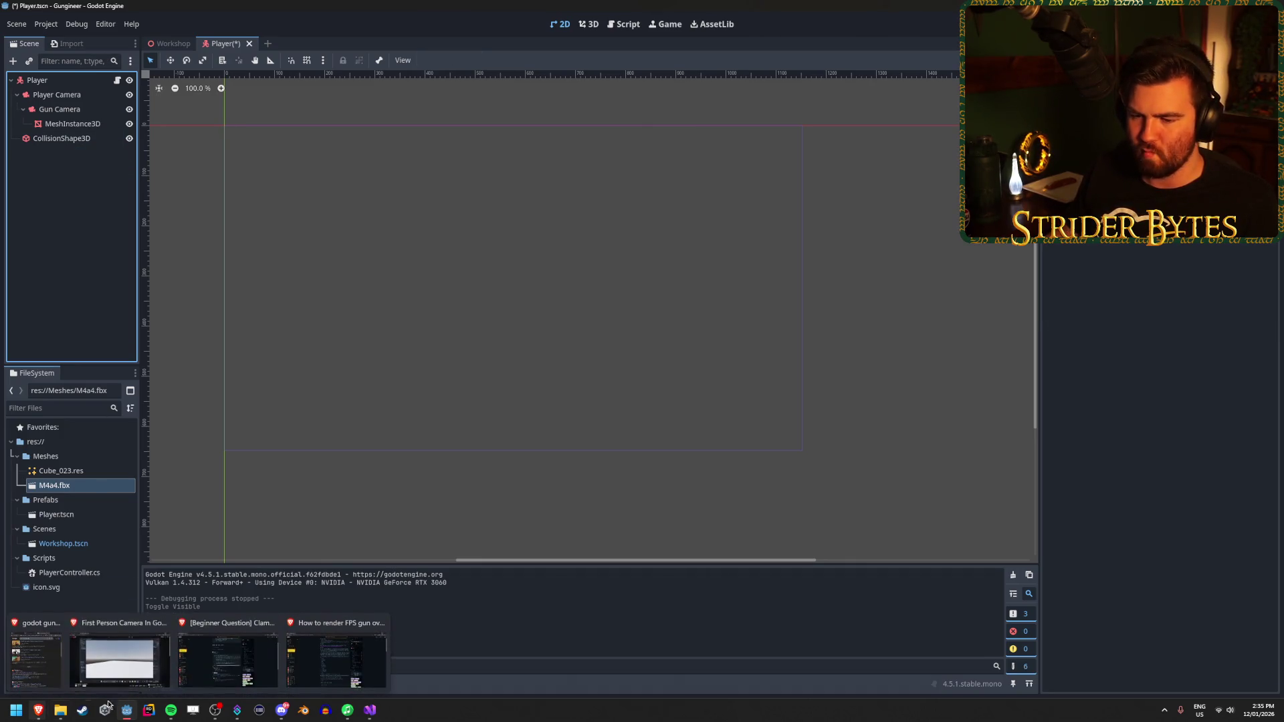
pyautogui.click(349, 656)
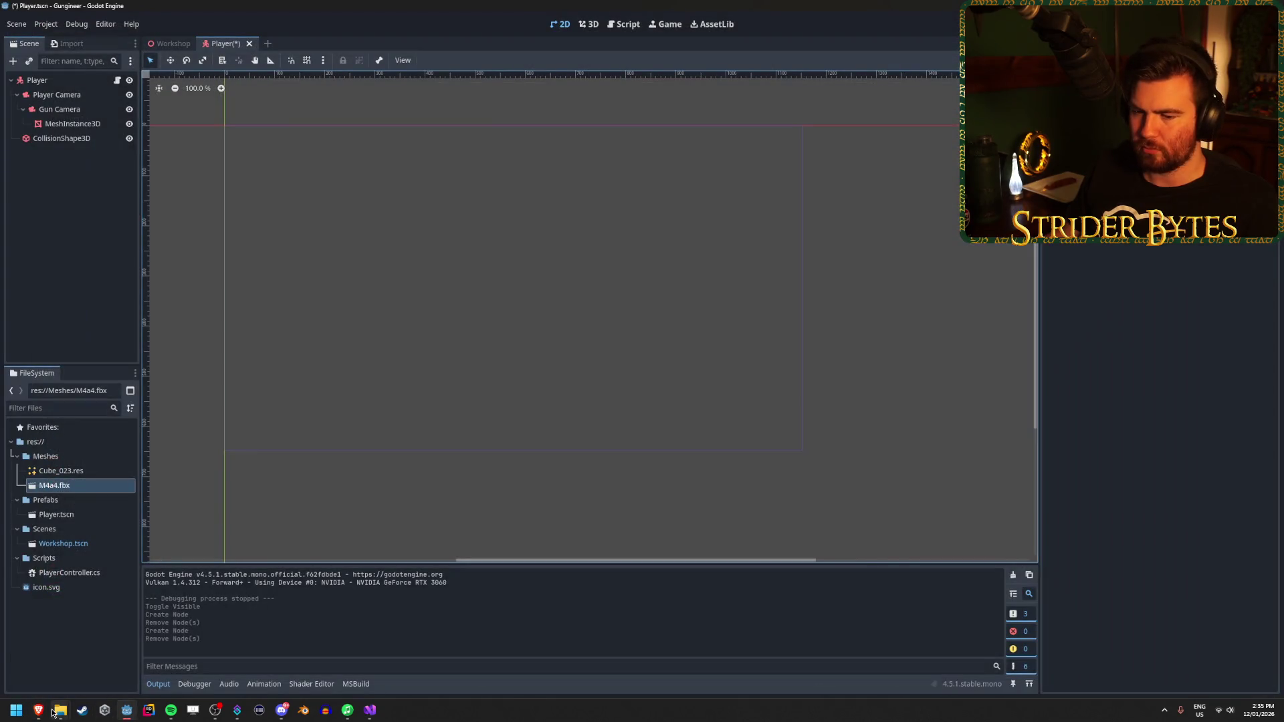
# Step: Close the Reddit beginner question window and the First Person Camera video tab
pyautogui.moveTo(38, 711)
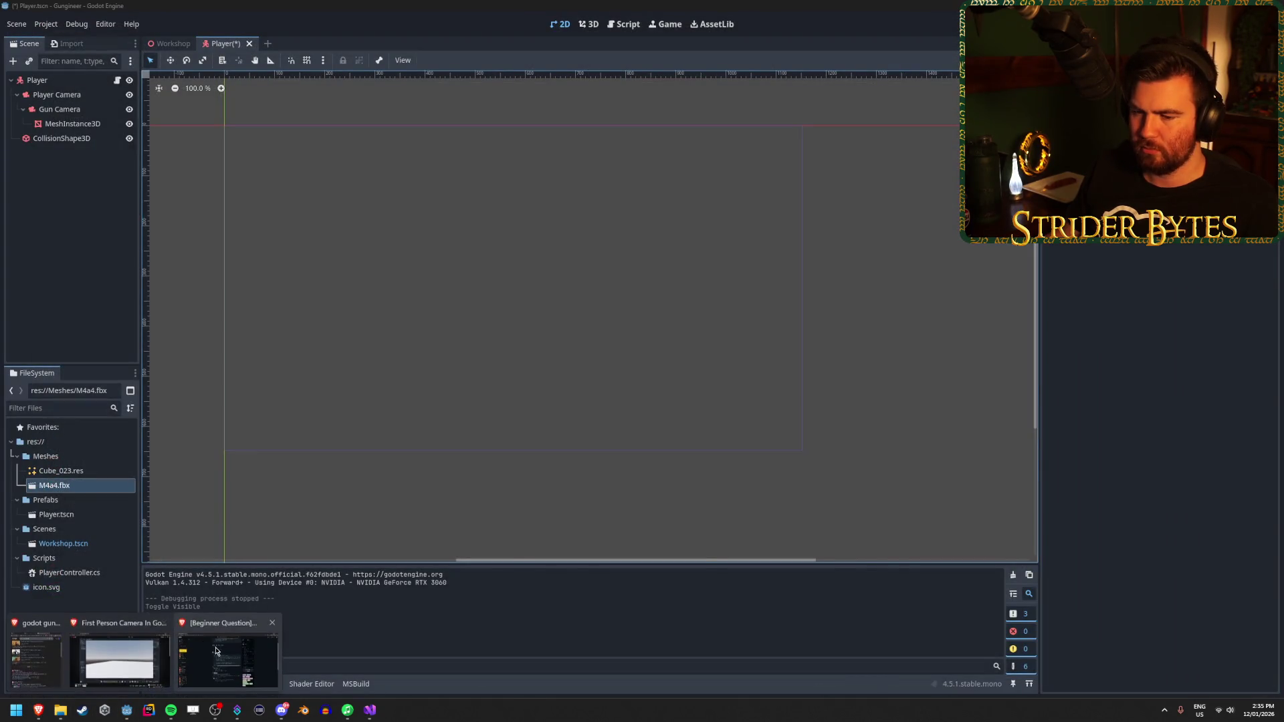
pyautogui.middleClick(217, 652)
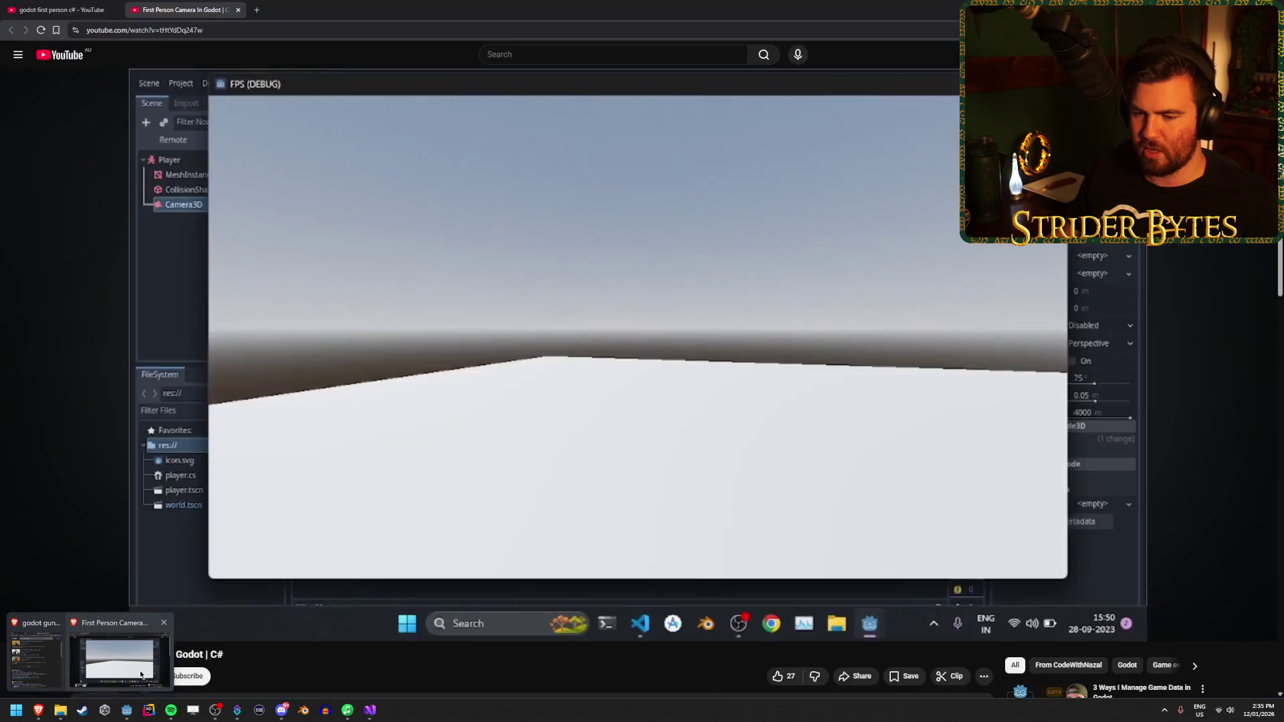
pyautogui.click(141, 675)
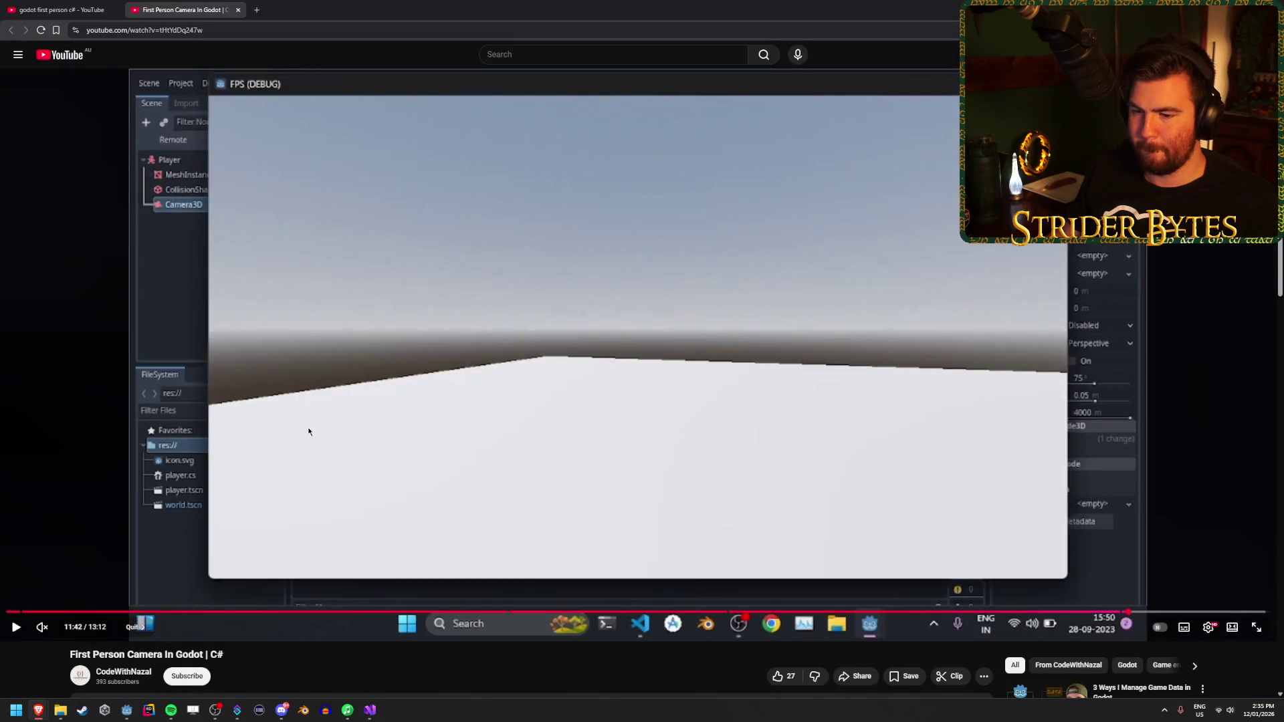
pyautogui.hotkey('ctrl', 'w')
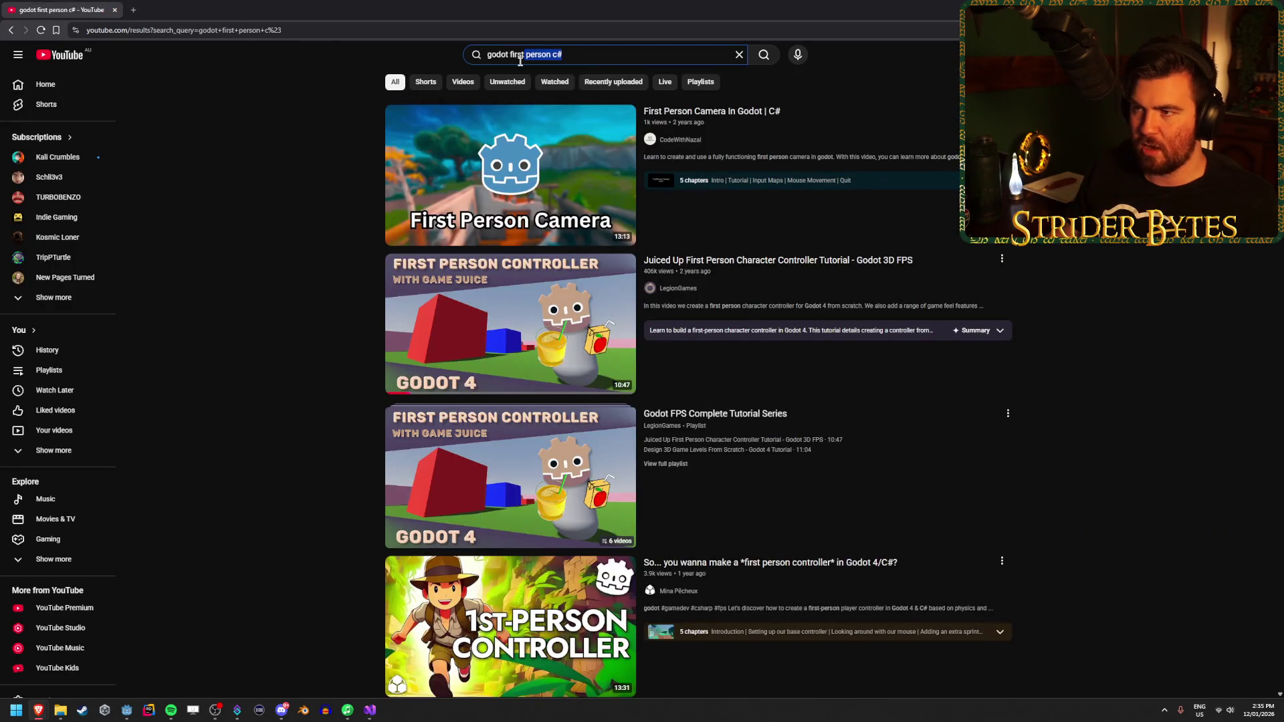
# Step: Search YouTube for 'godot gun camera fps'
pyautogui.press('/')
pyautogui.press('BackSpace')
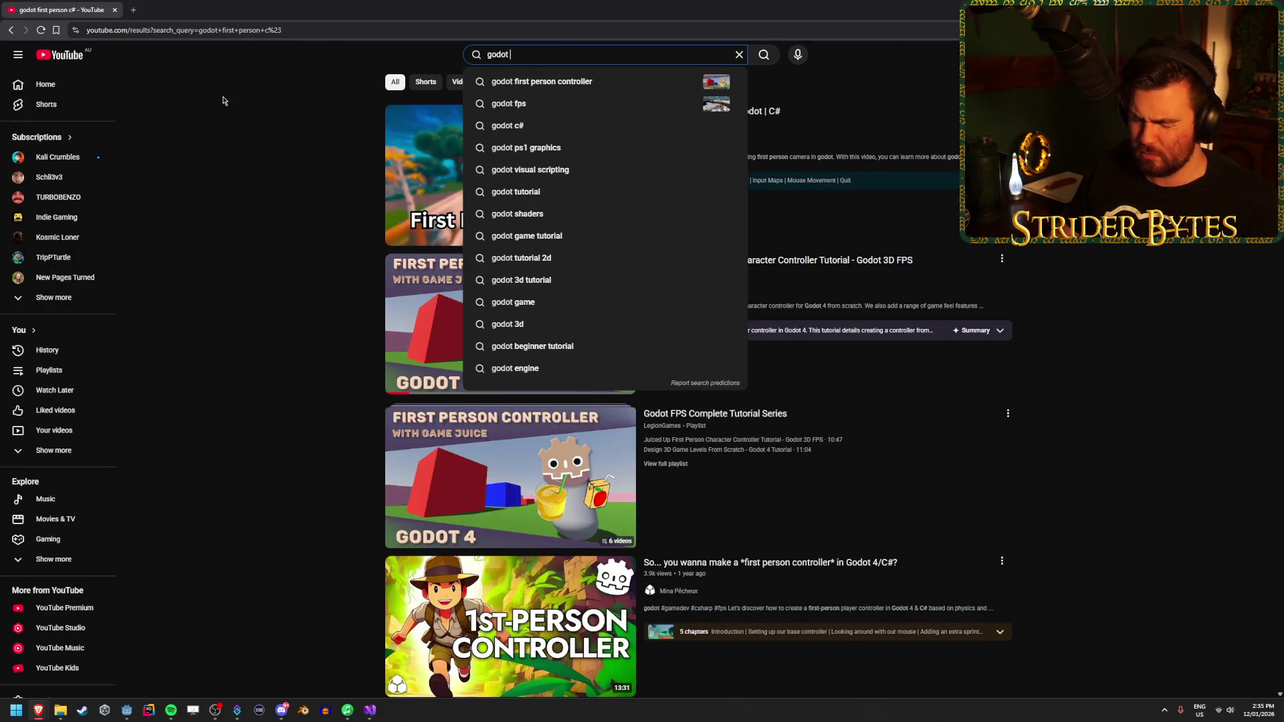
pyautogui.write('gun')
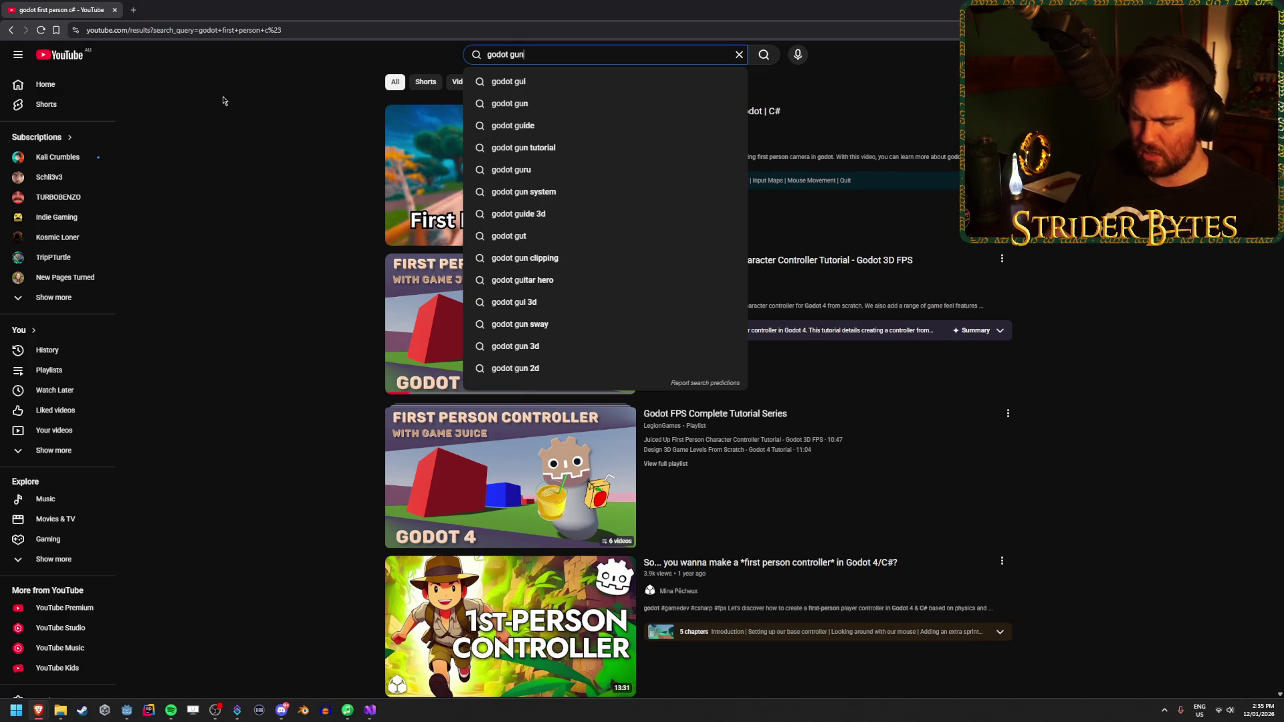
pyautogui.write(' camera fps')
pyautogui.press('Return')
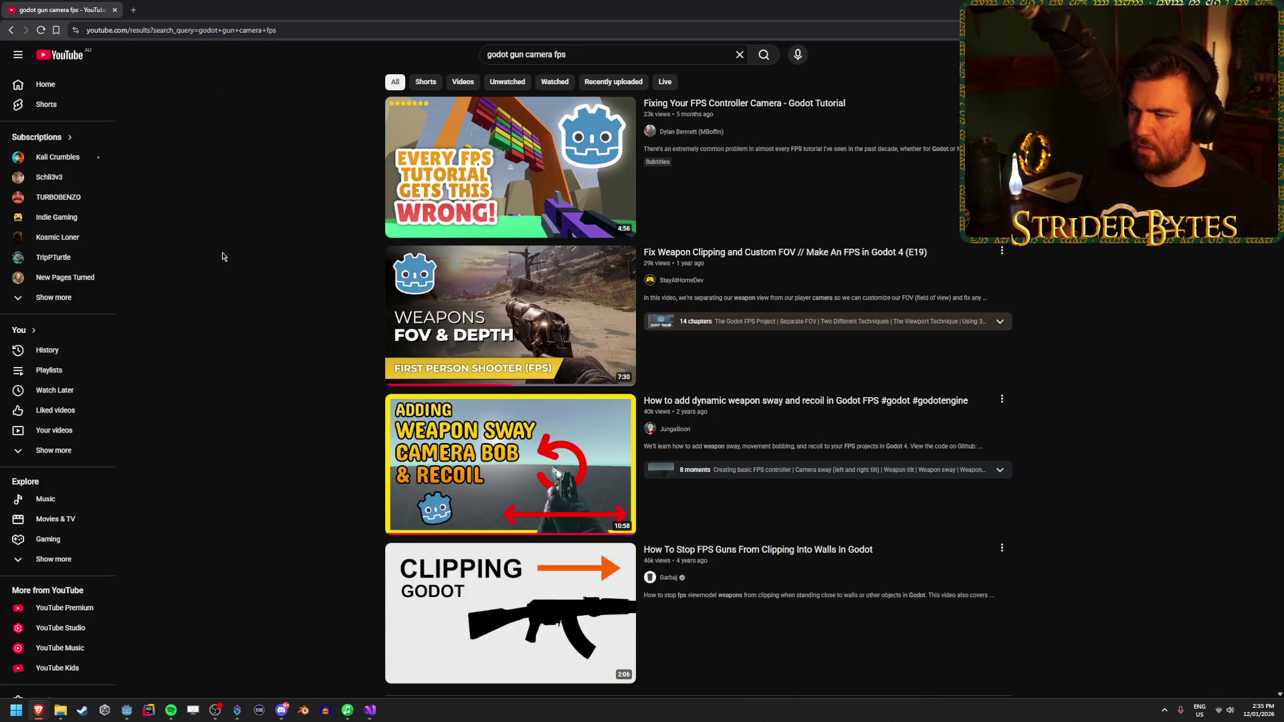
# Step: Open 'How To Stop FPS Guns From Clipping Into Walls In Godot' in a new tab
pyautogui.scroll(-3, 224, 270)
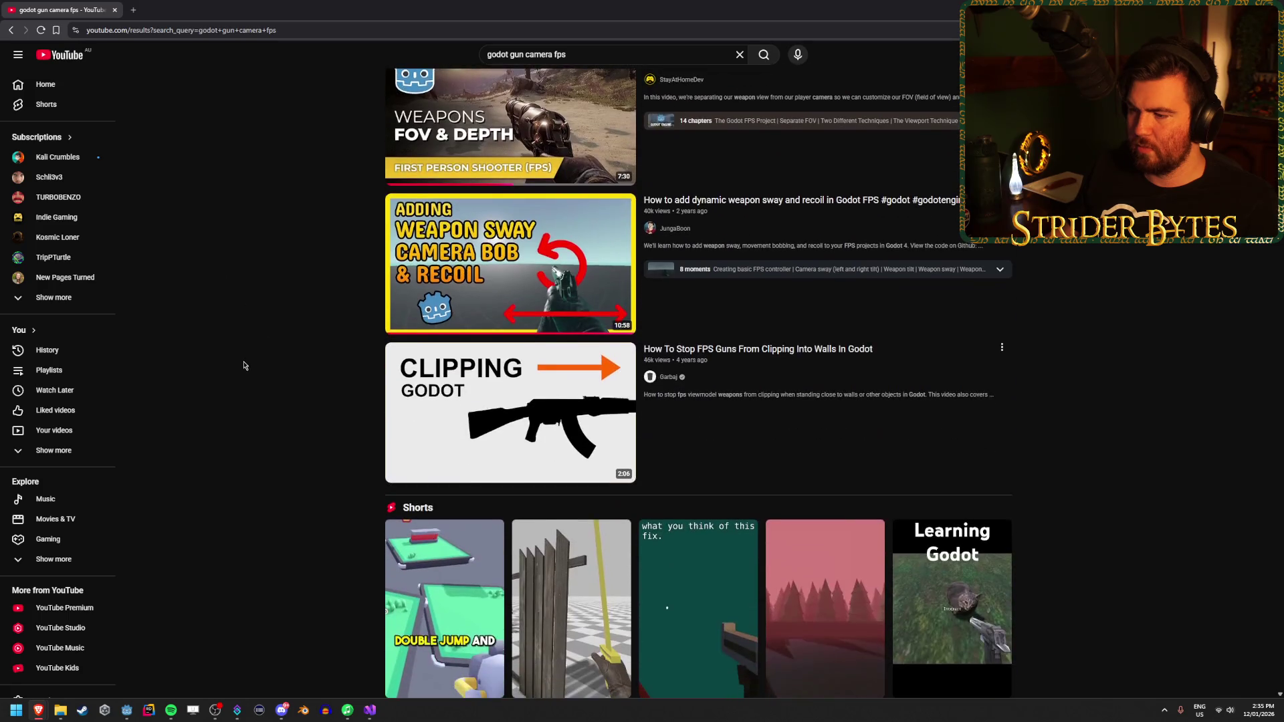
pyautogui.middleClick(510, 412)
pyautogui.scroll(2, 510, 412)
pyautogui.click(184, 10)
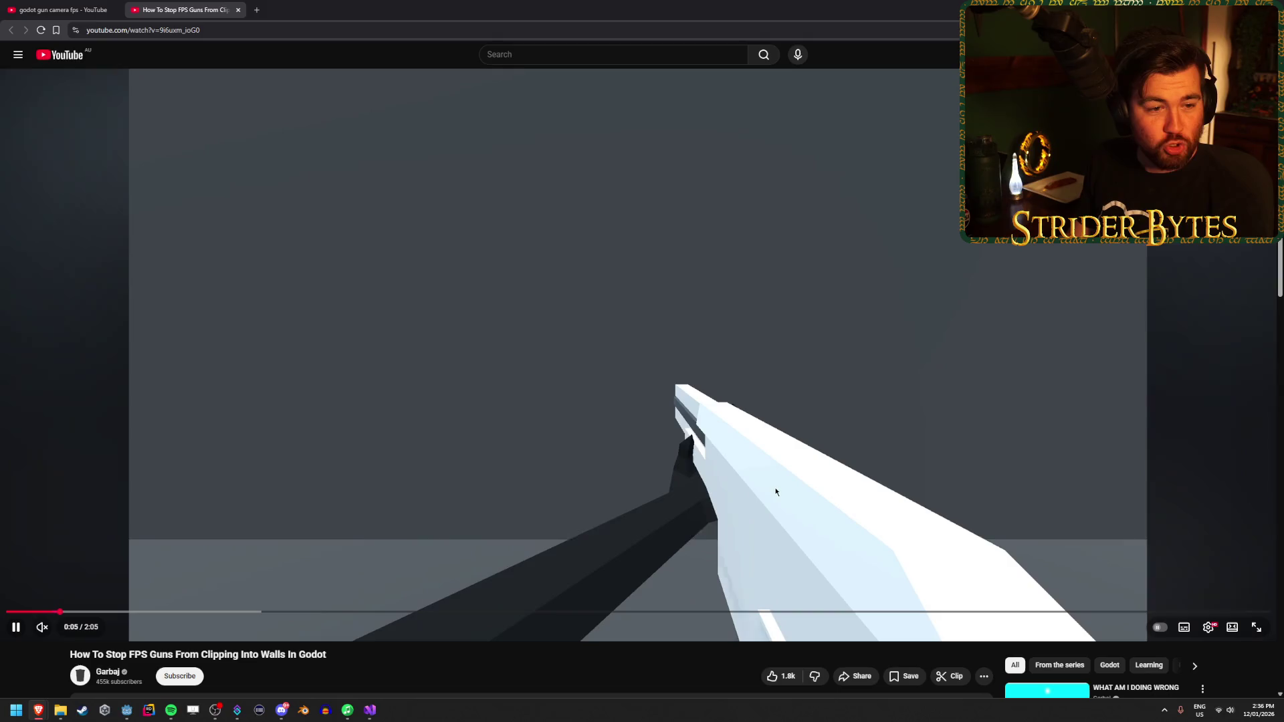
# Step: Skip to the editor part, rewind 15 s, unmute, and watch to the GunCam viewport setup
pyautogui.click(141, 612)
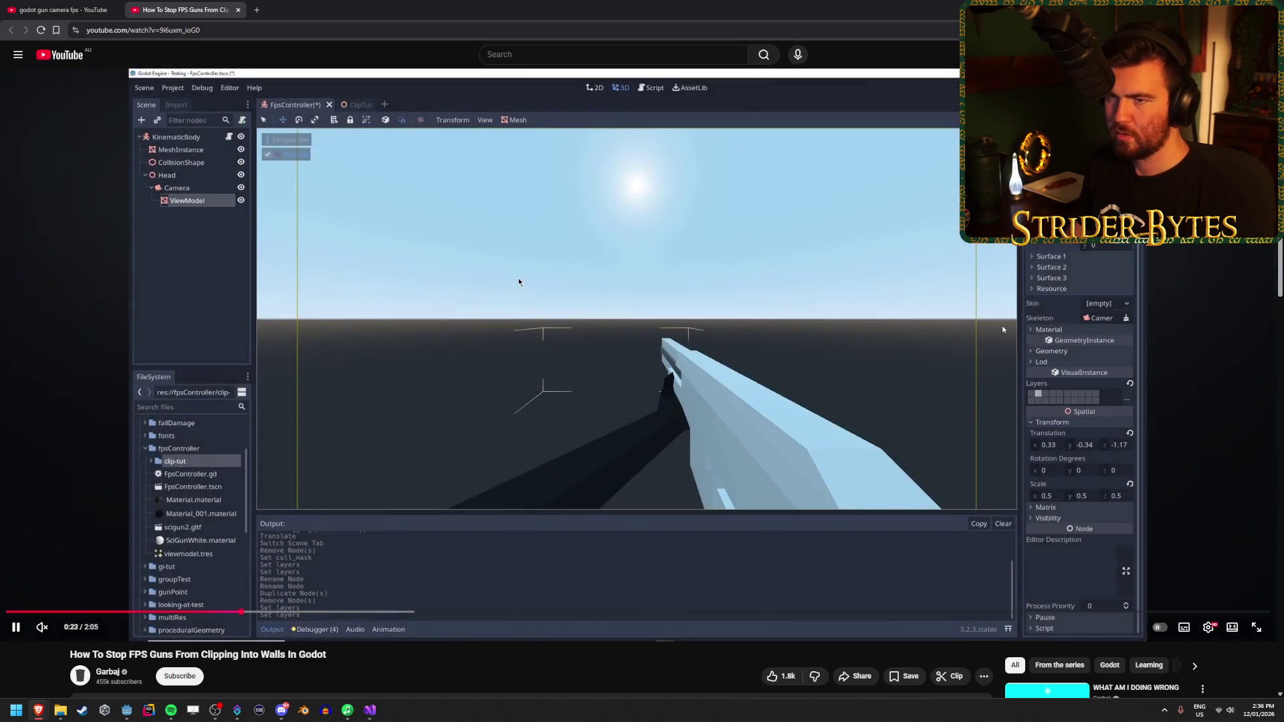
pyautogui.press('Left')
pyautogui.press('Left')
pyautogui.press('Left')
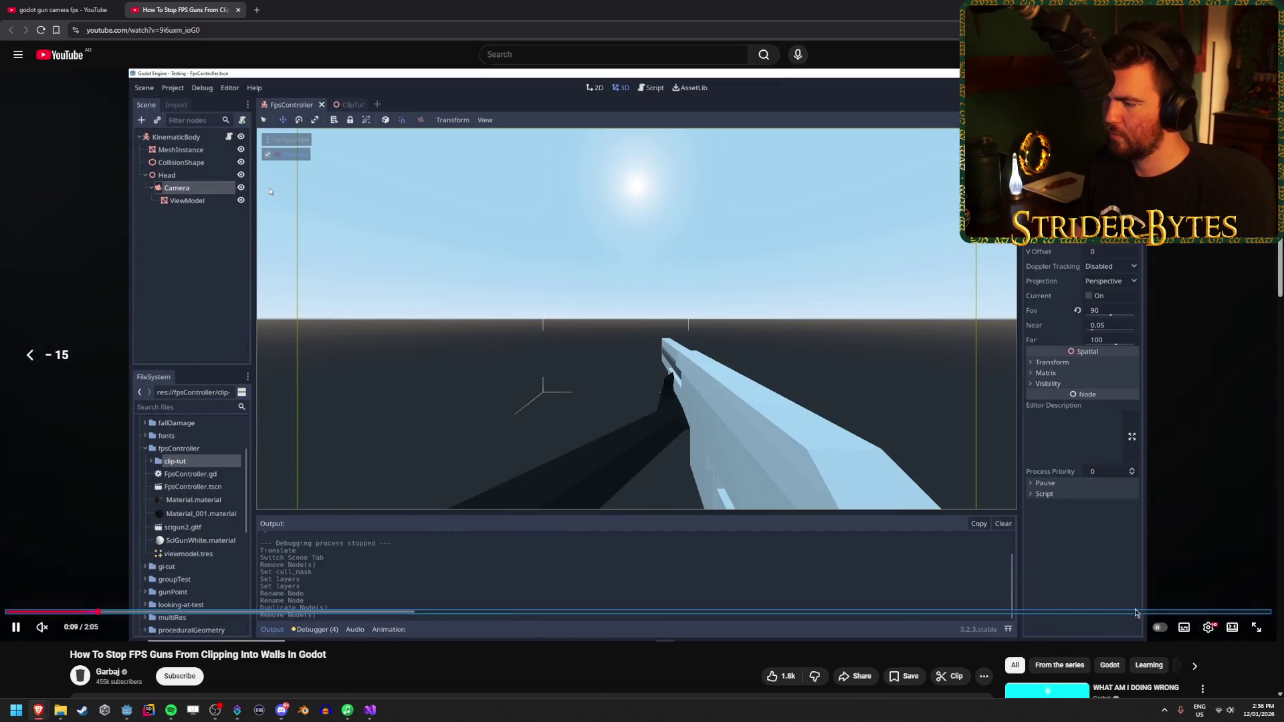
pyautogui.click(41, 628)
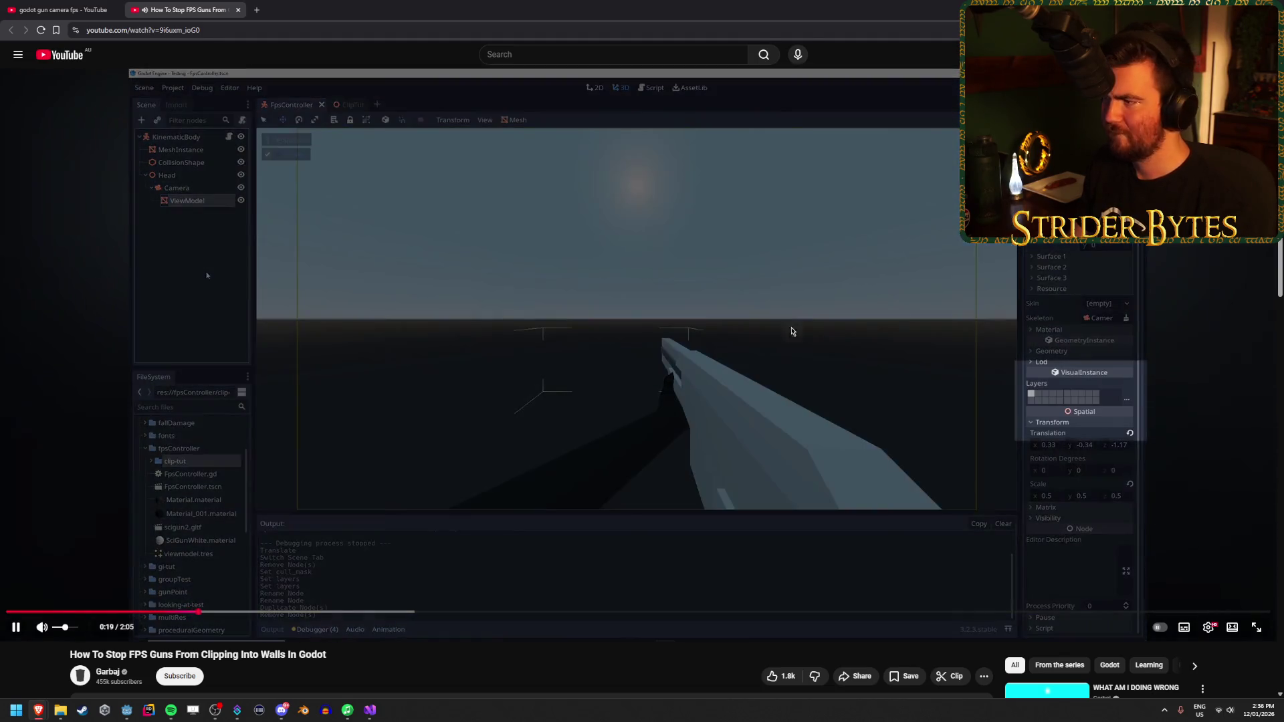
pyautogui.click(628, 274)
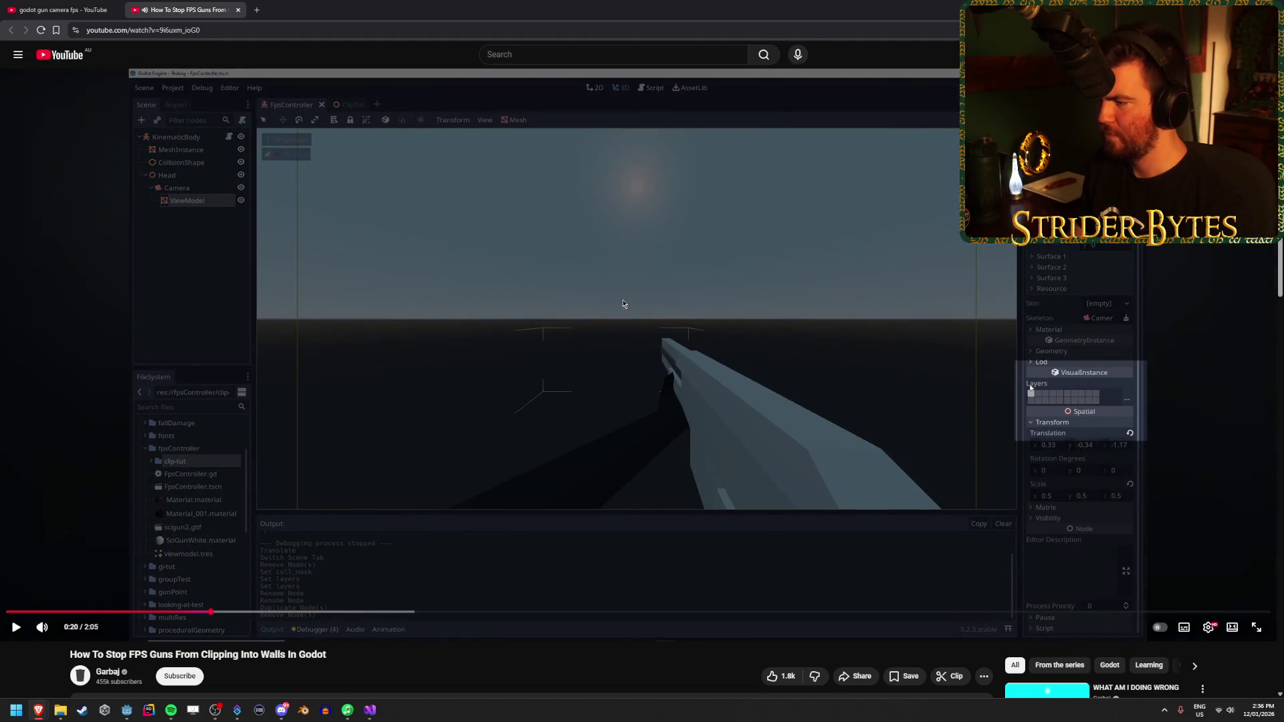
pyautogui.click(621, 372)
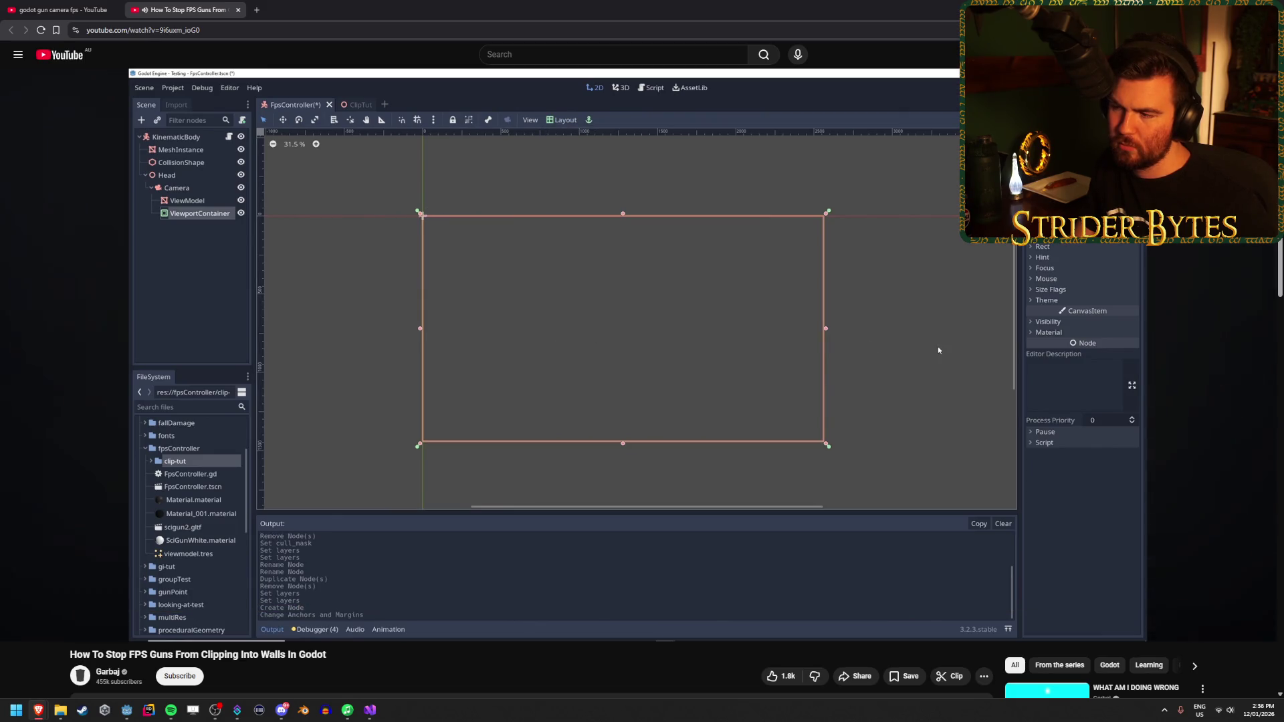
pyautogui.moveTo(533, 287)
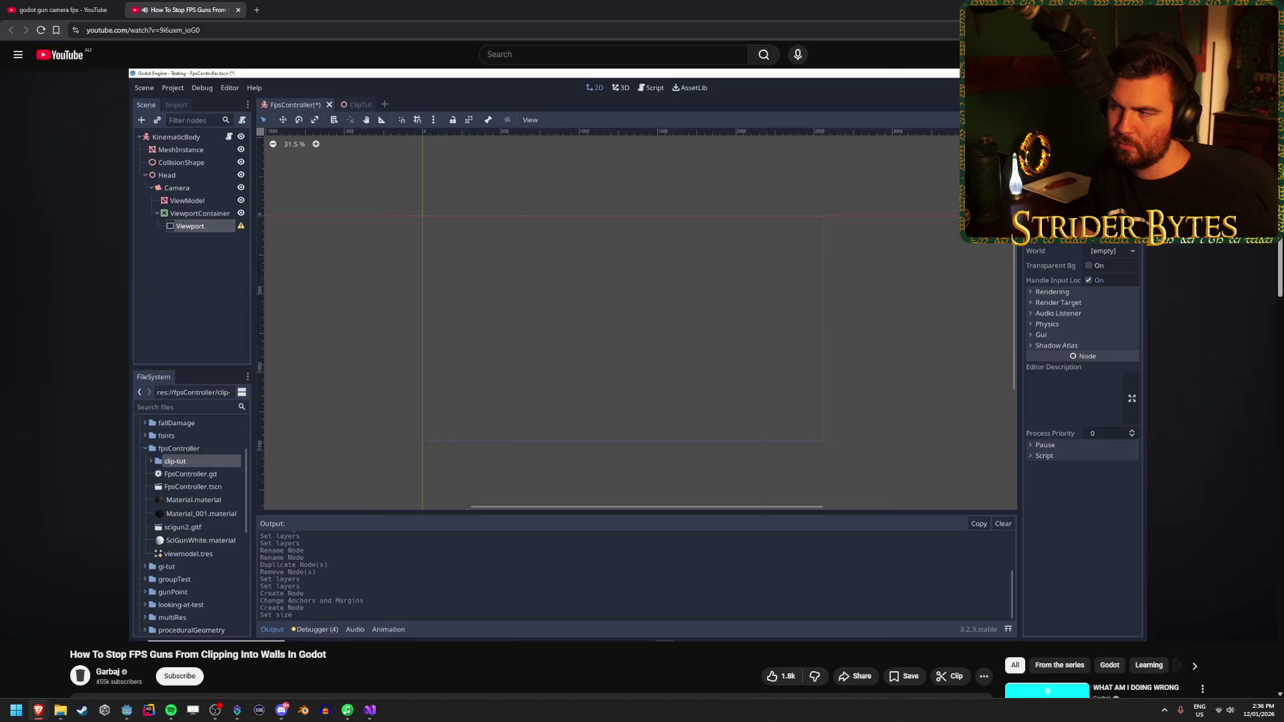
pyautogui.click(658, 329)
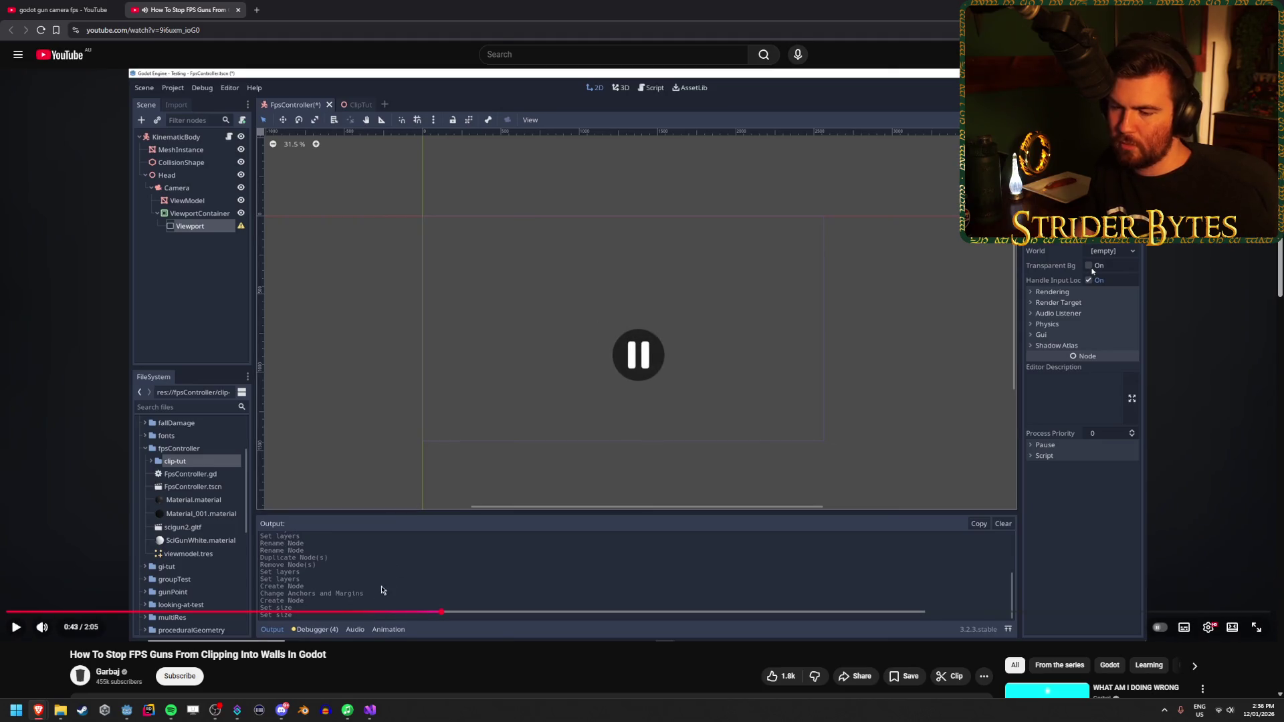
pyautogui.click(632, 372)
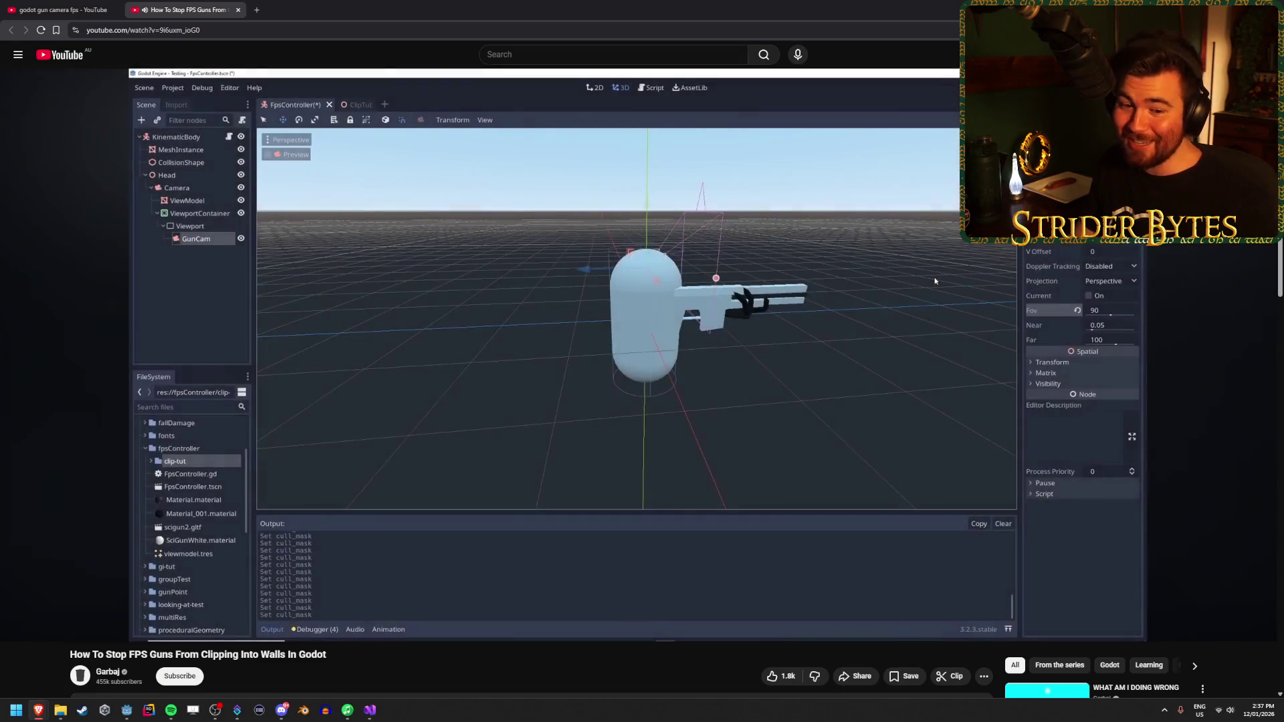
# Step: Skim ahead to 1:20, then scrub back and pause on the GunCam settings at 0:57
pyautogui.click(503, 439)
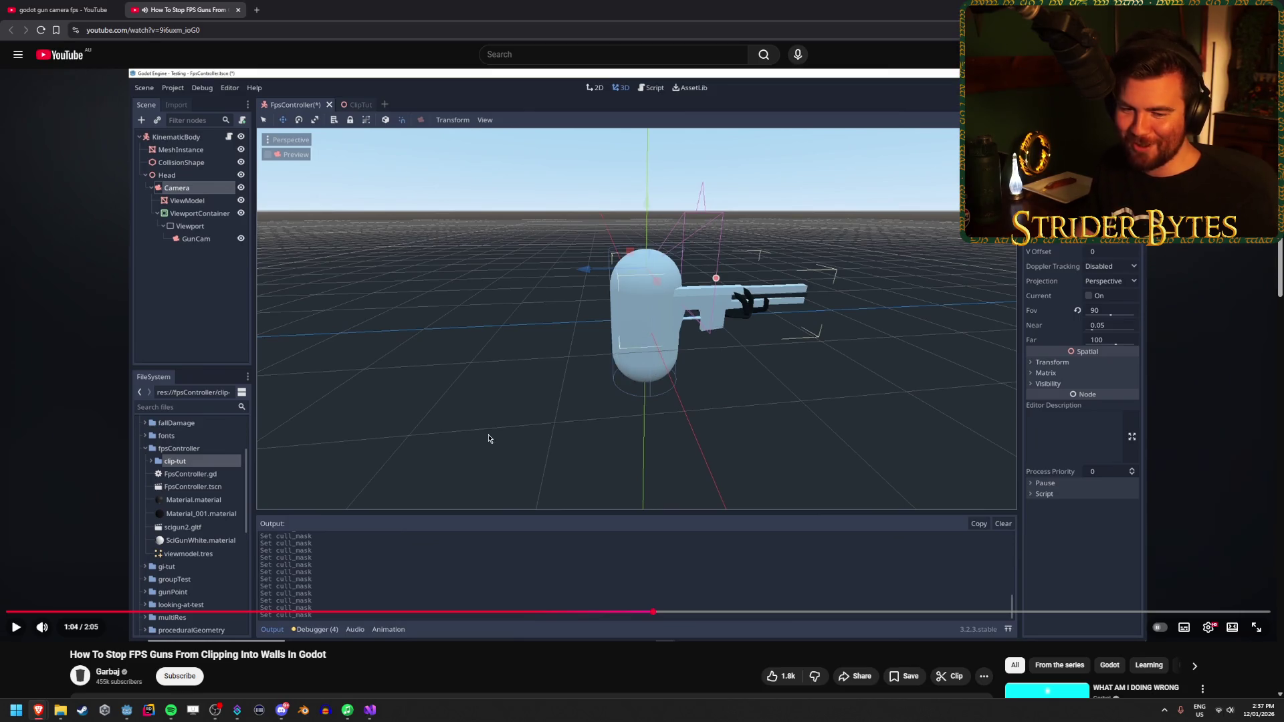
pyautogui.click(477, 426)
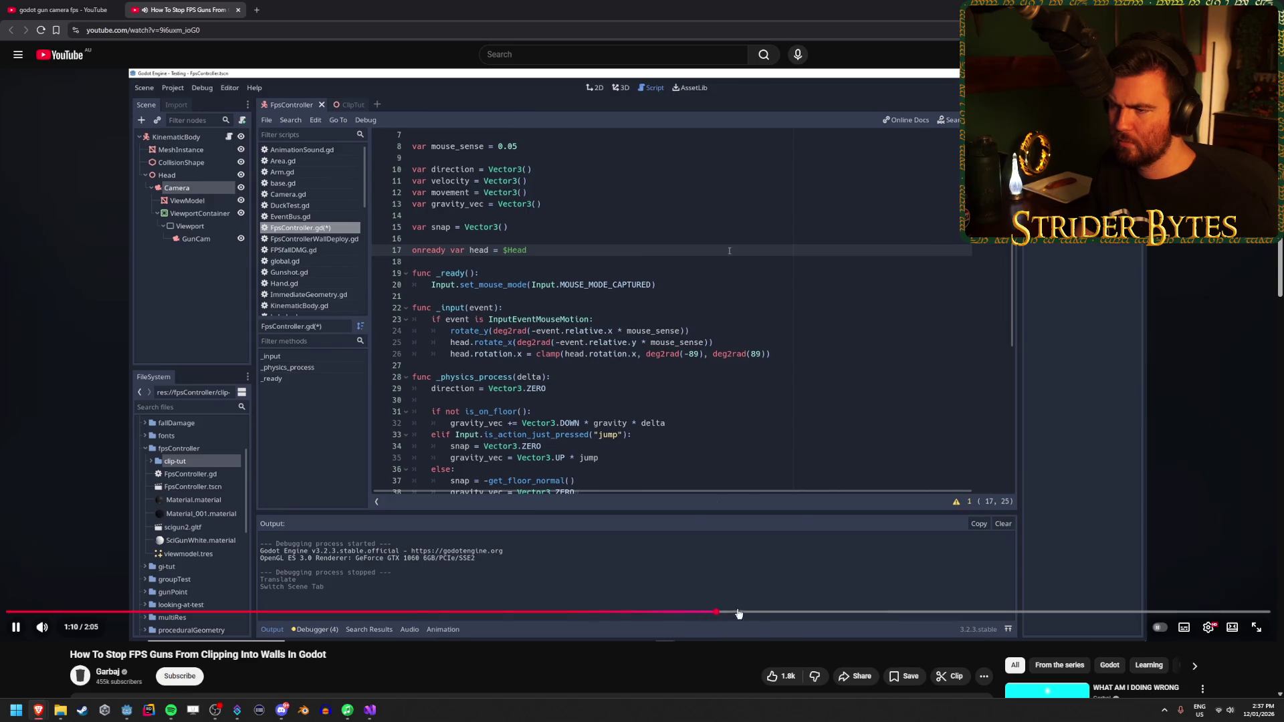
pyautogui.click(817, 614)
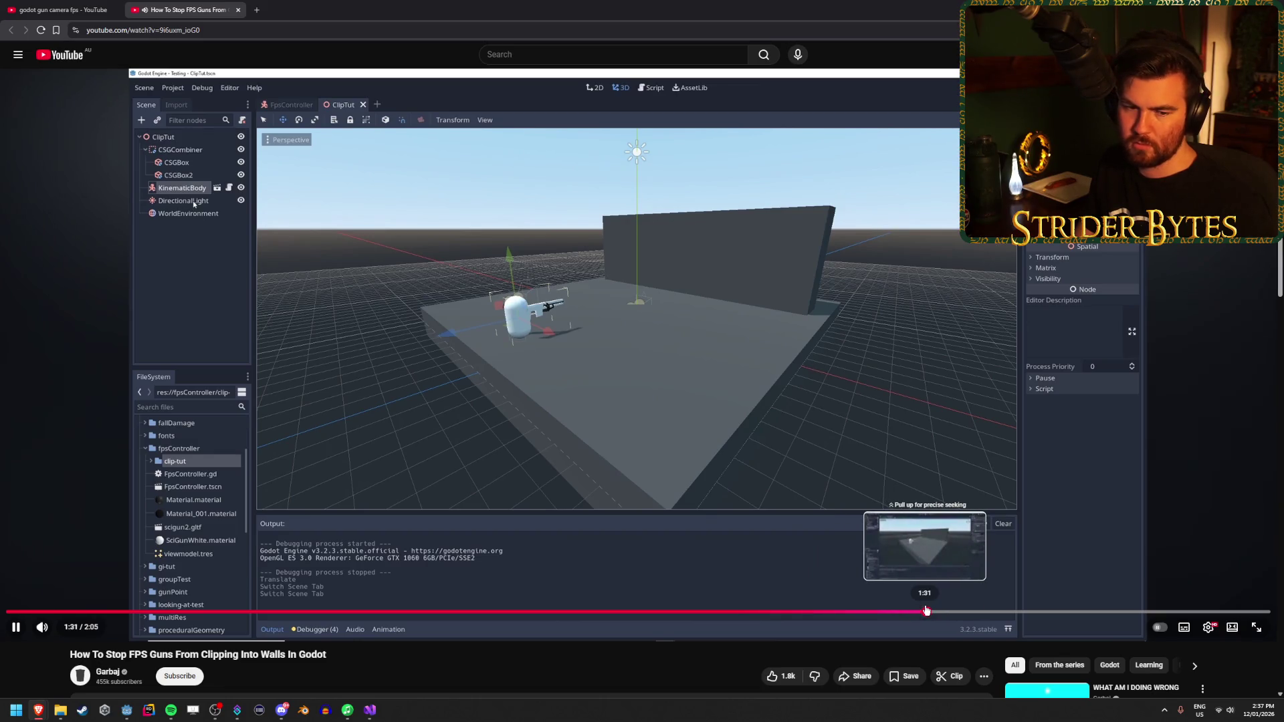
pyautogui.click(507, 413)
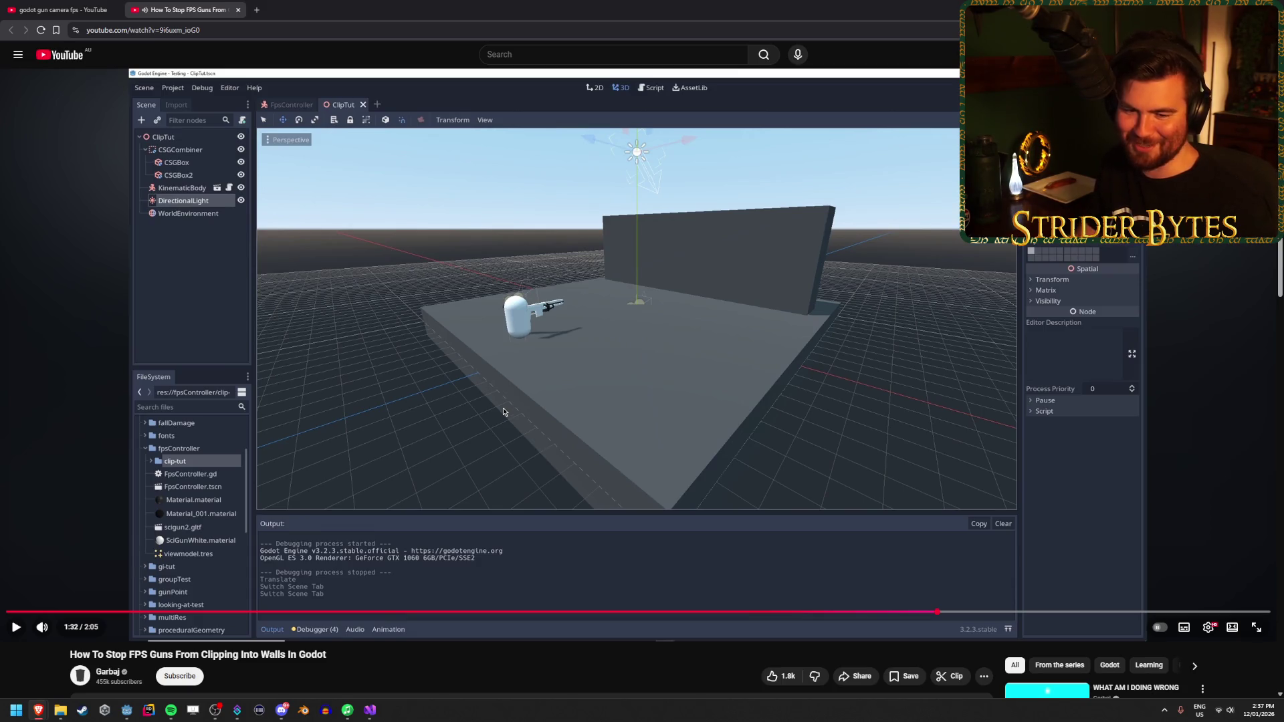
pyautogui.click(503, 412)
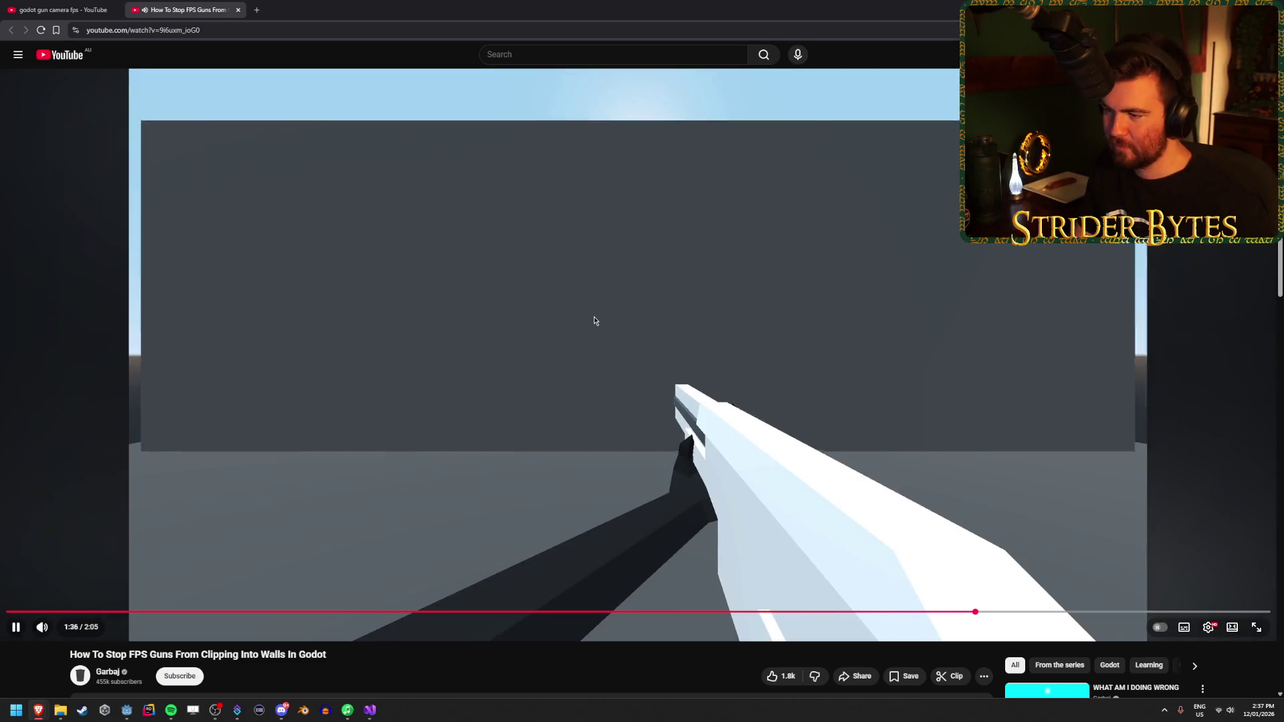
pyautogui.moveTo(504, 611); pyautogui.dragTo(586, 611)
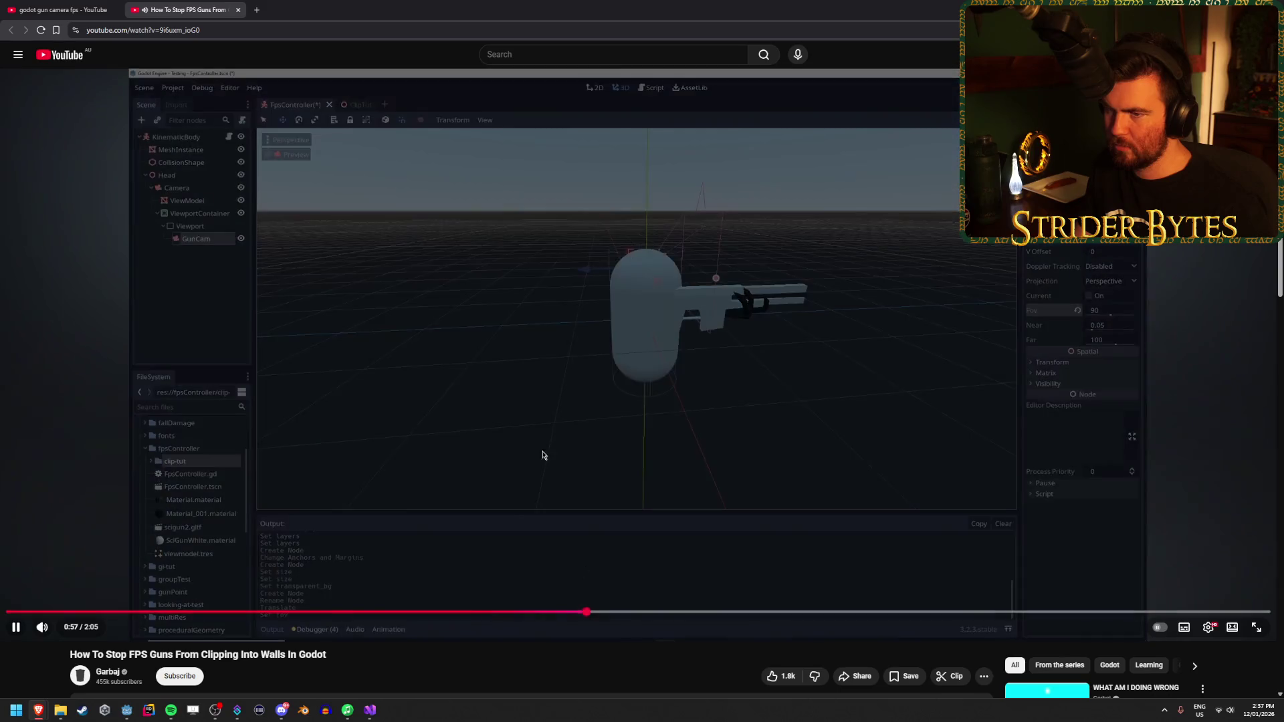
pyautogui.click(542, 455)
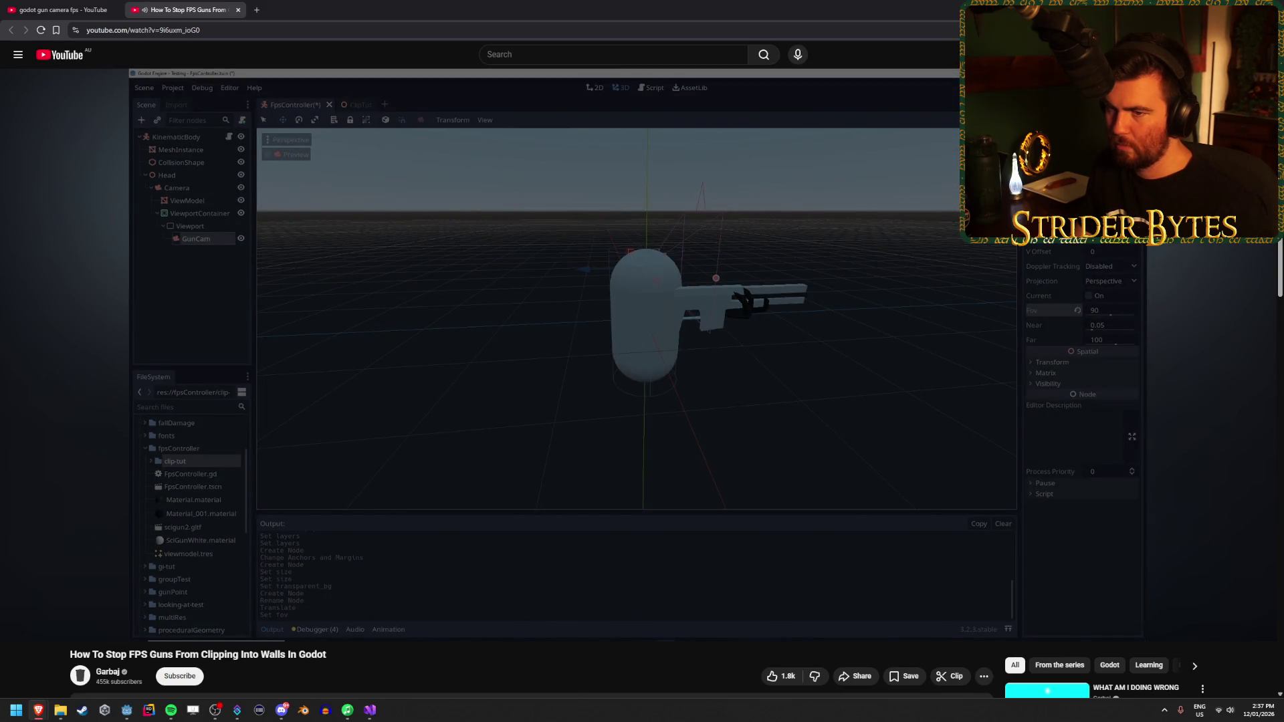
pyautogui.hotkey('alt', 'Tab')
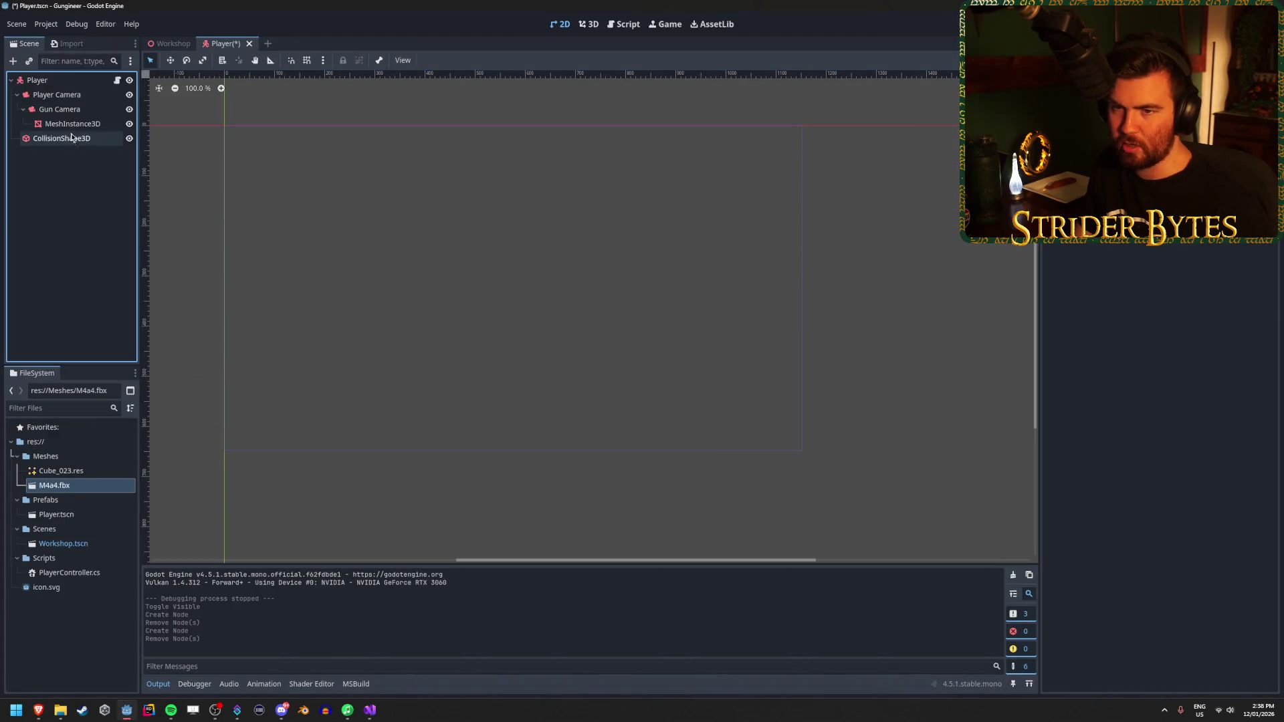
# Step: Select Gun Camera and search the Add Child Node list for 'viewportc'
pyautogui.click(74, 124)
pyautogui.click(80, 109)
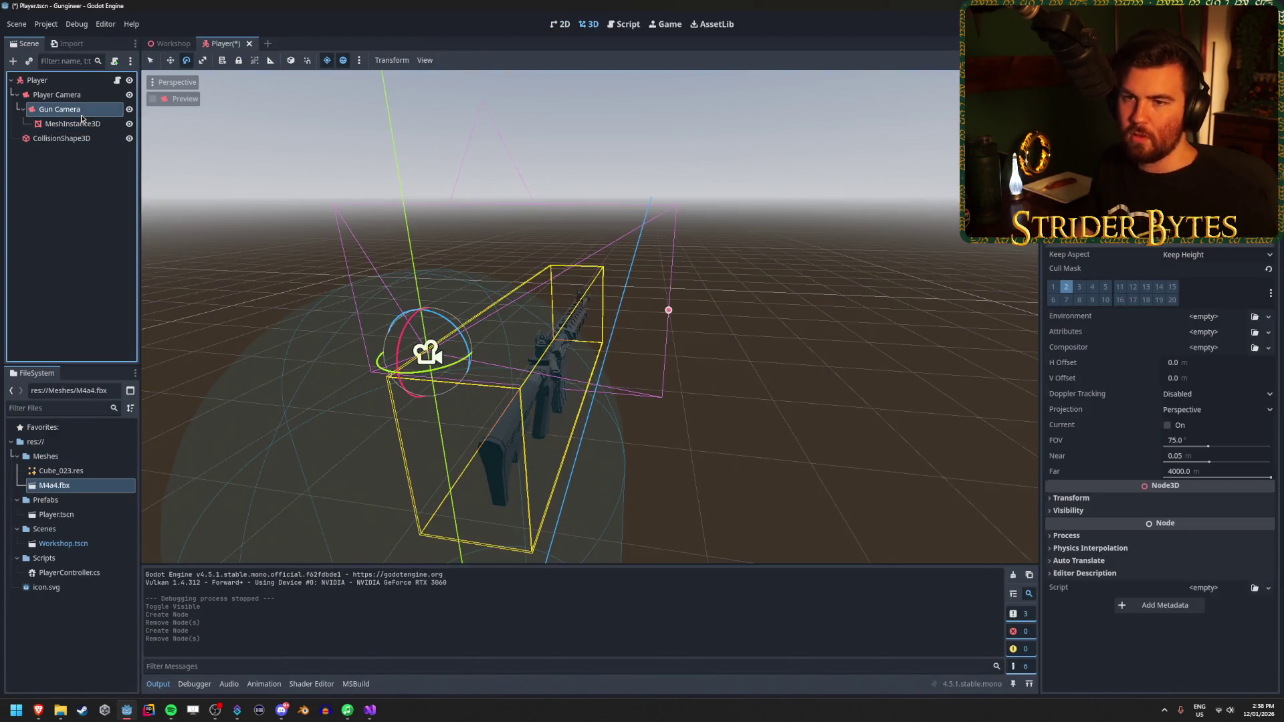
pyautogui.click(84, 124)
pyautogui.click(87, 110)
pyautogui.rightClick(87, 110)
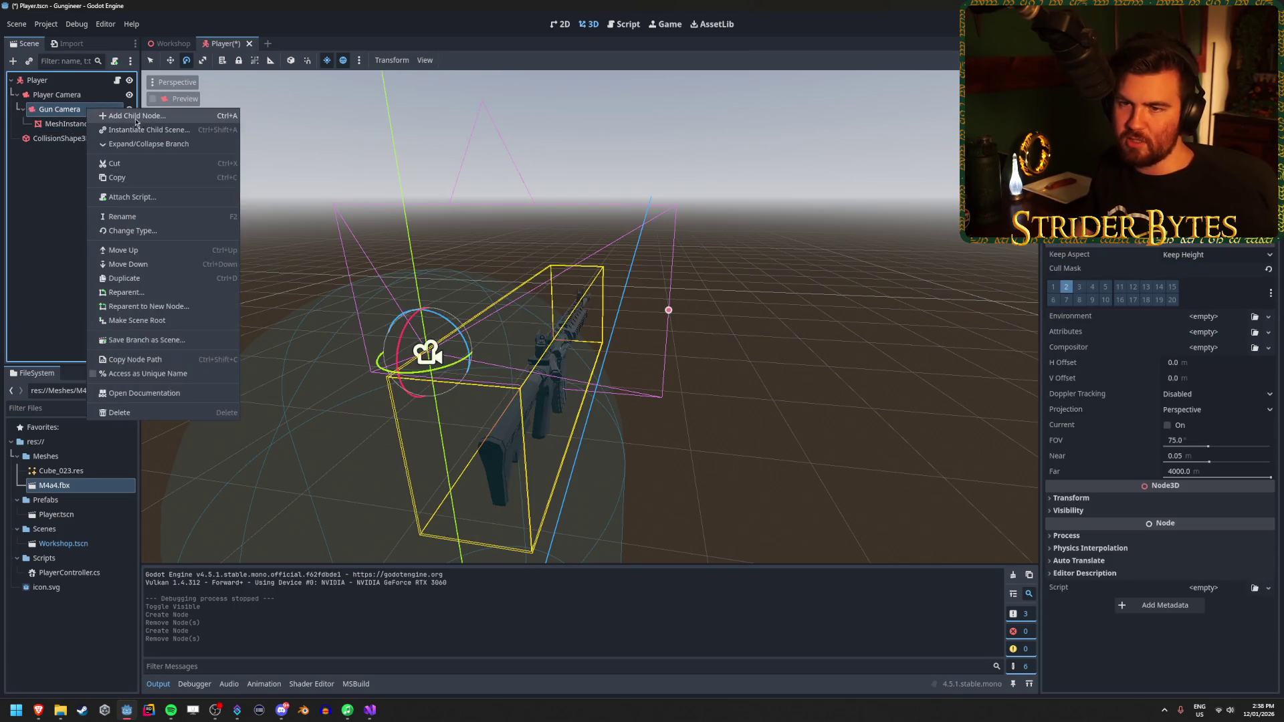
pyautogui.click(138, 120)
pyautogui.write('viewport')
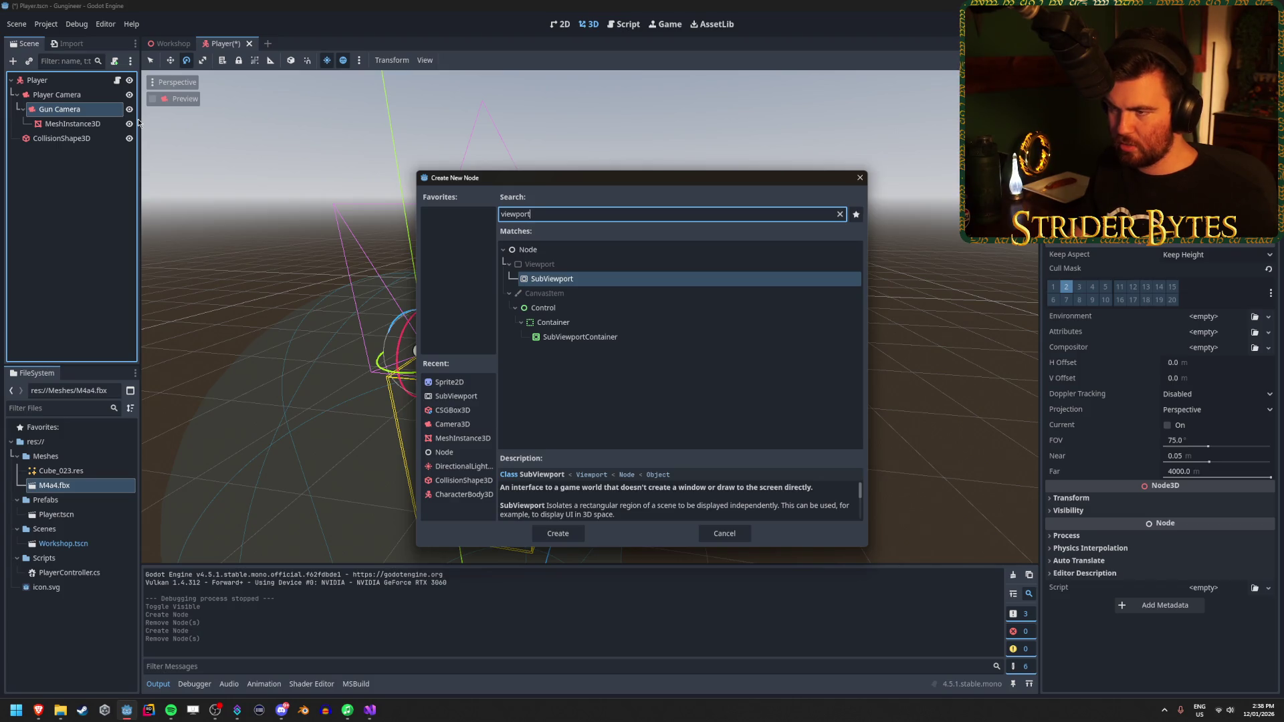
pyautogui.write('cont')
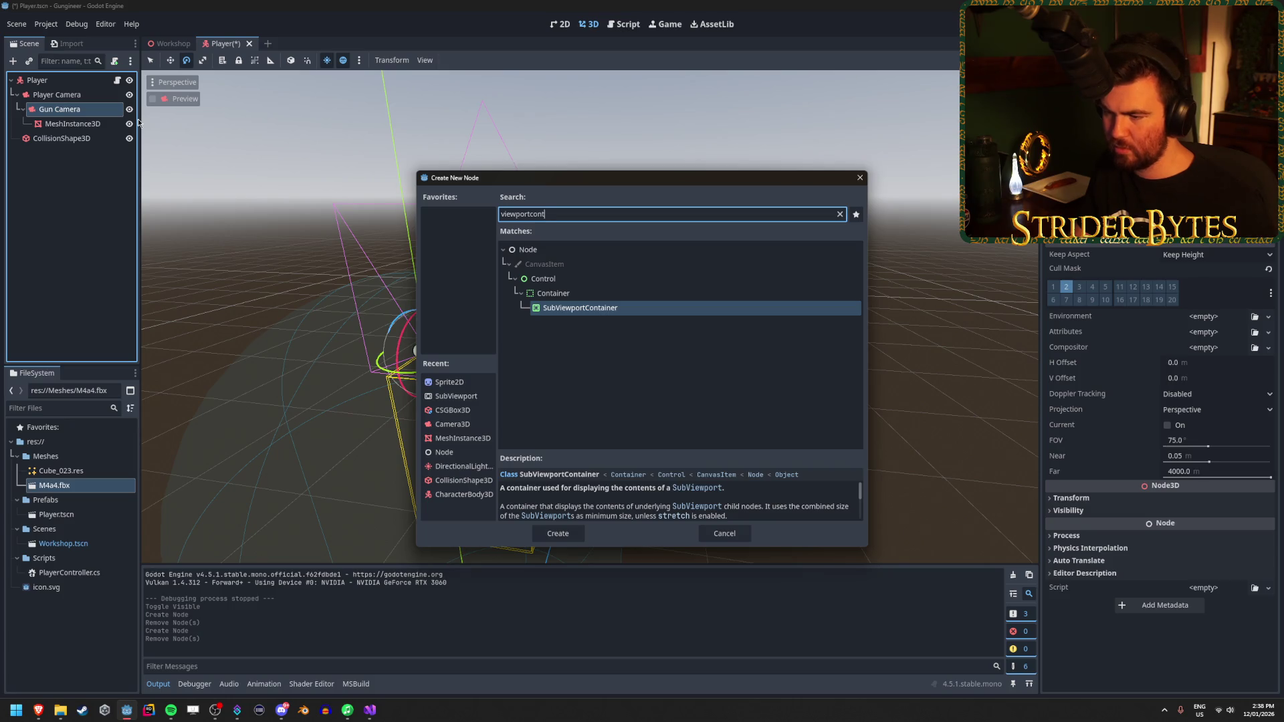
pyautogui.press('Up')
pyautogui.press('Down')
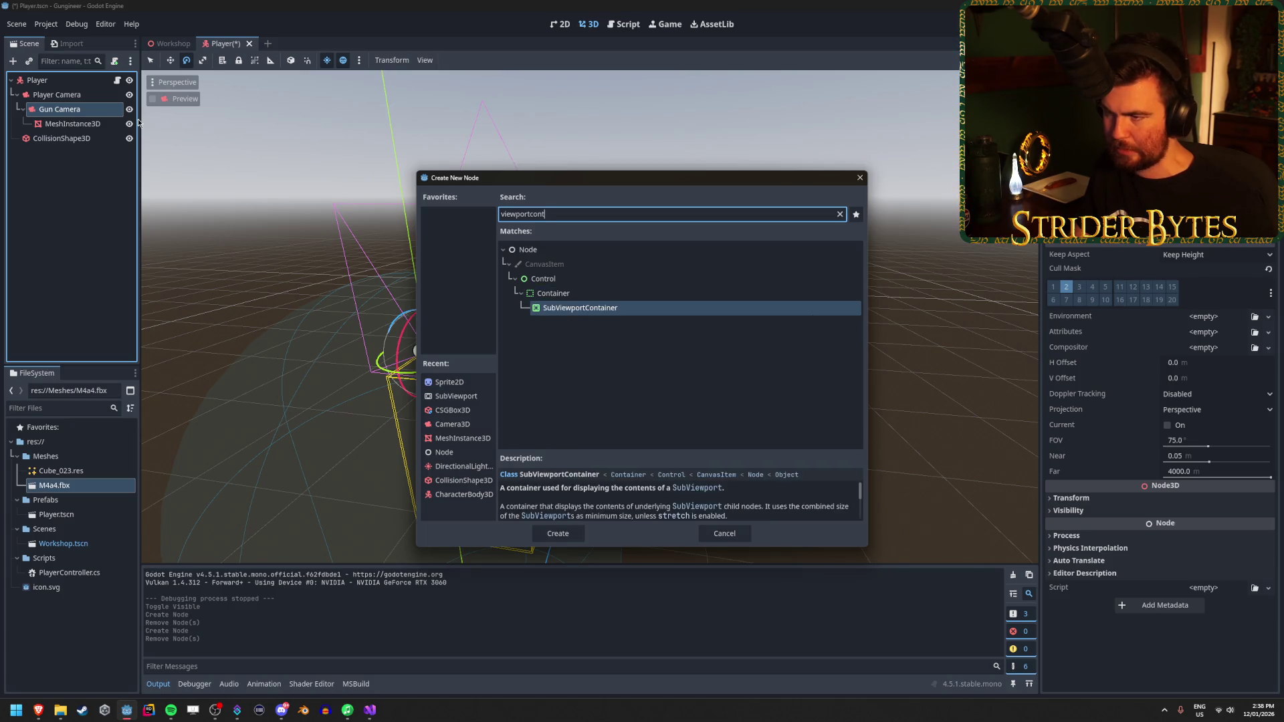
pyautogui.hotkey('ctrl', 'a')
pyautogui.press('BackSpace')
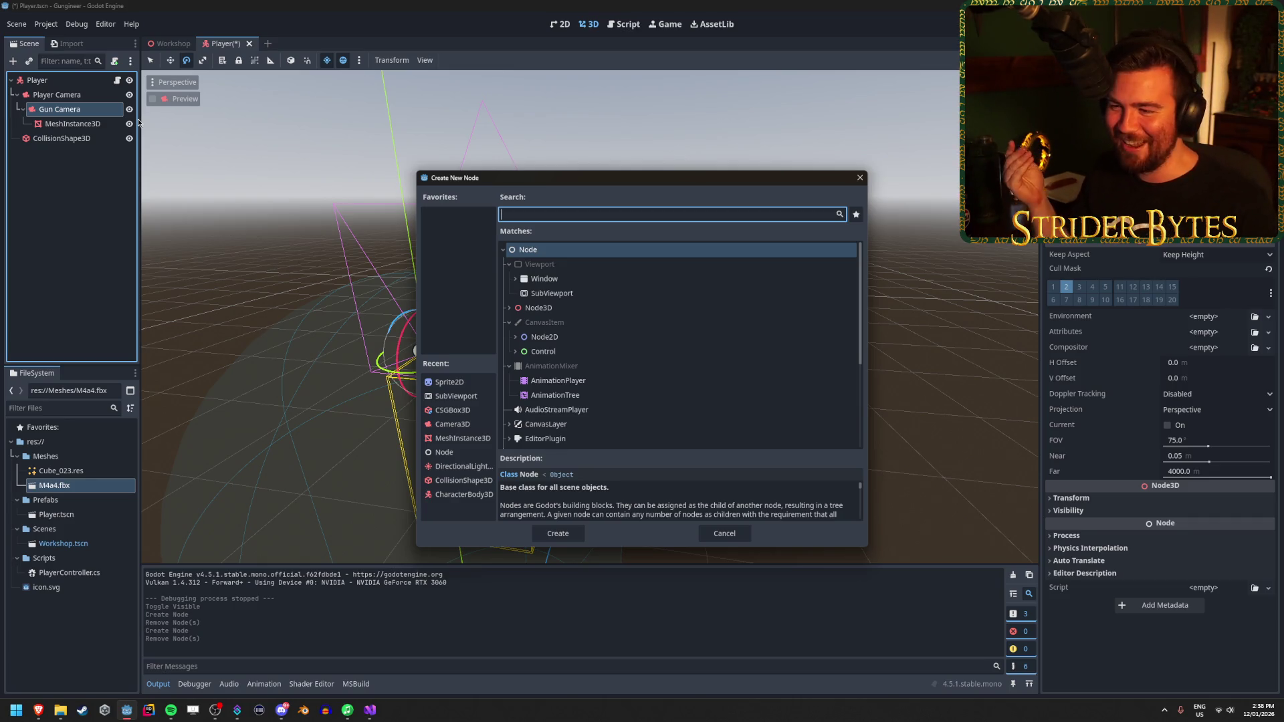
# Step: Create a SubViewportContainer under Gun Camera by searching 'view'
pyautogui.scroll(-3, 648, 355)
pyautogui.scroll(3, 602, 351)
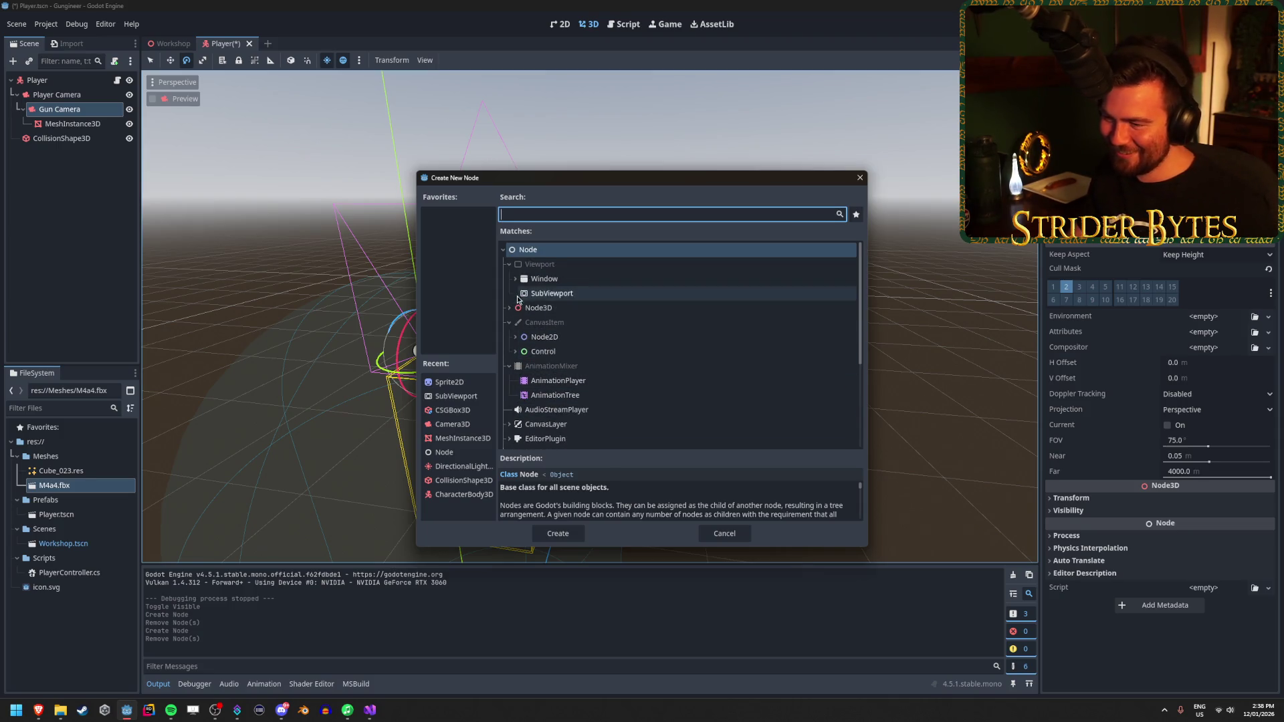
pyautogui.click(517, 279)
pyautogui.click(517, 279)
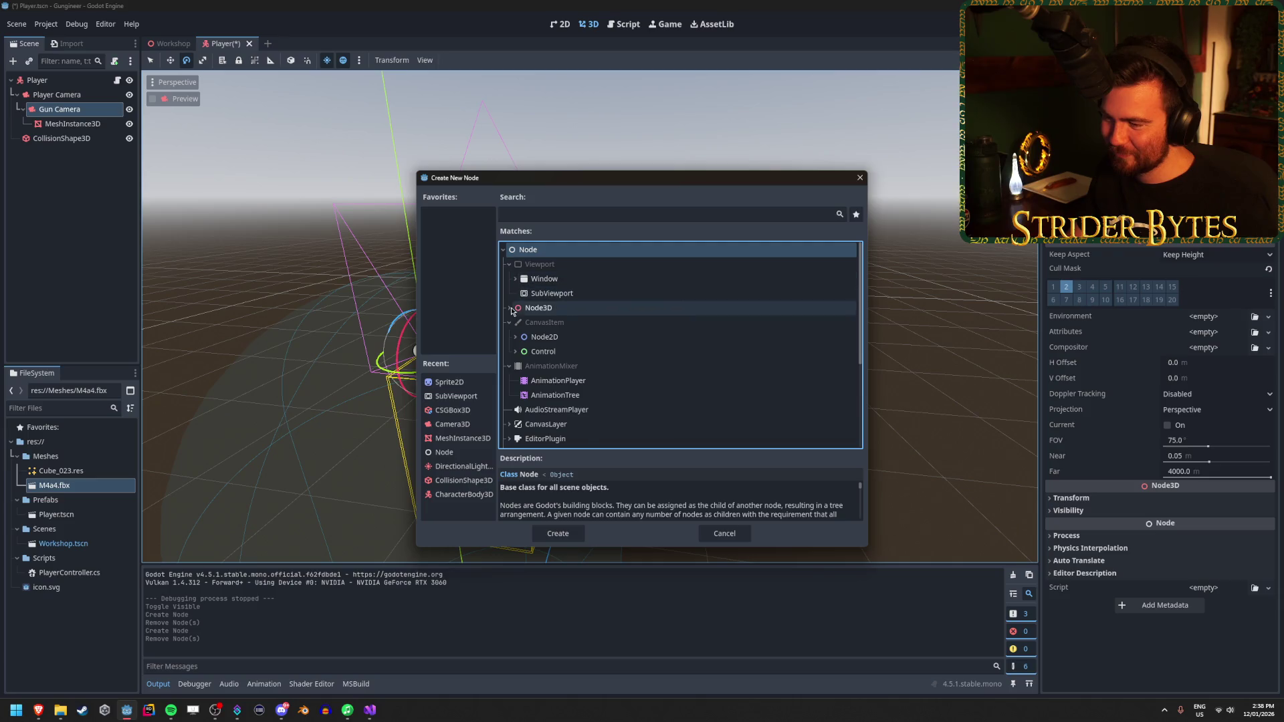
pyautogui.click(516, 337)
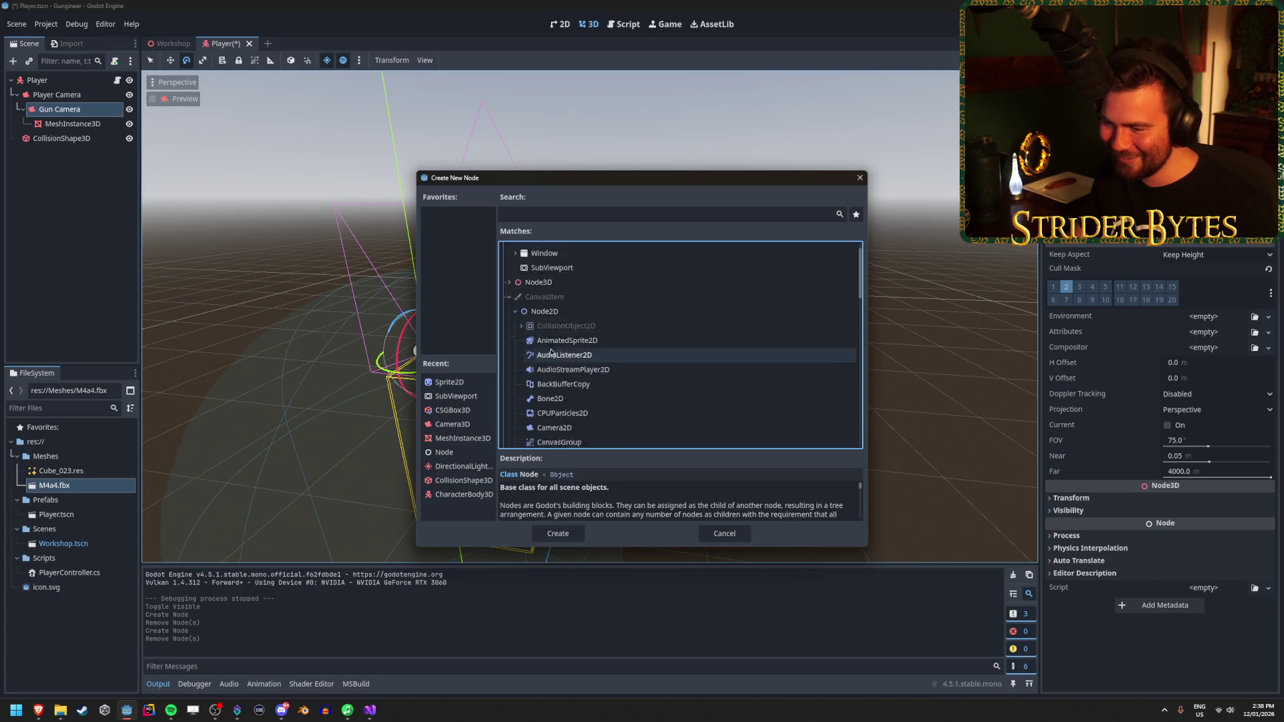
pyautogui.scroll(-5, 601, 394)
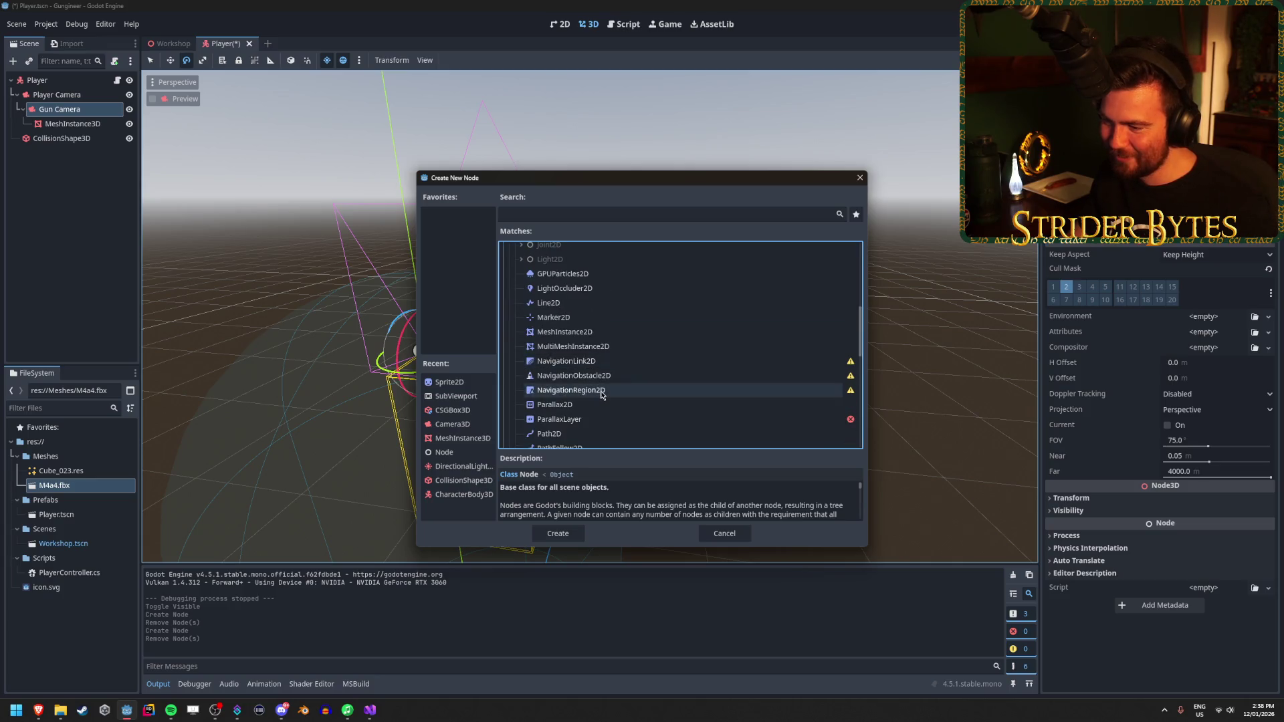
pyautogui.scroll(-8, 602, 394)
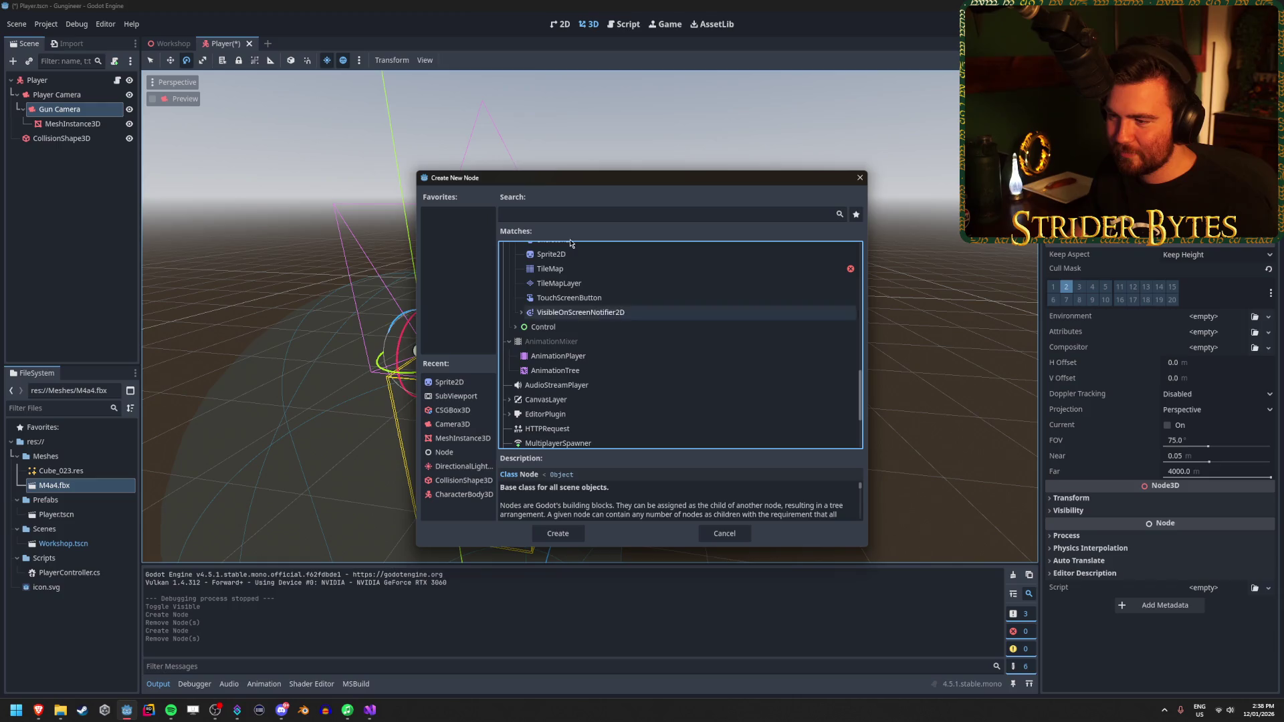
pyautogui.click(539, 212)
pyautogui.write('view')
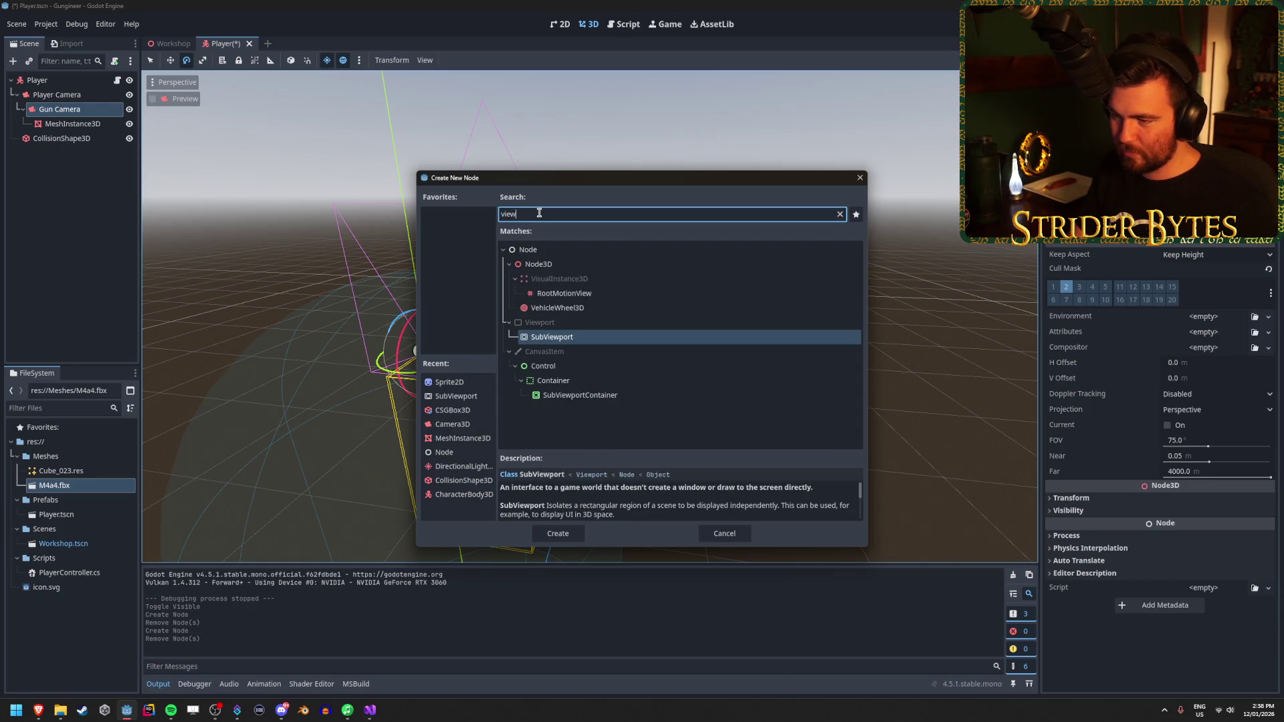
pyautogui.press('Down')
pyautogui.press('Down')
pyautogui.press('Down')
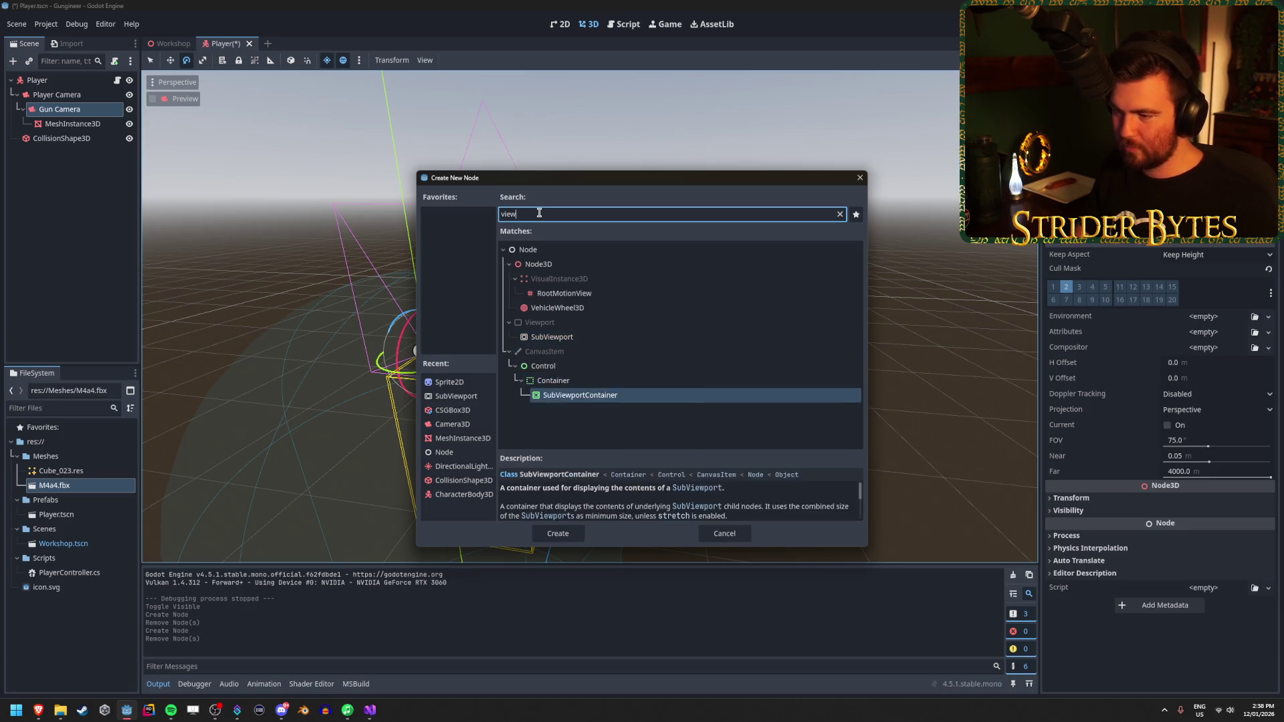
pyautogui.press('Return')
# Step: Group the SubViewportContainer node and bring the tutorial video back up
pyautogui.scroll(8, 396, 246)
pyautogui.scroll(6, 305, 241)
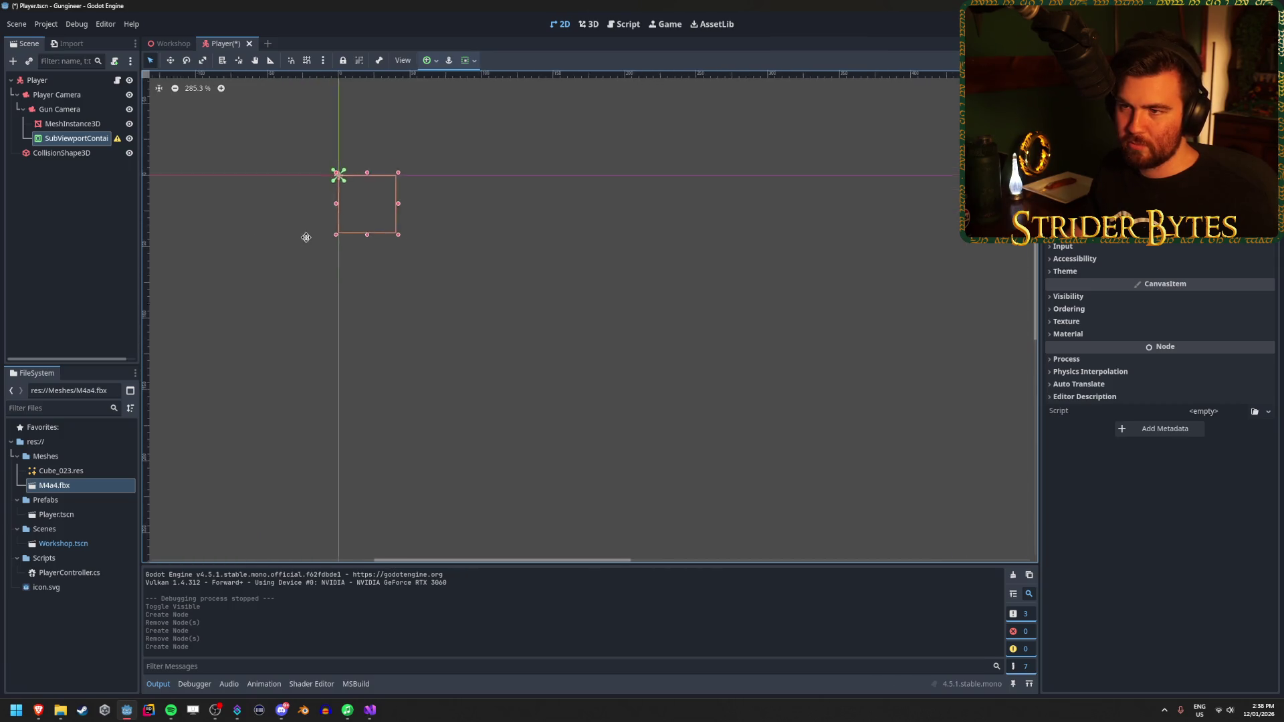
pyautogui.click(358, 60)
pyautogui.click(401, 61)
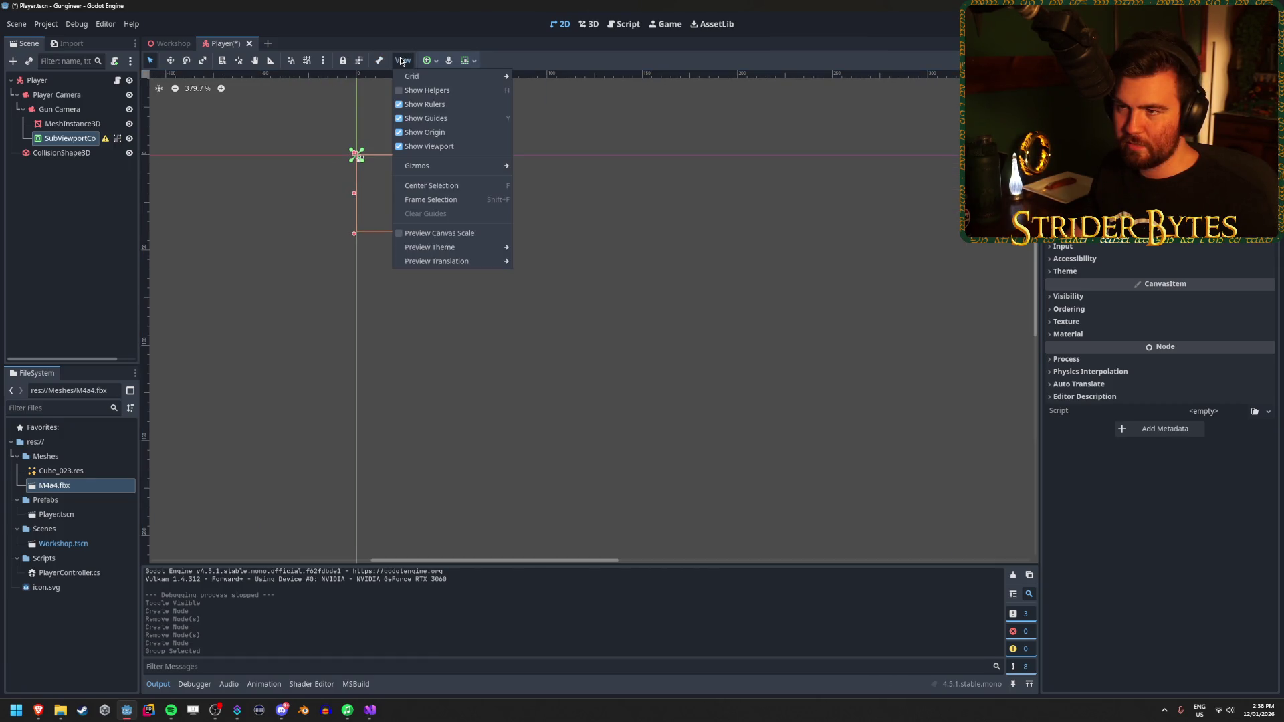
pyautogui.click(401, 61)
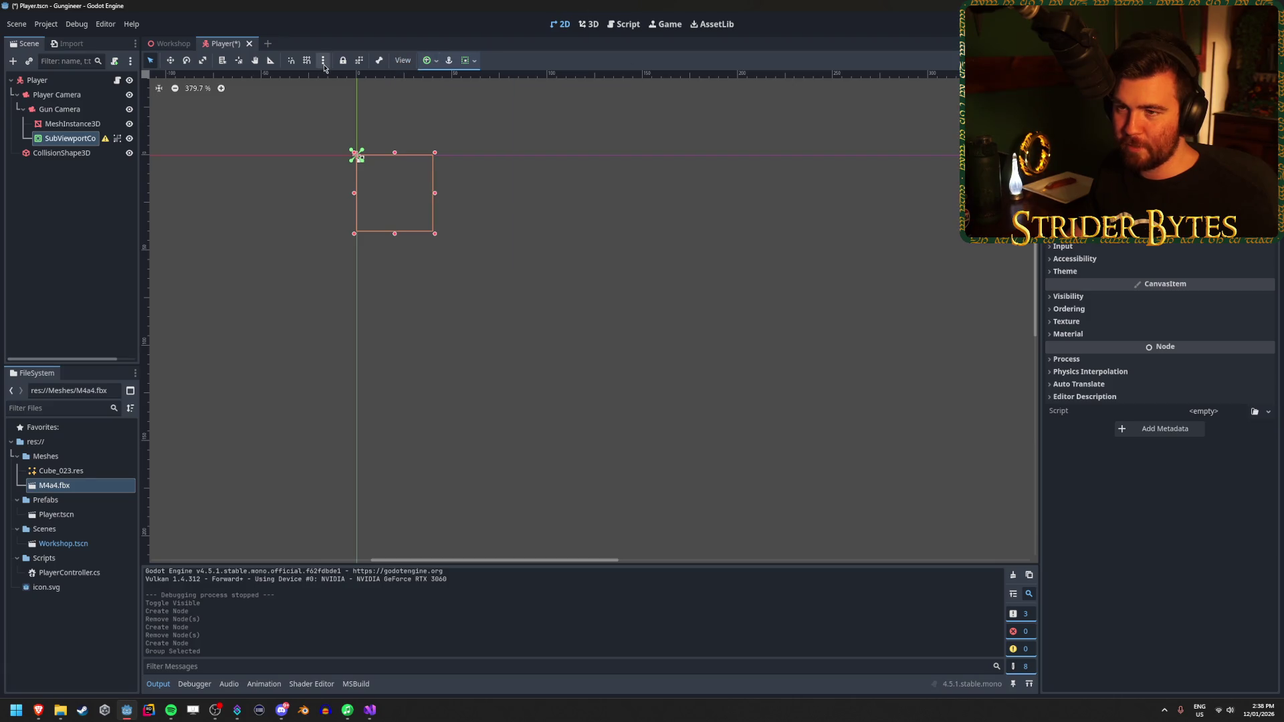
pyautogui.moveTo(42, 714)
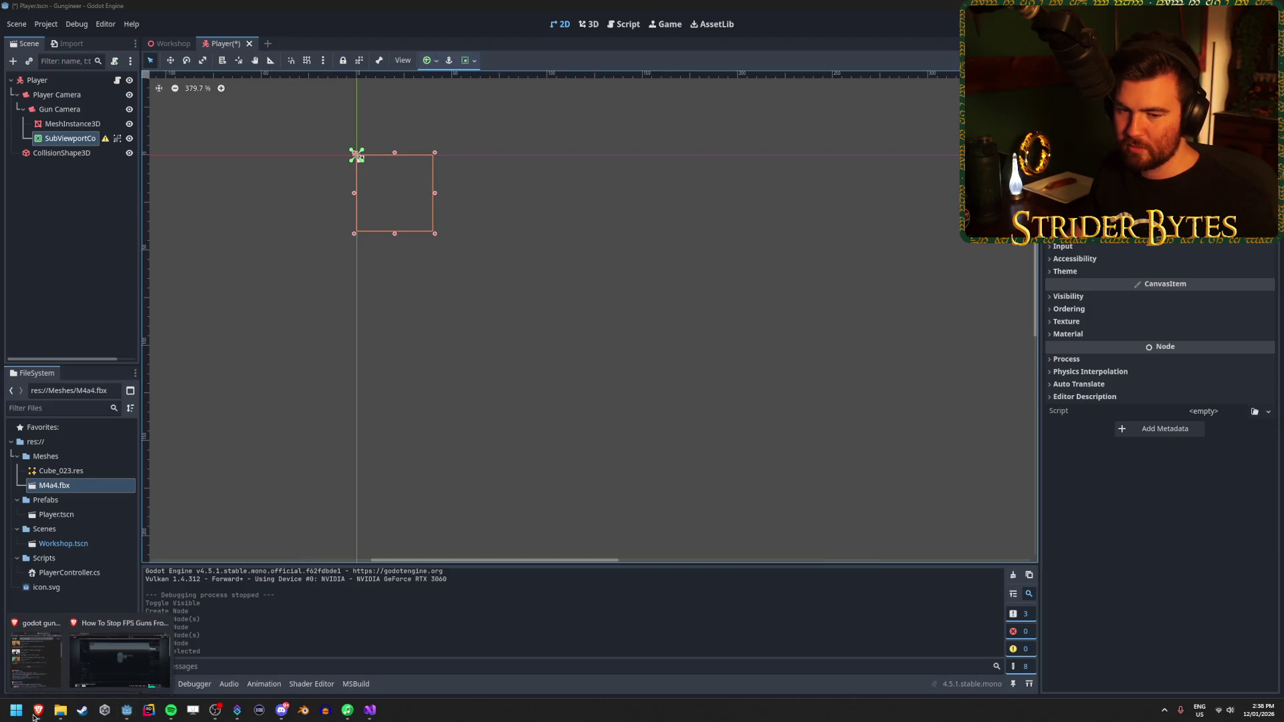
pyautogui.click(124, 658)
# Step: Rewind the tutorial to 0:21 and play on to the ViewportContainer step
pyautogui.click(543, 612)
pyautogui.click(438, 468)
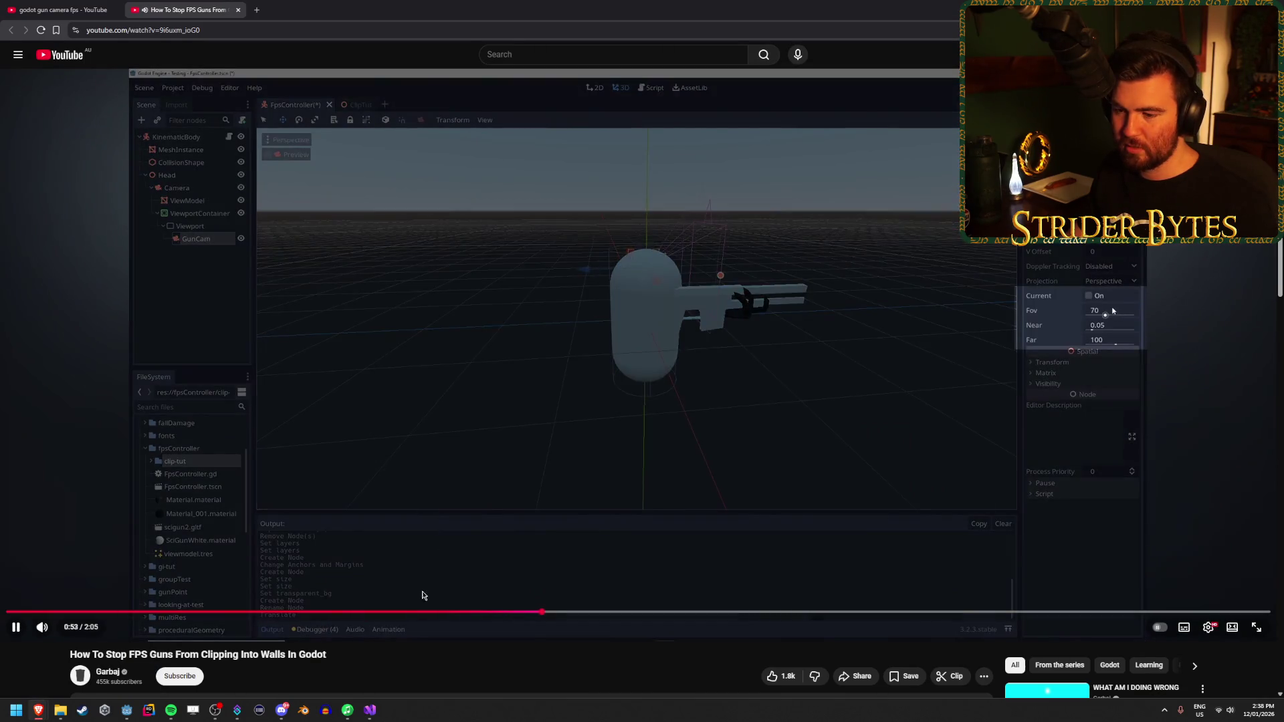
pyautogui.moveTo(423, 612); pyautogui.dragTo(225, 613)
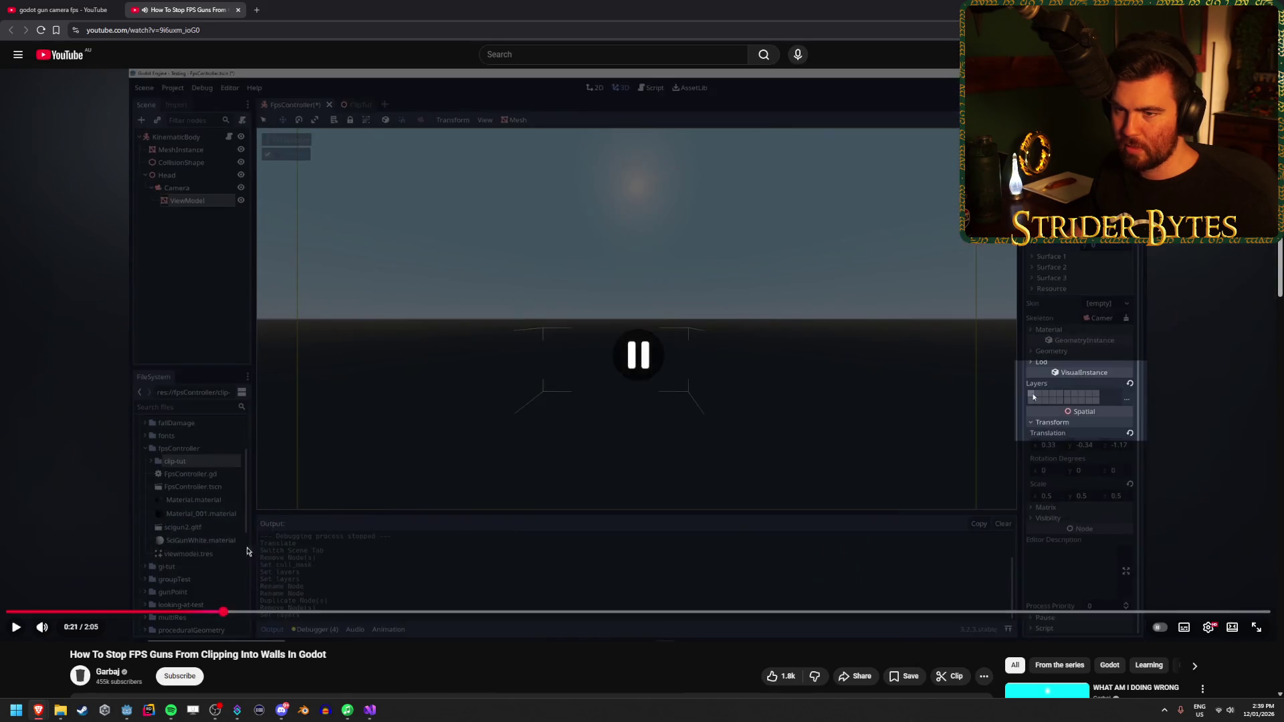
pyautogui.click(430, 442)
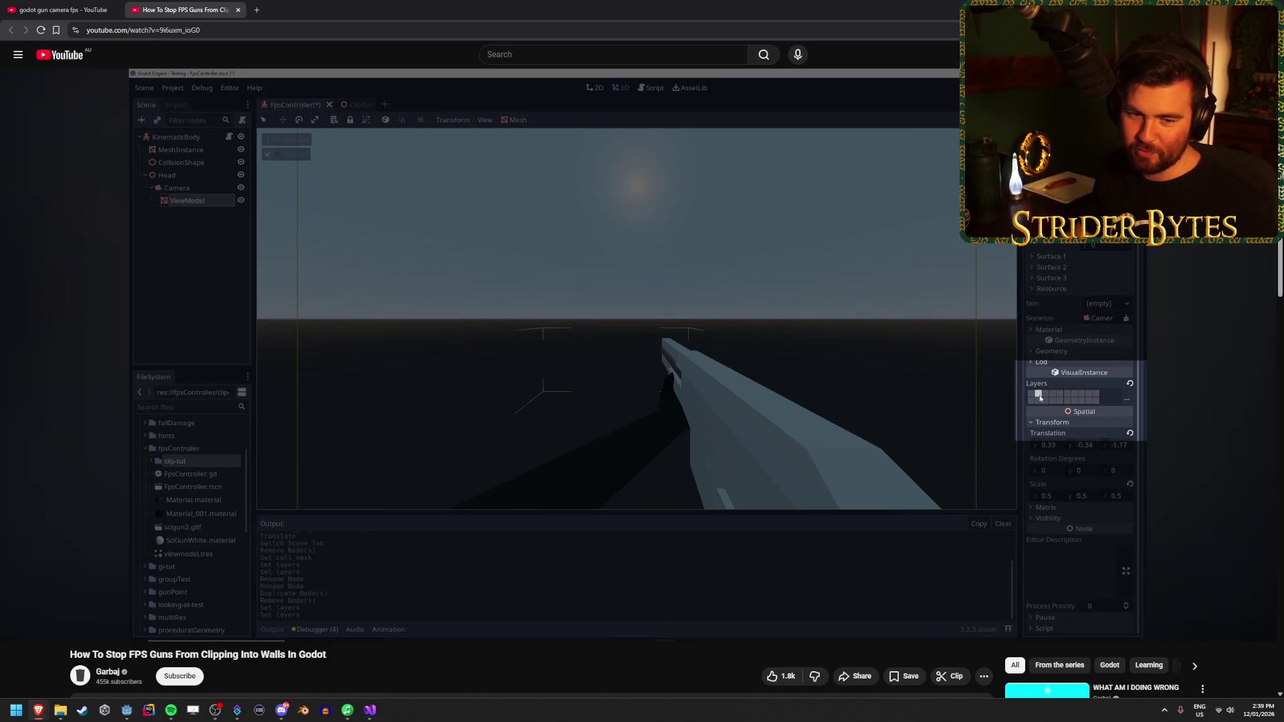
pyautogui.click(430, 419)
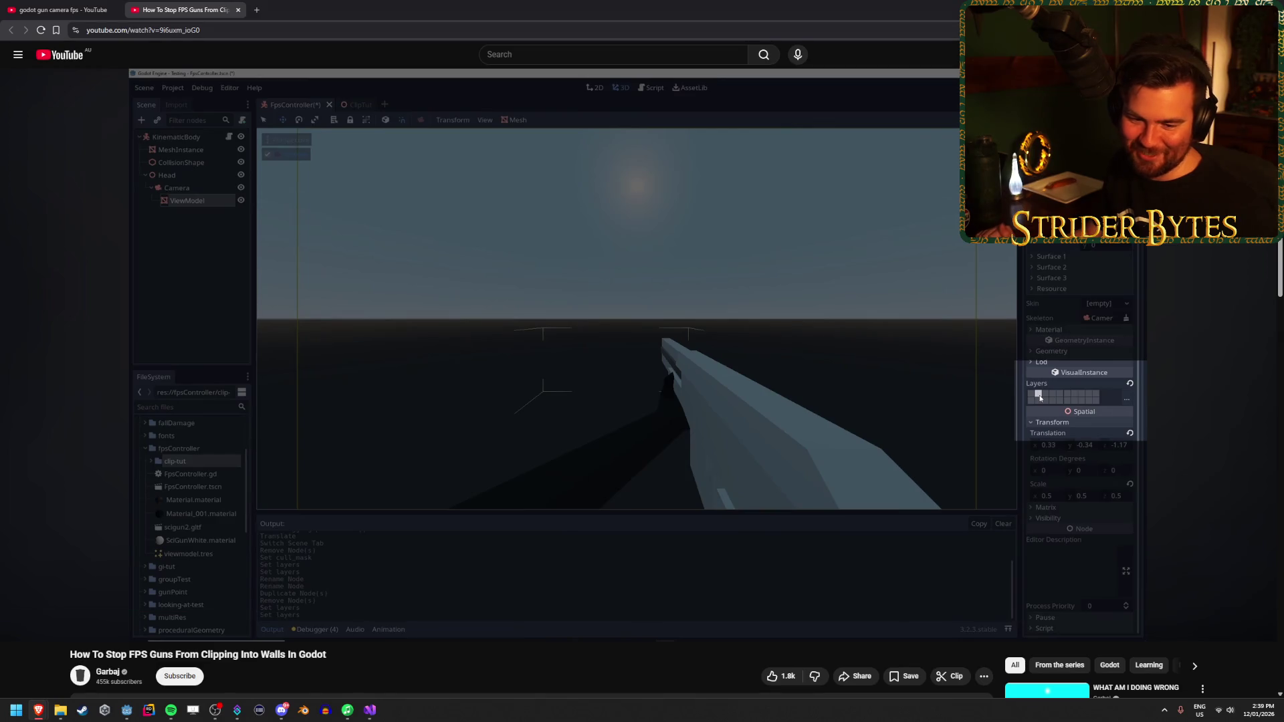
pyautogui.click(430, 271)
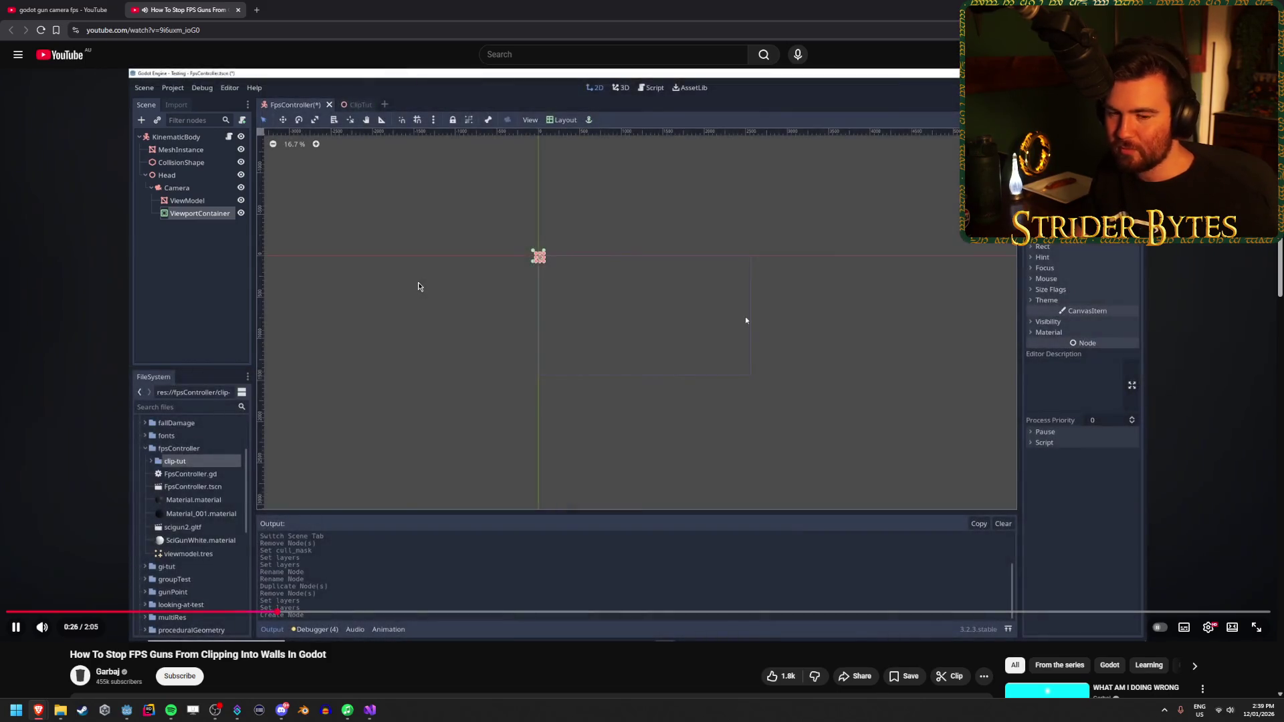
pyautogui.click(403, 318)
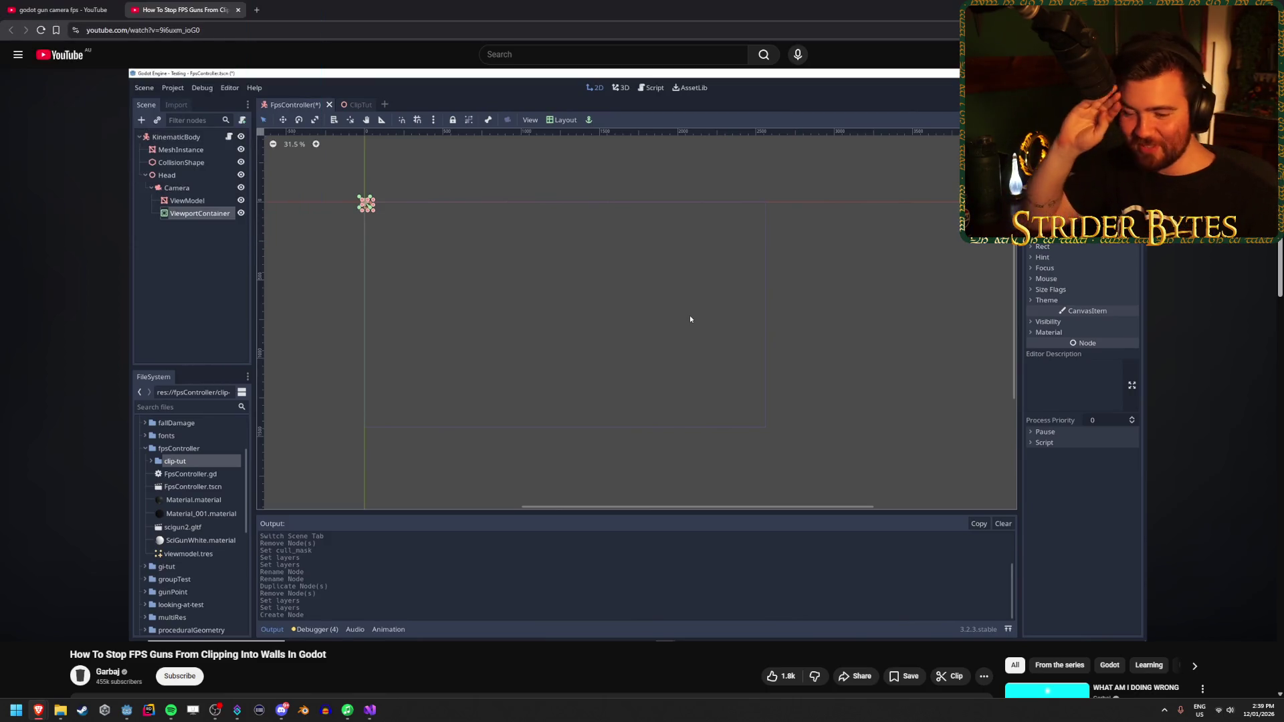
# Step: Replay the tutorial from 0:26, pause it, and switch back to Godot
pyautogui.moveTo(333, 307)
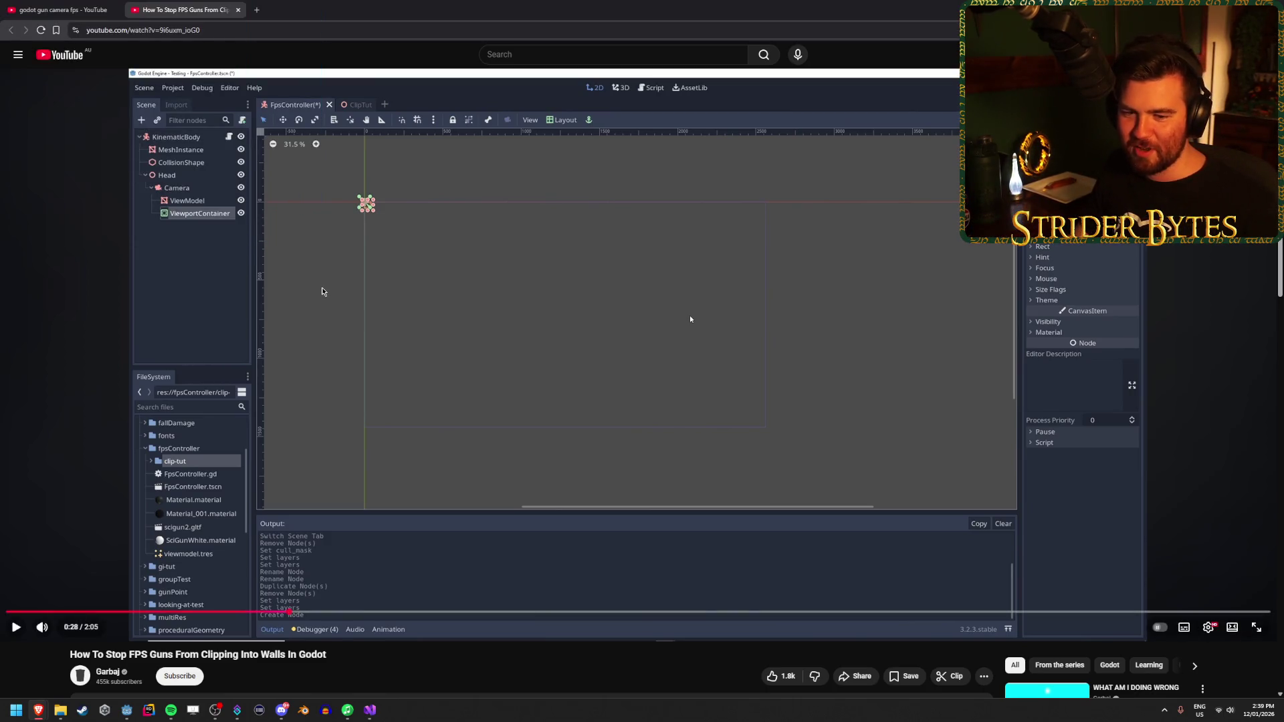
pyautogui.moveTo(287, 610); pyautogui.dragTo(280, 614)
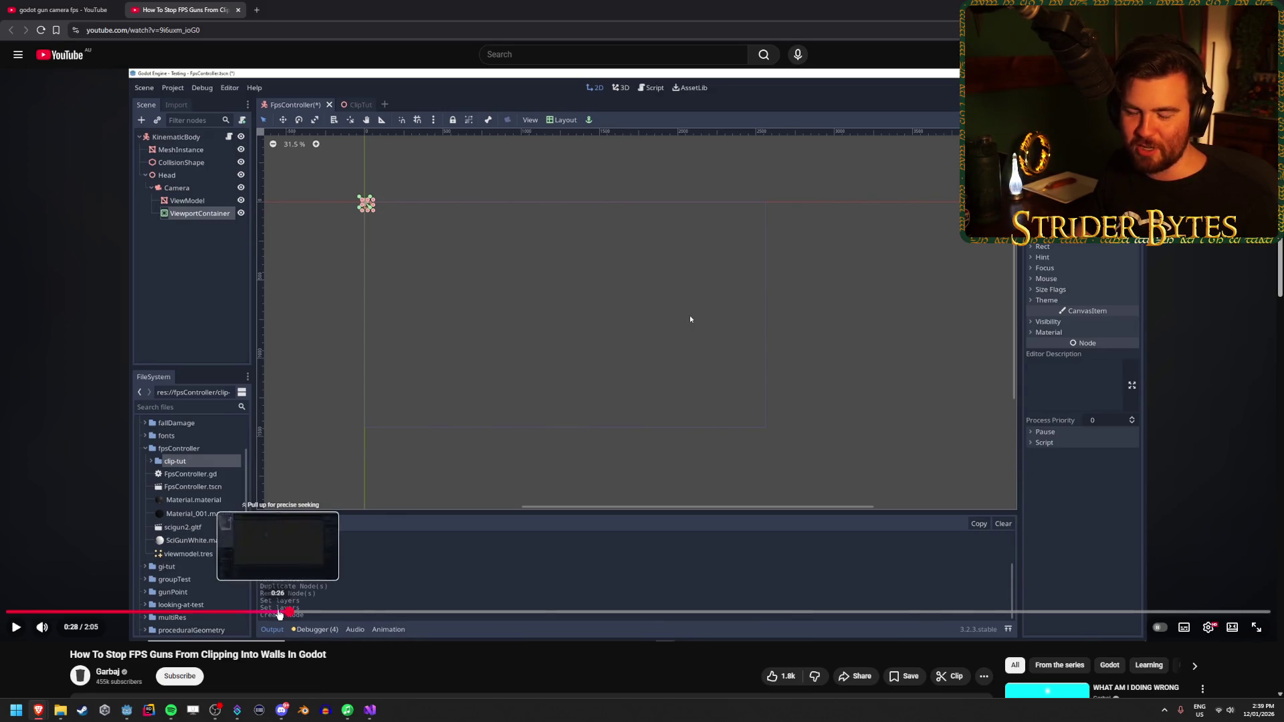
pyautogui.moveTo(280, 614); pyautogui.dragTo(278, 611)
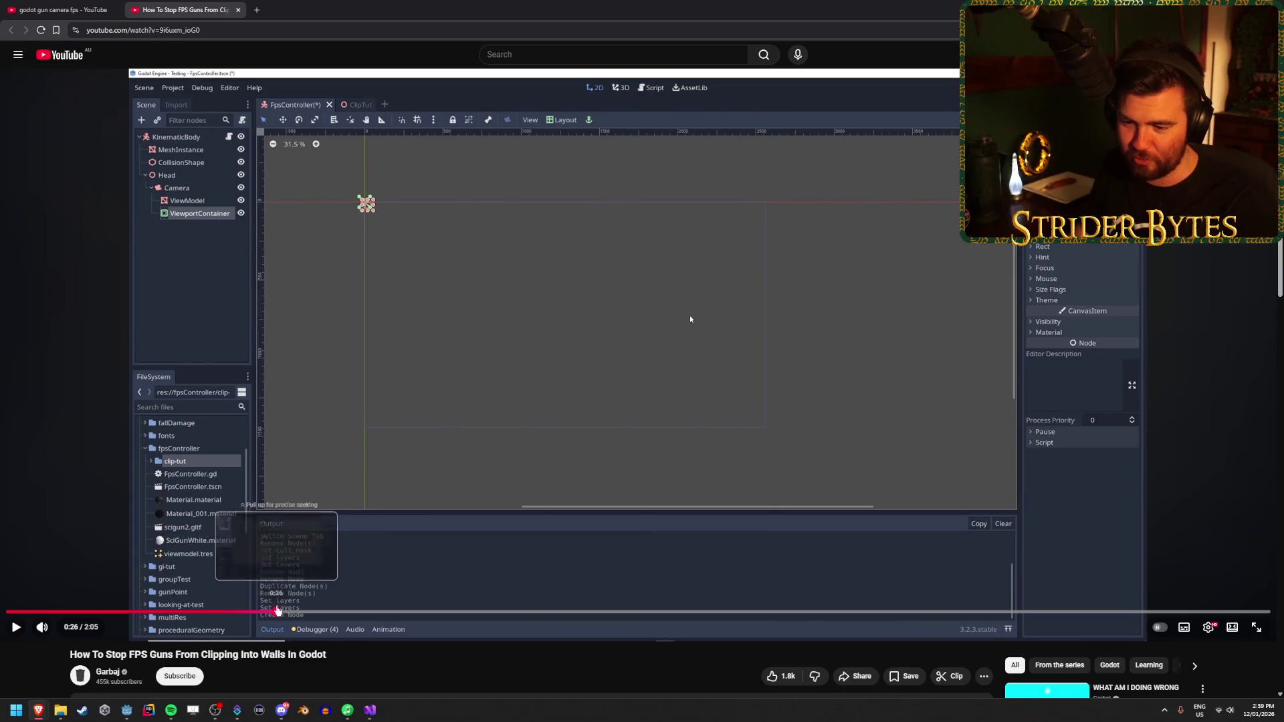
pyautogui.click(379, 393)
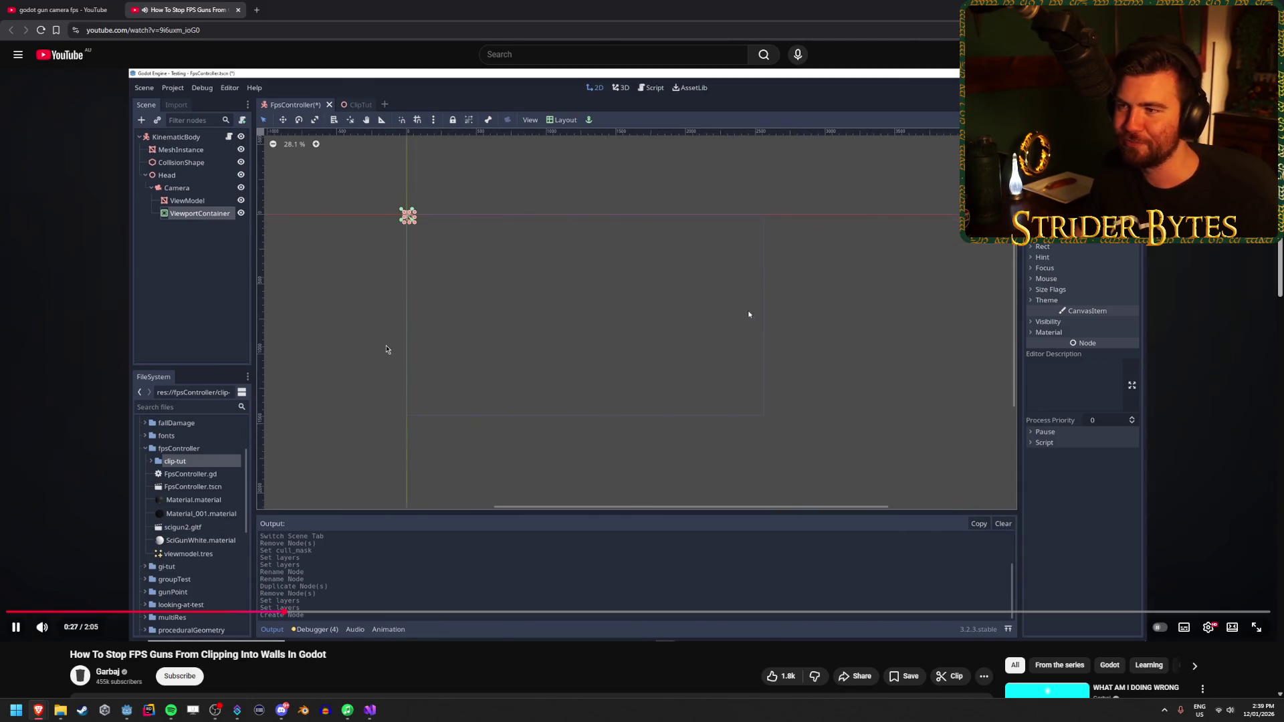
pyautogui.click(445, 347)
pyautogui.hotkey('alt', 'Tab')
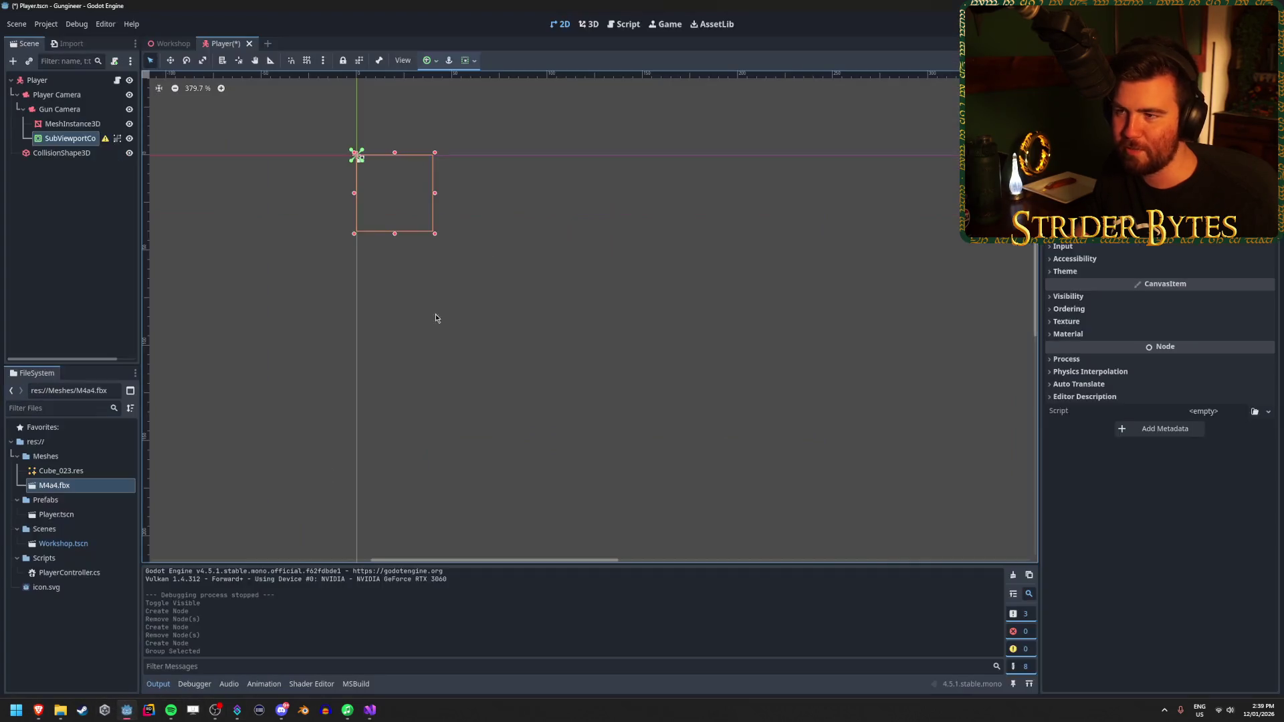
# Step: Try horizontal expand in the container sizing options, then turn it back off
pyautogui.click(472, 61)
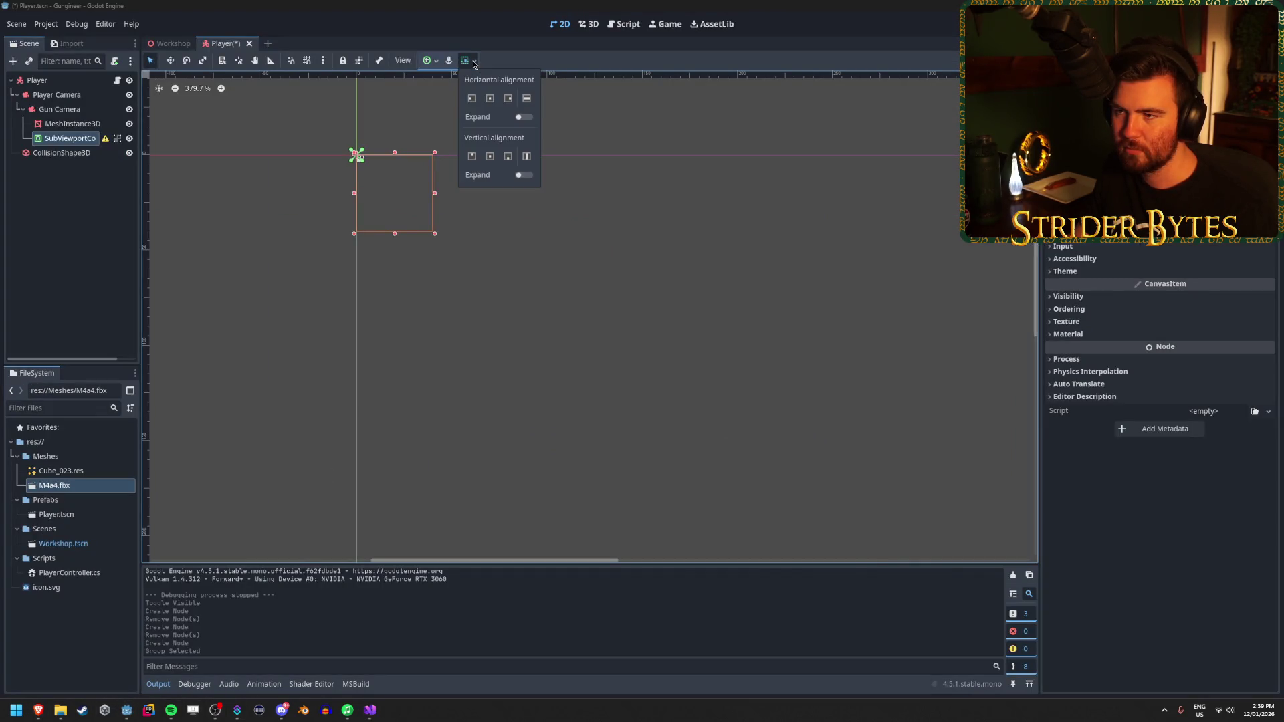
pyautogui.click(522, 116)
pyautogui.click(525, 115)
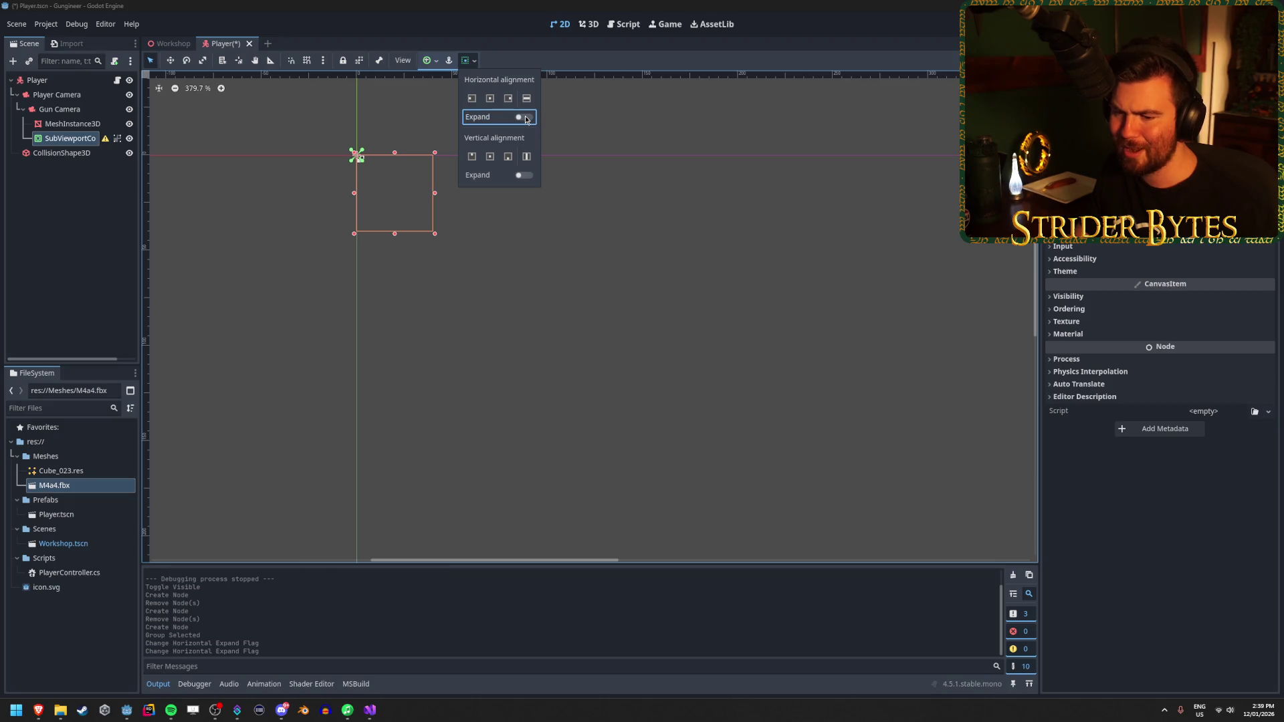
pyautogui.click(437, 61)
# Step: Apply the Full Rect anchor preset to SubViewportContainer and pan to view it
pyautogui.click(431, 61)
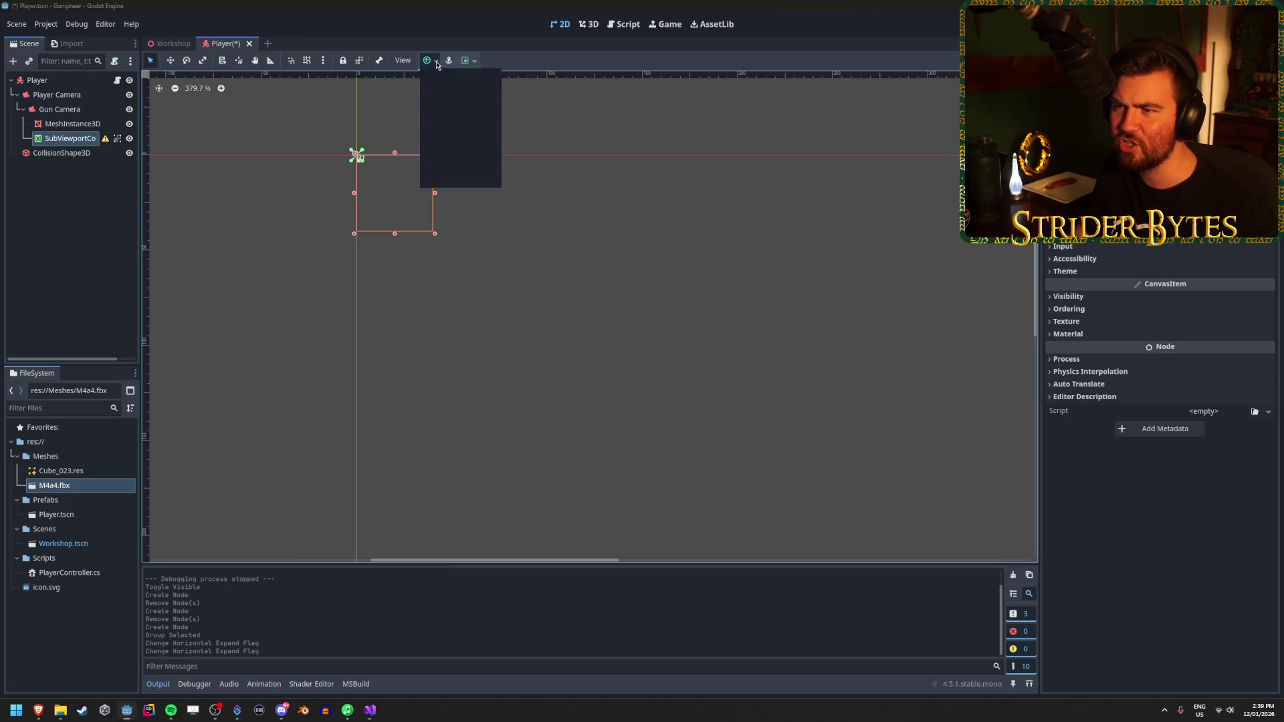
pyautogui.click(487, 153)
pyautogui.scroll(-5, 515, 380)
pyautogui.scroll(-3, 548, 386)
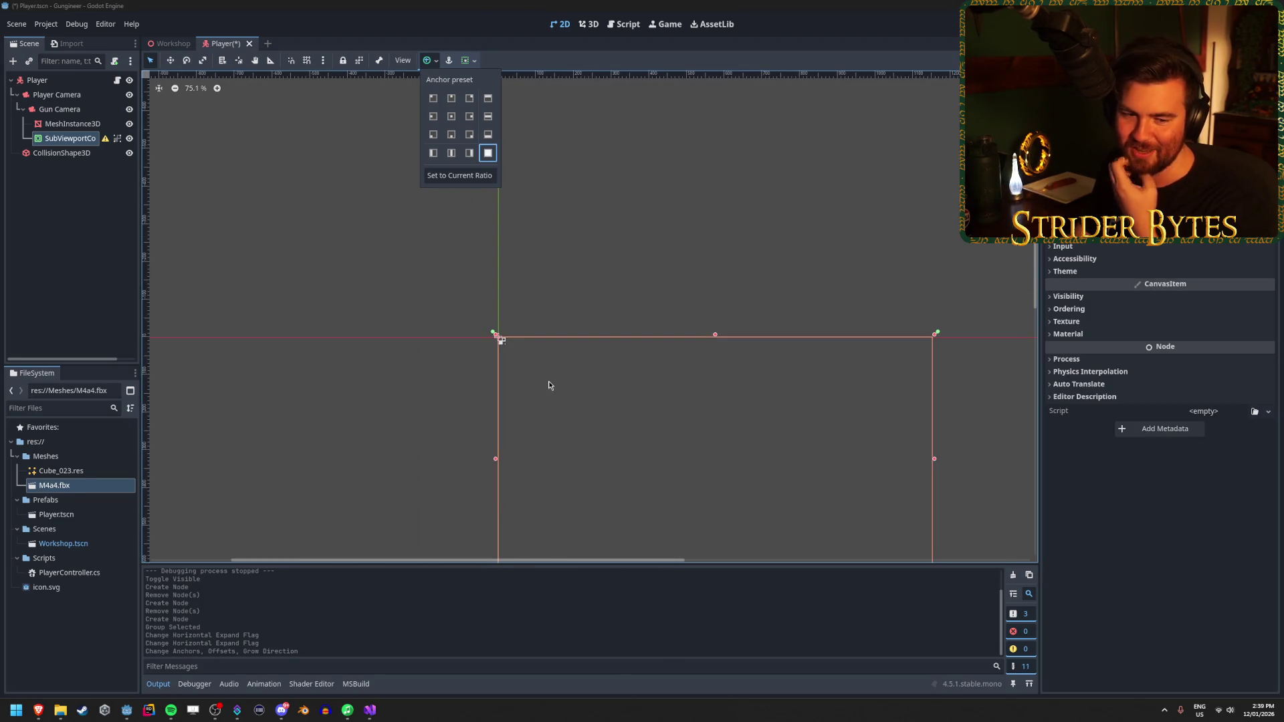
pyautogui.click(676, 404)
pyautogui.moveTo(724, 464); pyautogui.dragTo(629, 379)
pyautogui.scroll(2, 676, 397)
pyautogui.scroll(2, 589, 348)
pyautogui.scroll(-1, 515, 341)
pyautogui.click(101, 175)
pyautogui.moveTo(106, 142)
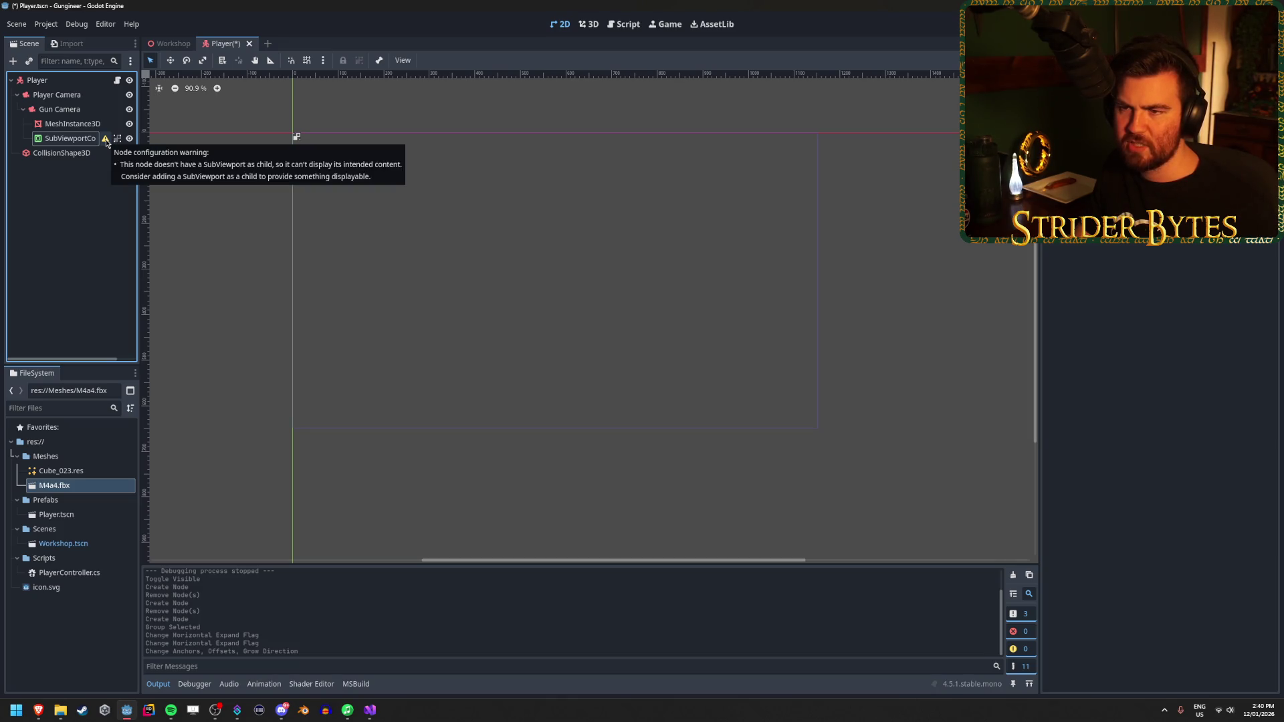
# Step: Add a SubViewport under the SubViewportContainer, turn on Transparent BG, and save
pyautogui.rightClick(69, 138)
pyautogui.click(107, 160)
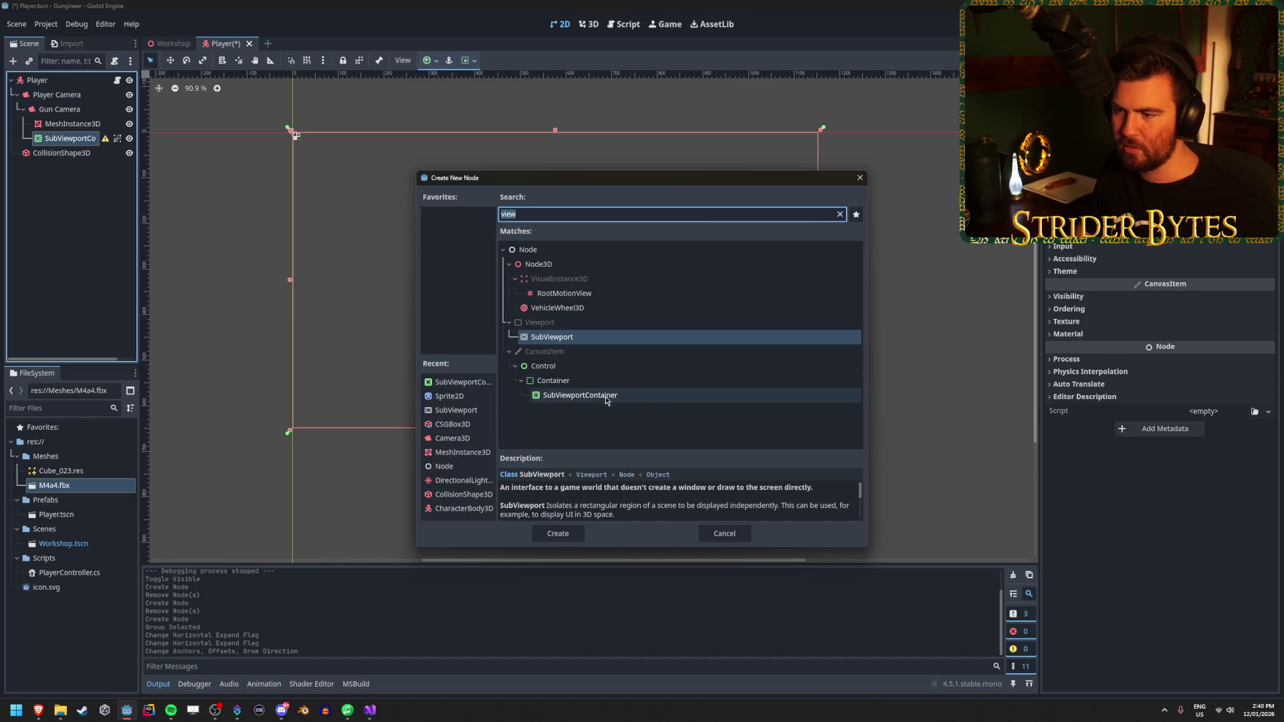
pyautogui.click(557, 533)
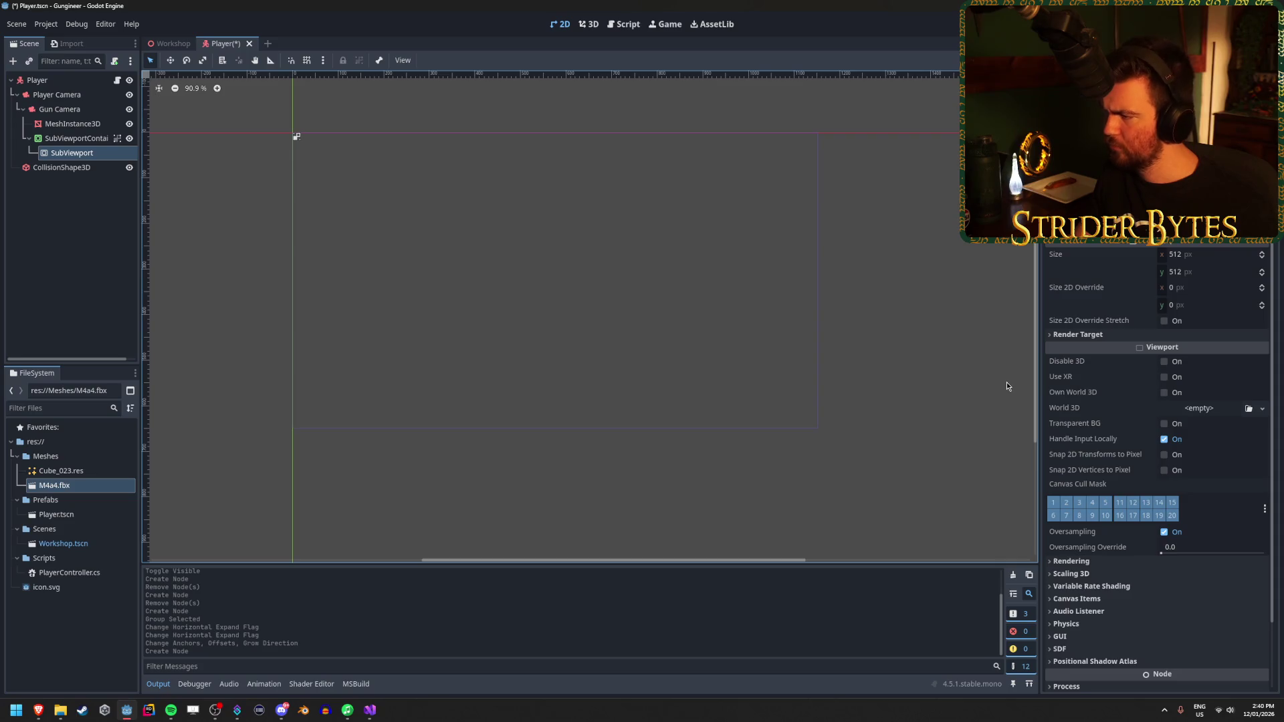
pyautogui.click(1164, 424)
pyautogui.hotkey('ctrl', 's')
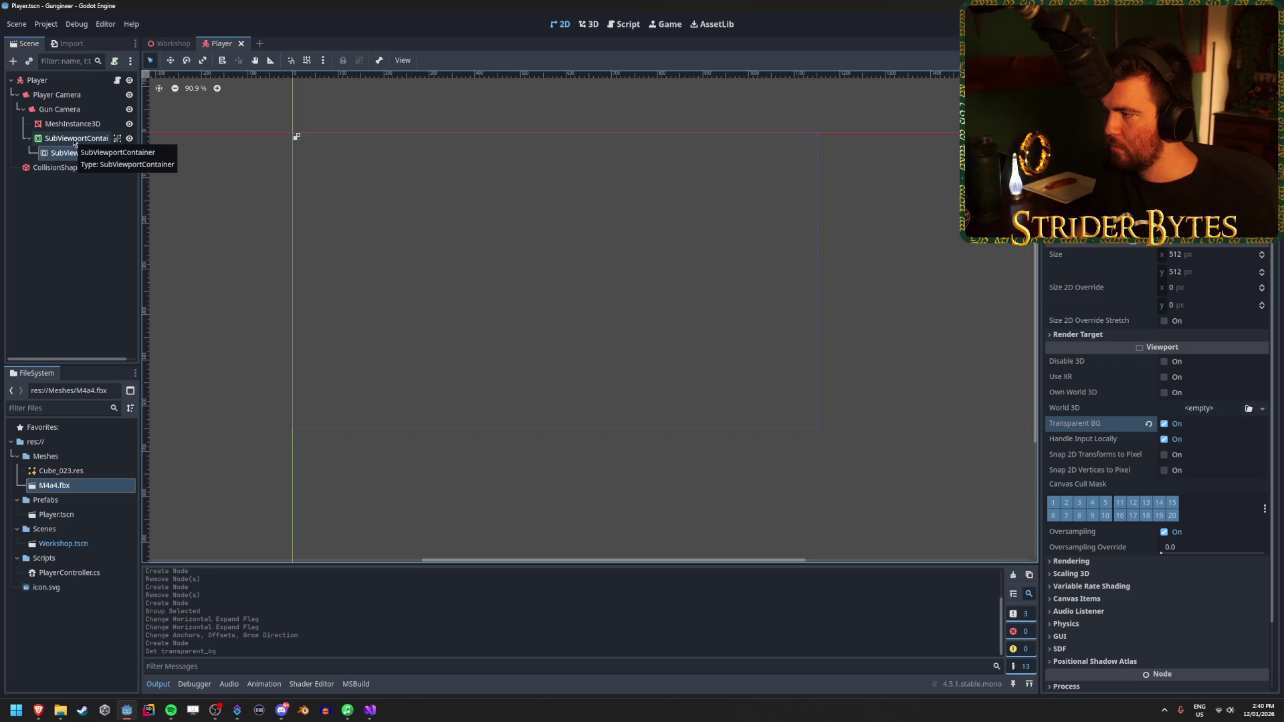
# Step: Set the SubViewport size to 2560×1440
pyautogui.click(1186, 256)
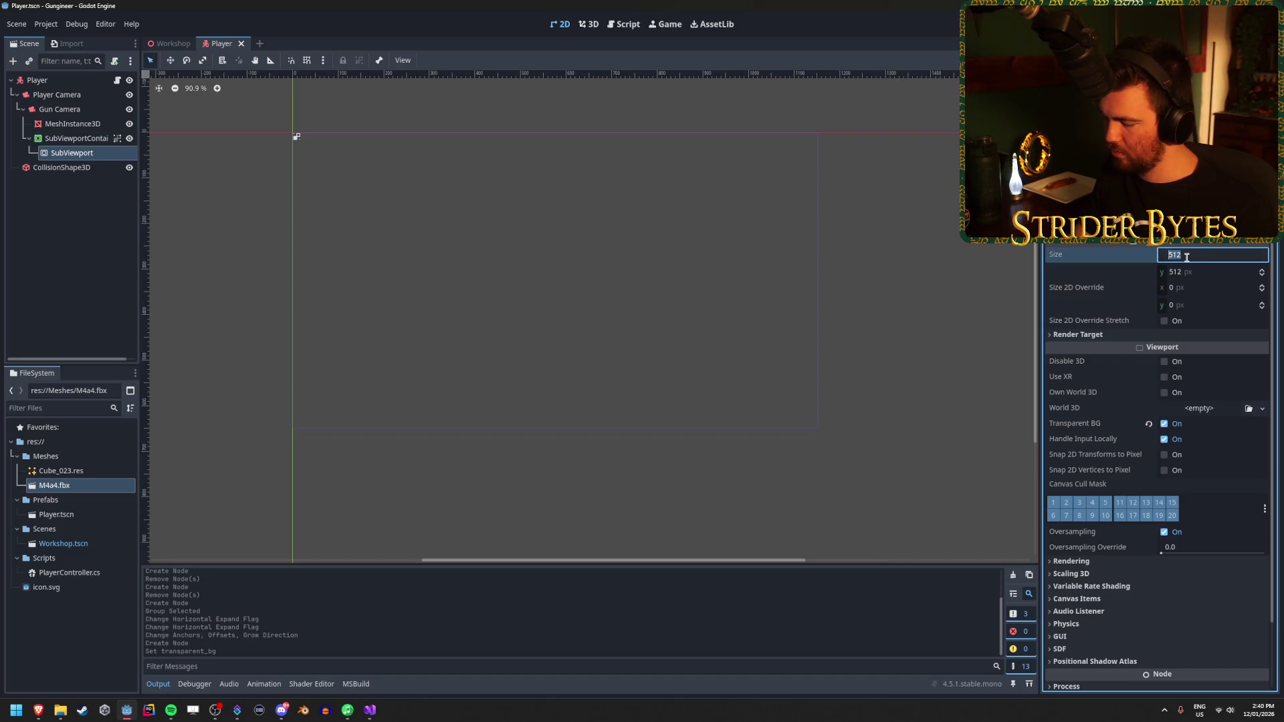
pyautogui.write('2560')
pyautogui.press('Tab')
pyautogui.write('14')
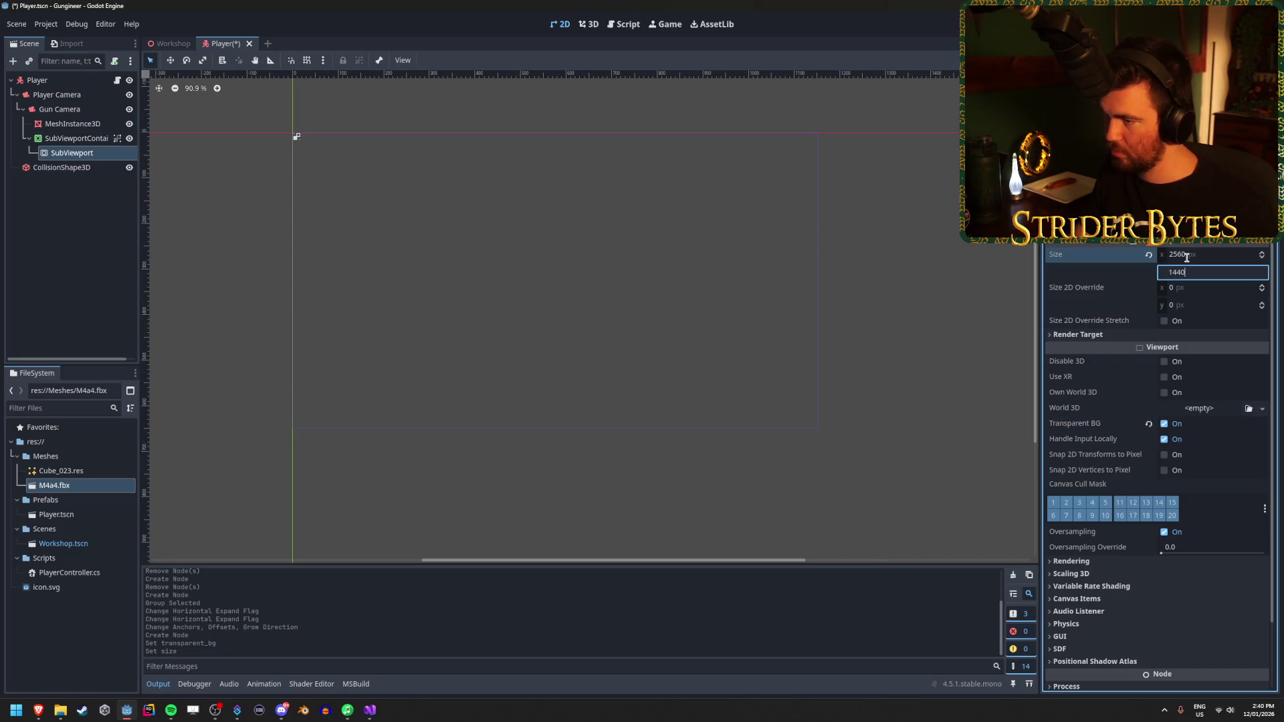
pyautogui.press('Return')
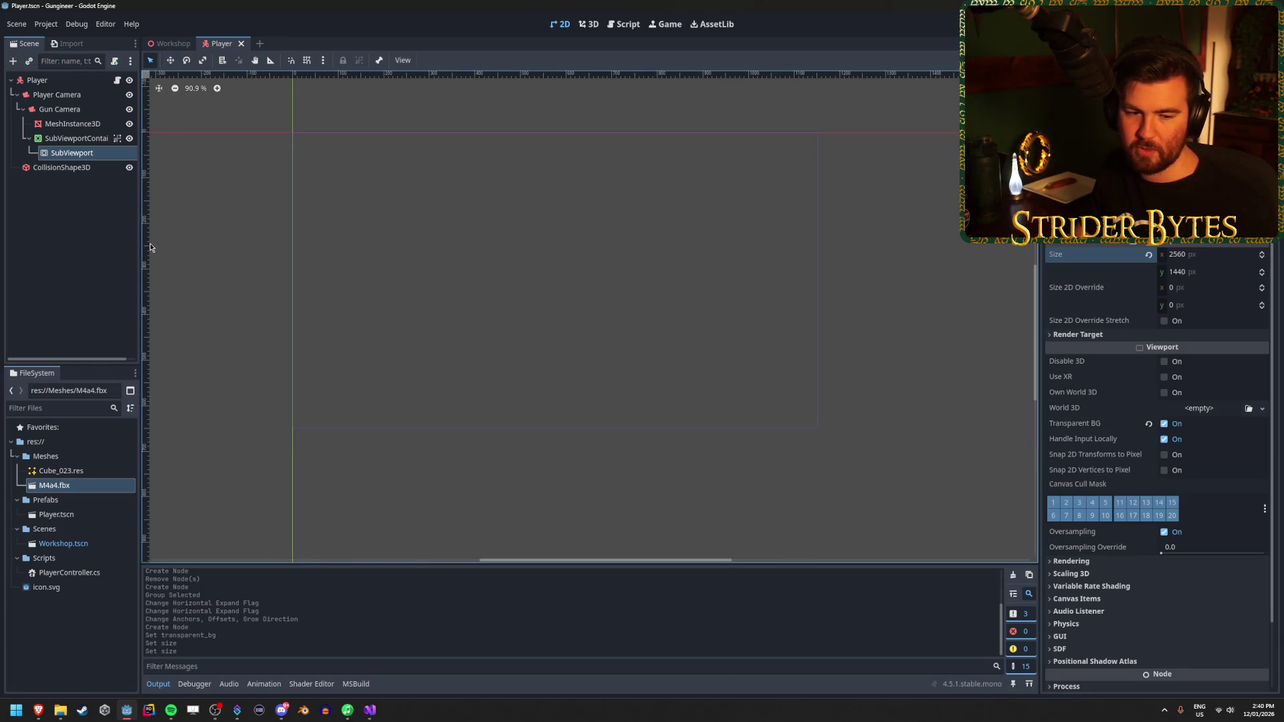
# Step: Review the SubViewportContainer and SubViewport settings, then bring up PlayerController.cs in Visual Studio
pyautogui.click(79, 140)
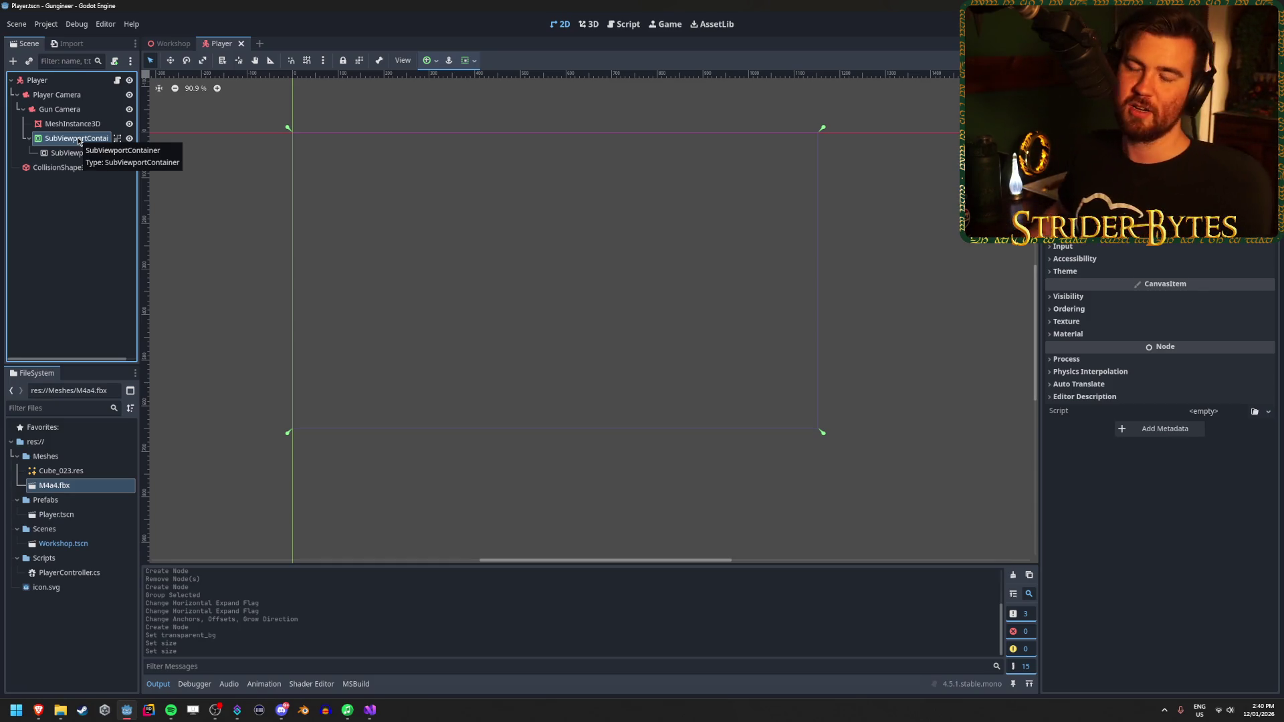
pyautogui.click(65, 226)
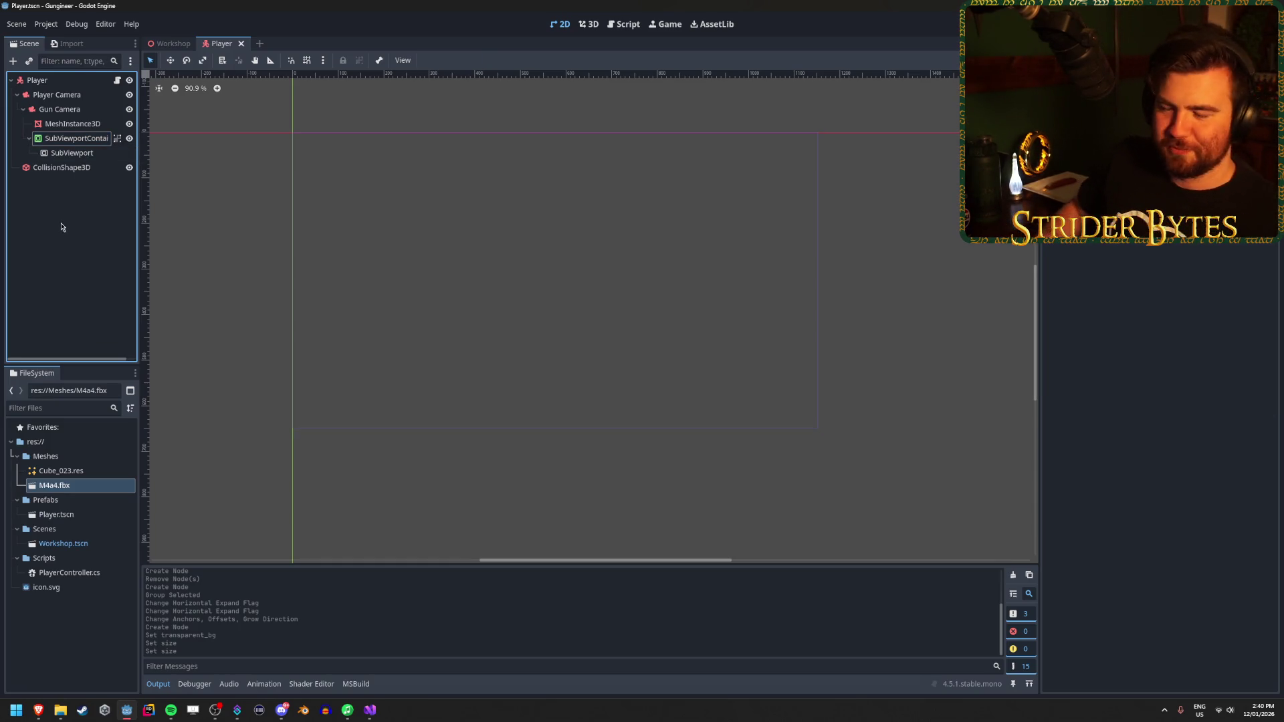
pyautogui.click(73, 153)
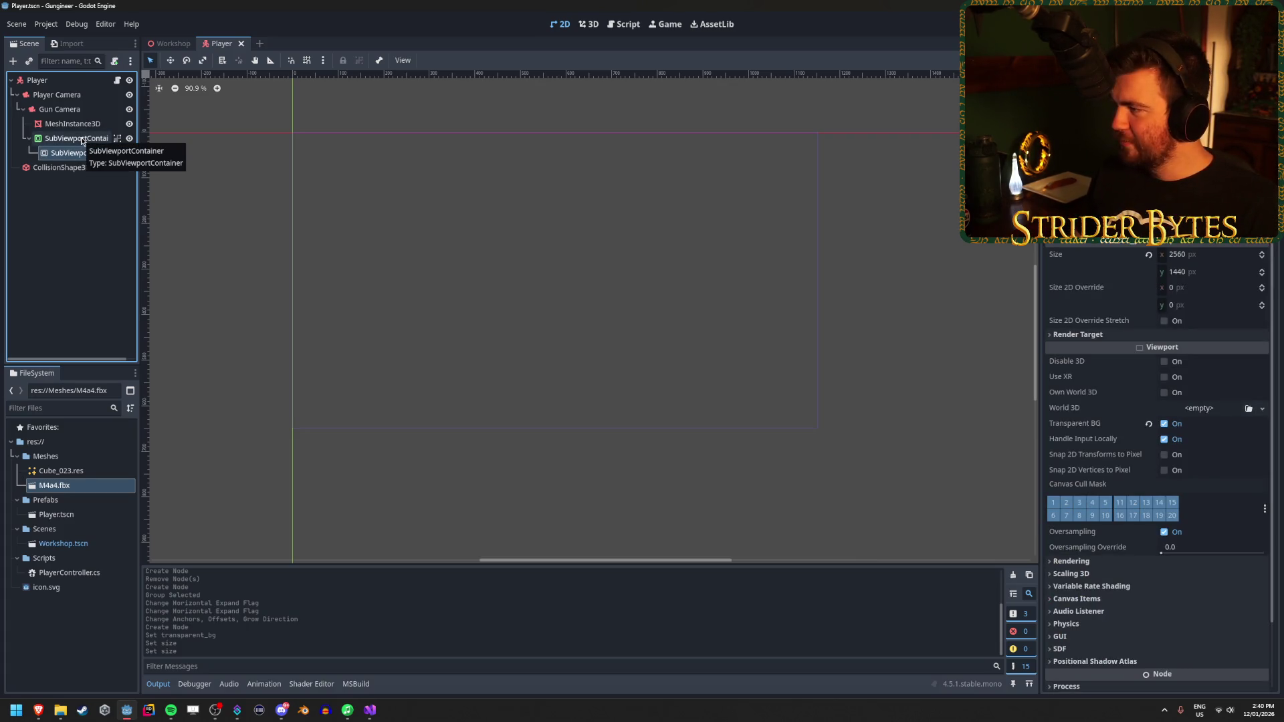
pyautogui.click(81, 139)
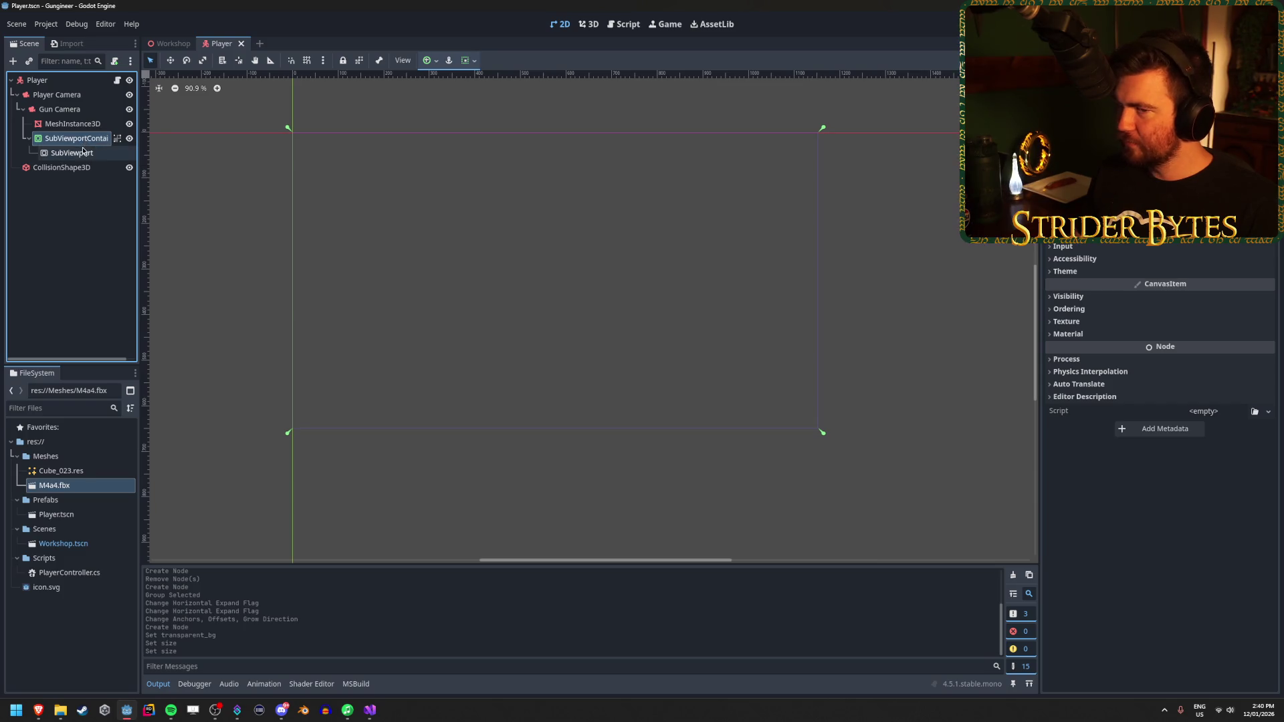
pyautogui.click(83, 152)
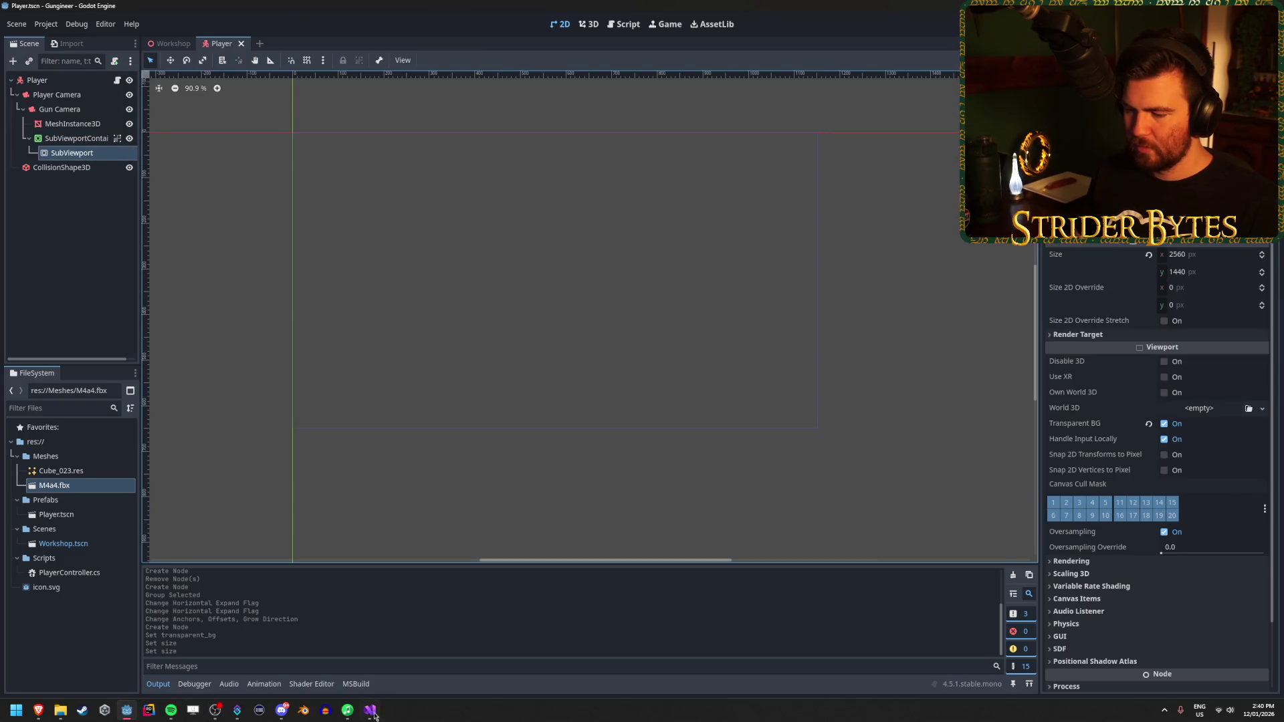
pyautogui.click(370, 712)
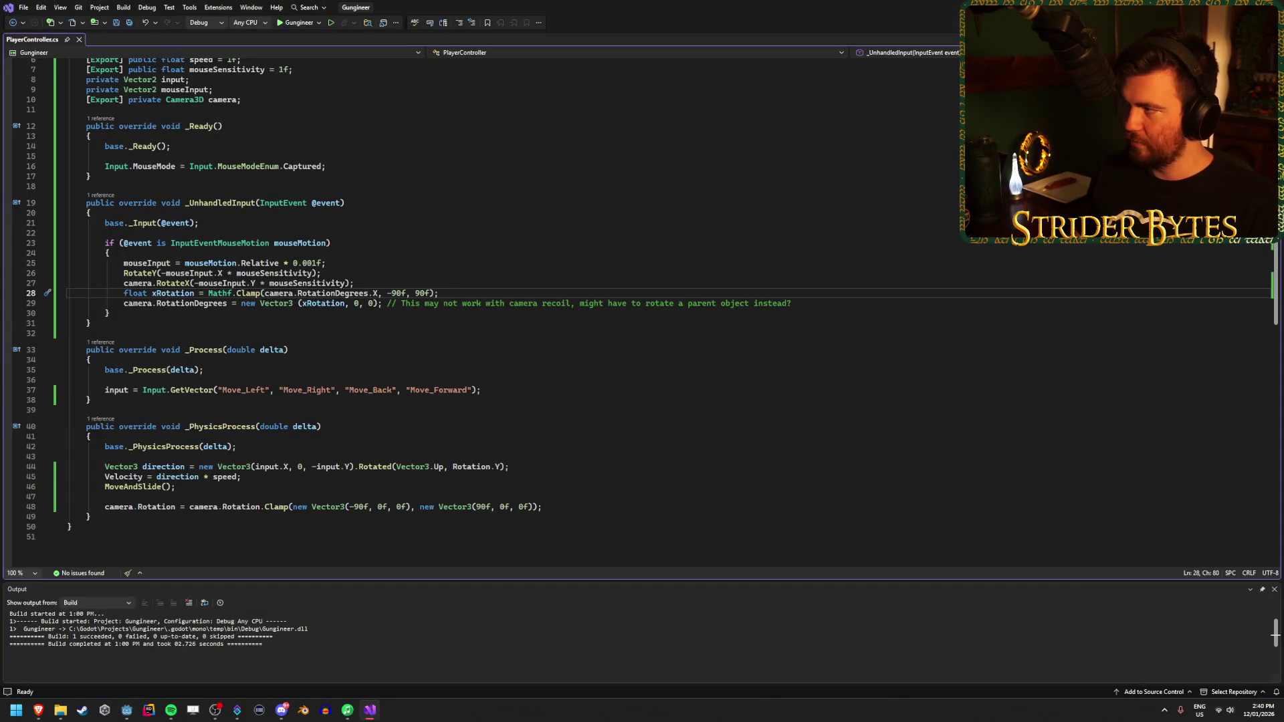
# Step: Play the YouTube FPS-gun tutorial and pause it at 0:47, showing the camera inside the viewport
pyautogui.click(370, 712)
pyautogui.click(38, 711)
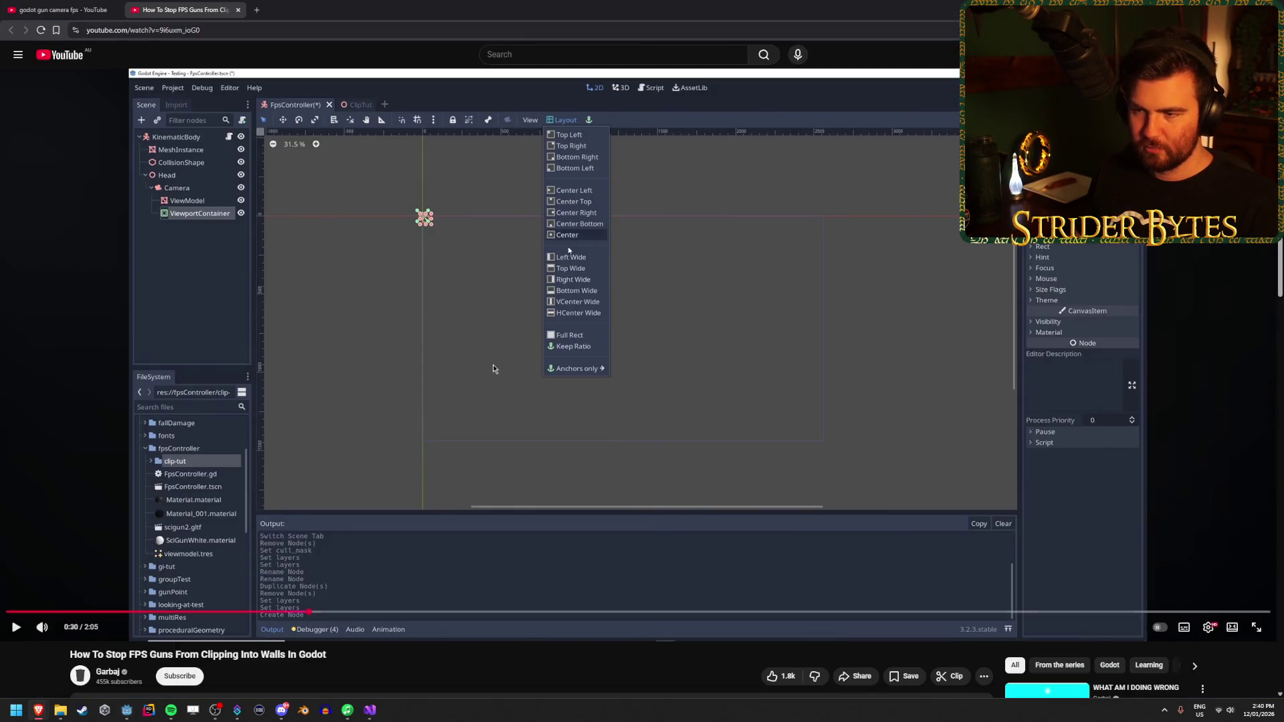
pyautogui.click(615, 324)
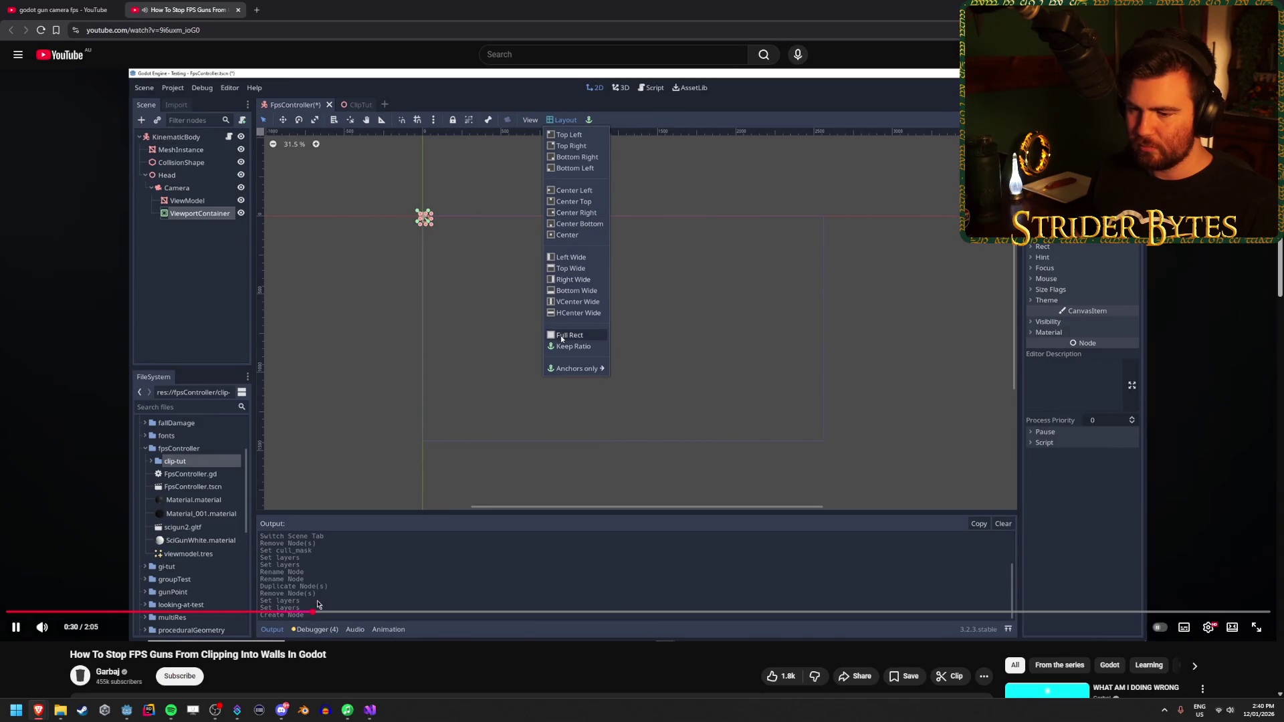
pyautogui.moveTo(367, 613); pyautogui.dragTo(468, 613)
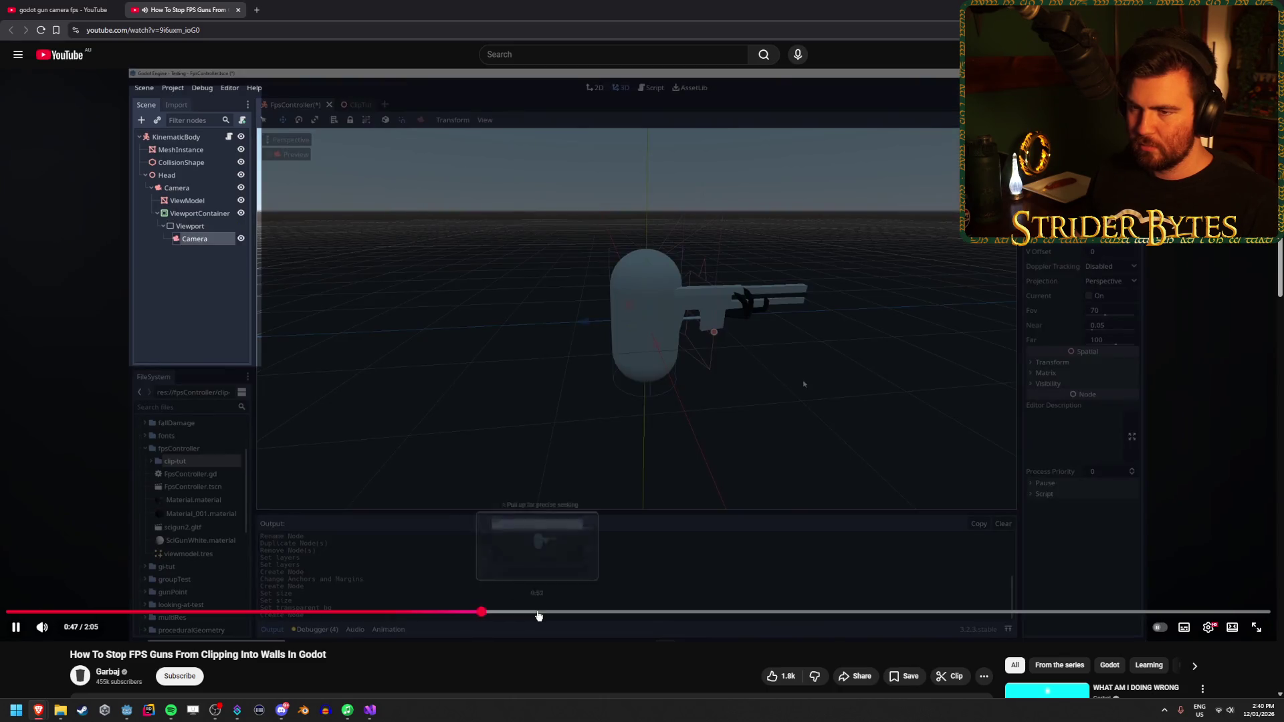
pyautogui.click(432, 429)
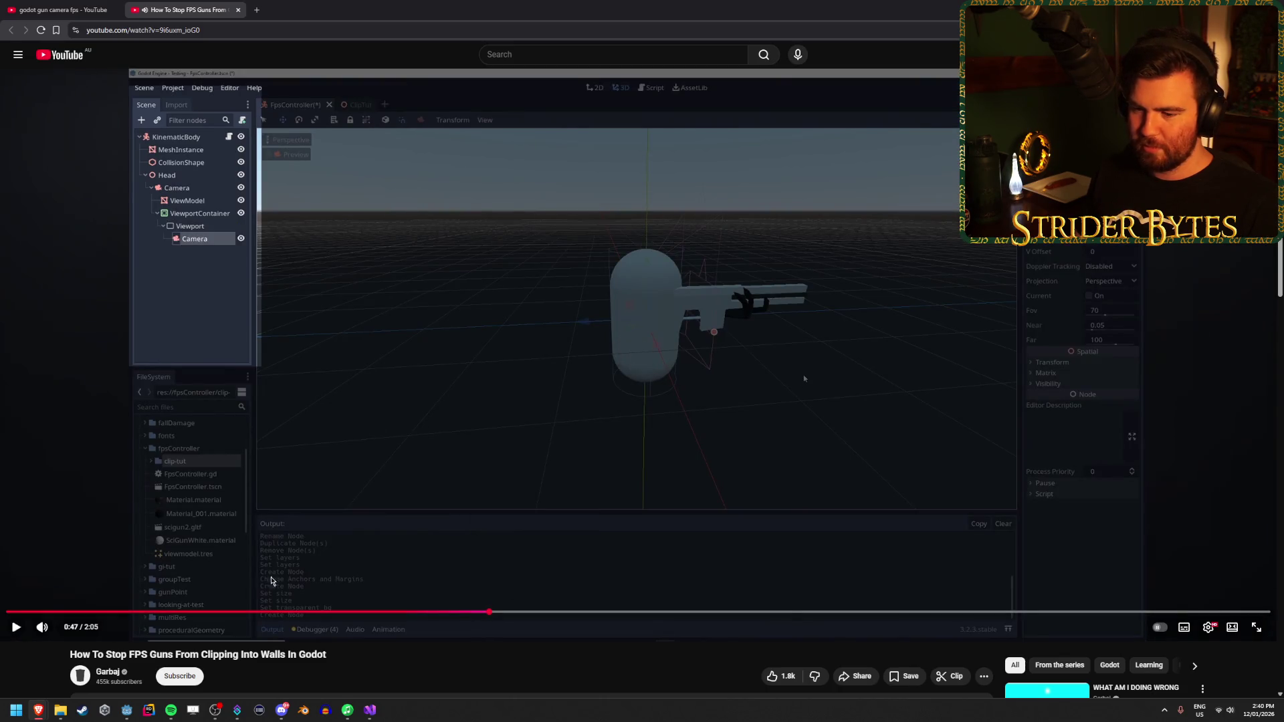
# Step: Return to the Godot Player scene
pyautogui.click(369, 710)
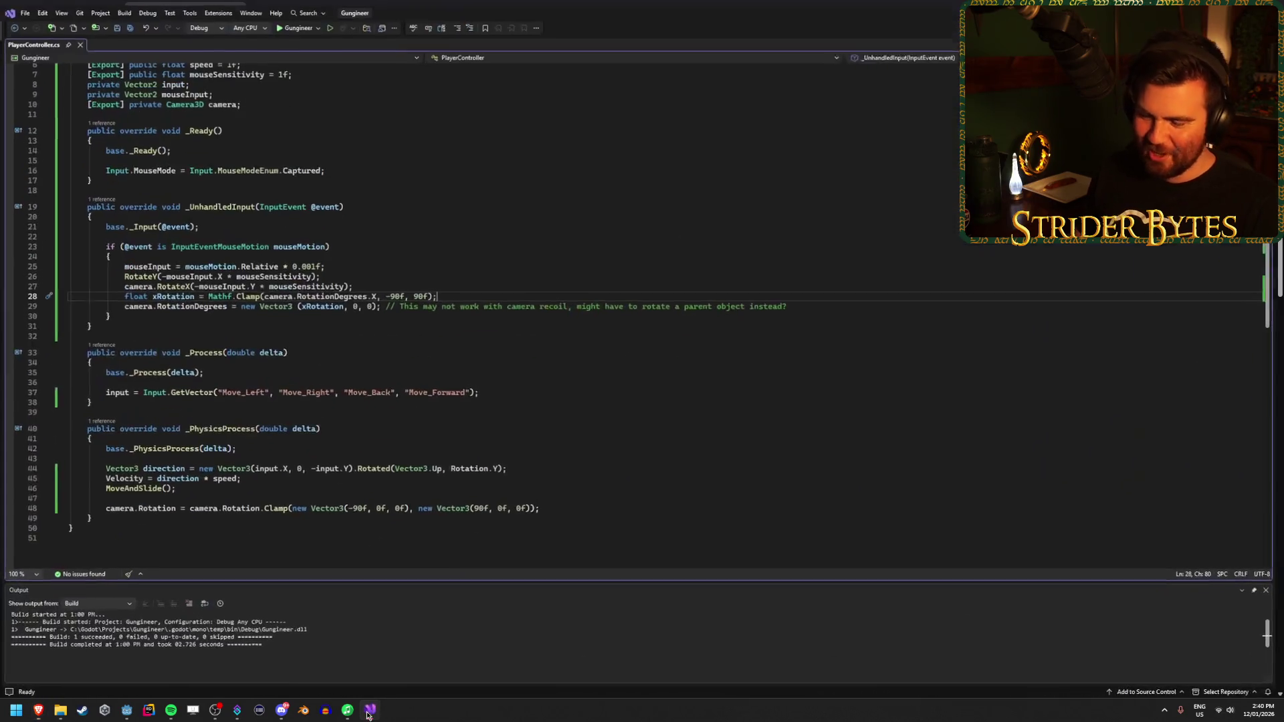
pyautogui.hotkey('alt', 'Tab')
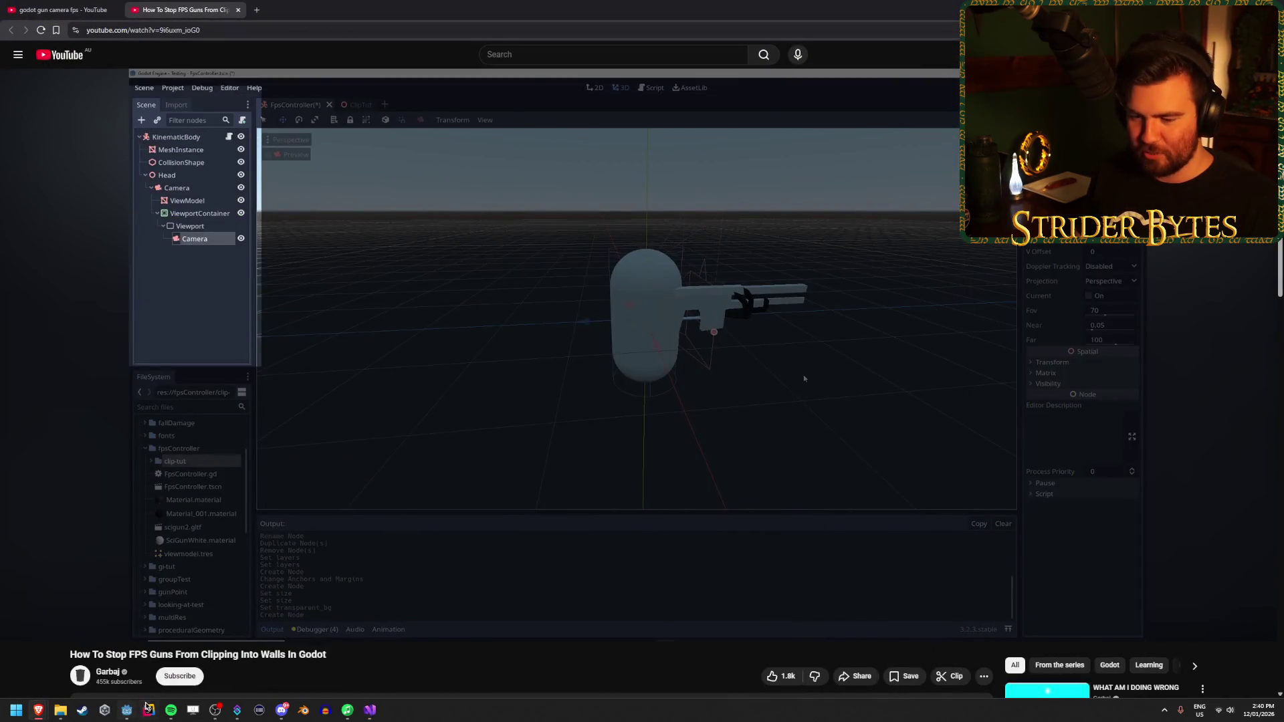
pyautogui.click(127, 711)
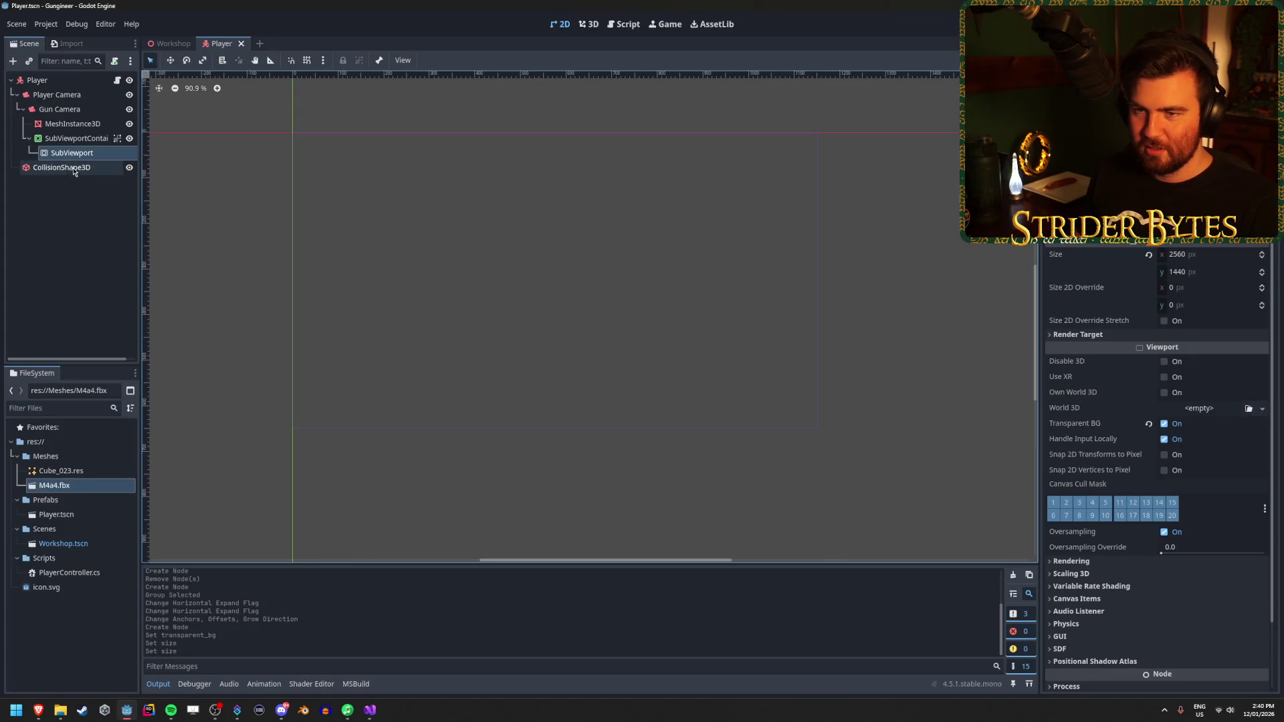
# Step: Move the SubViewportContainer under Player Camera, save, and run the game from the Player node
pyautogui.moveTo(54, 139)
pyautogui.mouseDown()
pyautogui.moveTo(59, 95)
pyautogui.moveTo(68, 154)
pyautogui.mouseUp()
pyautogui.hotkey('ctrl', 's')
pyautogui.click(91, 123)
pyautogui.click(87, 109)
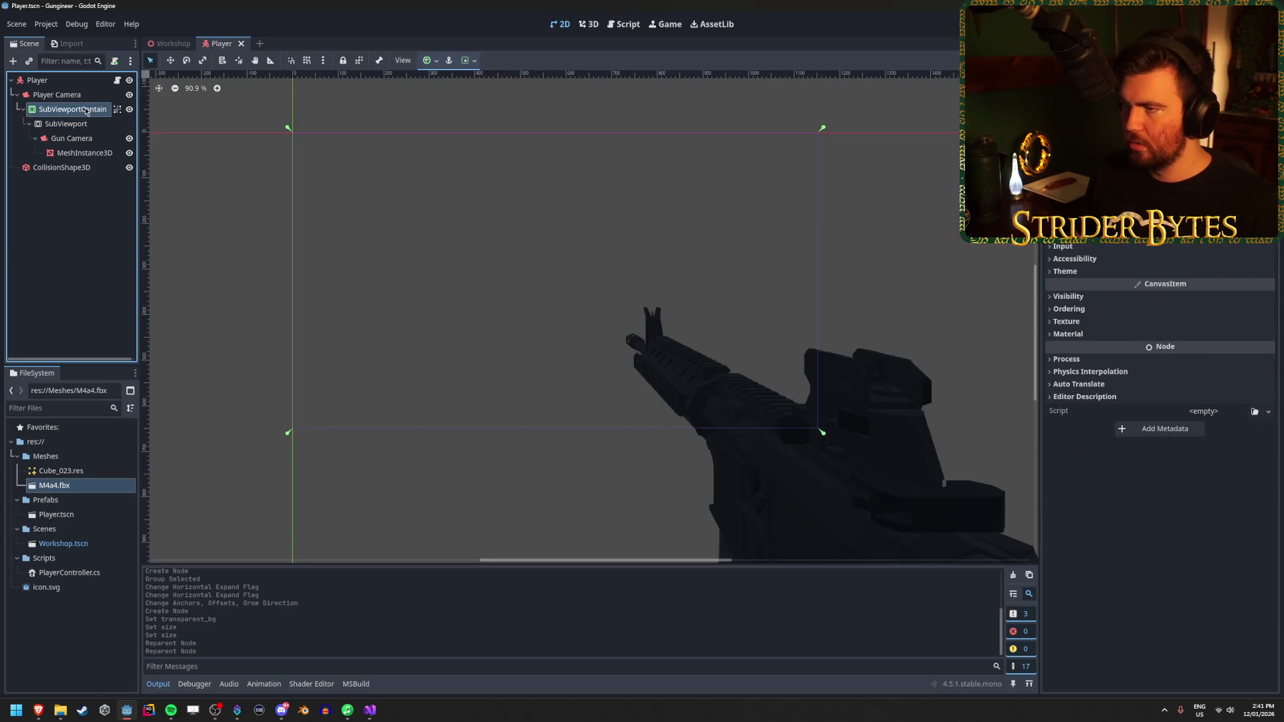
pyautogui.click(75, 83)
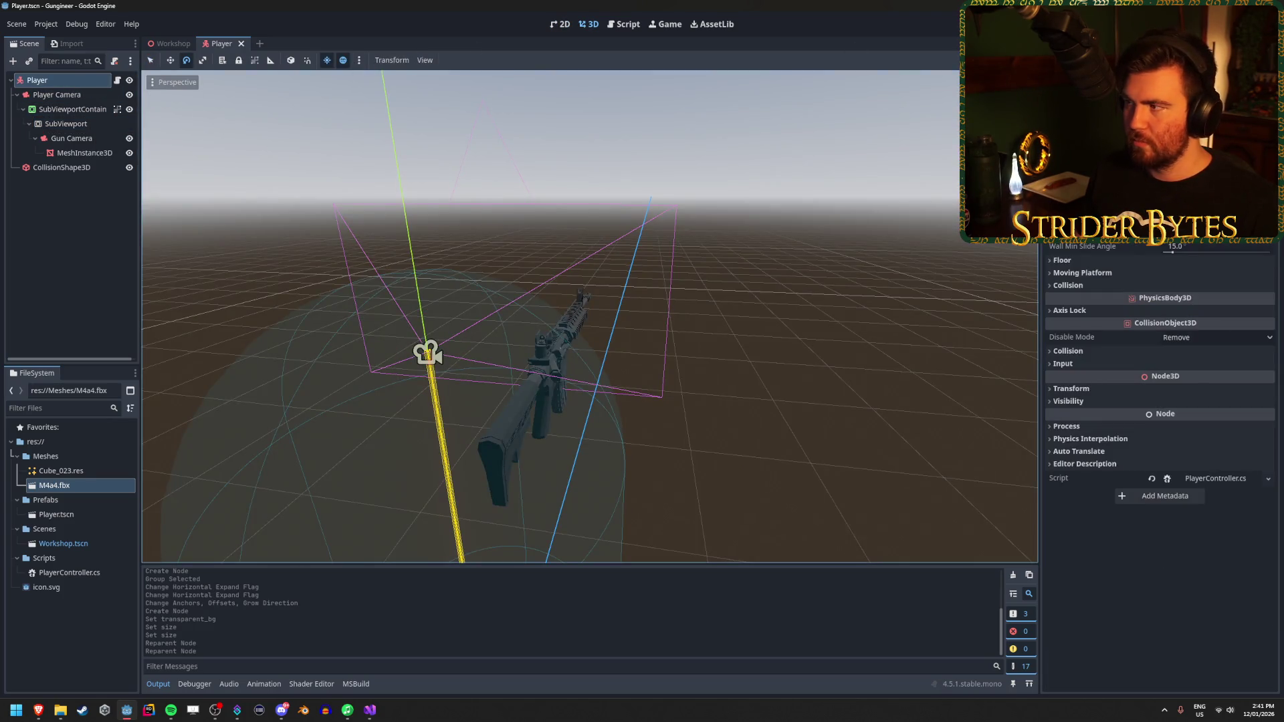
pyautogui.press('F5')
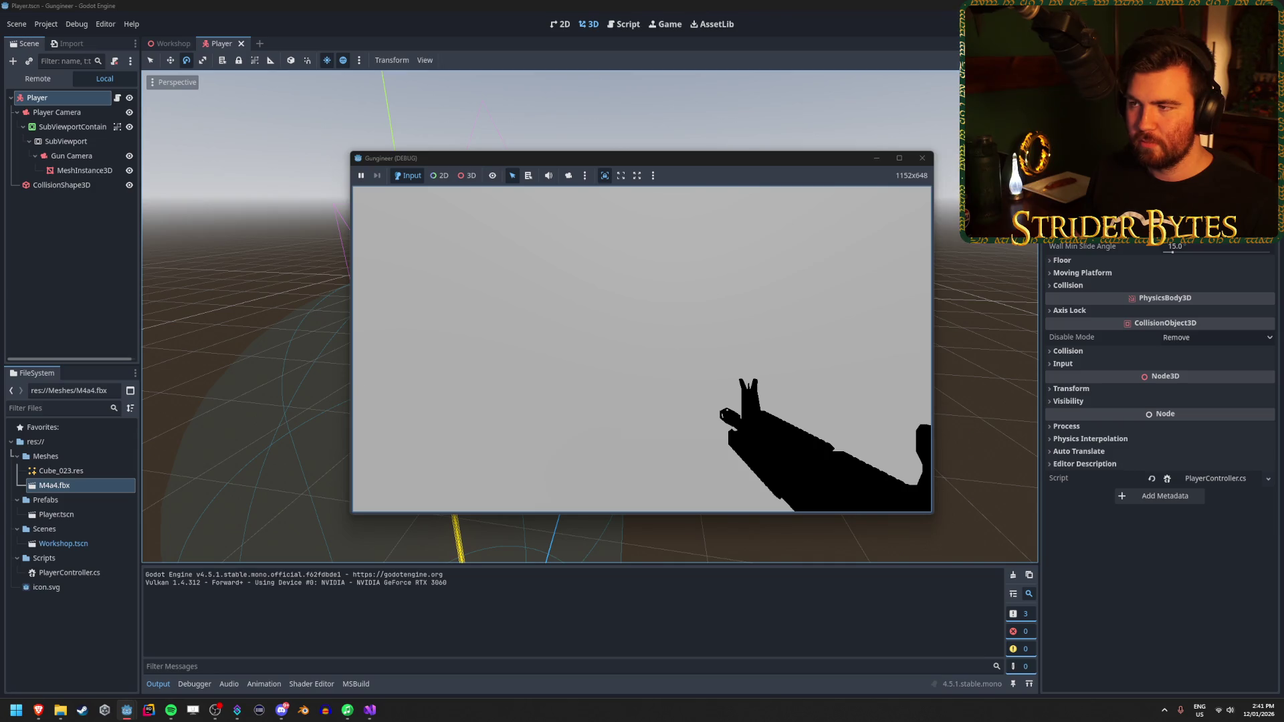
# Step: Stop the game, frame the view on the gun mesh, and select the Gun Camera
pyautogui.press('Escape')
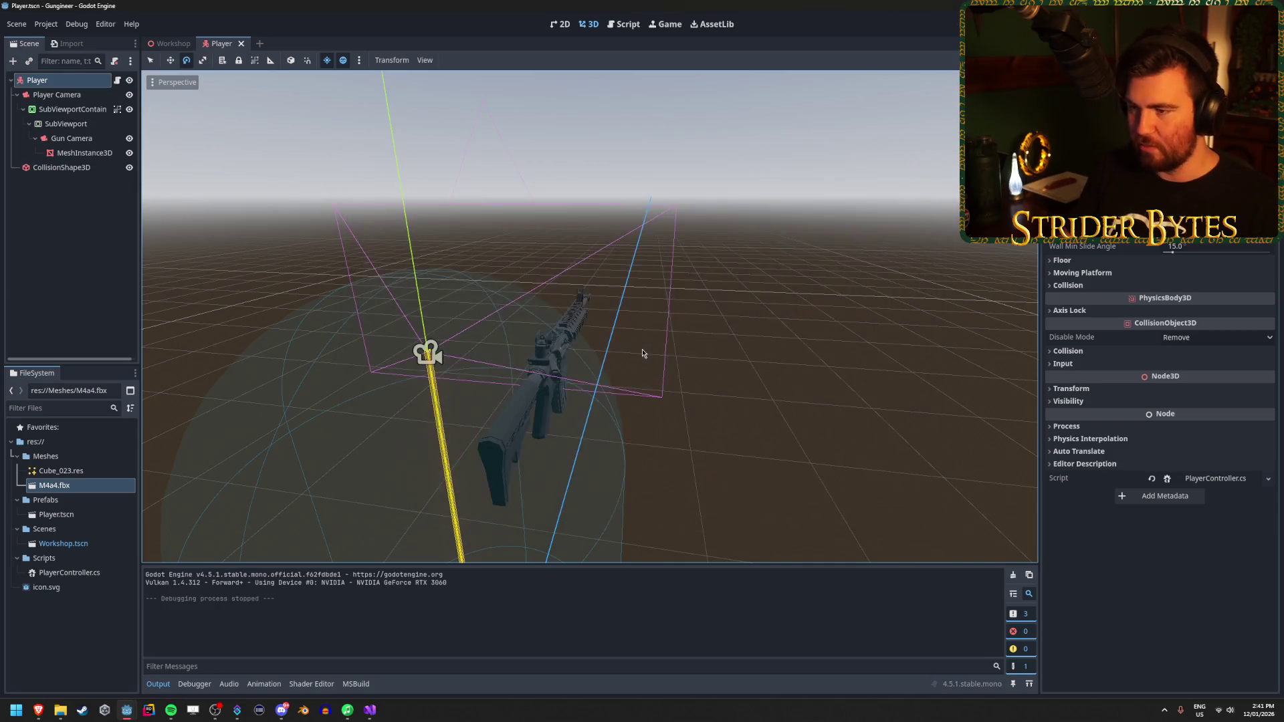
pyautogui.click(84, 152)
pyautogui.press('f')
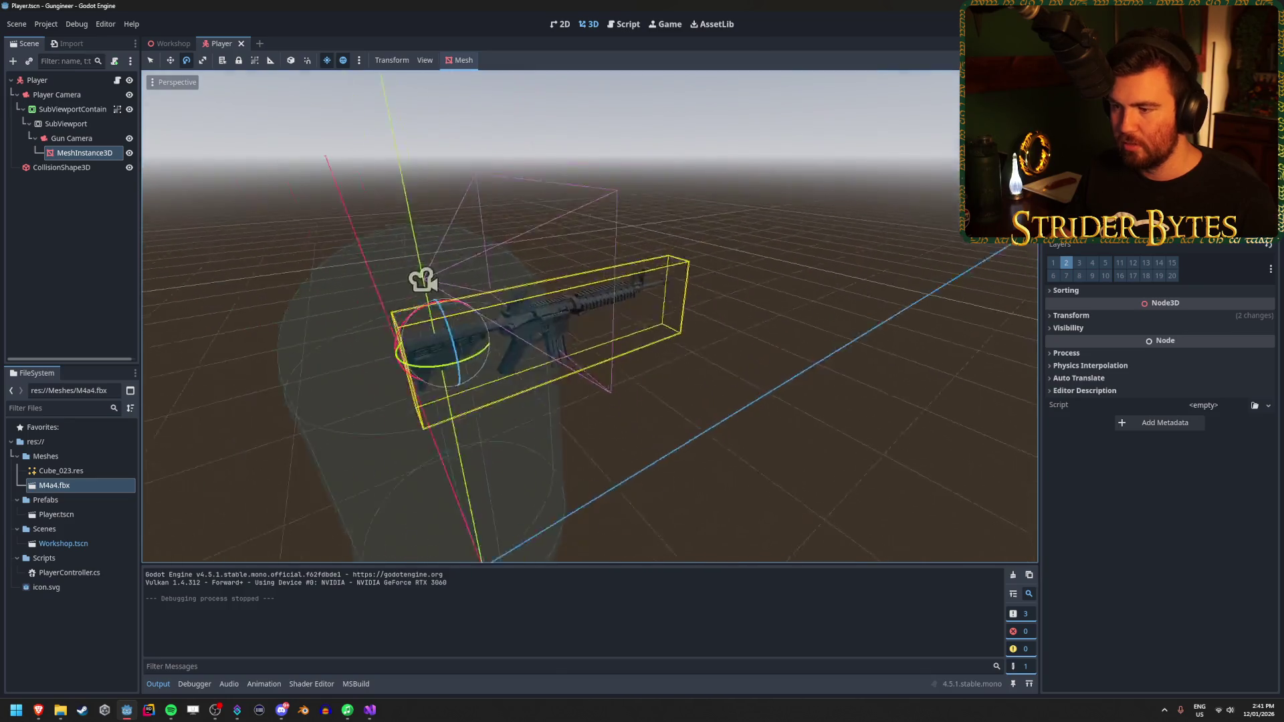
pyautogui.press('w')
pyautogui.click(81, 137)
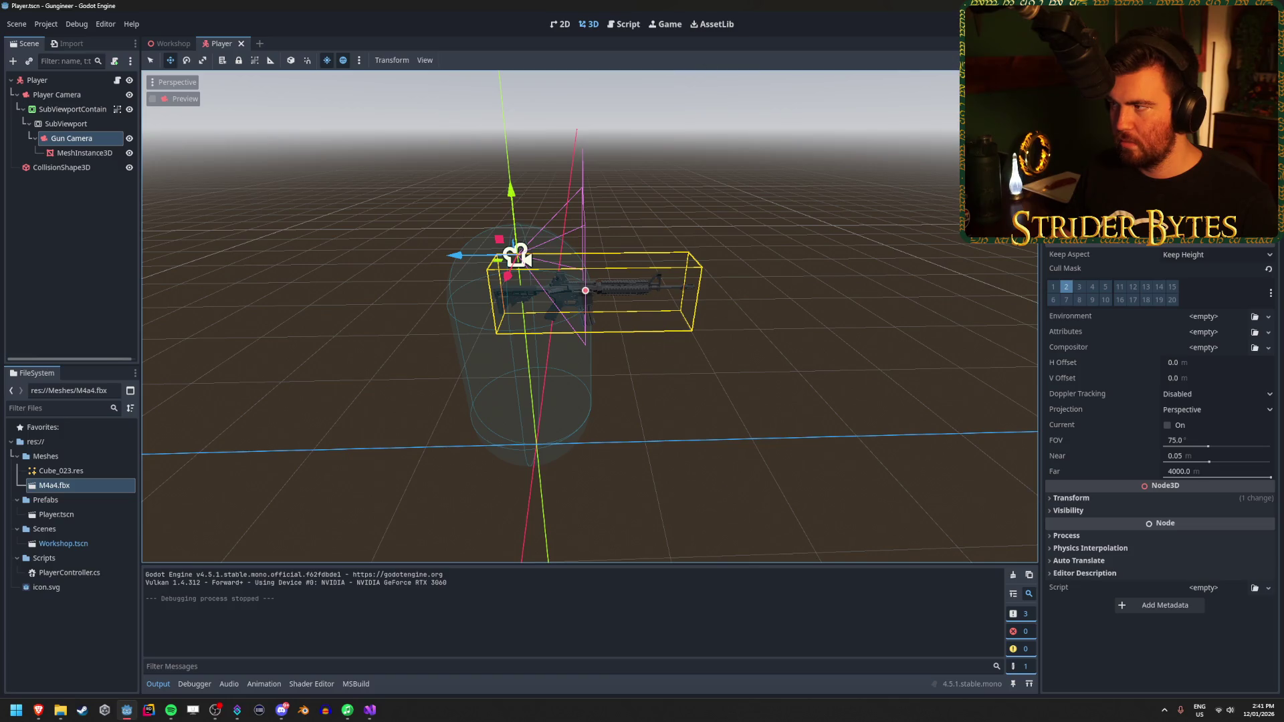
# Step: Rerun the game to check the dark rifle against the wall, close it, and save
pyautogui.press('F5')
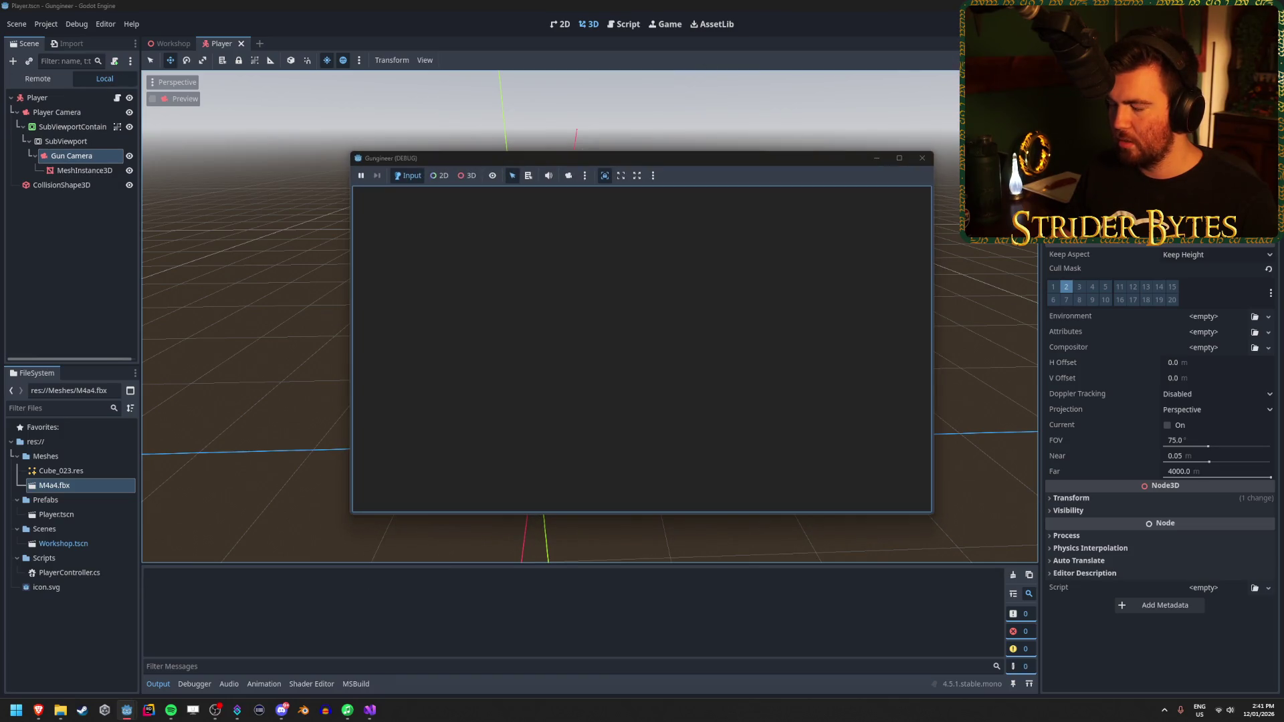
pyautogui.moveTo(642, 349)
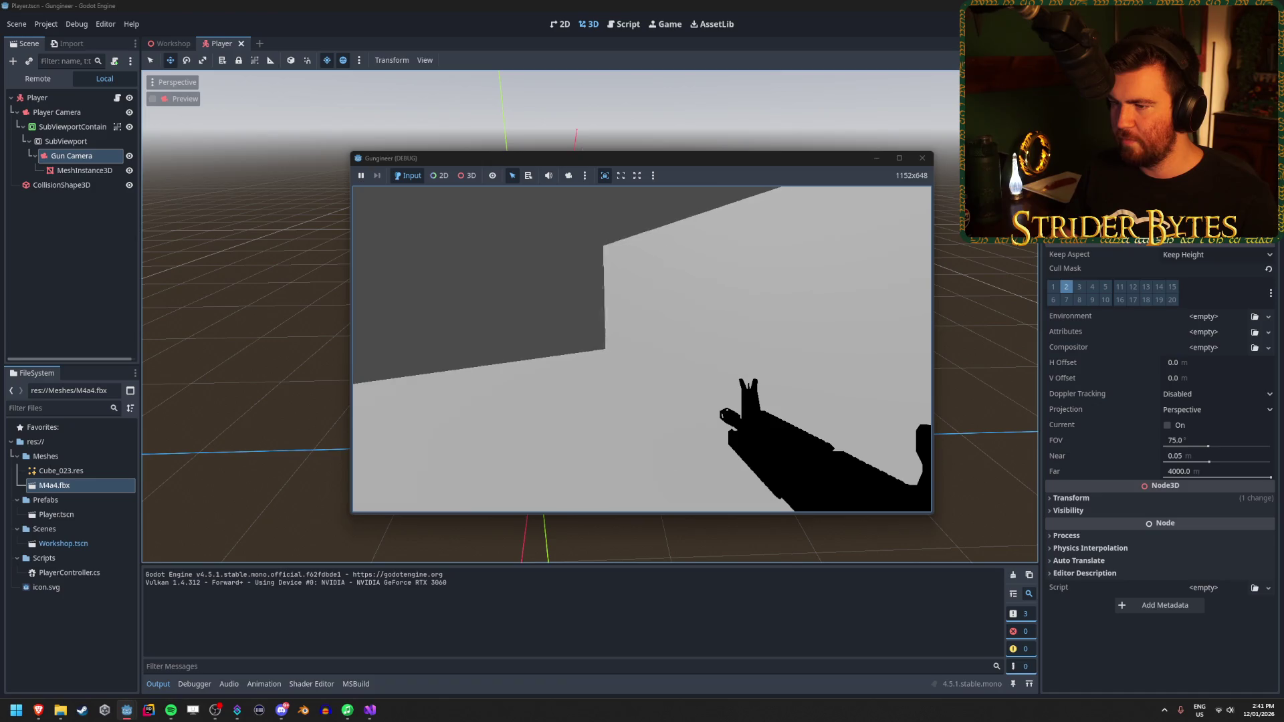
pyautogui.hotkey('alt', 'F4')
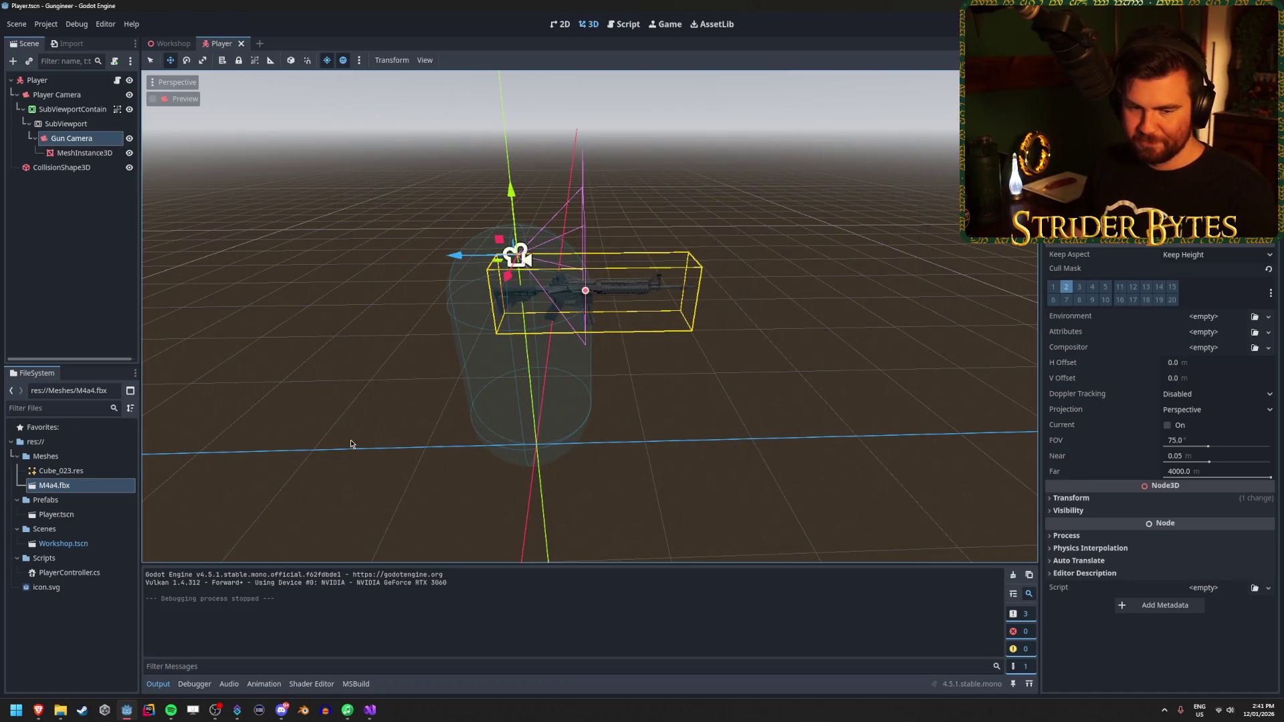
pyautogui.hotkey('ctrl', 's')
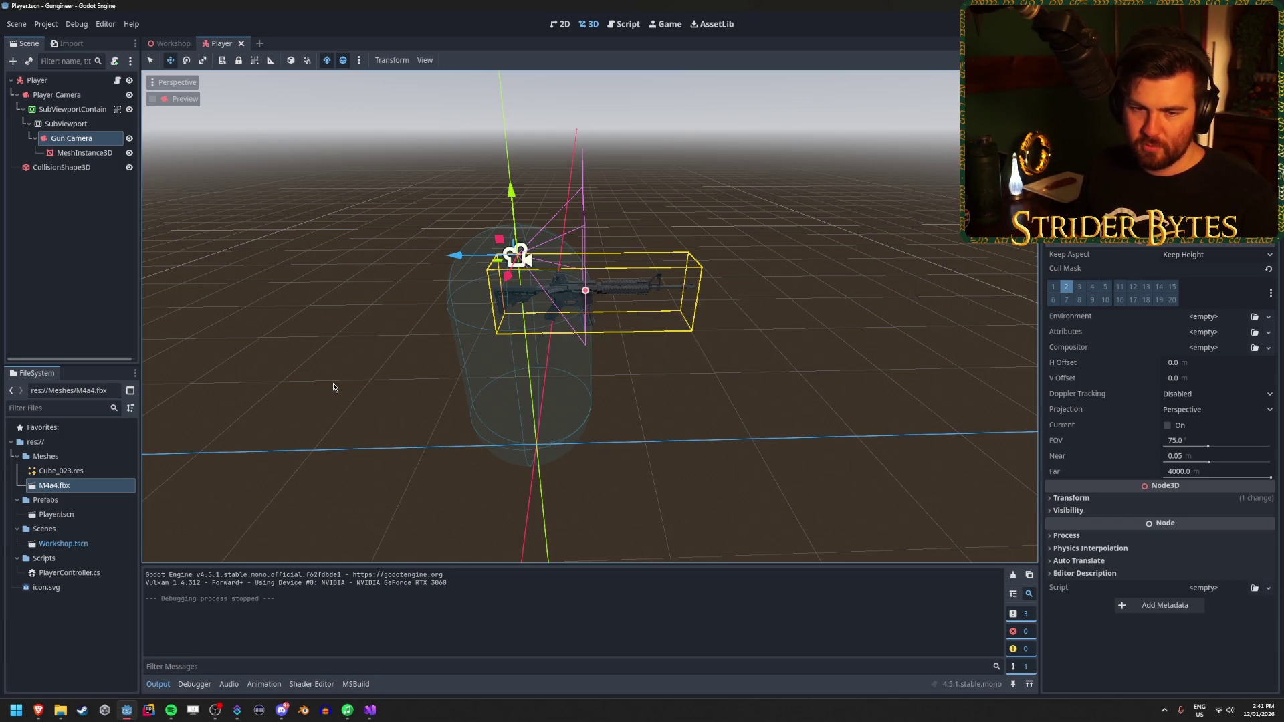
pyautogui.click(92, 125)
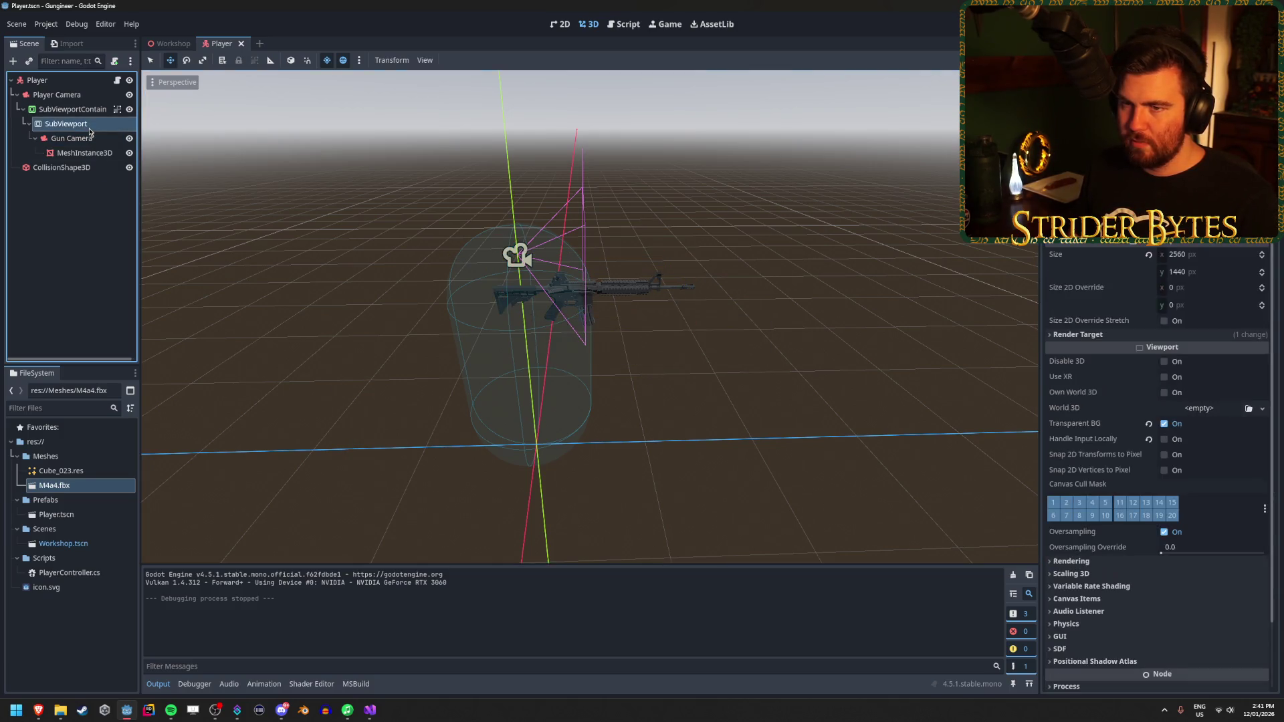
# Step: Ungroup the SubViewportContainer's children and save the Player scene
pyautogui.click(94, 112)
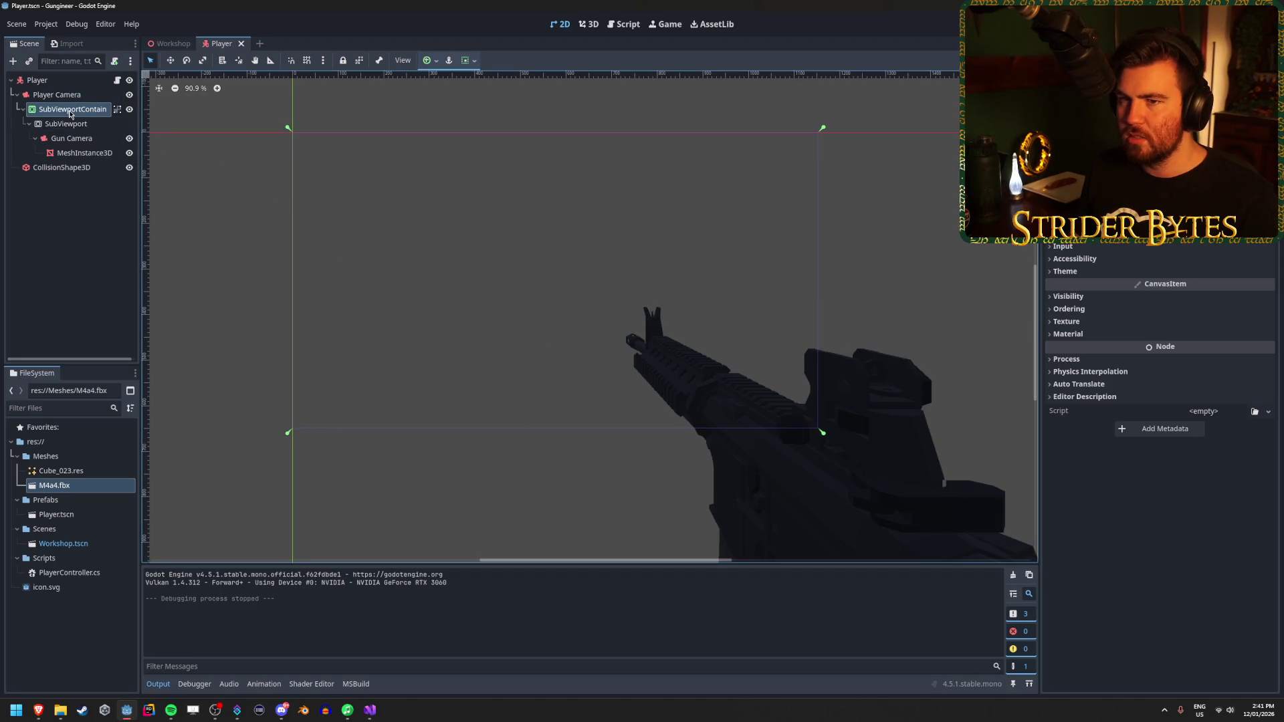
pyautogui.scroll(3, 1160, 468)
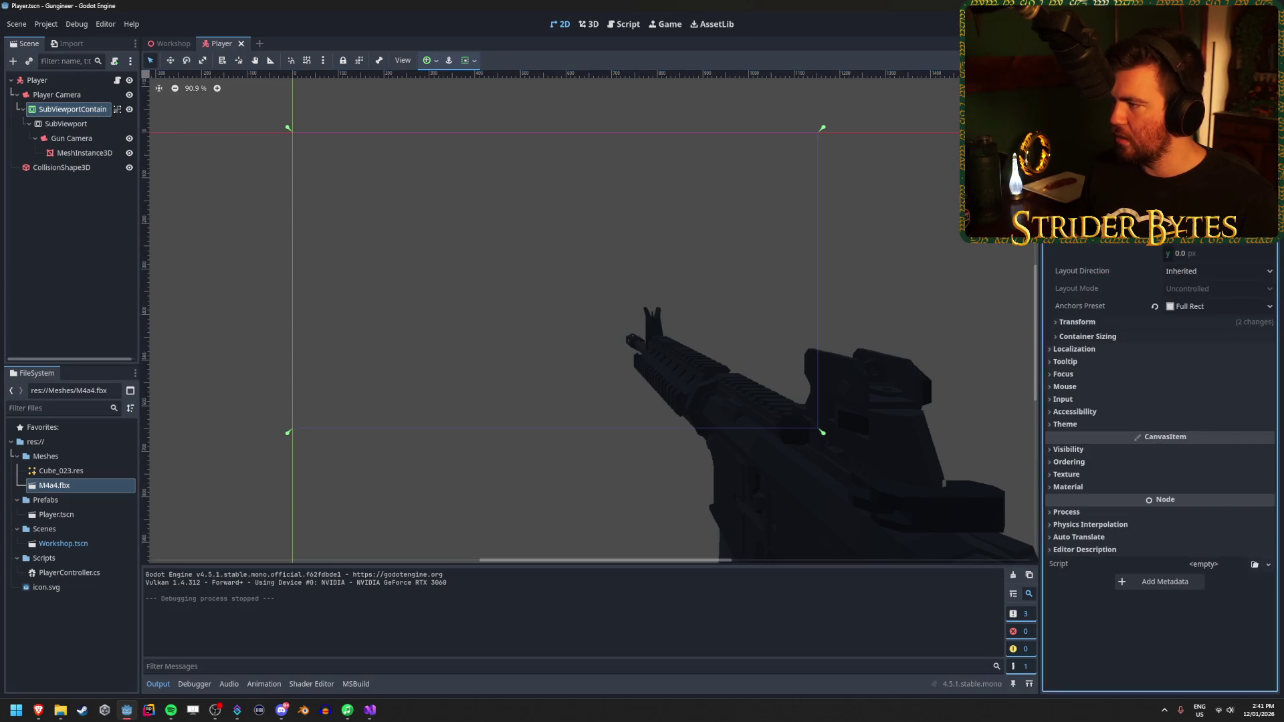
pyautogui.scroll(-3, 1160, 468)
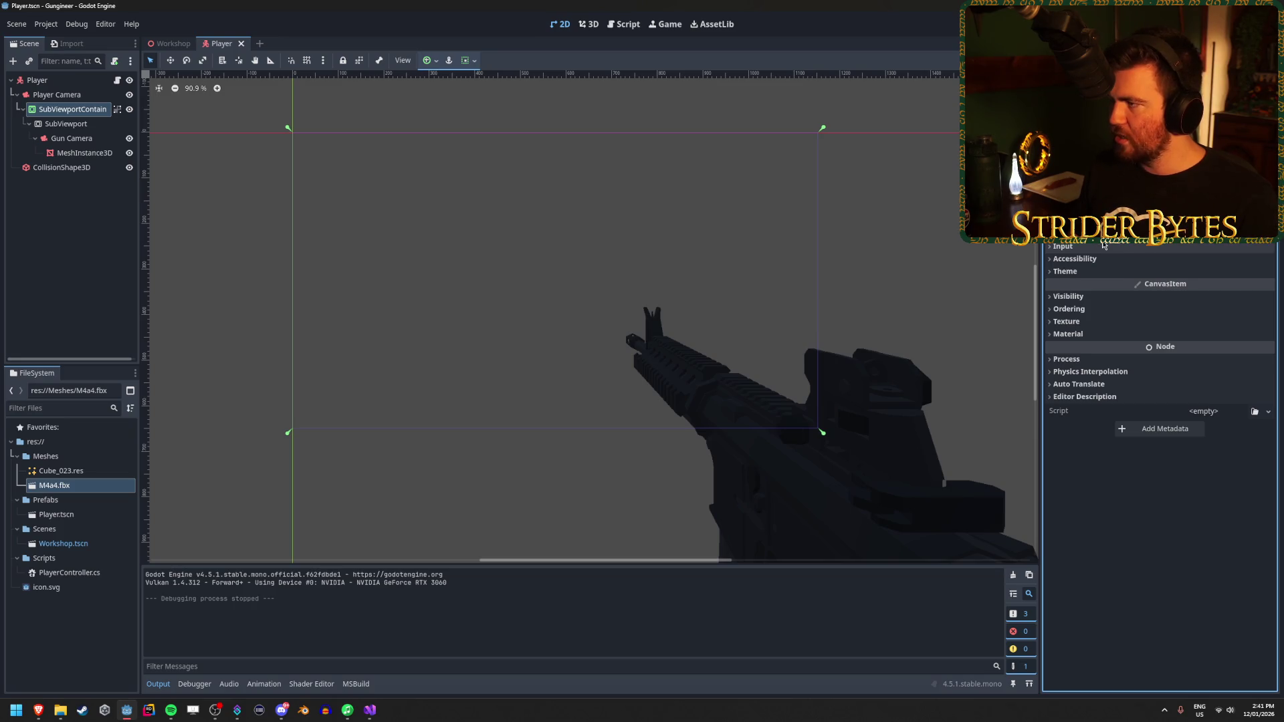
pyautogui.click(118, 109)
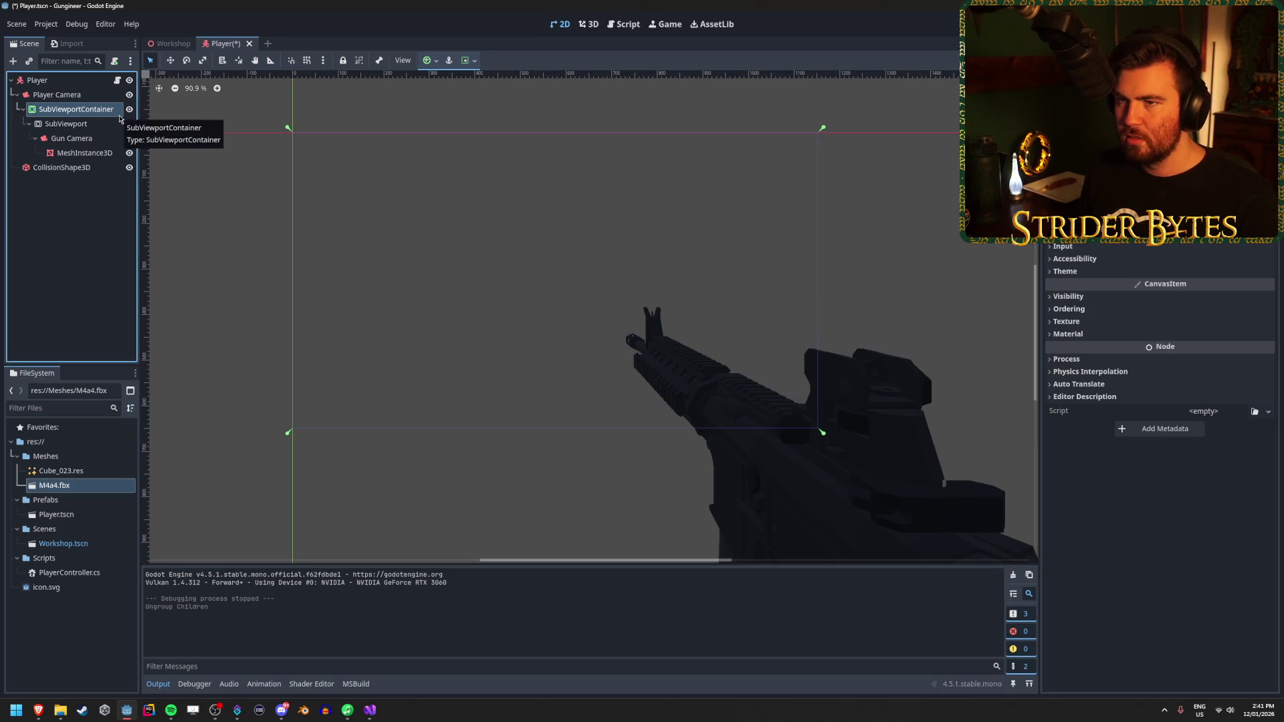
pyautogui.hotkey('ctrl', 's')
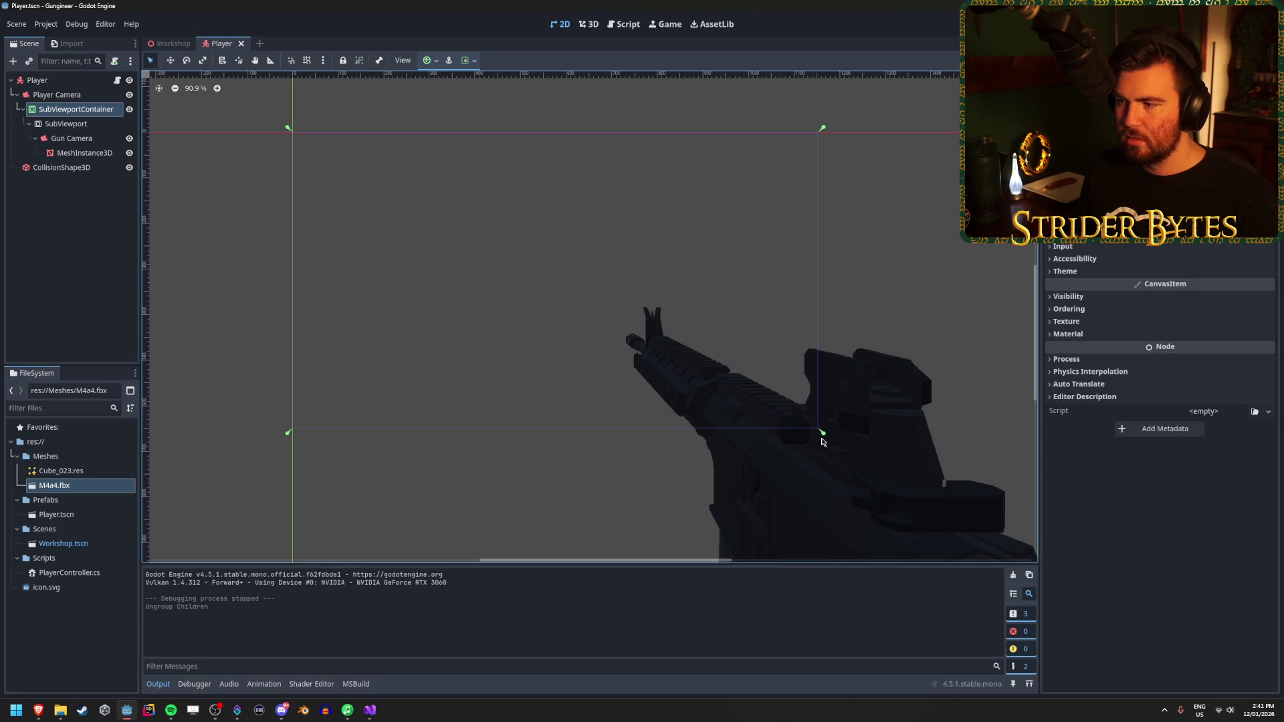
pyautogui.scroll(-4, 823, 438)
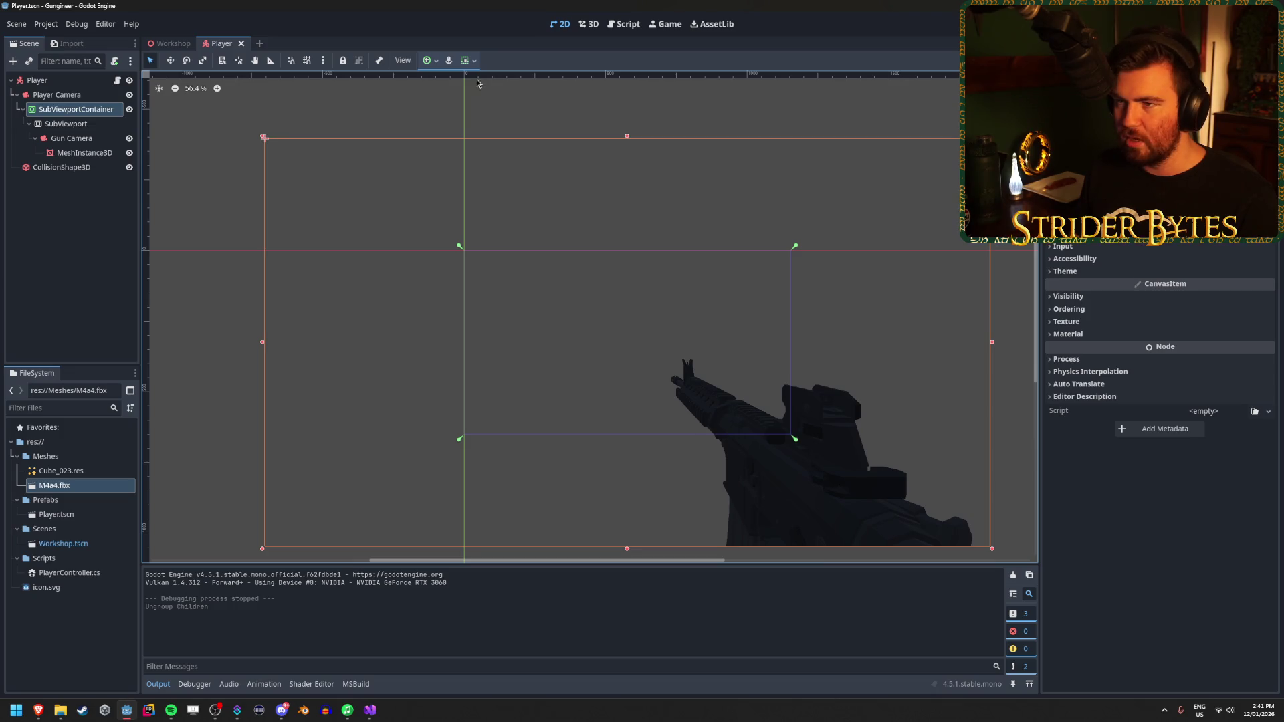
# Step: Apply the Full Rect anchor preset to the SubViewportContainer and save
pyautogui.click(468, 60)
pyautogui.click(433, 65)
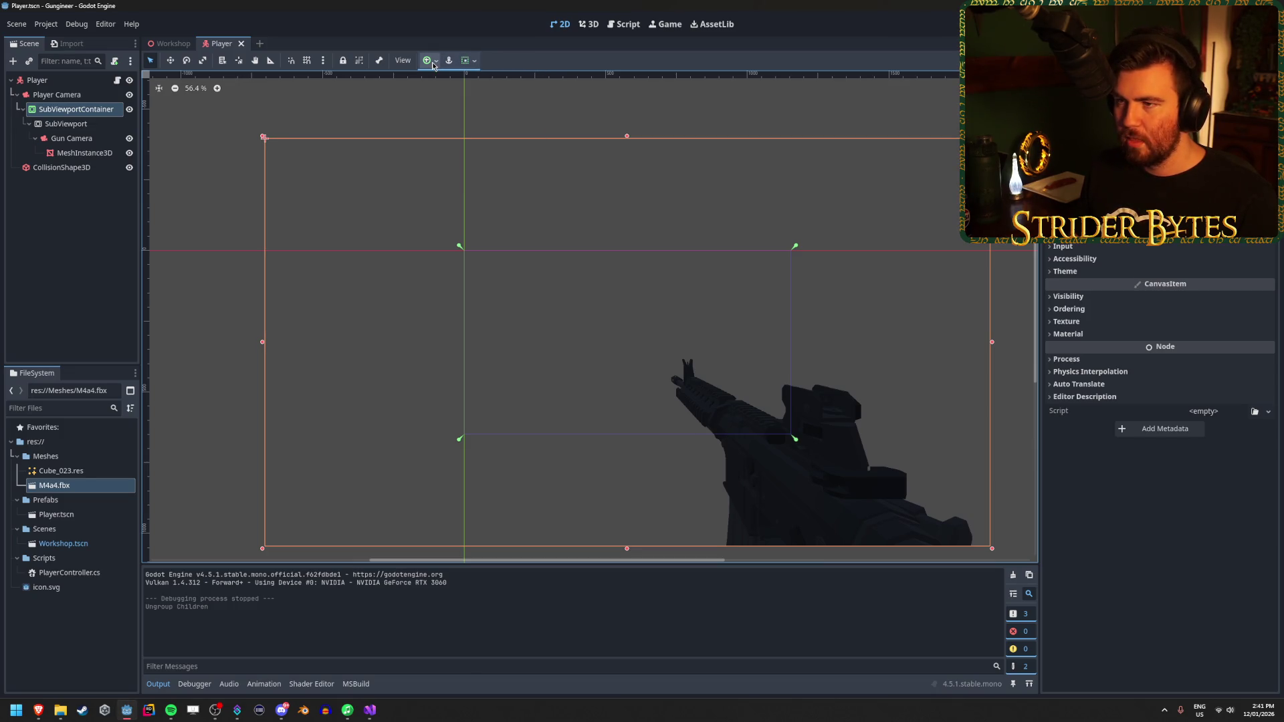
pyautogui.click(435, 61)
pyautogui.click(461, 175)
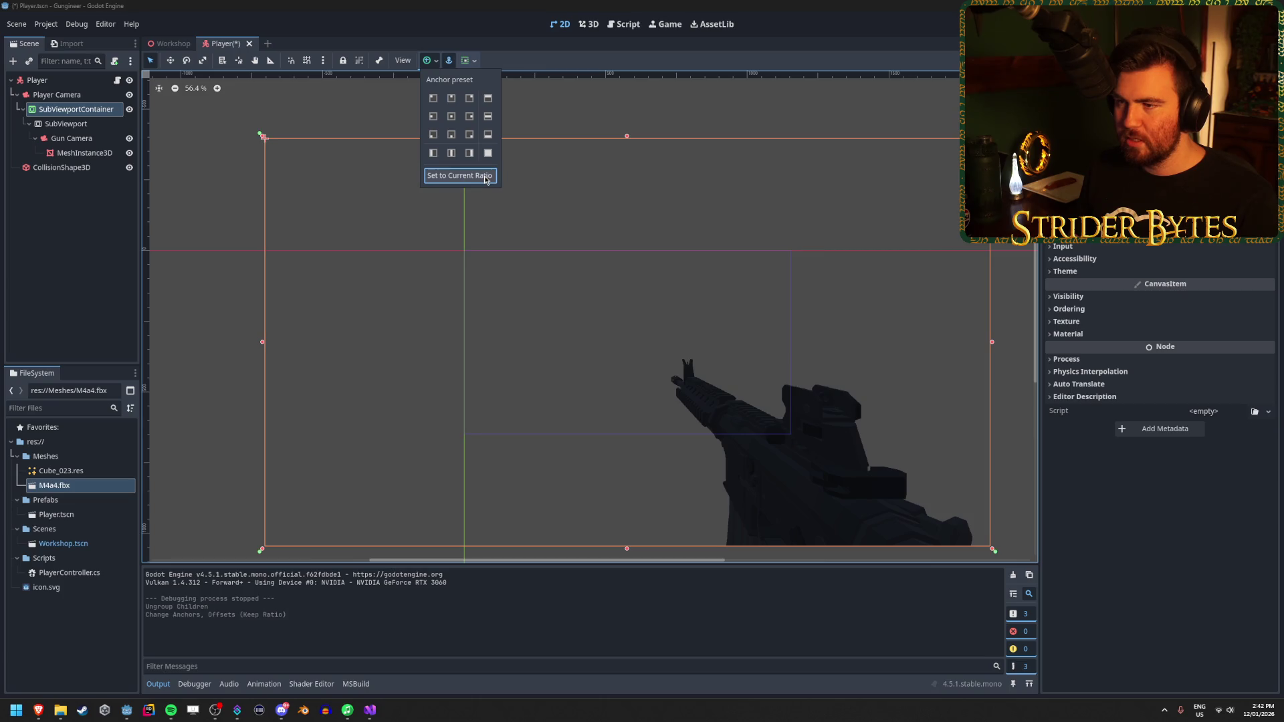
pyautogui.click(489, 153)
pyautogui.click(489, 153)
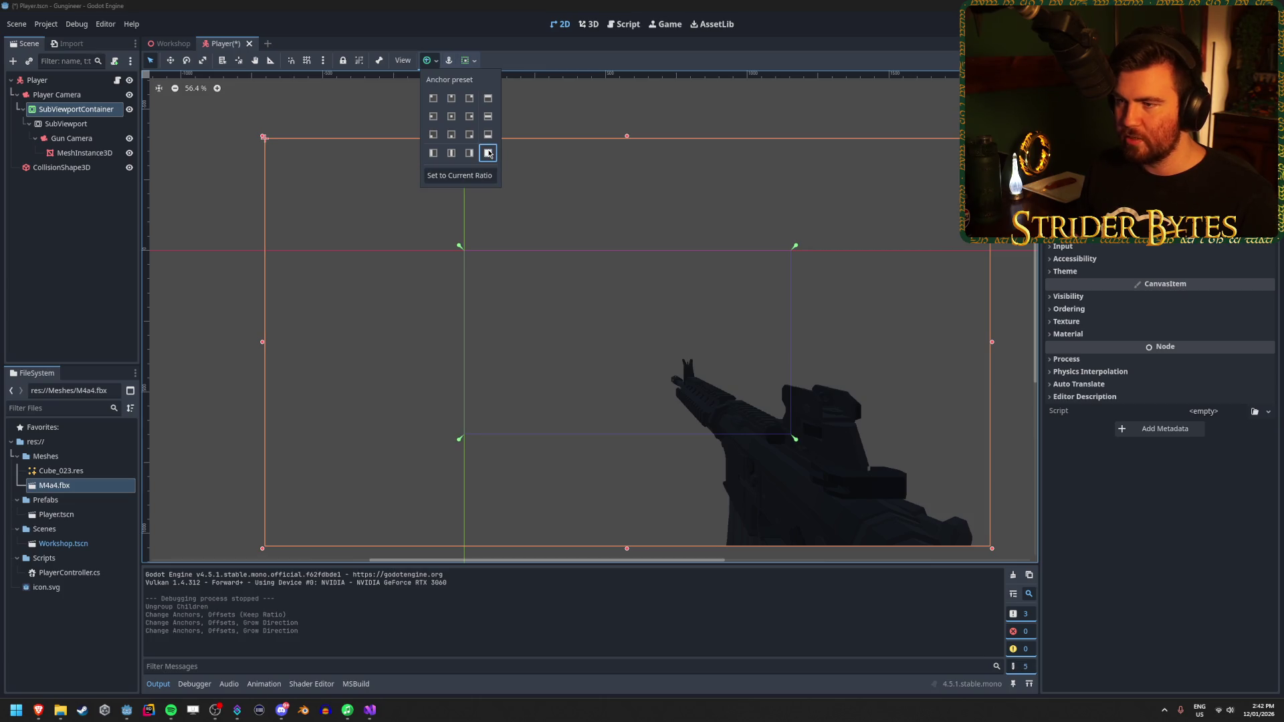
pyautogui.click(572, 61)
pyautogui.hotkey('ctrl', 's')
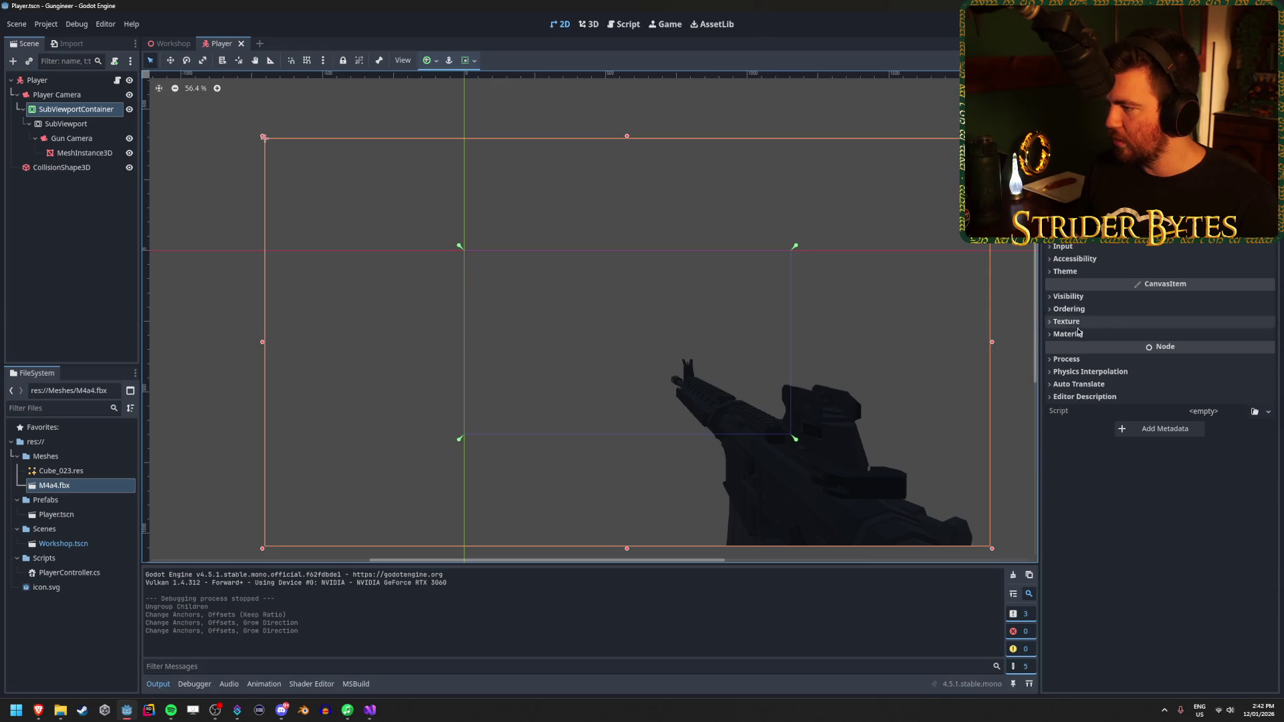
# Step: Browse the SubViewportContainer's property groups in the Inspector
pyautogui.click(1095, 305)
pyautogui.click(1095, 305)
pyautogui.doubleClick(1095, 304)
pyautogui.click(1070, 271)
pyautogui.click(1070, 271)
pyautogui.scroll(2, 1080, 250)
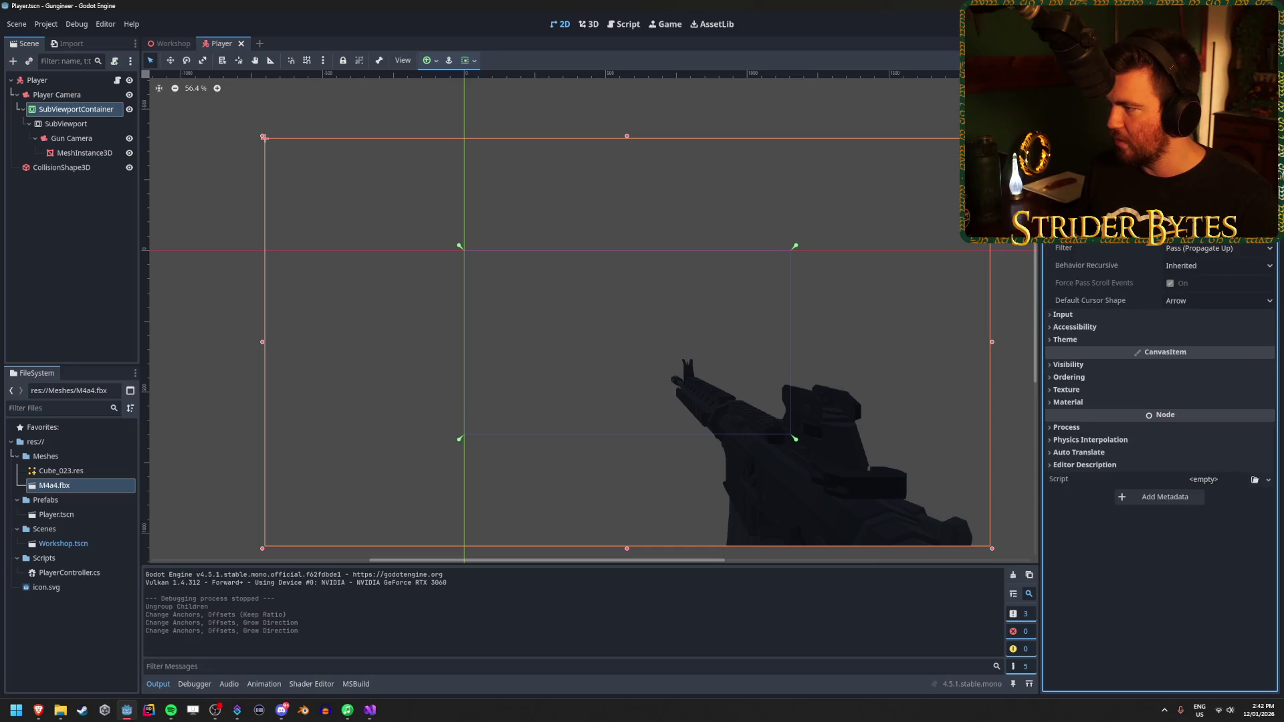
pyautogui.scroll(3, 1160, 401)
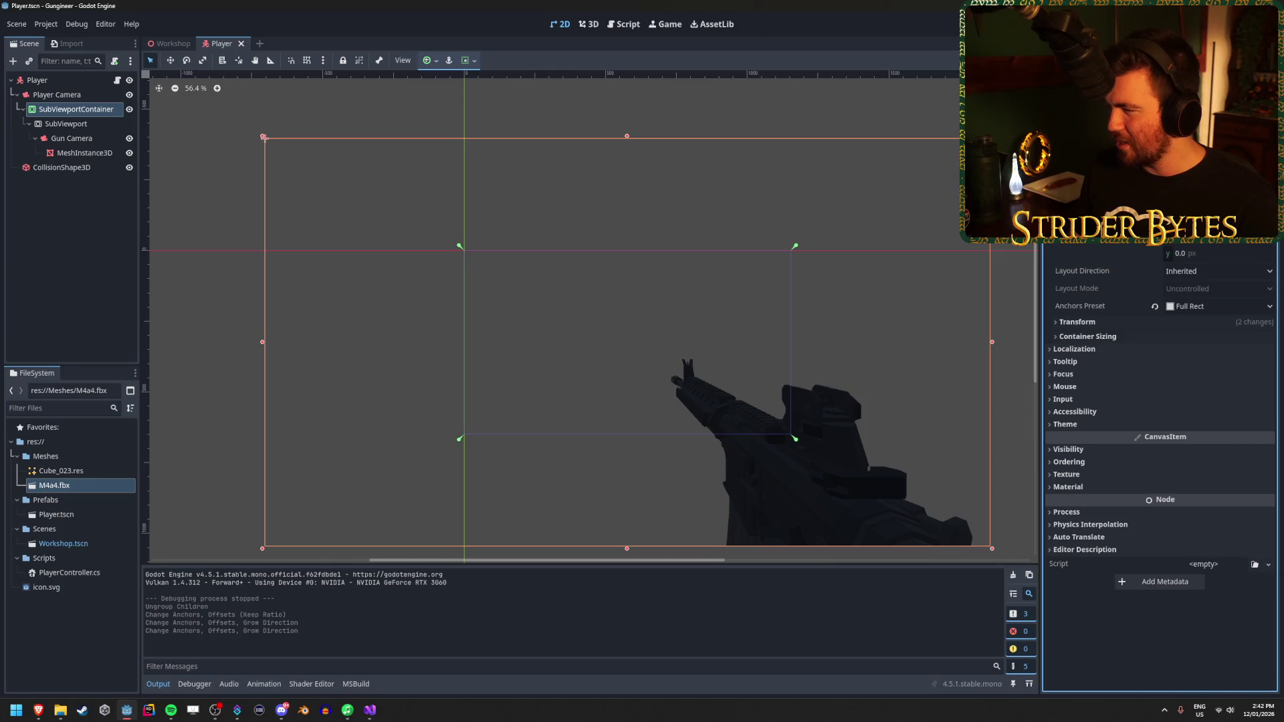
pyautogui.scroll(-2, 1160, 402)
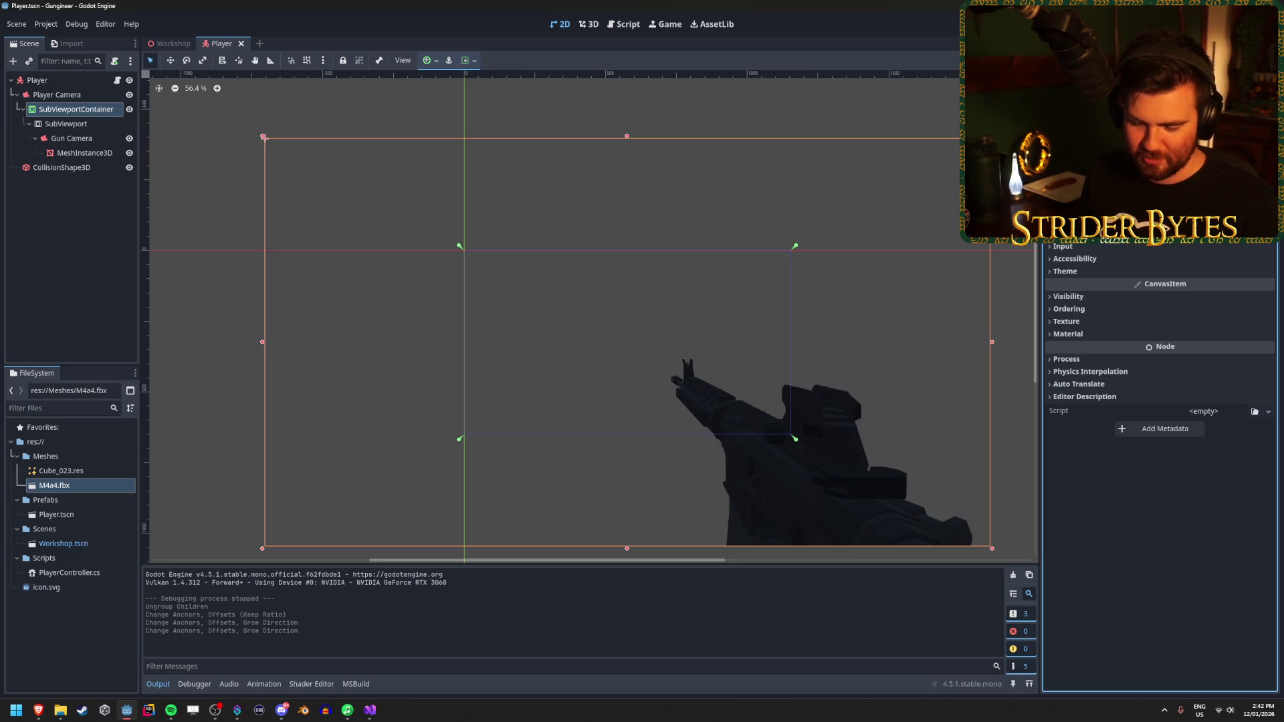
pyautogui.hotkey('alt', 'Tab')
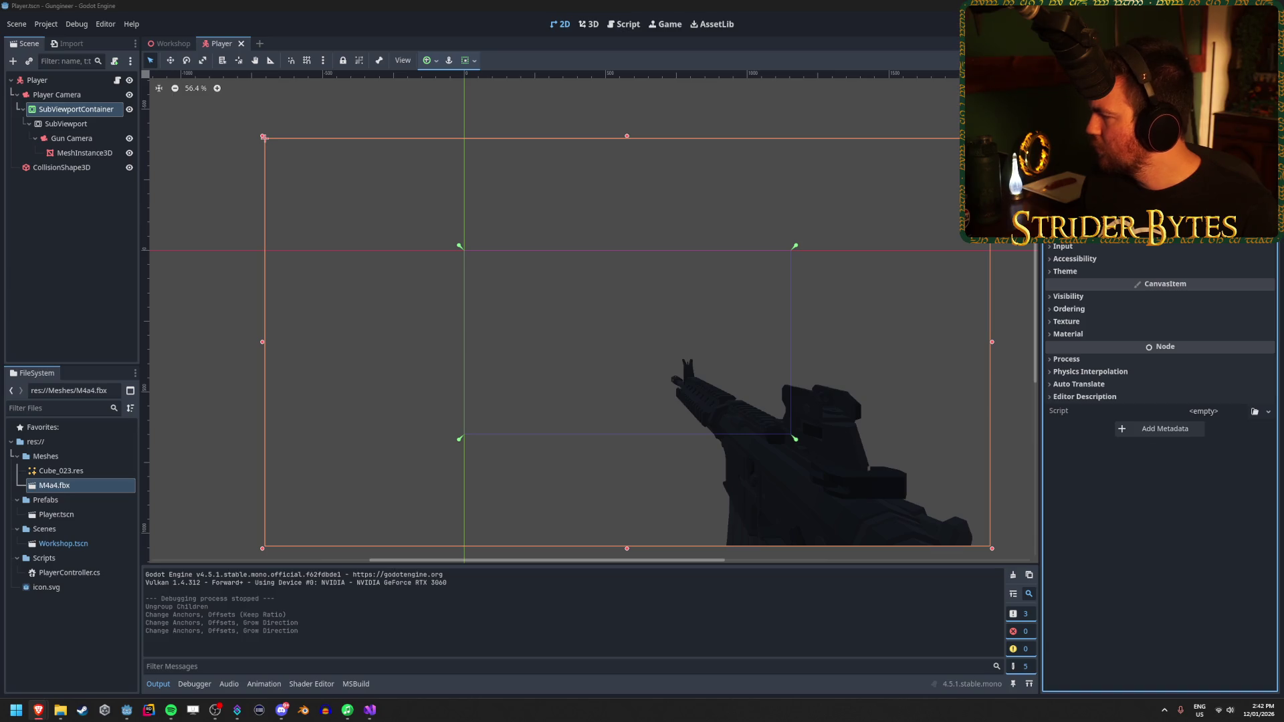
pyautogui.click(46, 24)
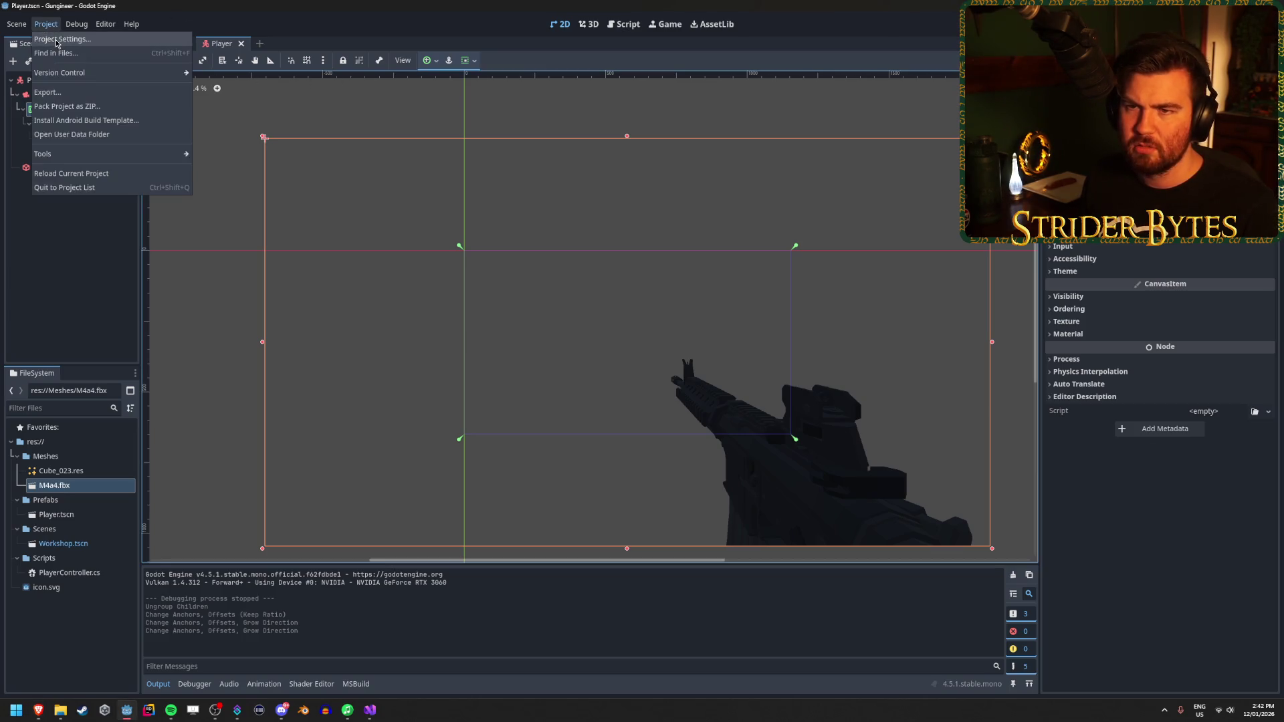
# Step: Check the Display > Window viewport size in Project Settings, leaving window mode Windowed
pyautogui.click(64, 38)
pyautogui.scroll(10, 402, 321)
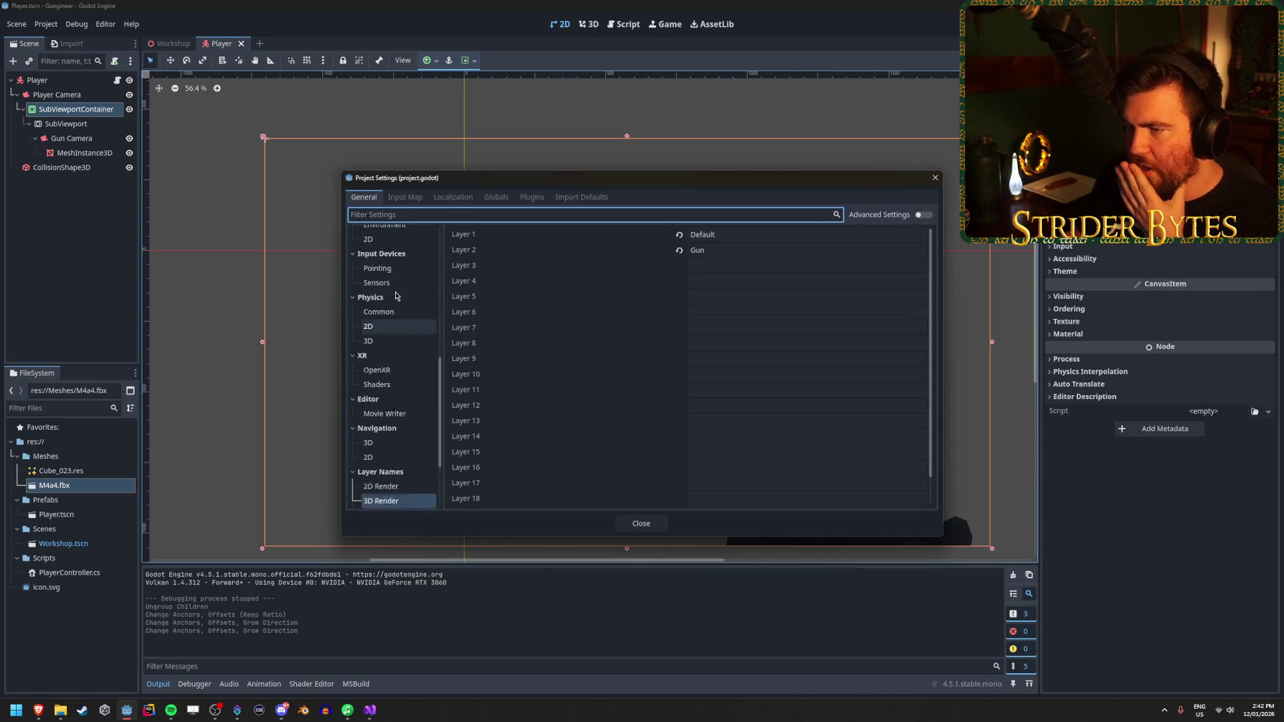
pyautogui.click(374, 248)
pyautogui.click(372, 263)
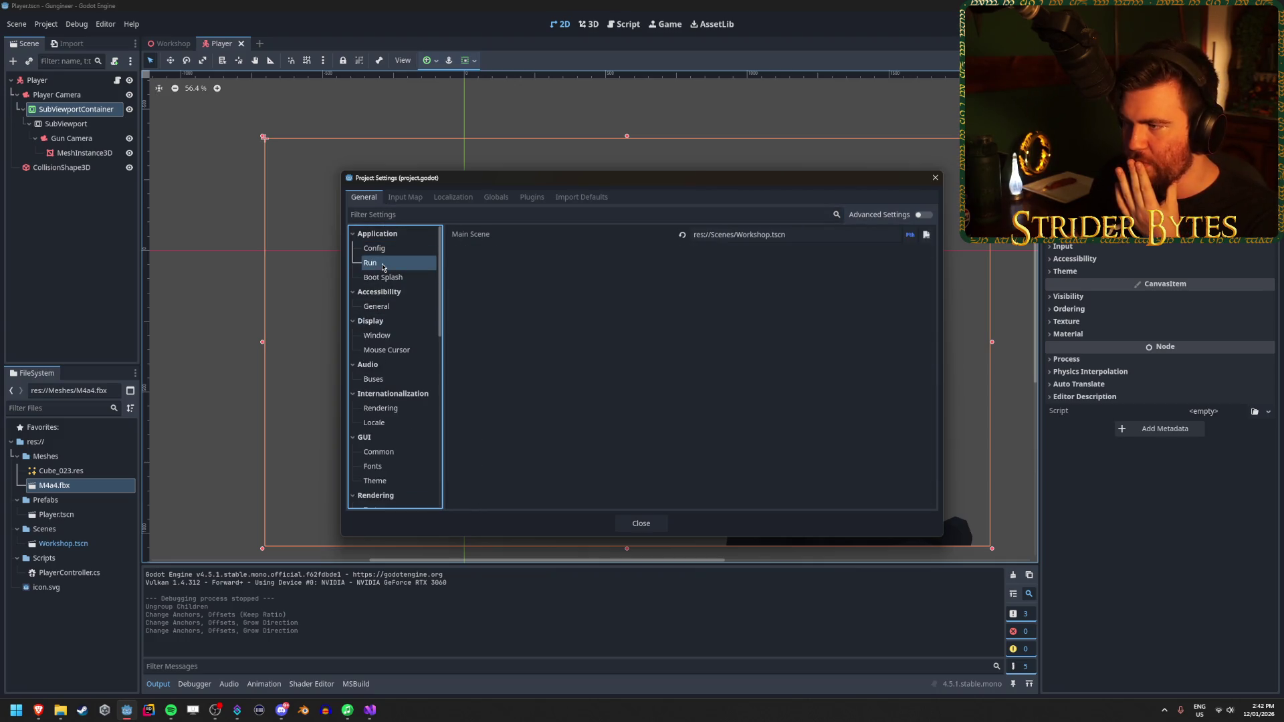
pyautogui.click(411, 306)
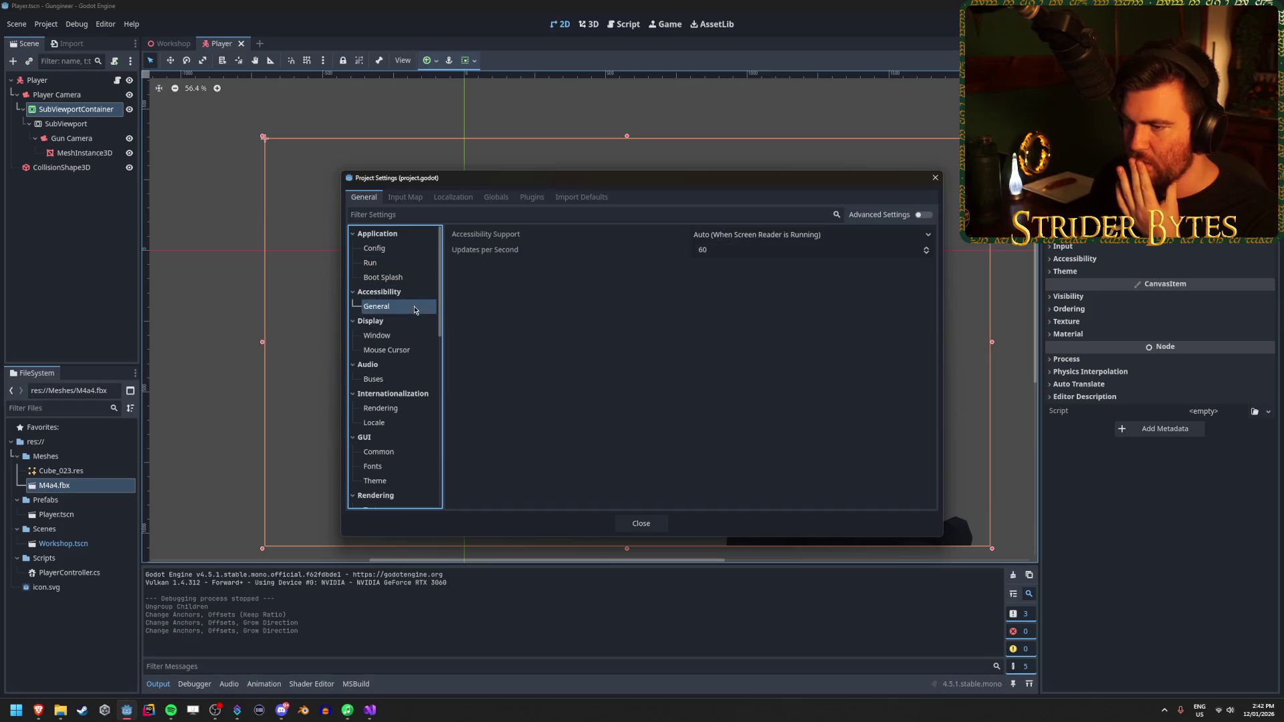
pyautogui.click(412, 336)
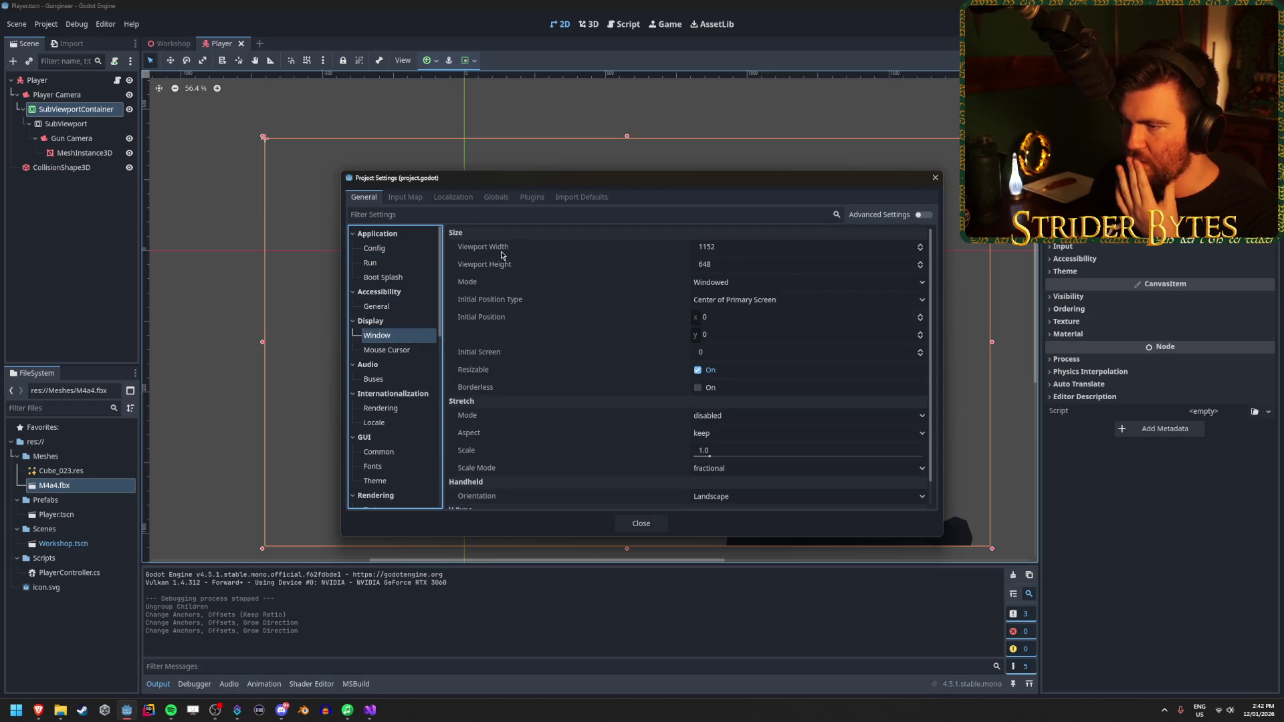
pyautogui.moveTo(504, 250)
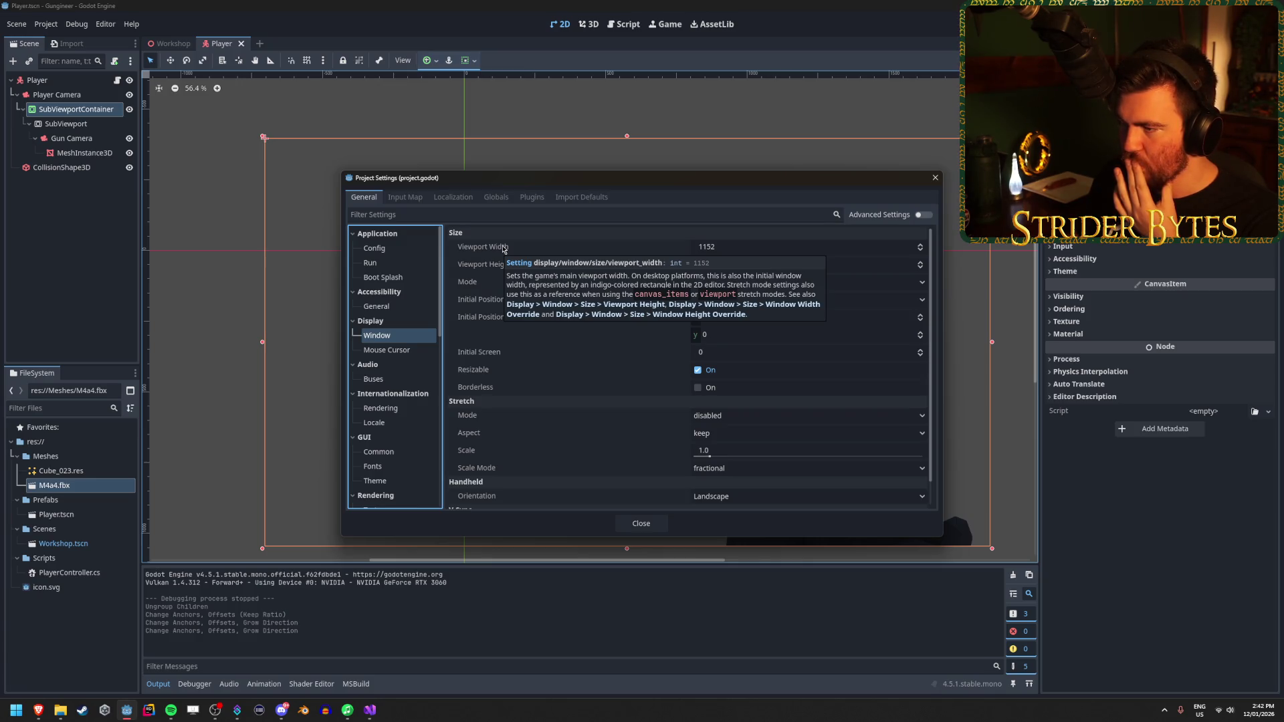
pyautogui.click(774, 249)
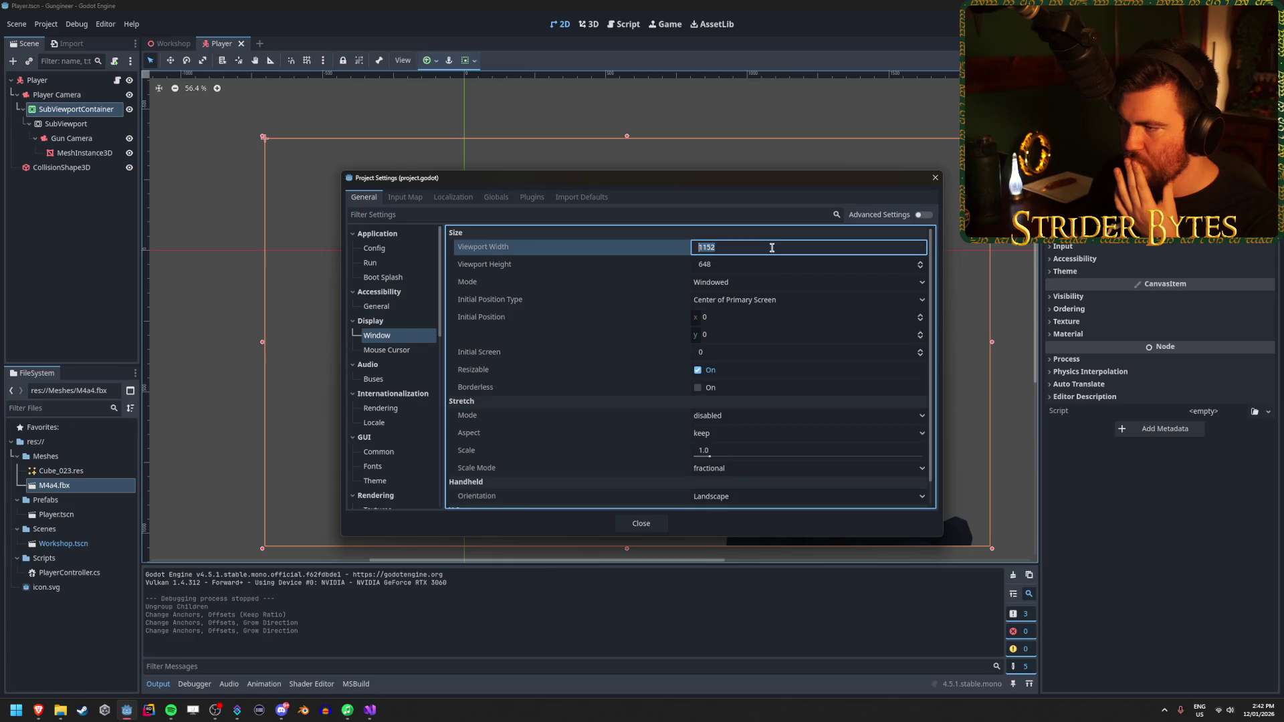
pyautogui.click(766, 283)
pyautogui.click(766, 284)
pyautogui.press('Escape')
# Step: Reapply the Full Rect anchor preset to the SubViewportContainer, save, and run the game
pyautogui.scroll(-2, 496, 216)
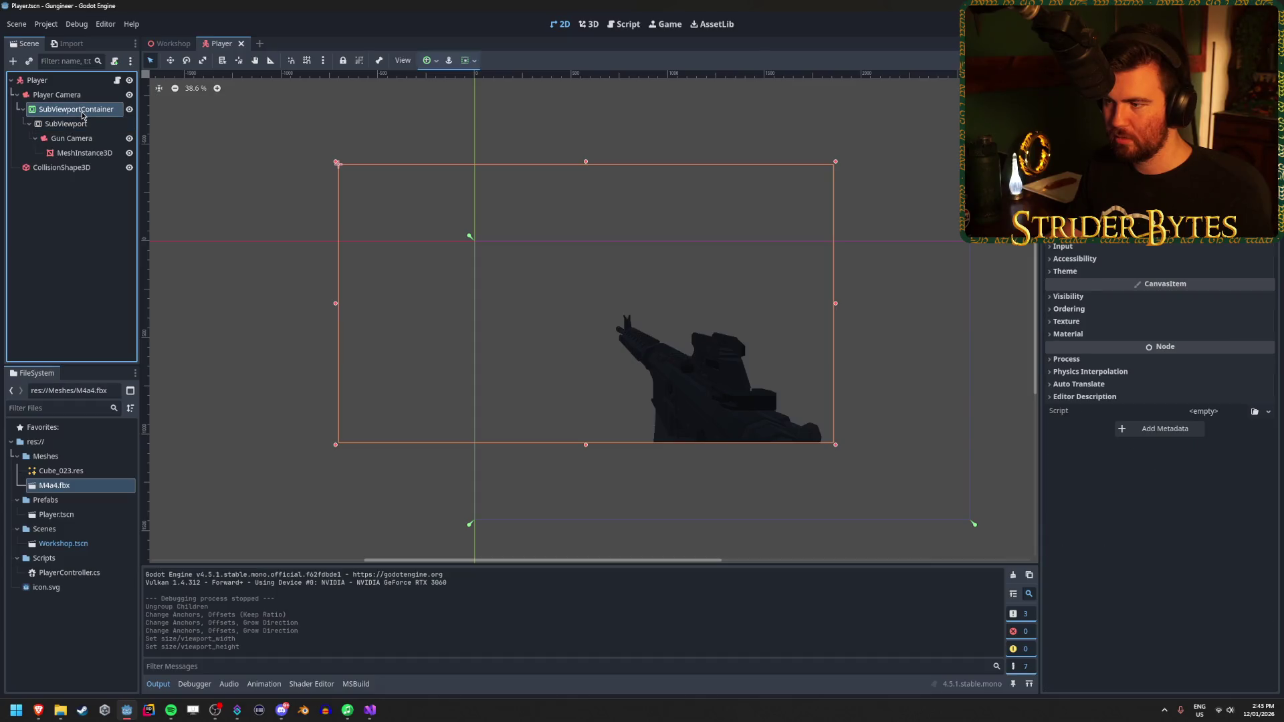
pyautogui.click(75, 125)
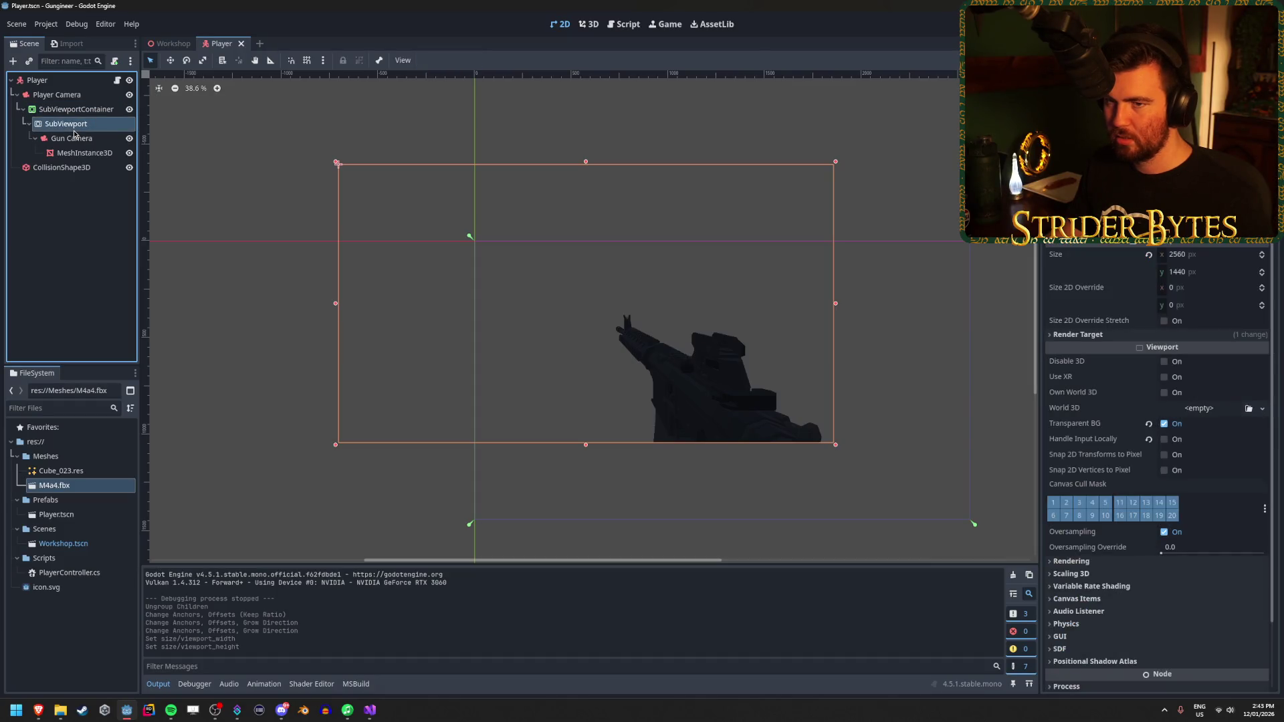
pyautogui.click(79, 110)
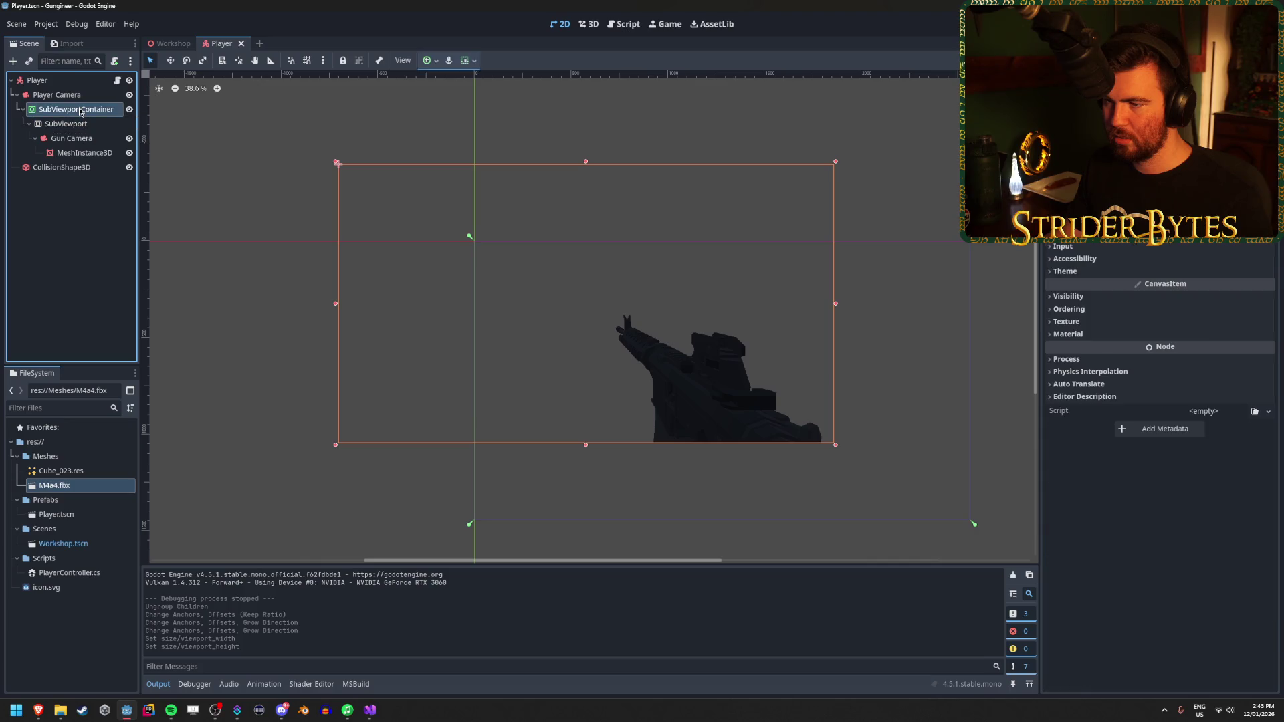
pyautogui.click(429, 61)
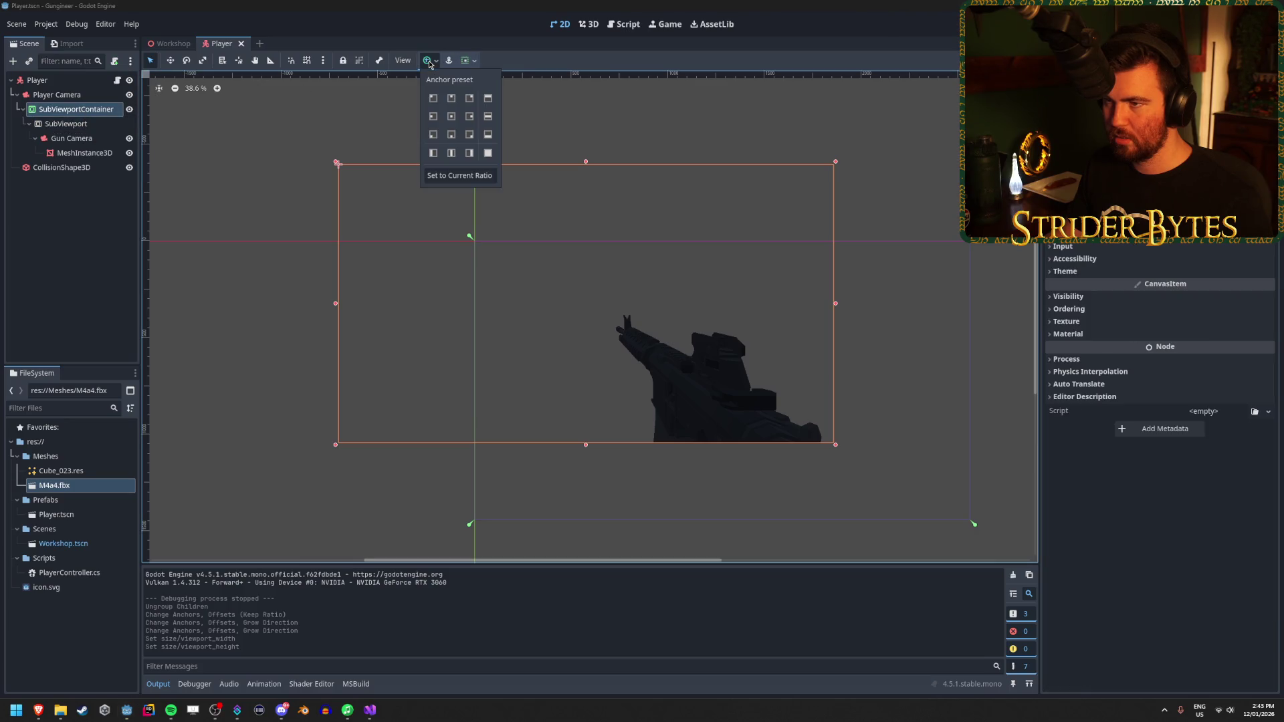
pyautogui.click(489, 153)
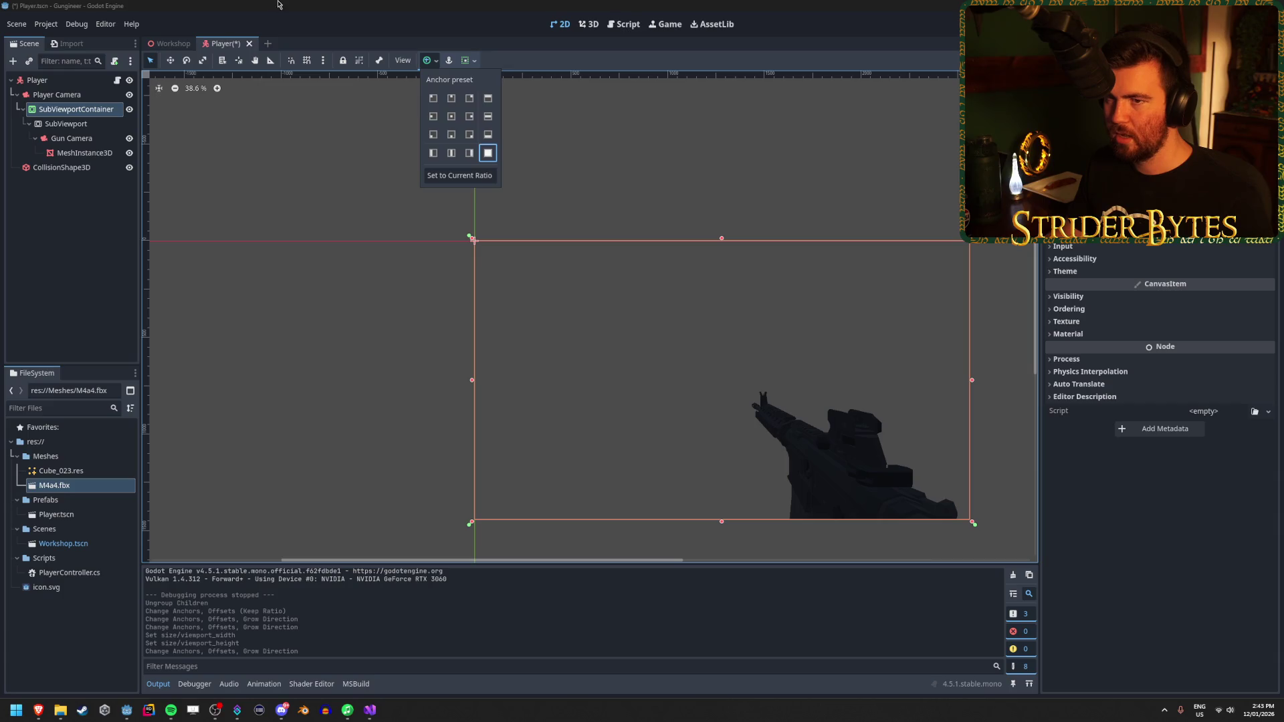
pyautogui.hotkey('ctrl', 's')
pyautogui.press('F5')
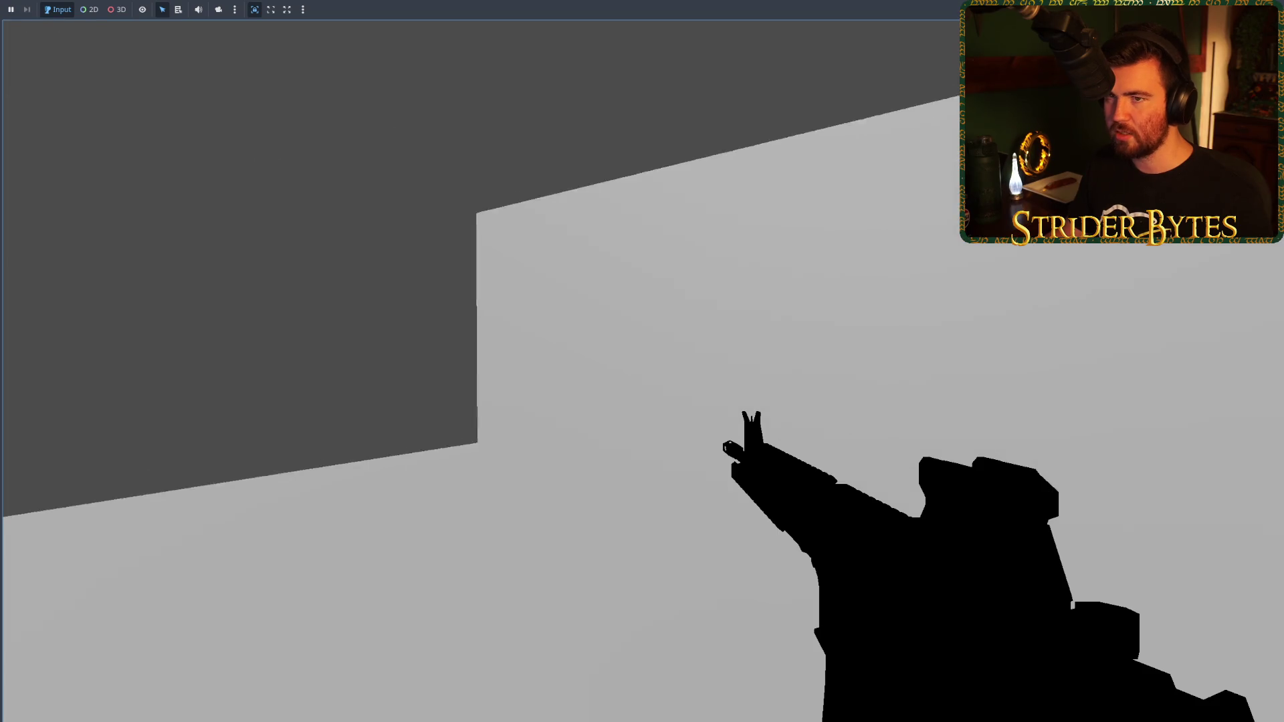
pyautogui.moveTo(642, 361)
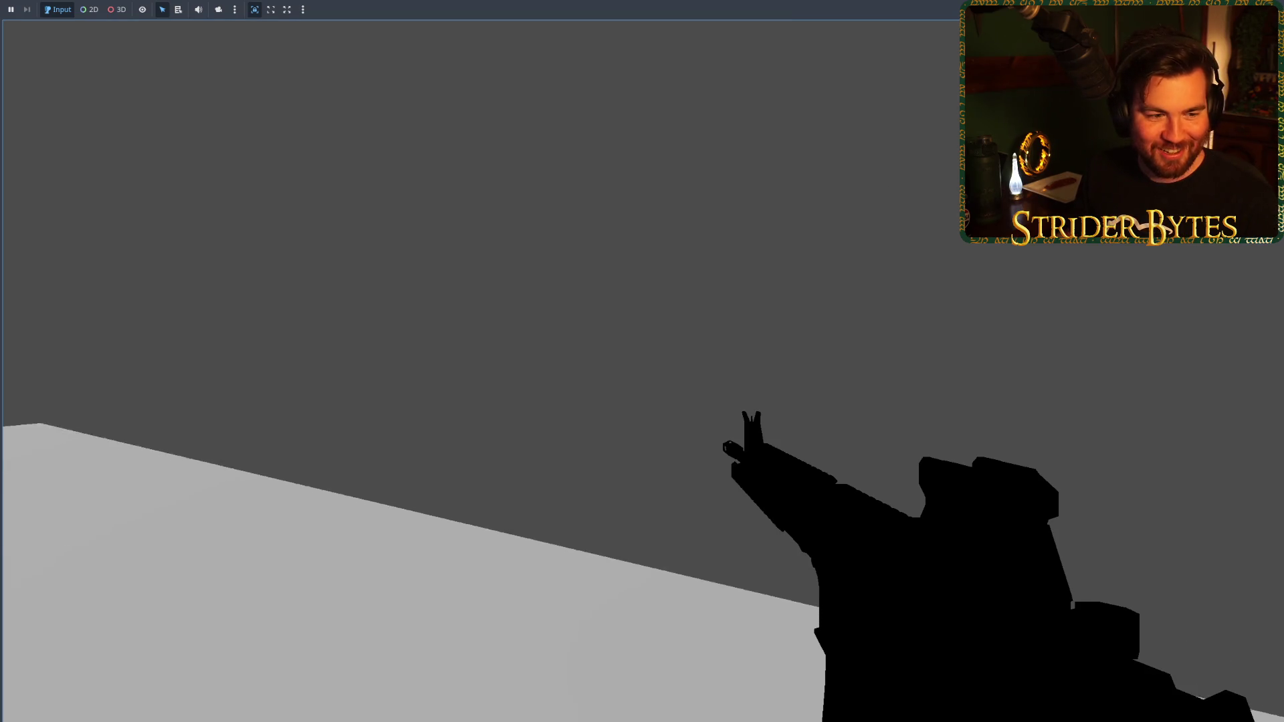
pyautogui.press('F8')
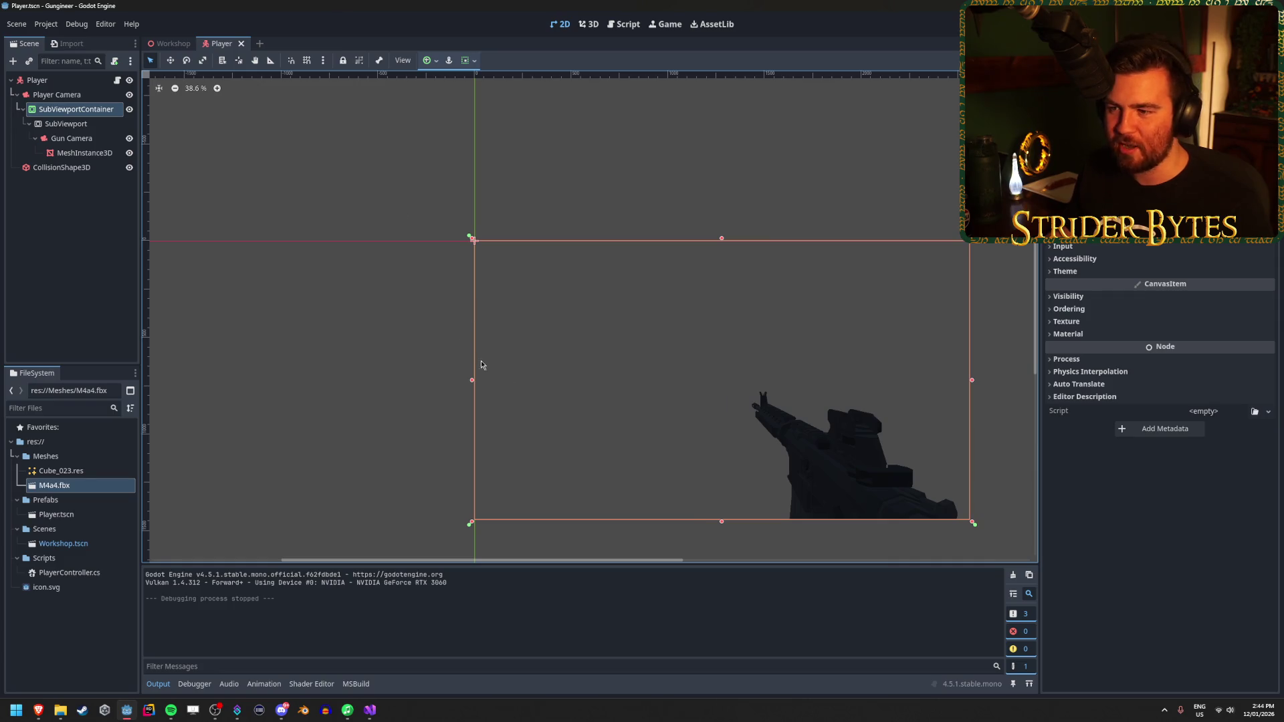
# Step: Recentre the 2D view, then look at the Workshop scene's DirectionalLight3D and Player instance
pyautogui.scroll(-3, 695, 435)
pyautogui.moveTo(838, 520); pyautogui.dragTo(730, 424)
pyautogui.scroll(3, 731, 423)
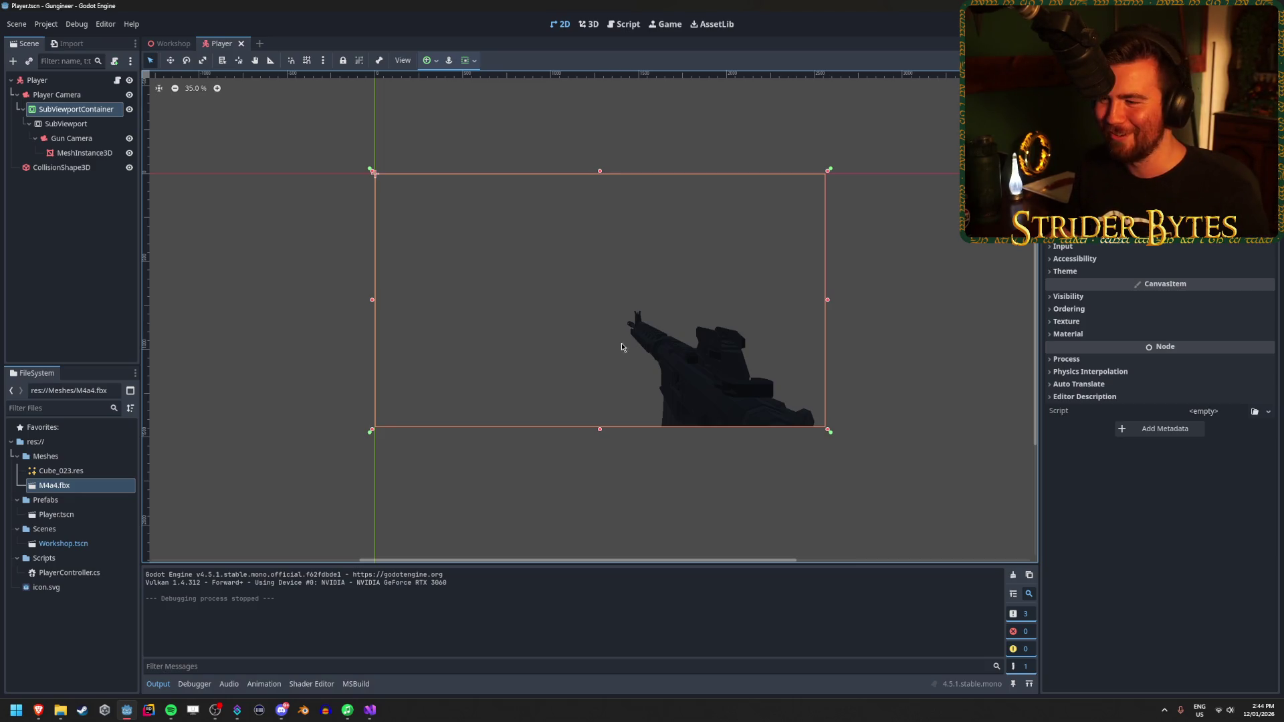
pyautogui.click(171, 44)
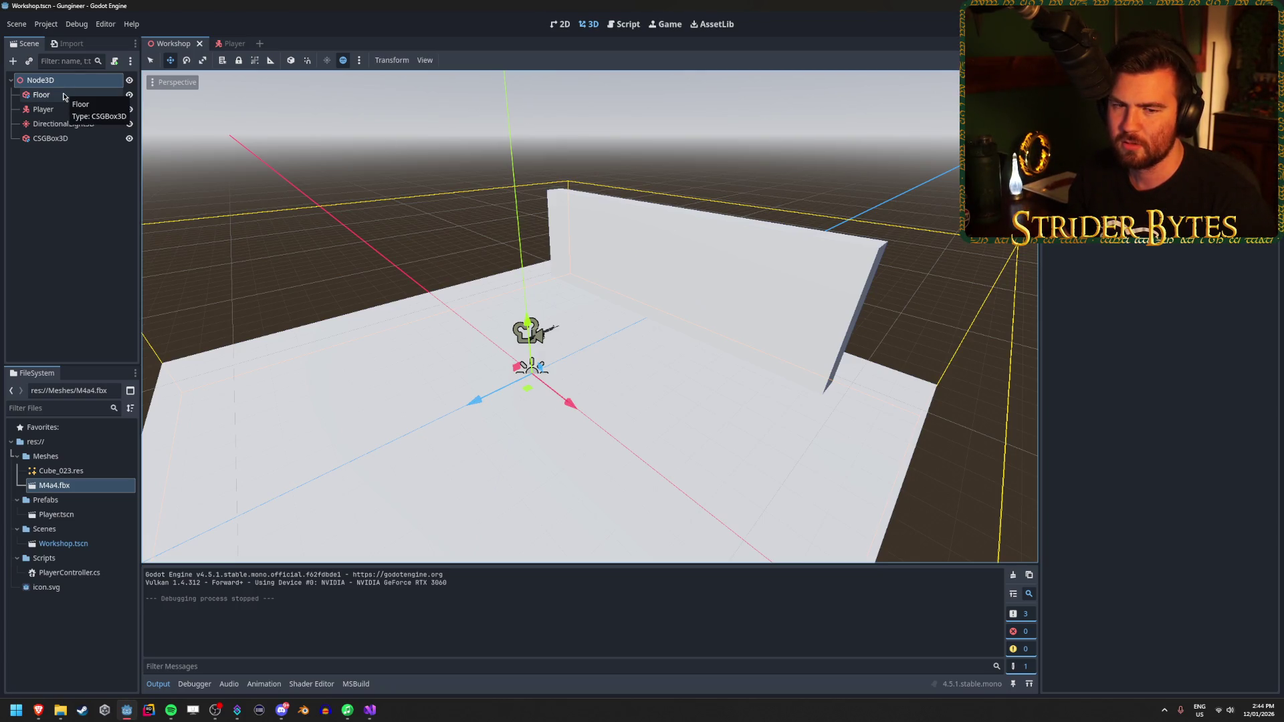
pyautogui.click(71, 123)
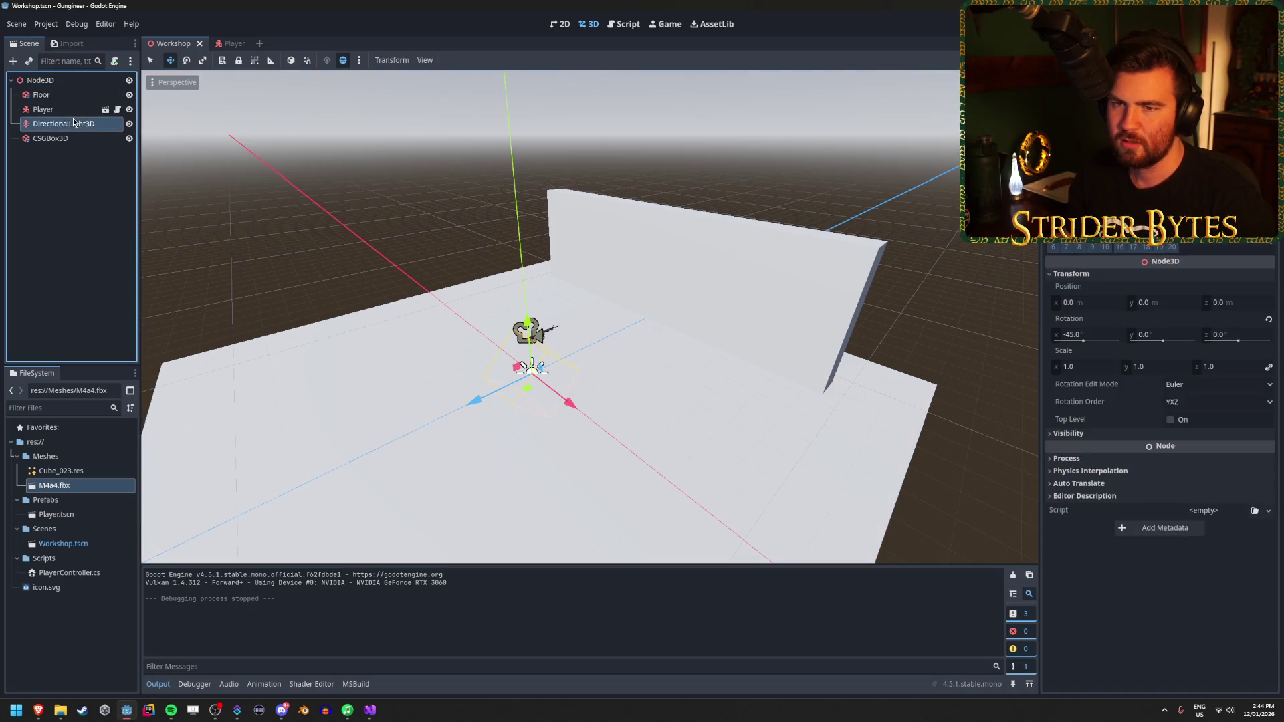
pyautogui.click(46, 109)
# Step: Inspect the Player scene's Gun Camera, SubViewportContainer and SubViewport, then return to Workshop
pyautogui.click(239, 44)
pyautogui.click(73, 139)
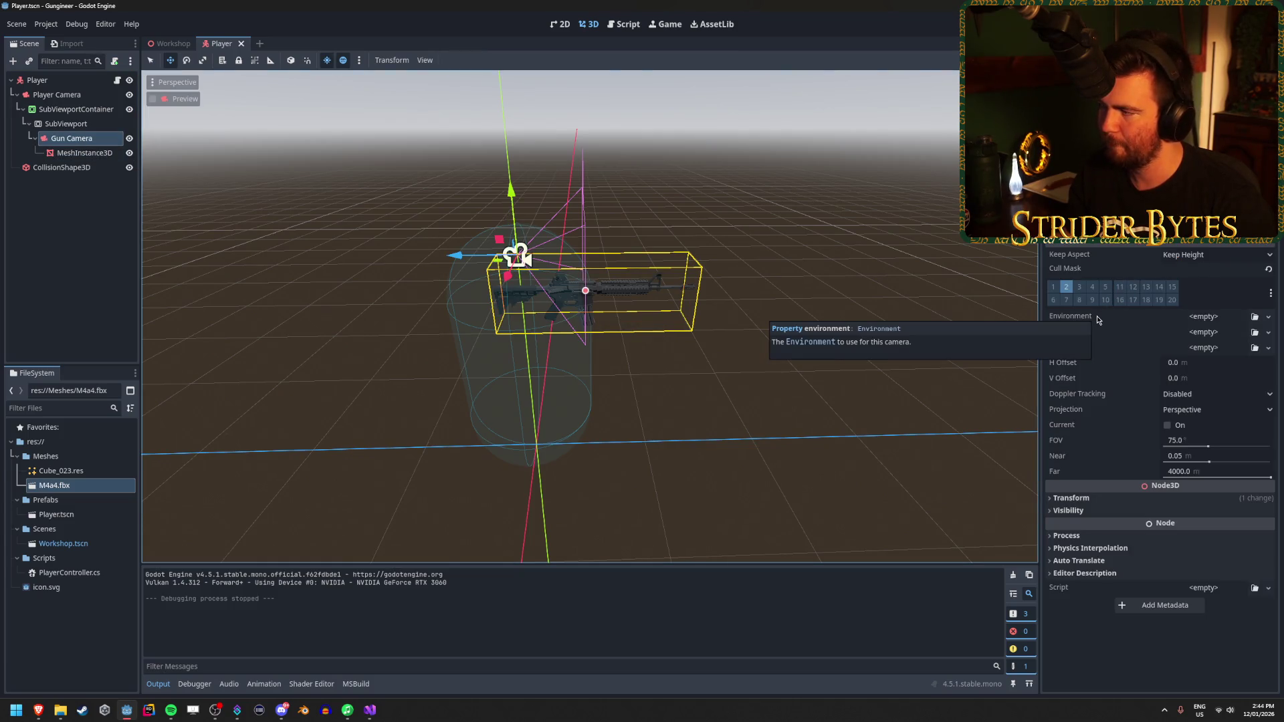
pyautogui.click(79, 253)
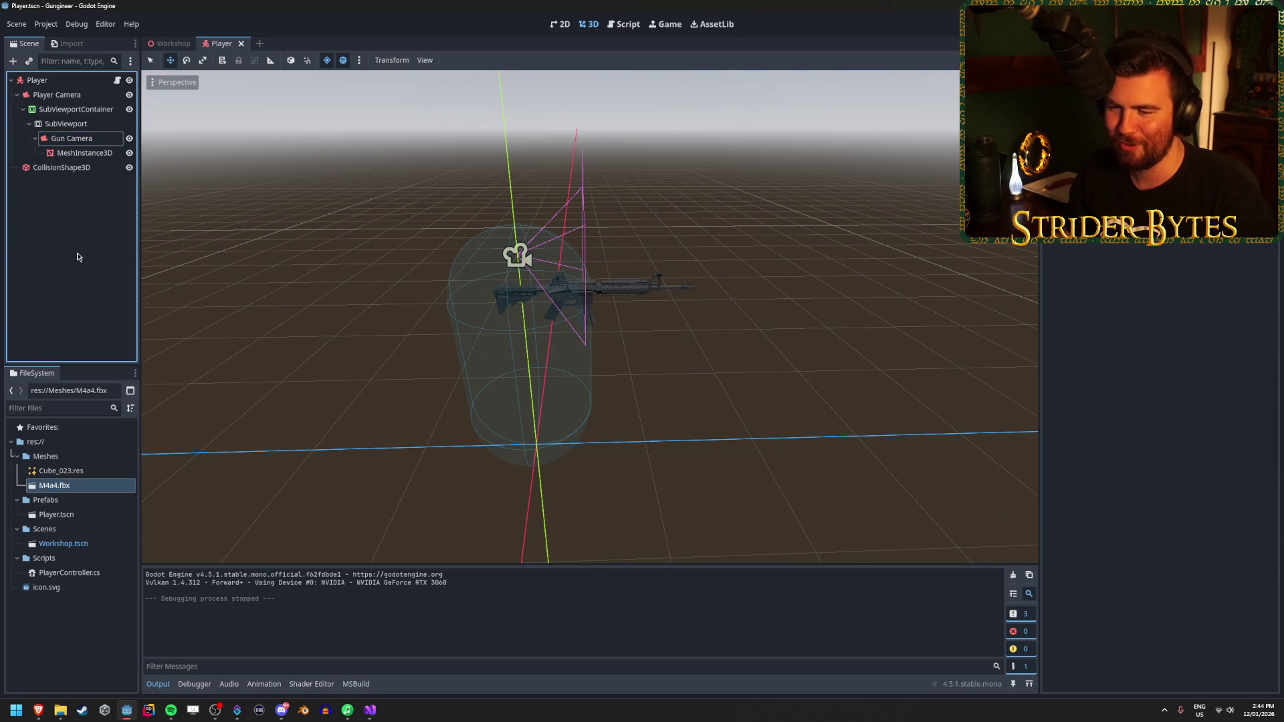
pyautogui.click(71, 142)
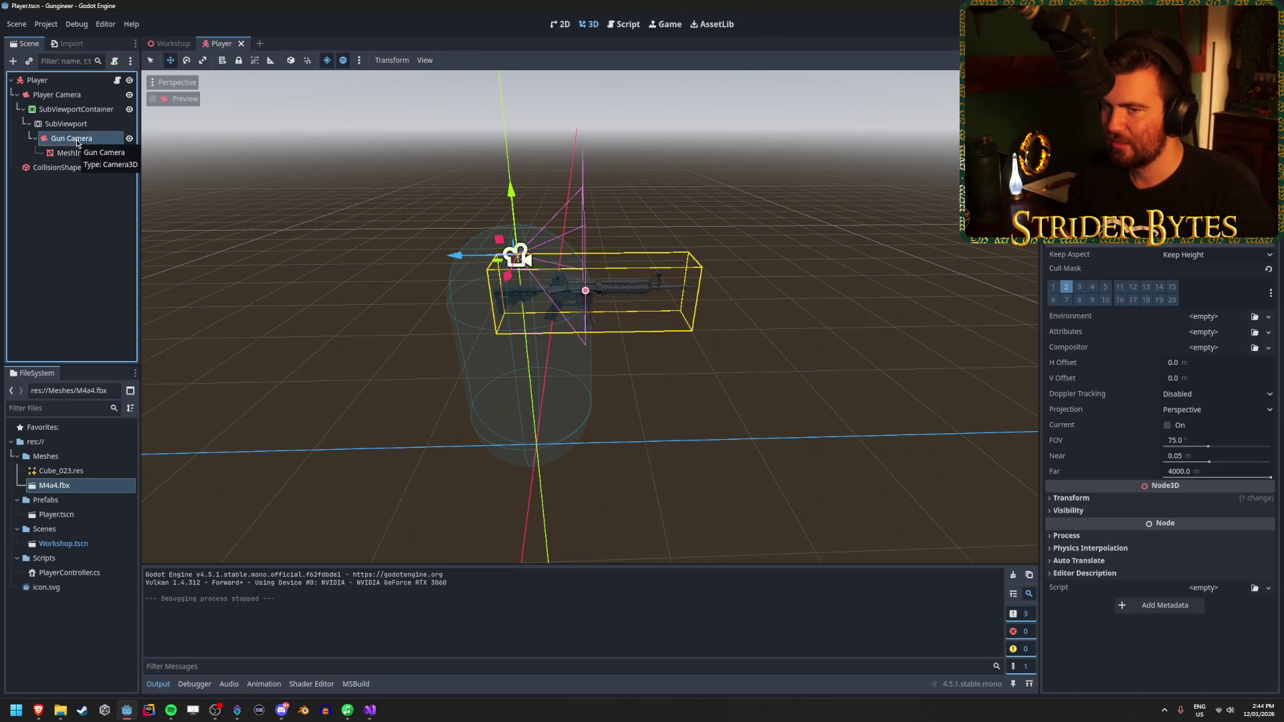
pyautogui.click(73, 109)
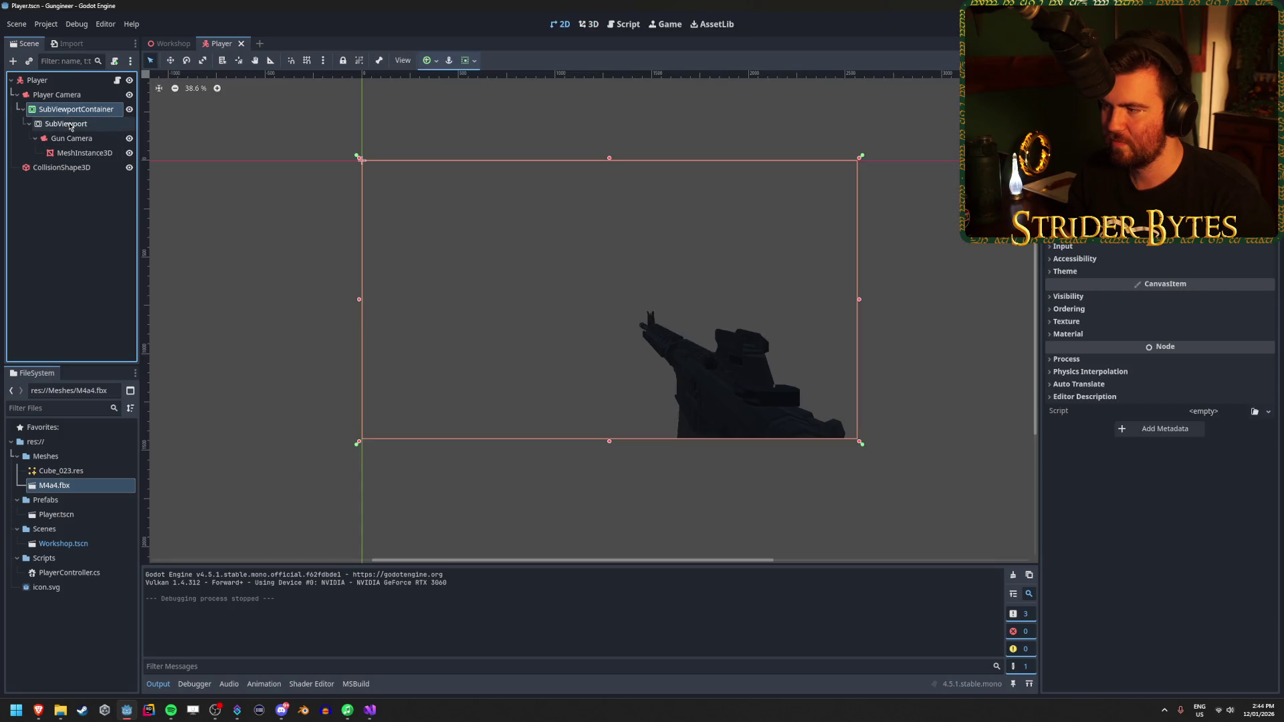
pyautogui.click(70, 125)
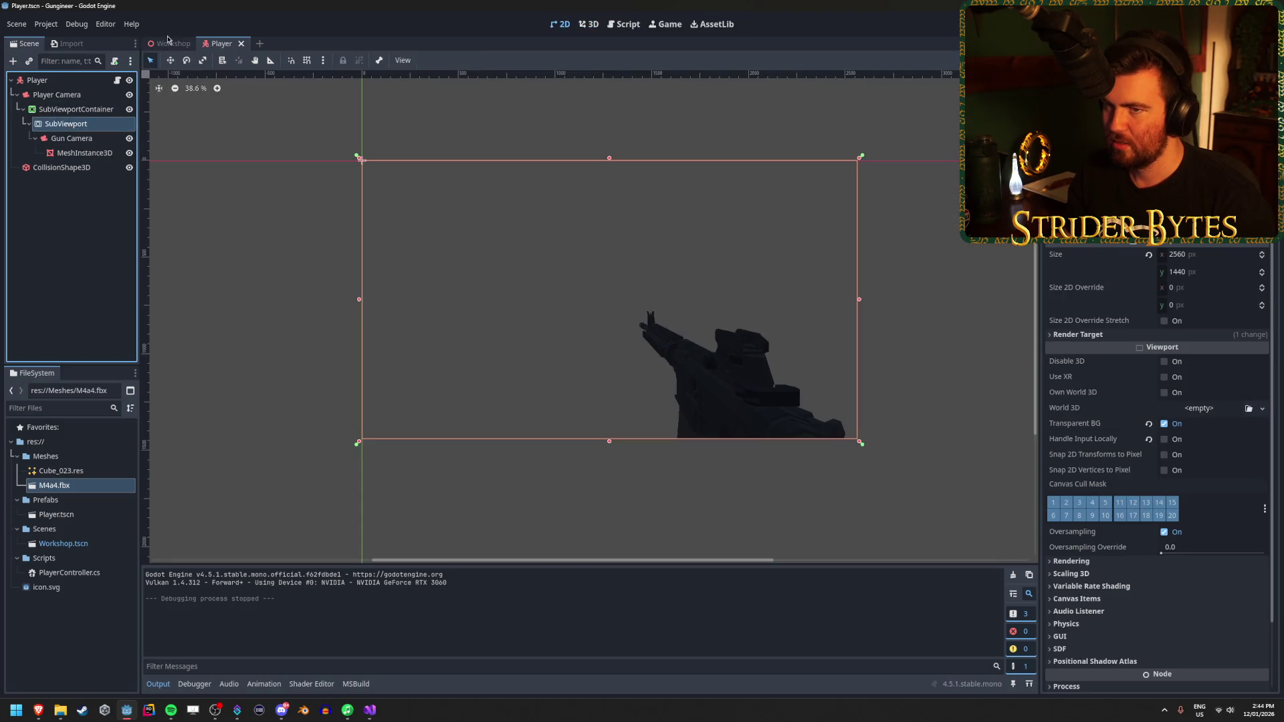
pyautogui.click(170, 44)
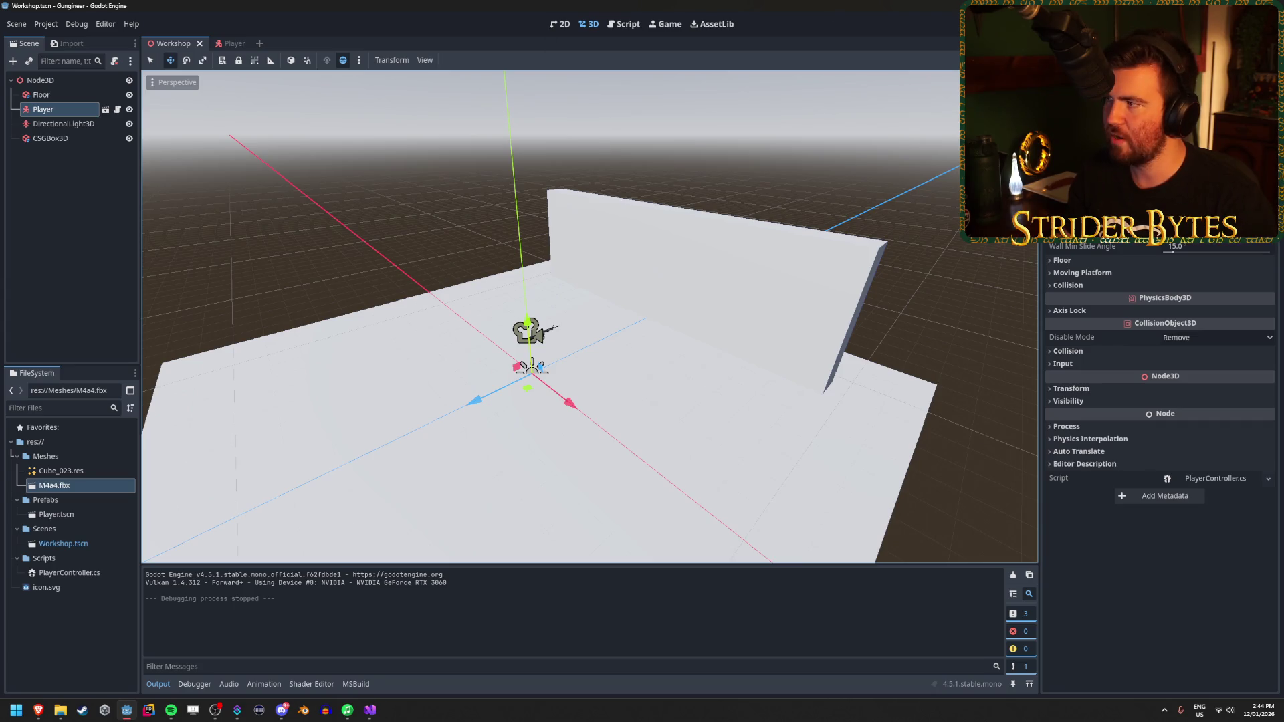
pyautogui.press('F5')
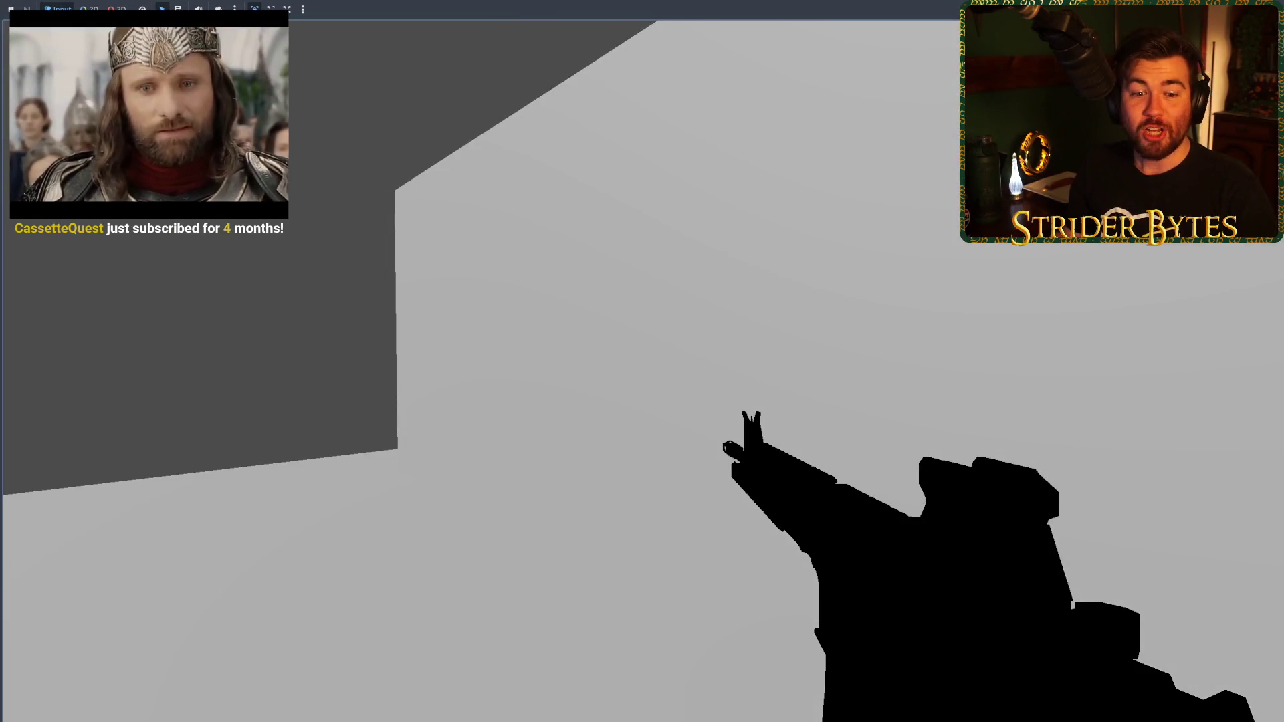
pyautogui.press('Escape')
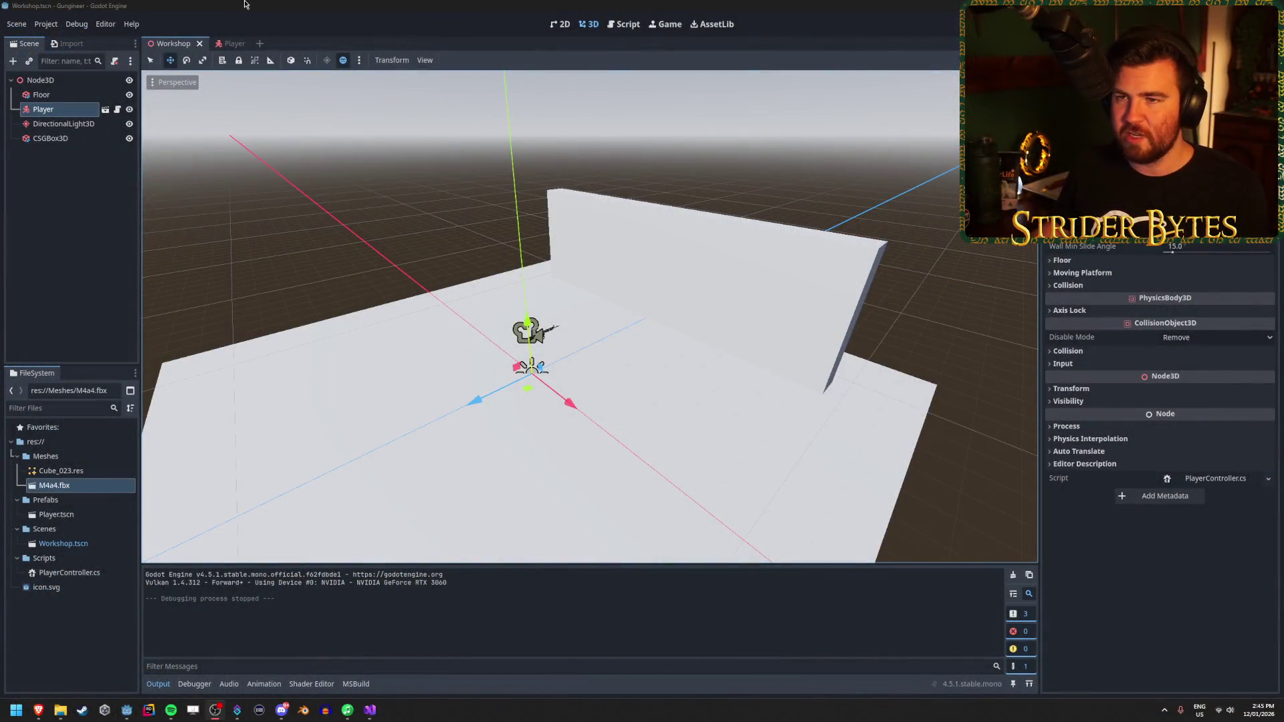
pyautogui.click(244, 4)
pyautogui.hotkey('ctrl', 's')
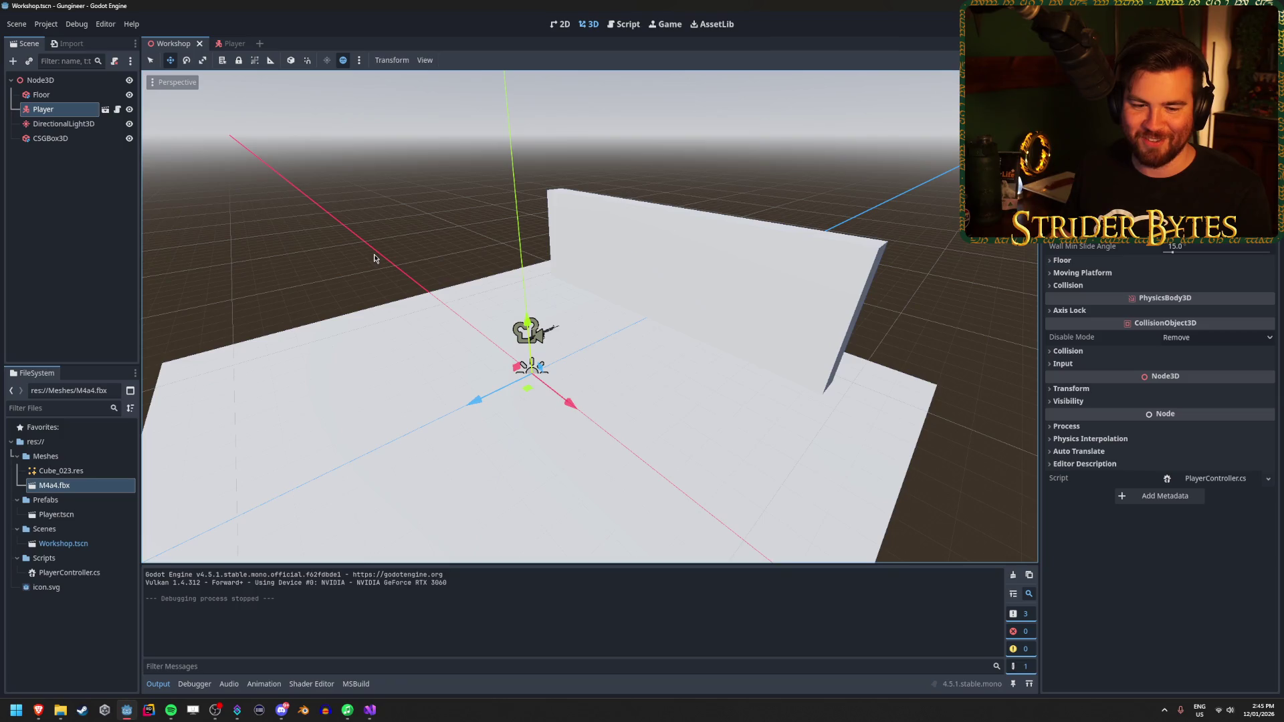
pyautogui.moveTo(375, 259)
pyautogui.mouseDown()
pyautogui.moveTo(408, 264)
pyautogui.moveTo(344, 251)
pyautogui.moveTo(694, 412)
pyautogui.mouseUp()
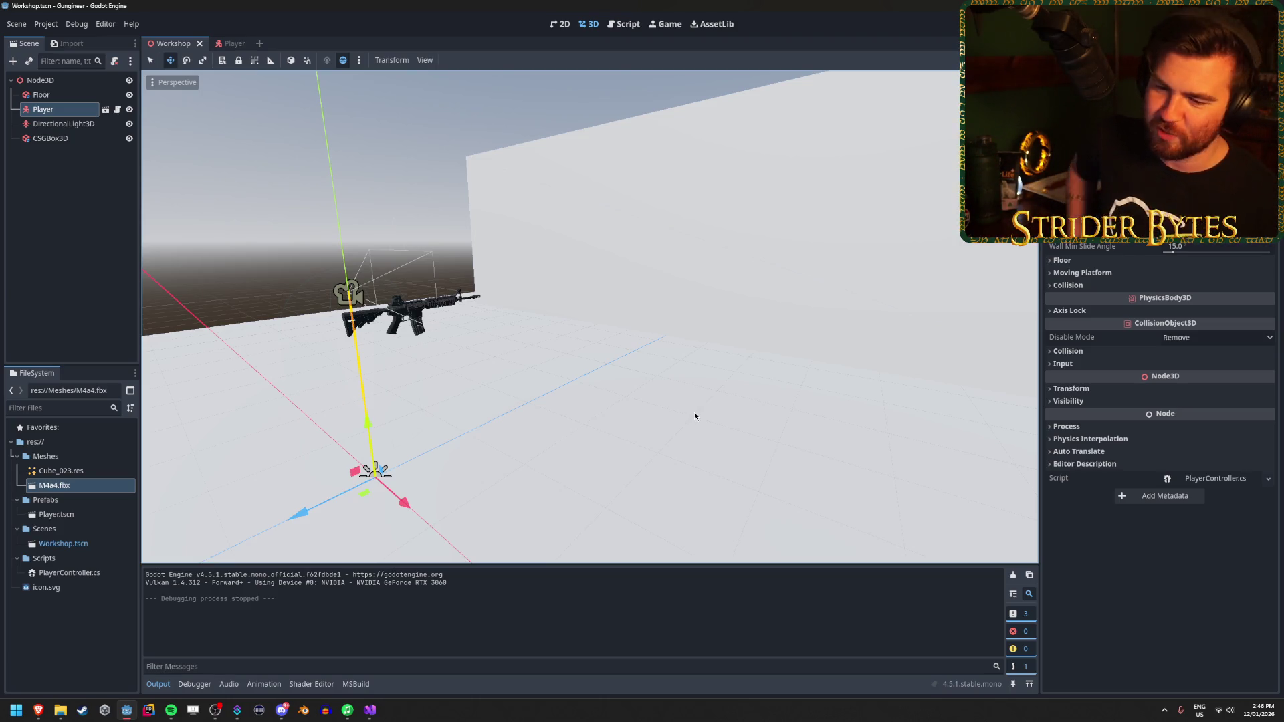
pyautogui.moveTo(369, 277)
pyautogui.mouseDown()
pyautogui.moveTo(402, 274)
pyautogui.moveTo(369, 277)
pyautogui.mouseUp()
pyautogui.click(89, 212)
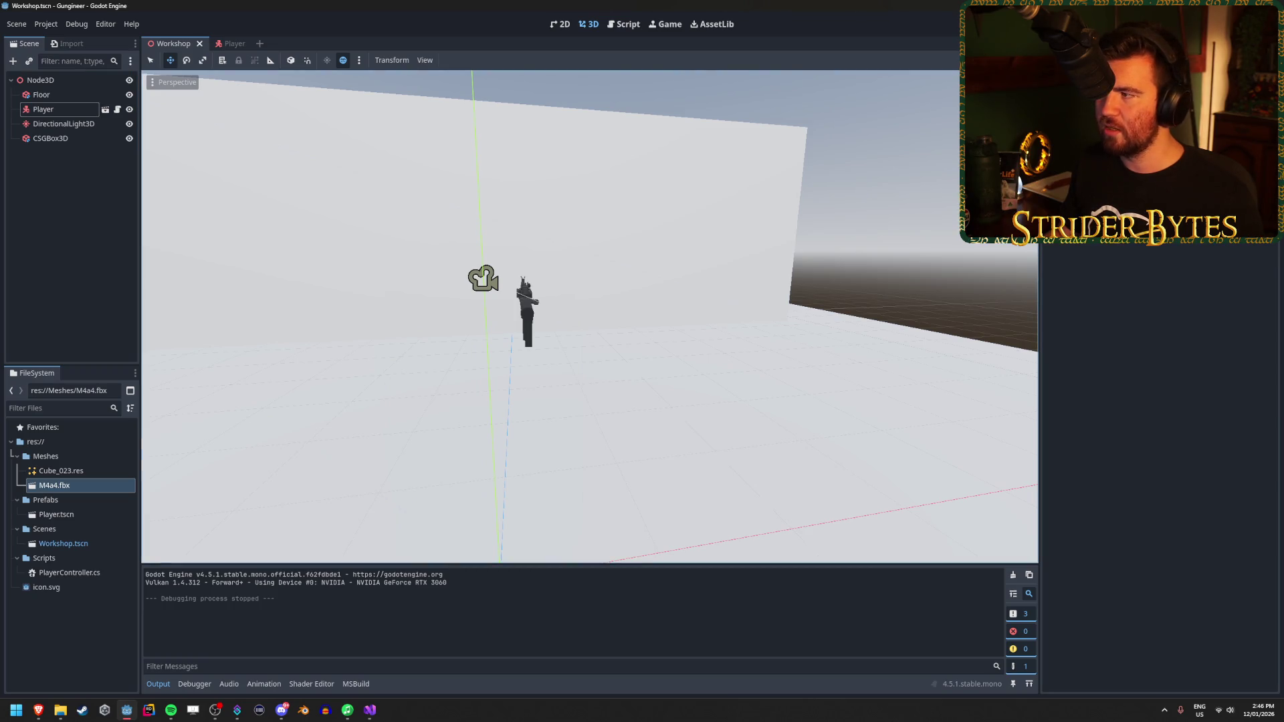
pyautogui.press('F5')
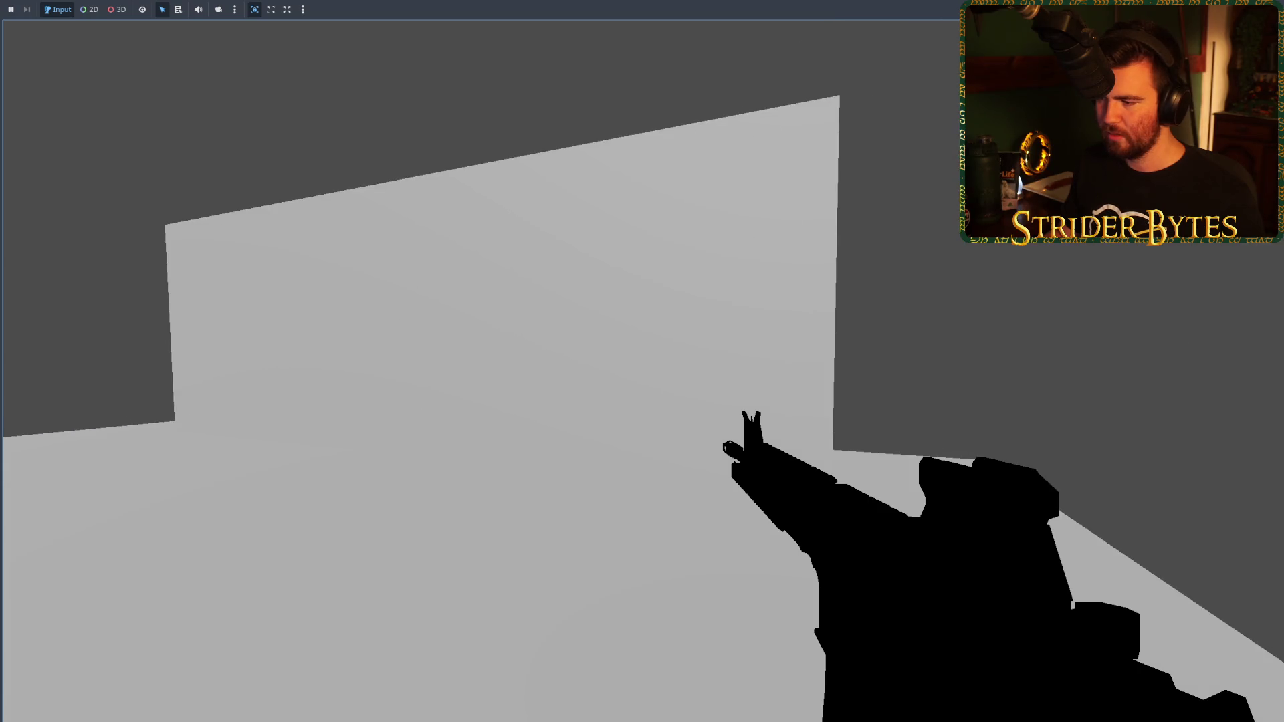
pyautogui.press('F8')
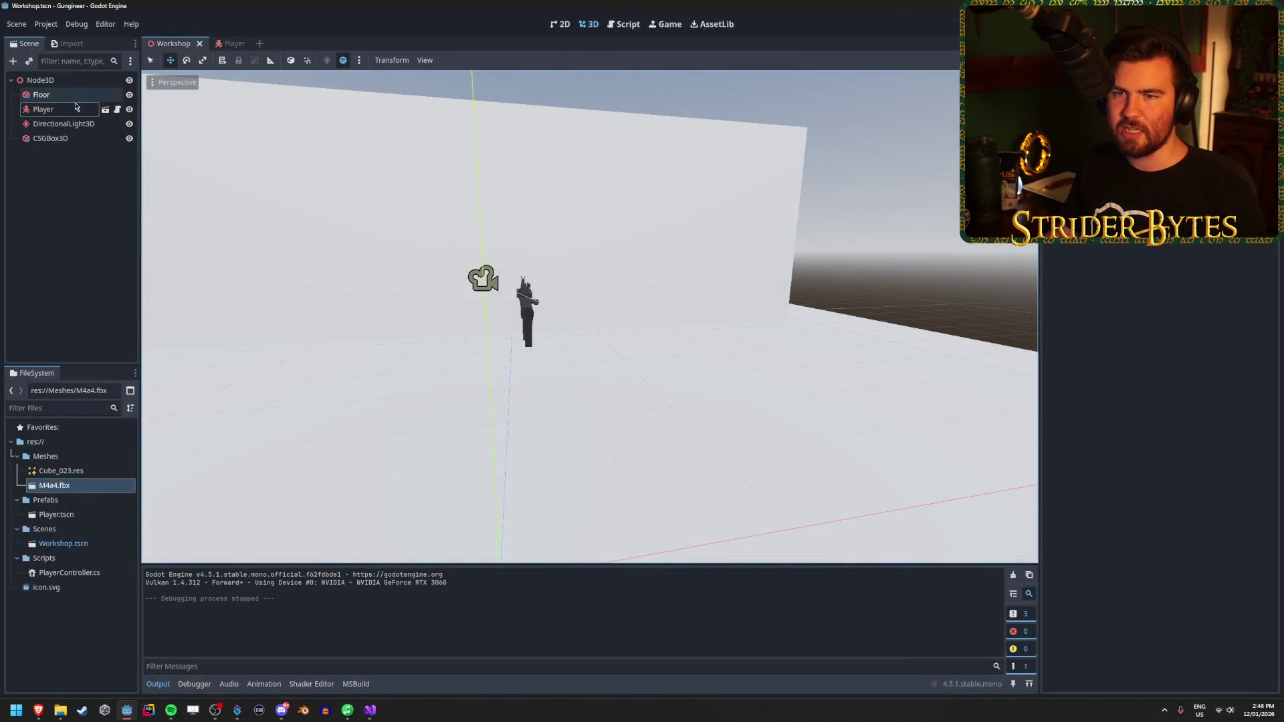
pyautogui.click(234, 44)
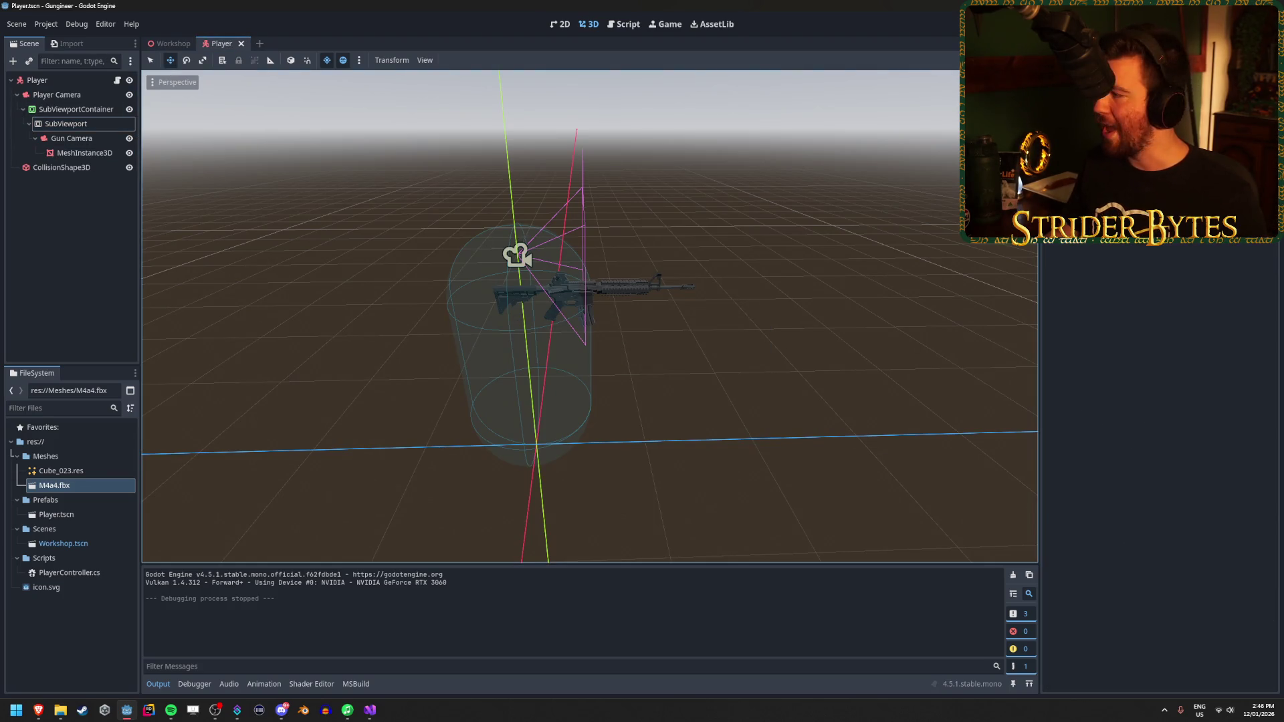
# Step: Duplicate the gun MeshInstance3D under Player Camera, hide the SubViewportContainer, and save
pyautogui.hotkey('alt', 'Tab')
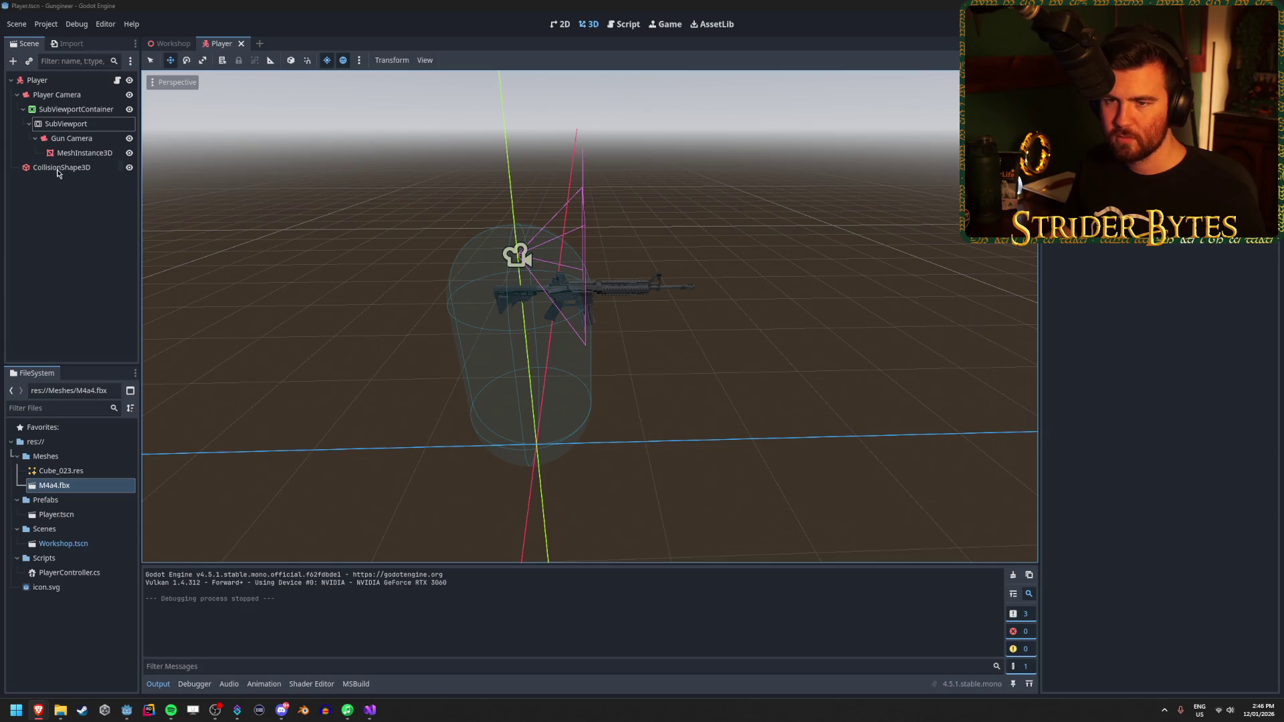
pyautogui.click(79, 154)
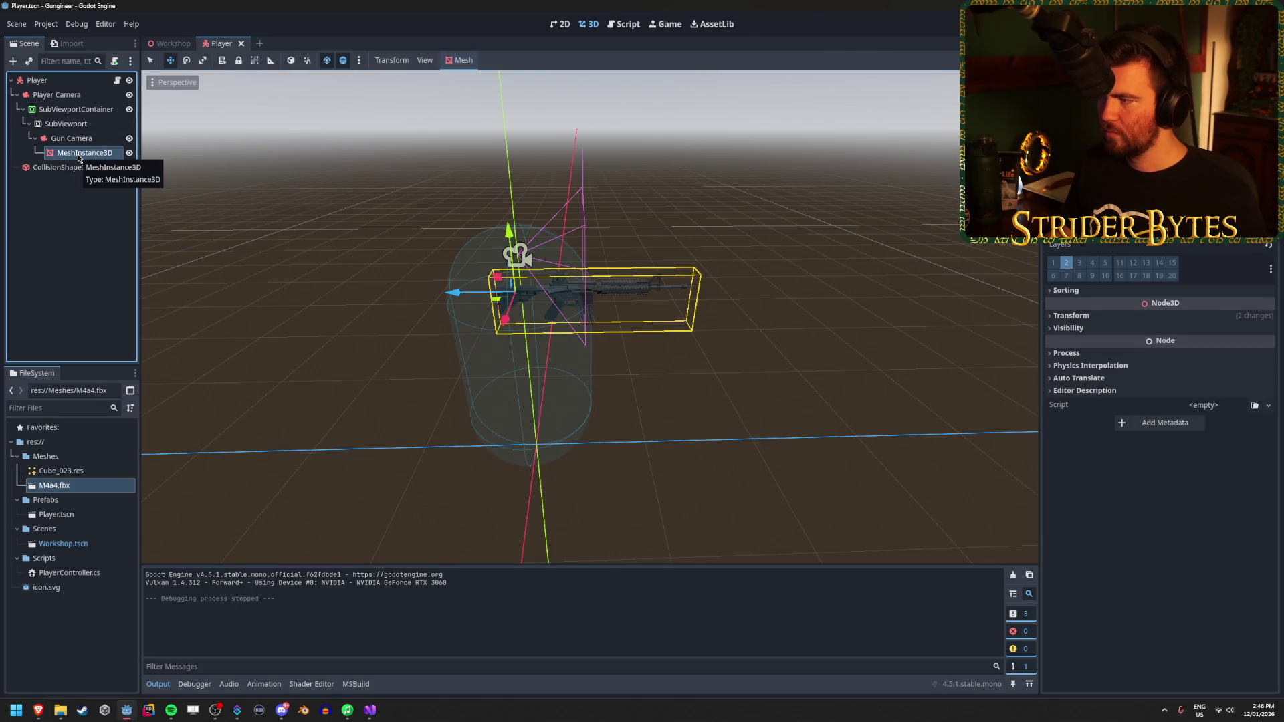
pyautogui.hotkey('ctrl', 'd')
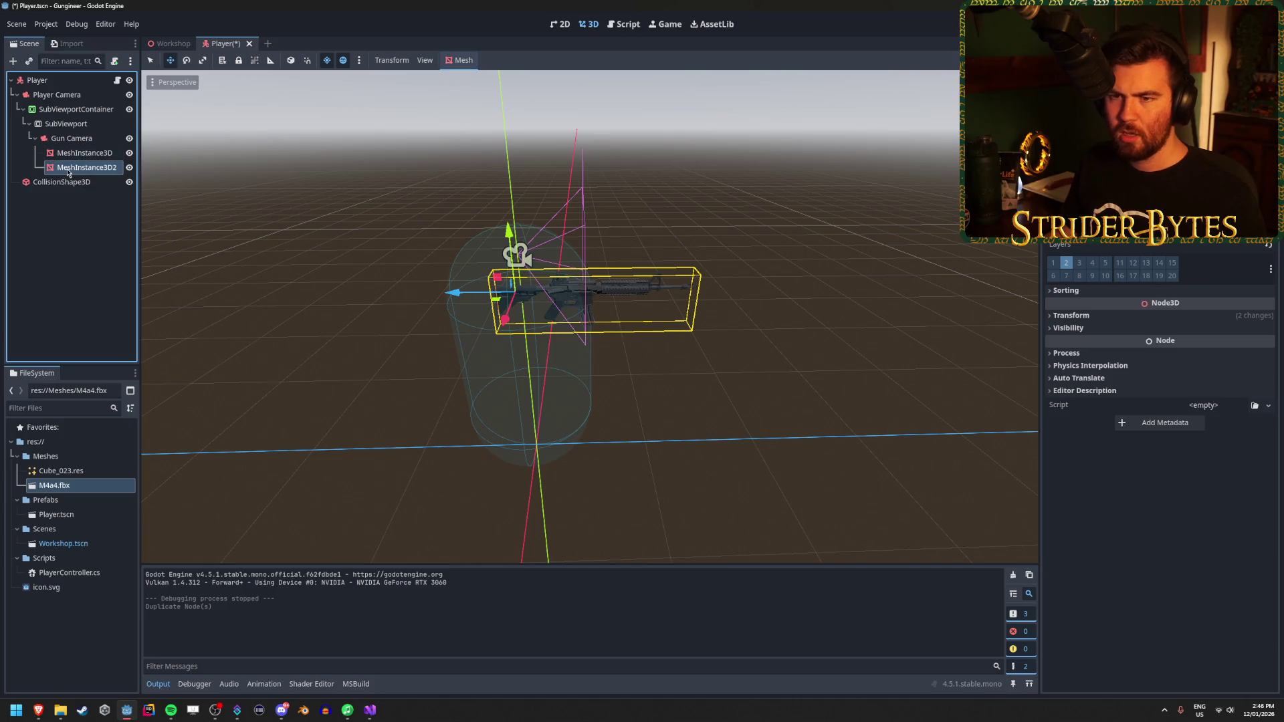
pyautogui.moveTo(93, 117)
pyautogui.mouseDown()
pyautogui.moveTo(100, 99)
pyautogui.moveTo(134, 116)
pyautogui.mouseUp()
pyautogui.click(129, 109)
pyautogui.hotkey('ctrl', 's')
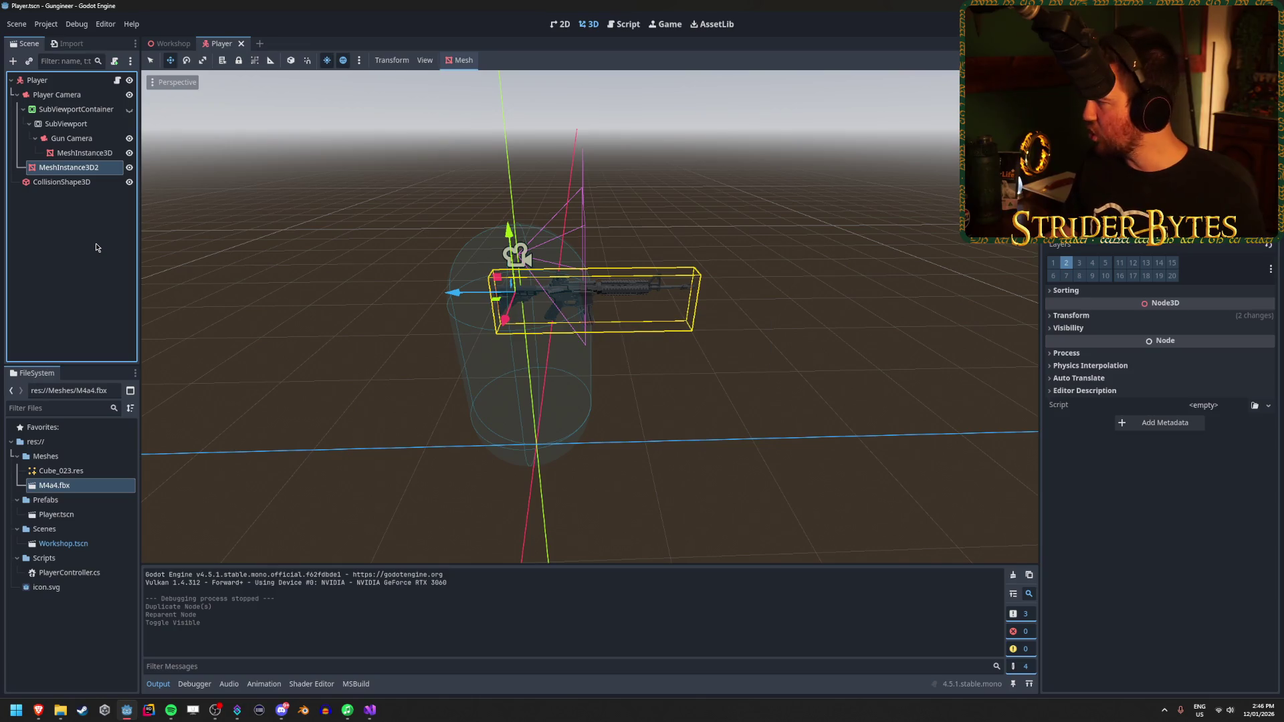
pyautogui.hotkey('alt', 'Tab')
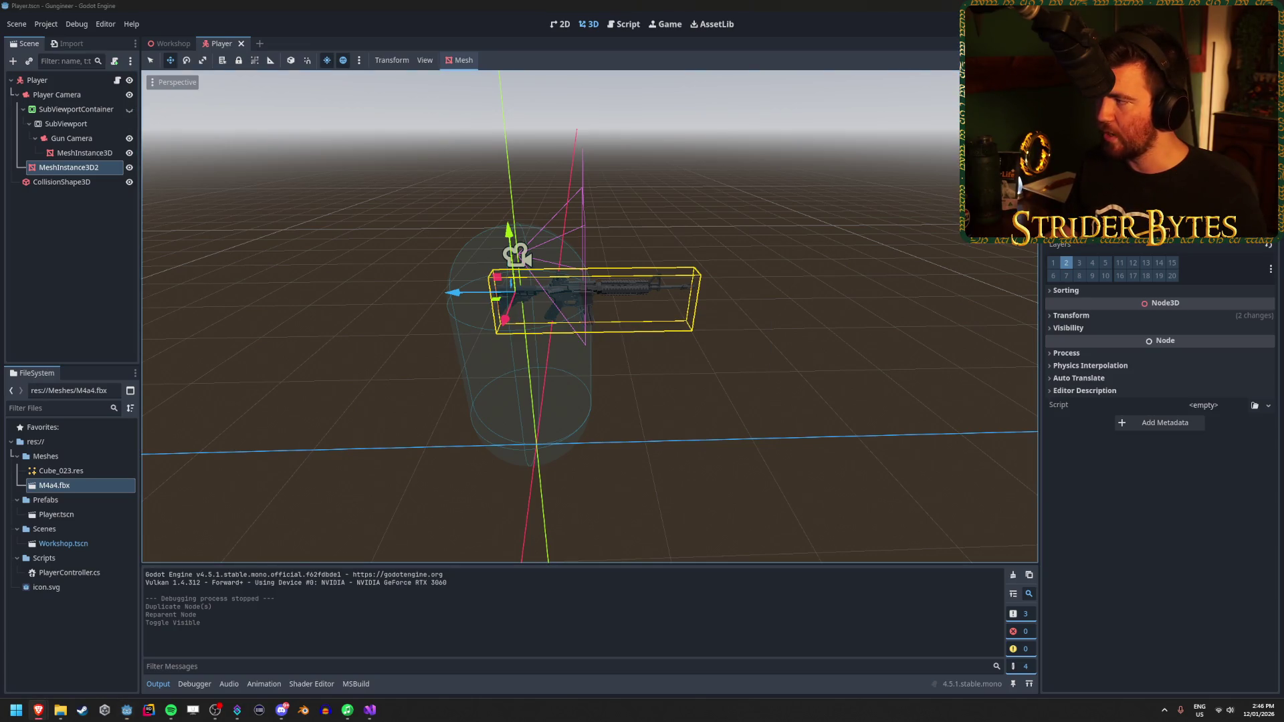
pyautogui.click(102, 259)
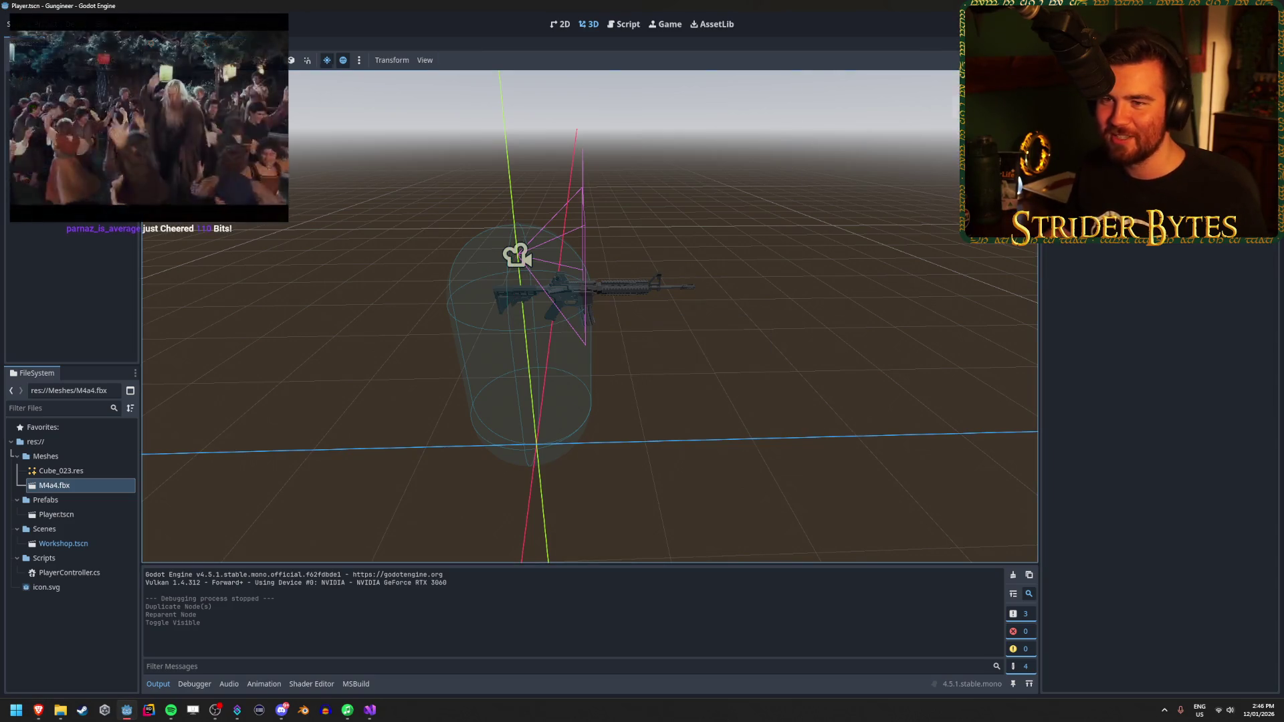
# Step: Test-run the game from the Workshop scene and stop it
pyautogui.click(169, 43)
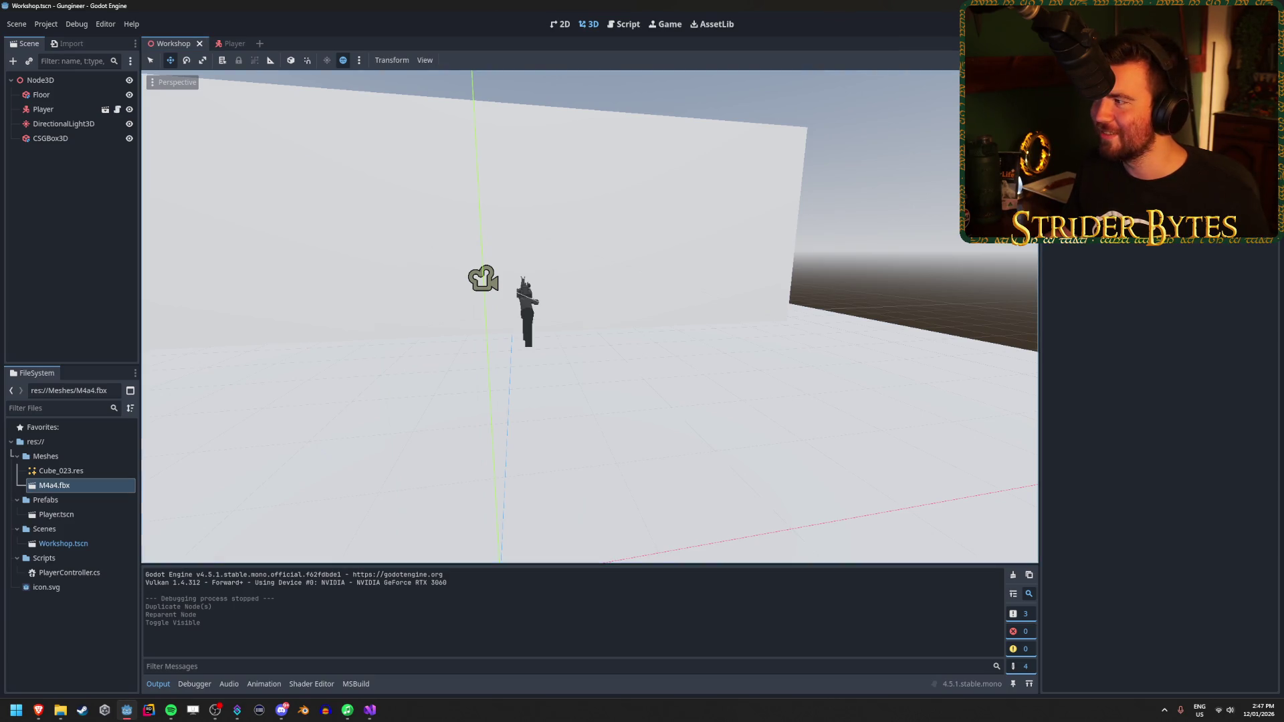
pyautogui.press('F5')
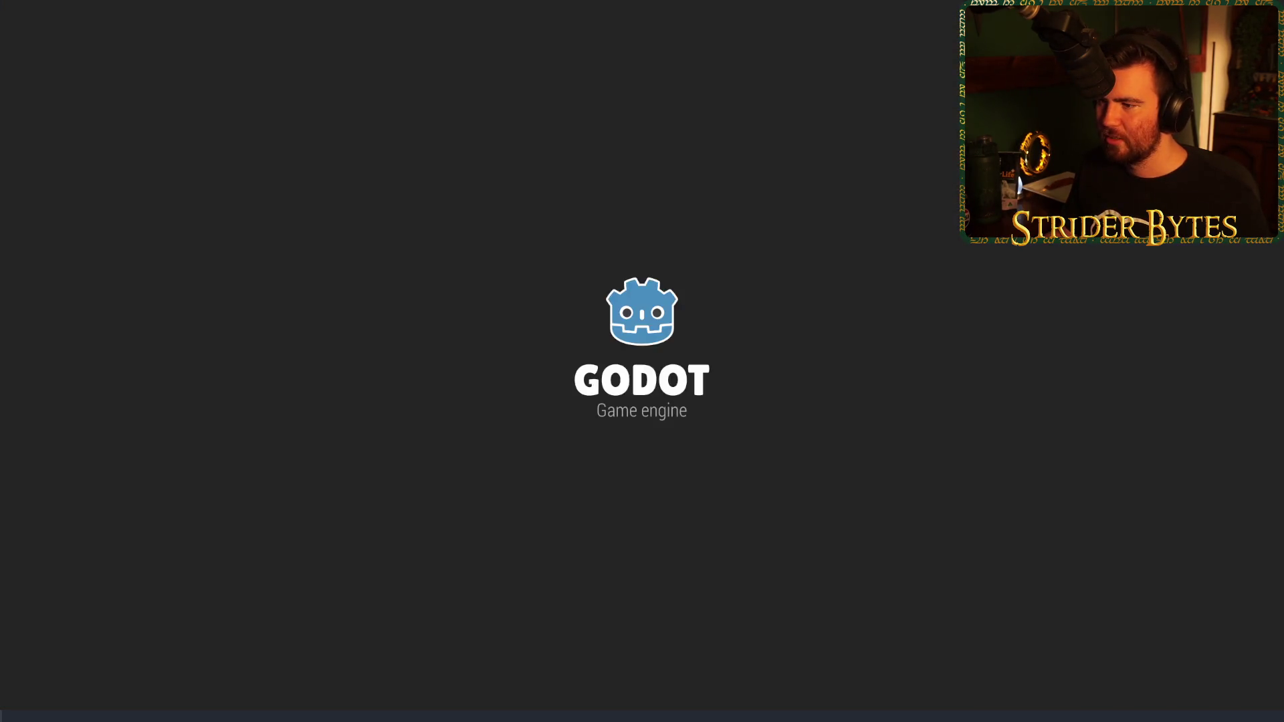
pyautogui.press('F8')
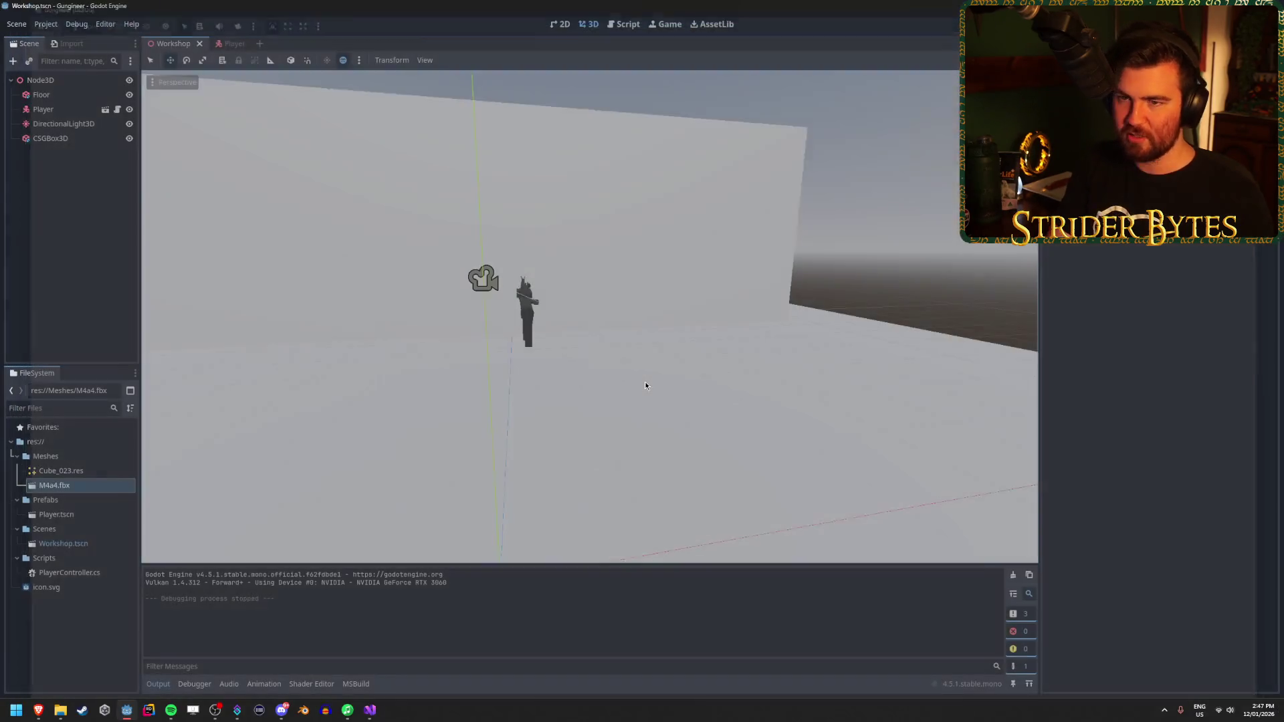
# Step: Put the gun copy on render layer 1, save, and run the game to check it
pyautogui.click(230, 44)
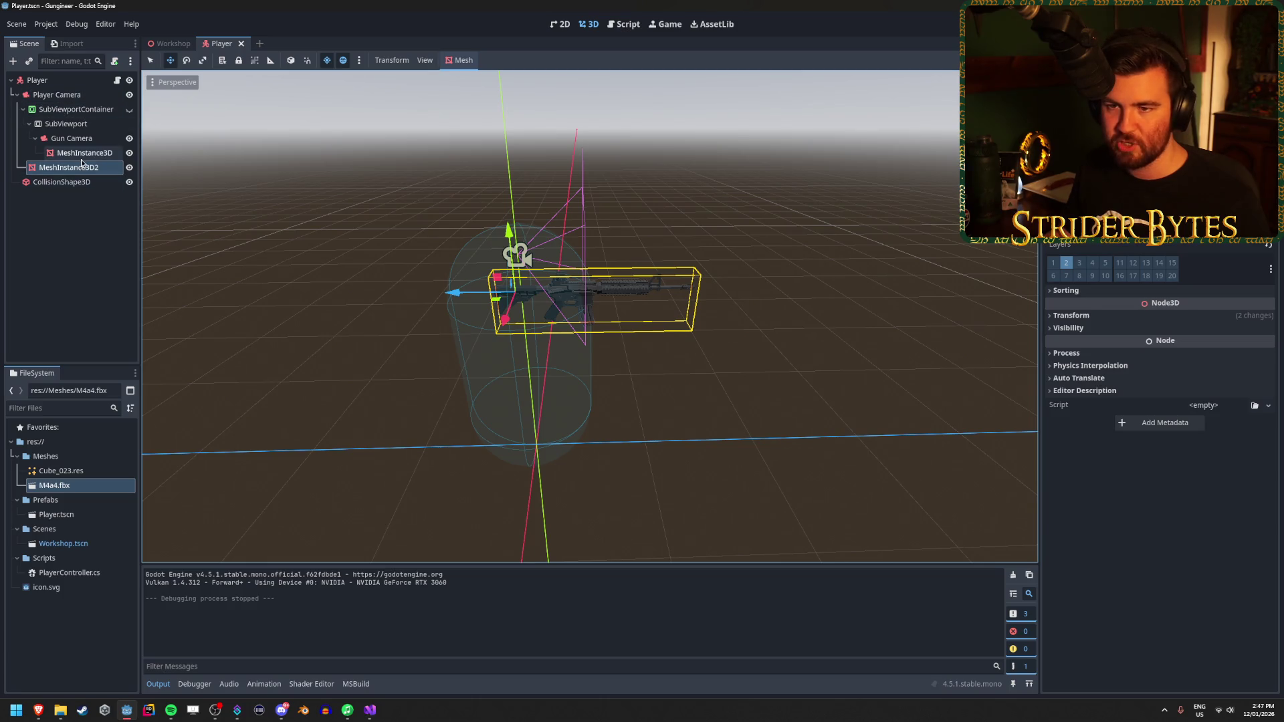
pyautogui.click(1054, 265)
pyautogui.hotkey('ctrl', 's')
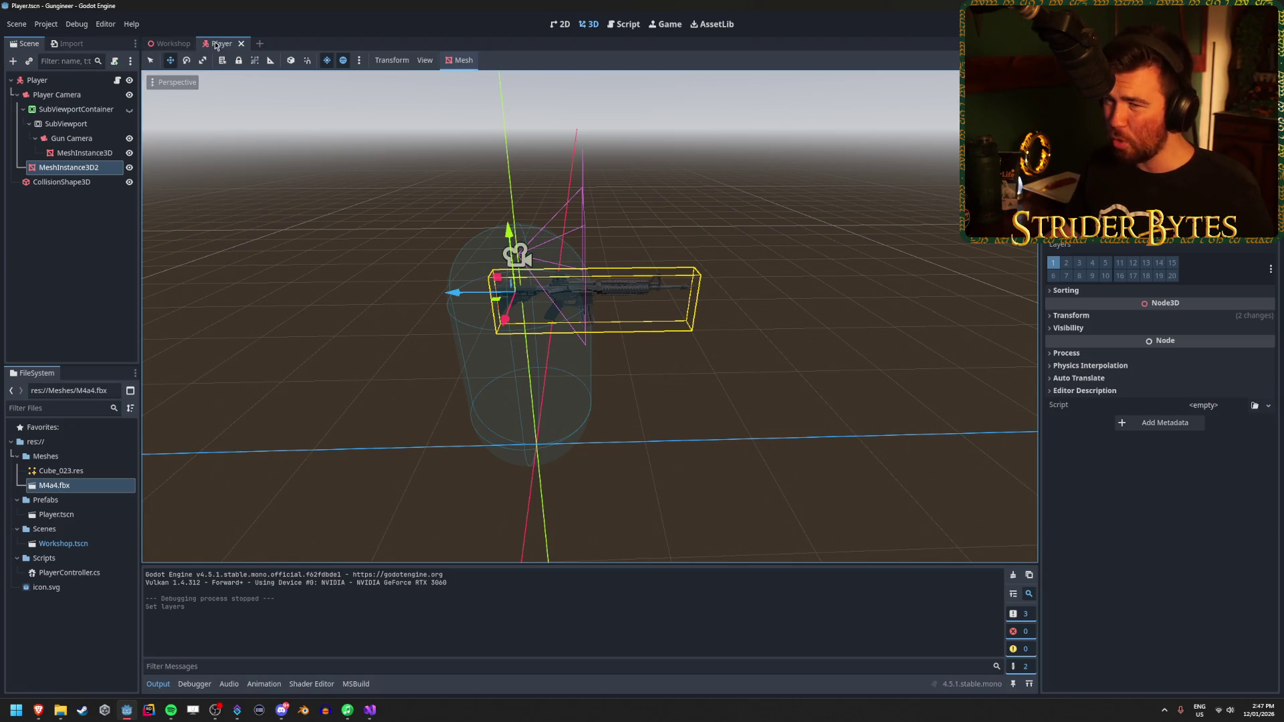
pyautogui.press('F5')
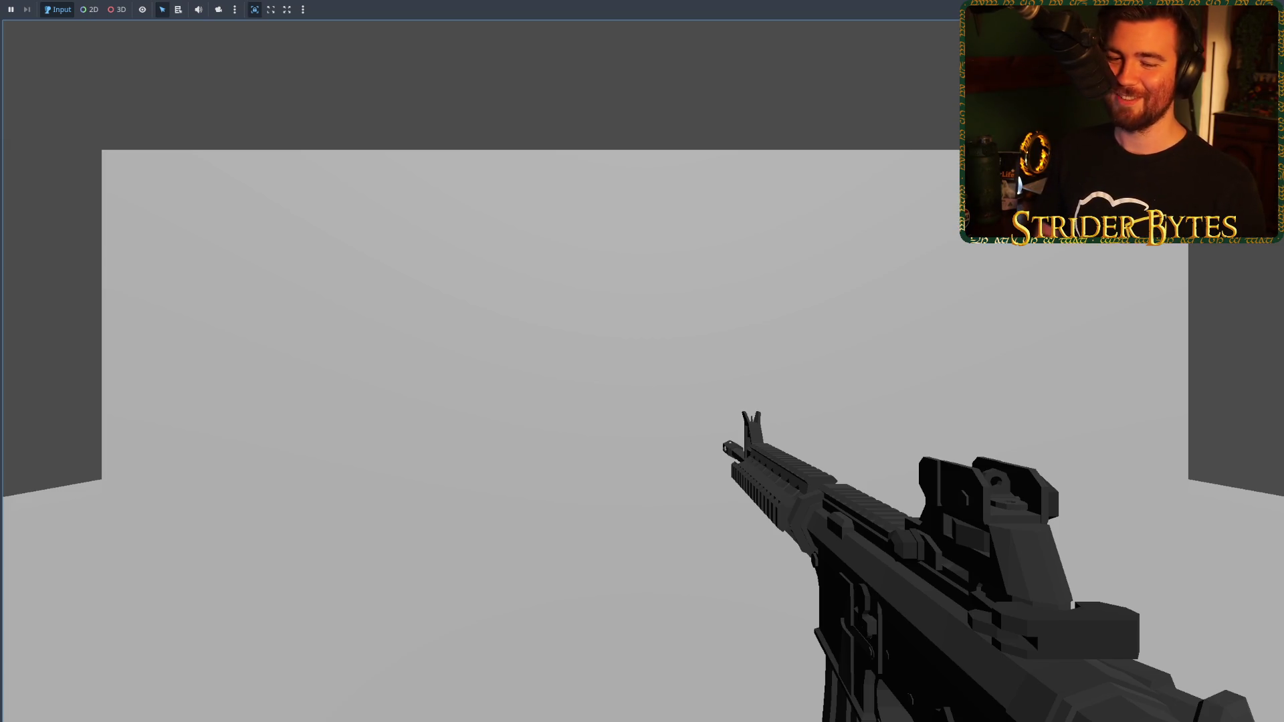
pyautogui.moveTo(642, 362)
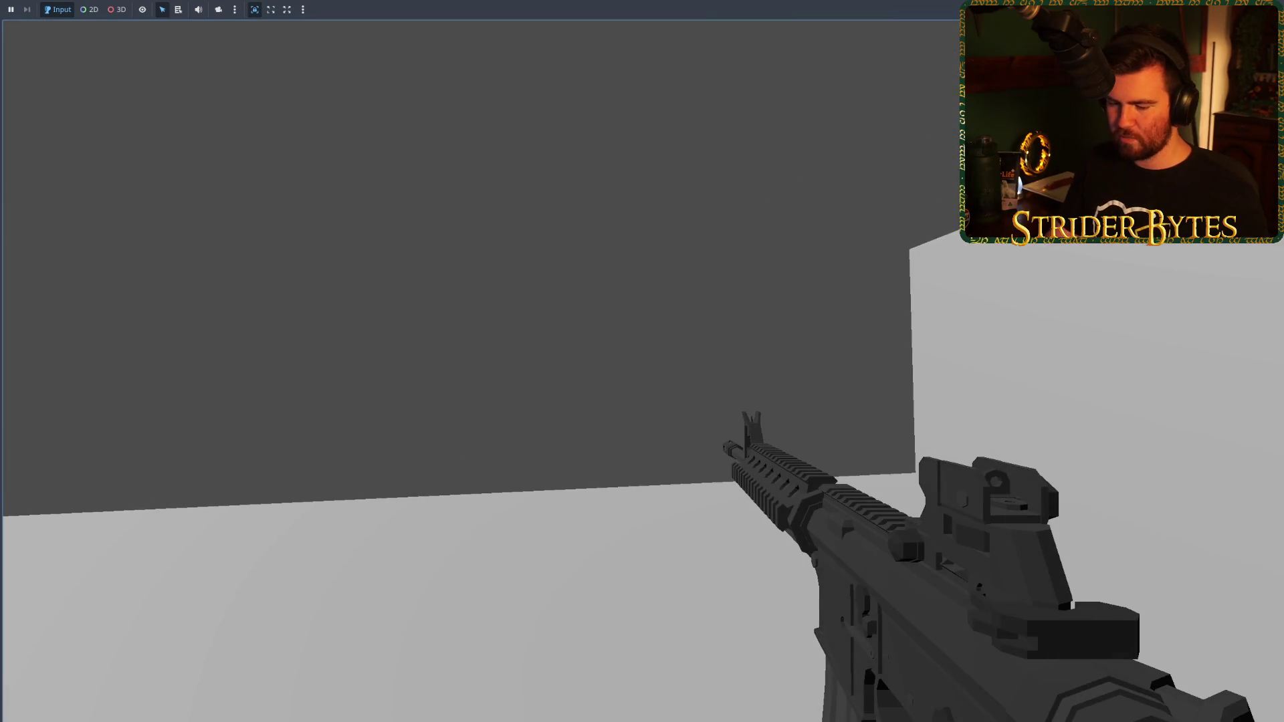
pyautogui.press('F8')
pyautogui.click(89, 168)
# Step: Delete MeshInstance3D2, unhide the SubViewportContainer, then review the gun mesh and Gun Camera
pyautogui.press('Delete')
pyautogui.press('Return')
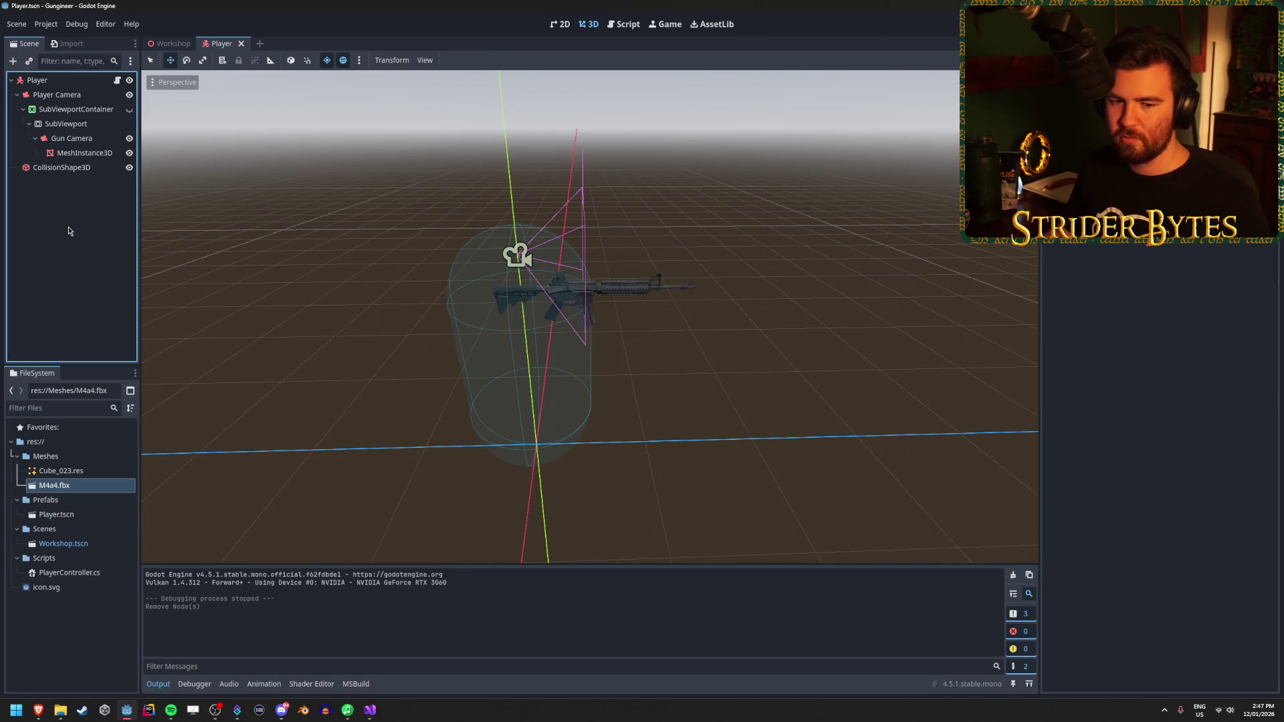
pyautogui.click(129, 109)
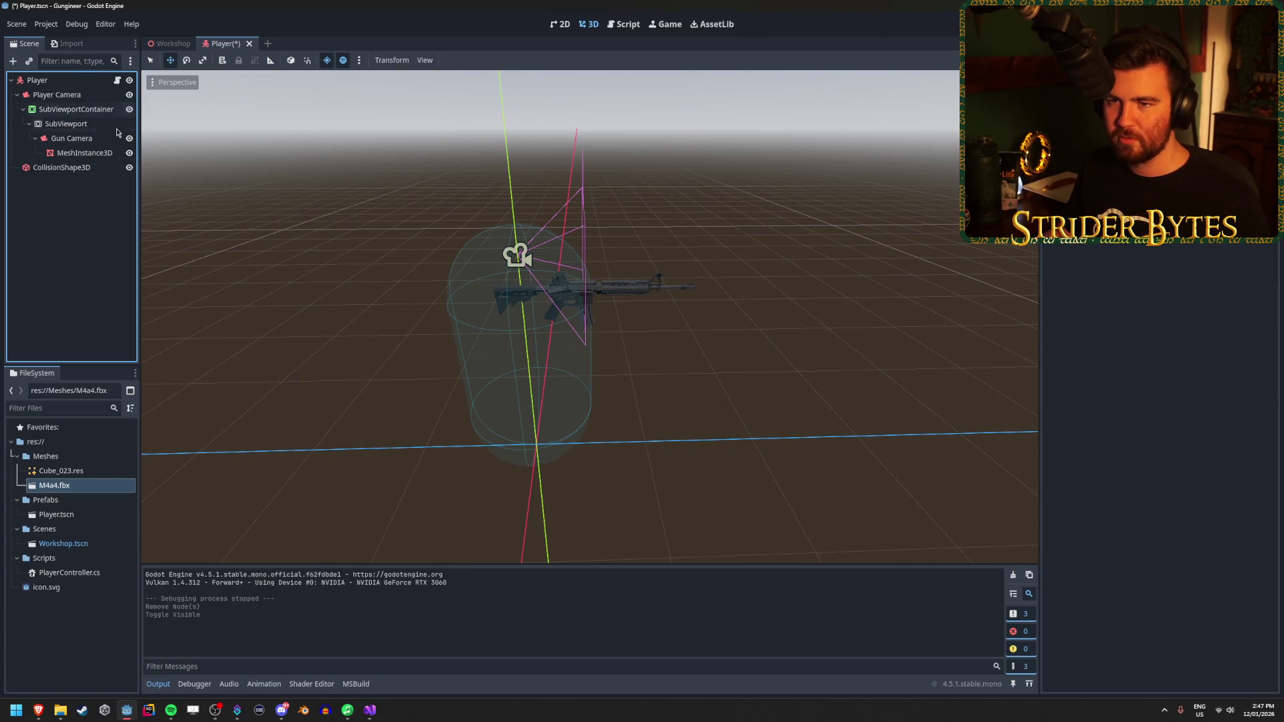
pyautogui.click(86, 153)
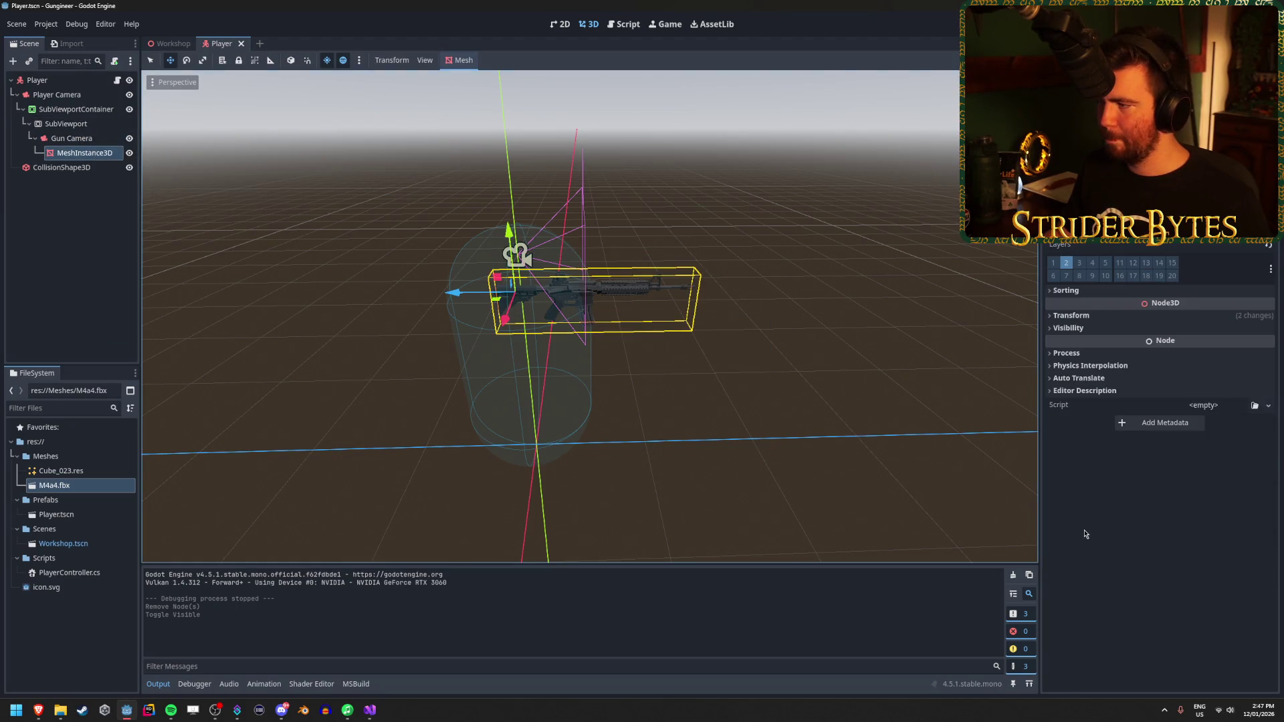
pyautogui.click(1142, 533)
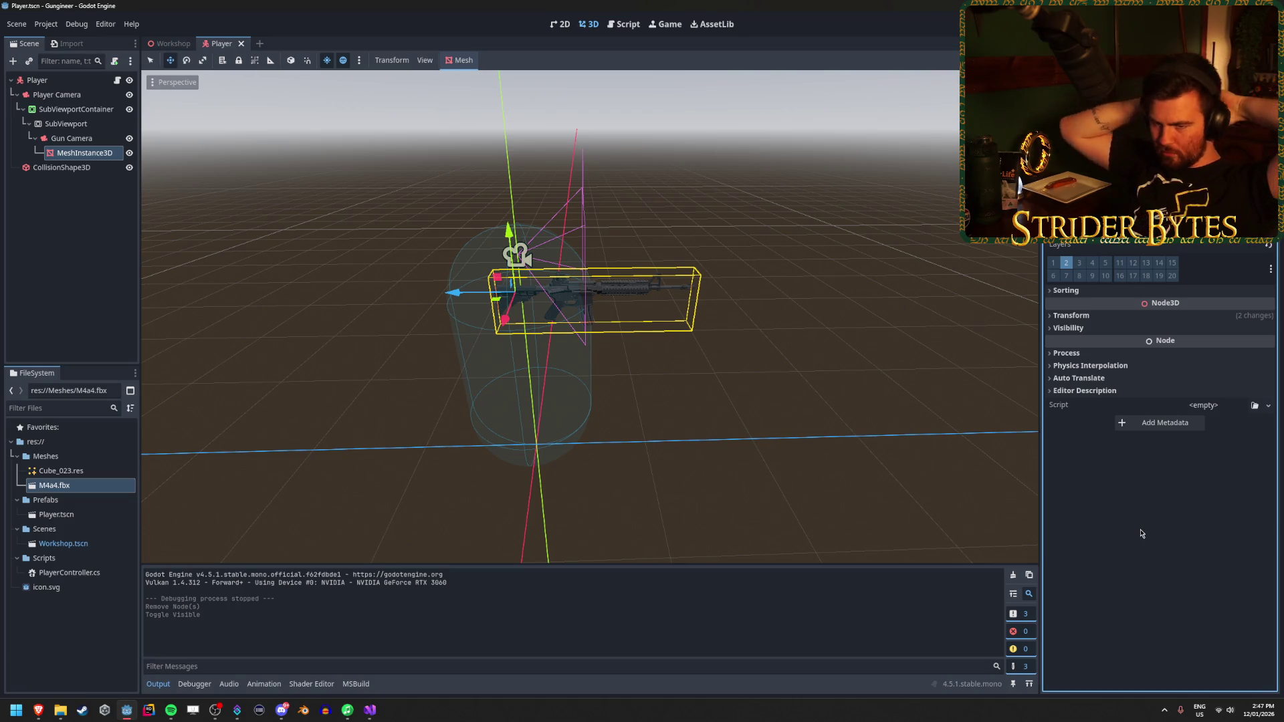
pyautogui.click(50, 142)
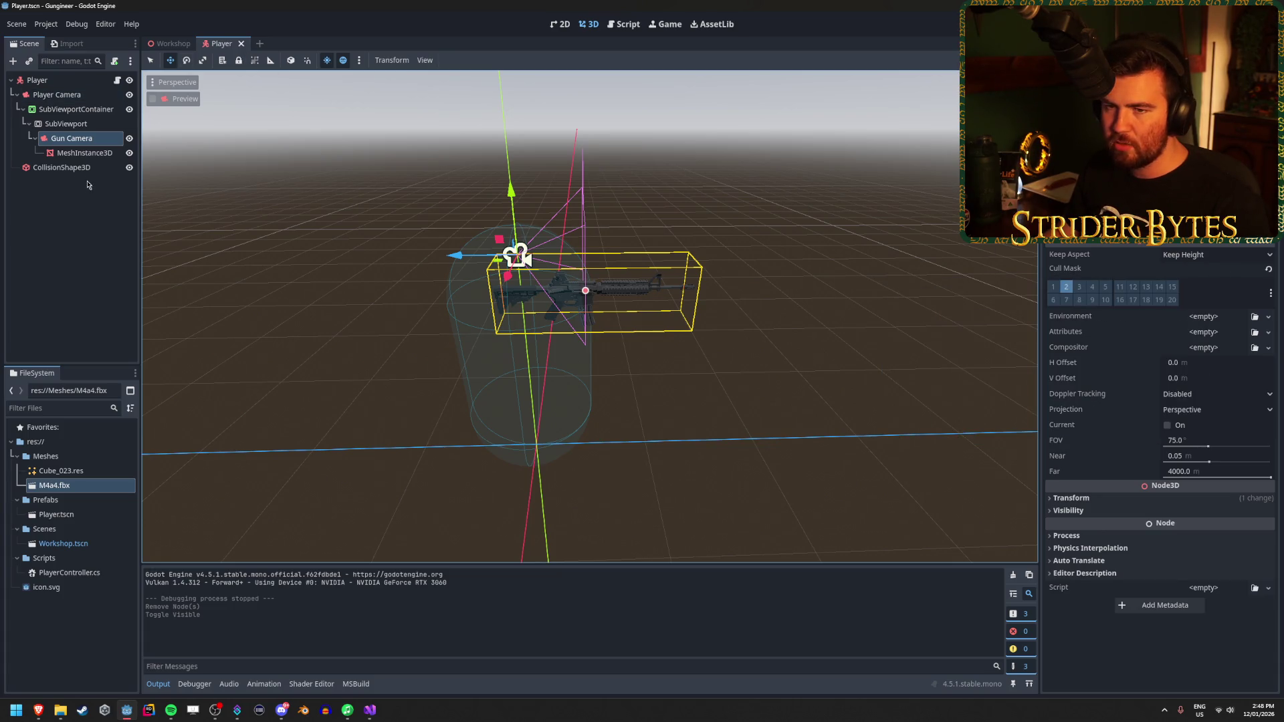
# Step: In the Workshop scene, toggle a bit in the DirectionalLight3D's layers grid
pyautogui.click(173, 43)
pyautogui.click(64, 124)
pyautogui.click(1070, 243)
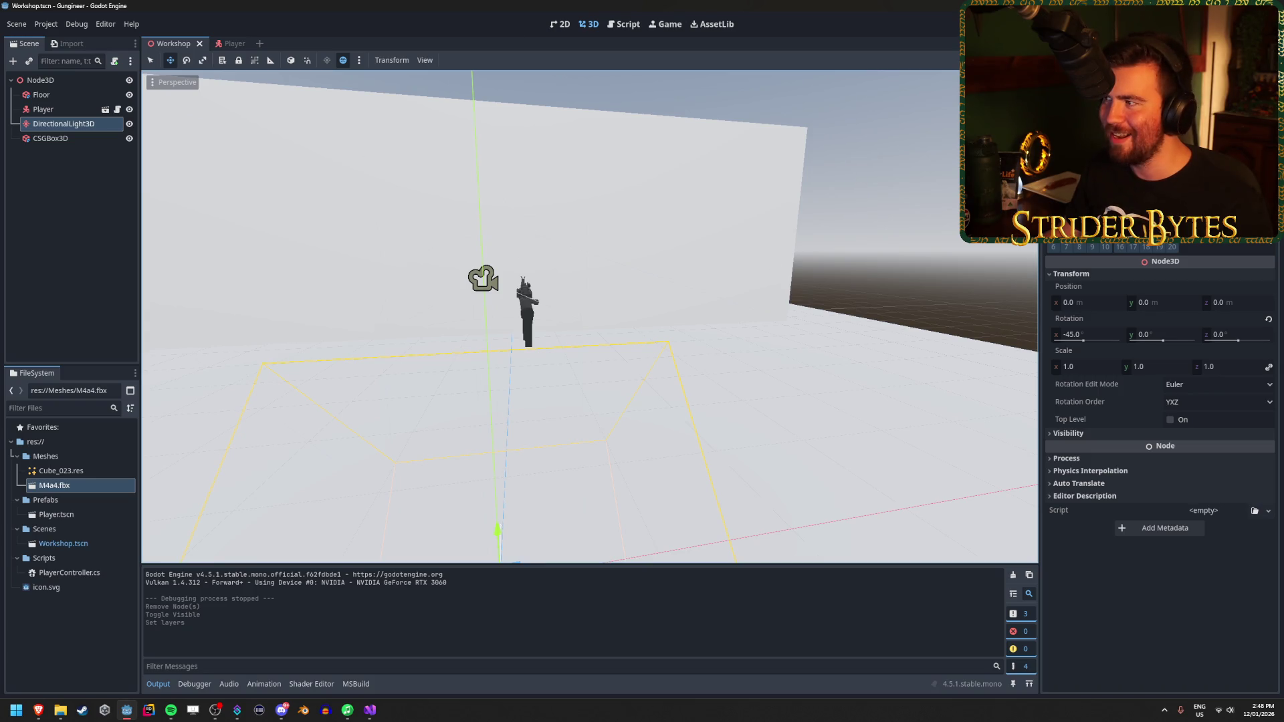
# Step: Run the game to check how the gun is lit, then stop it
pyautogui.press('F5')
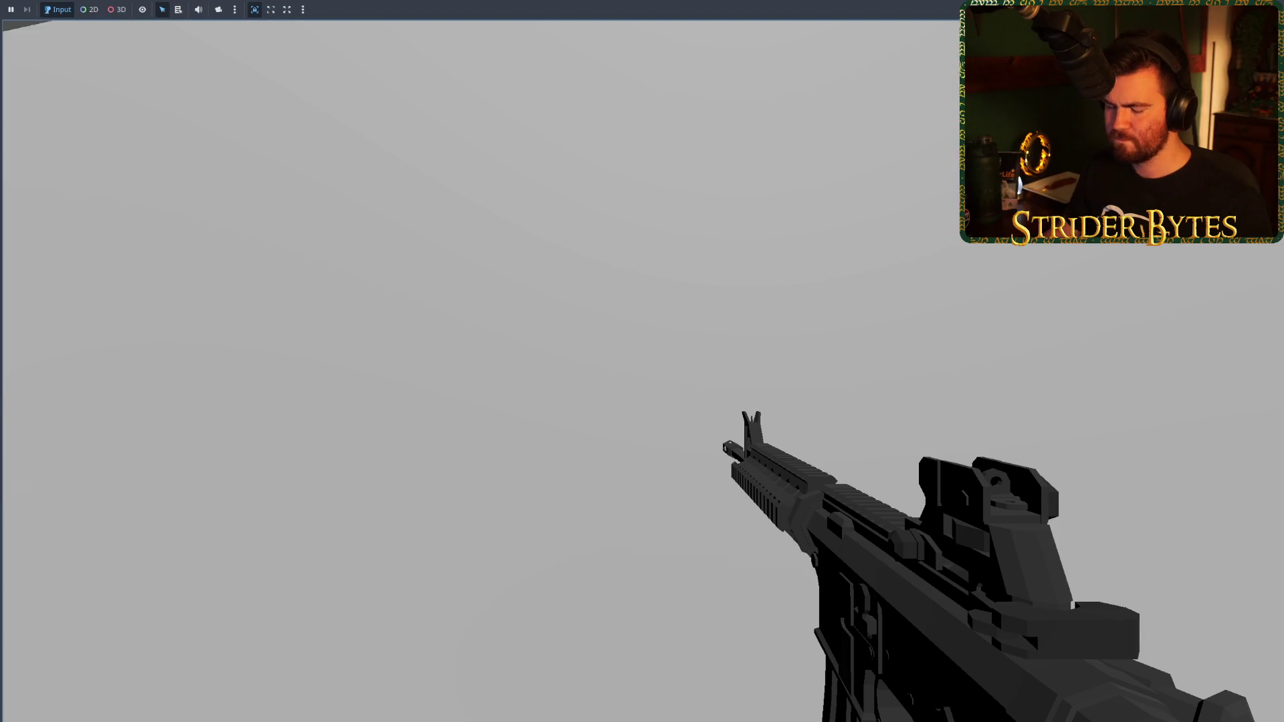
pyautogui.press('F8')
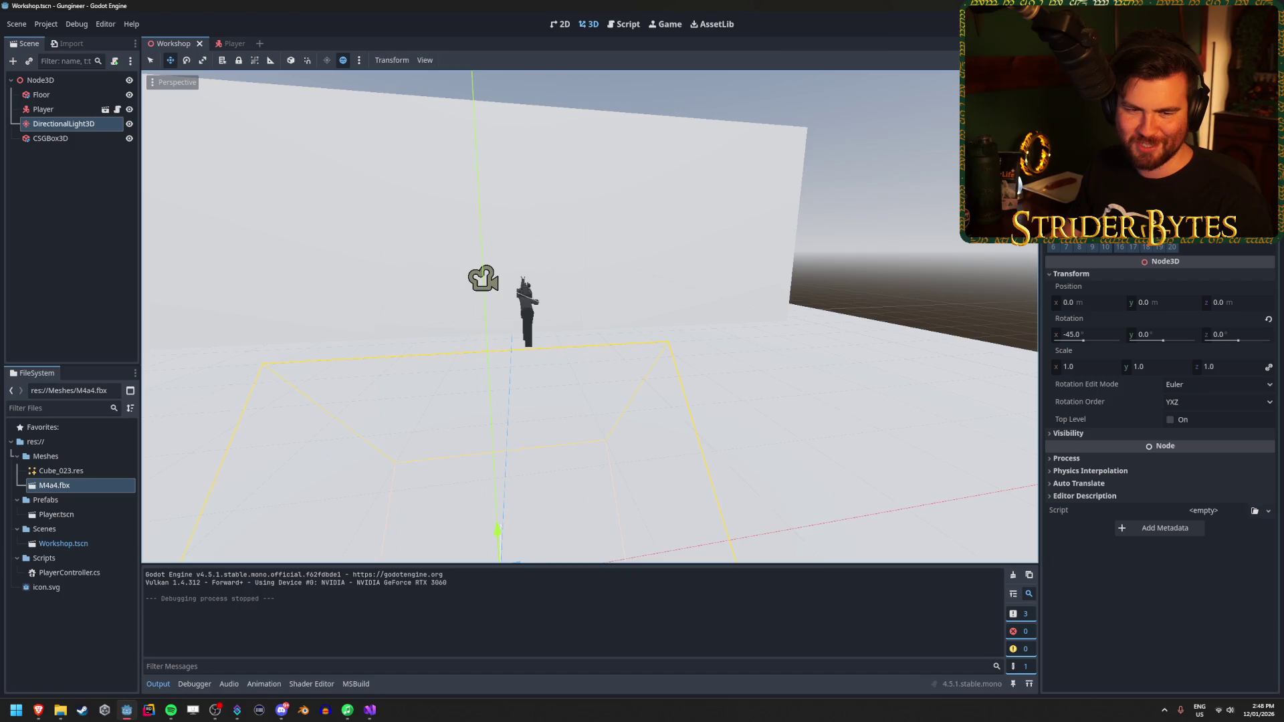
pyautogui.hotkey('alt', 'Tab')
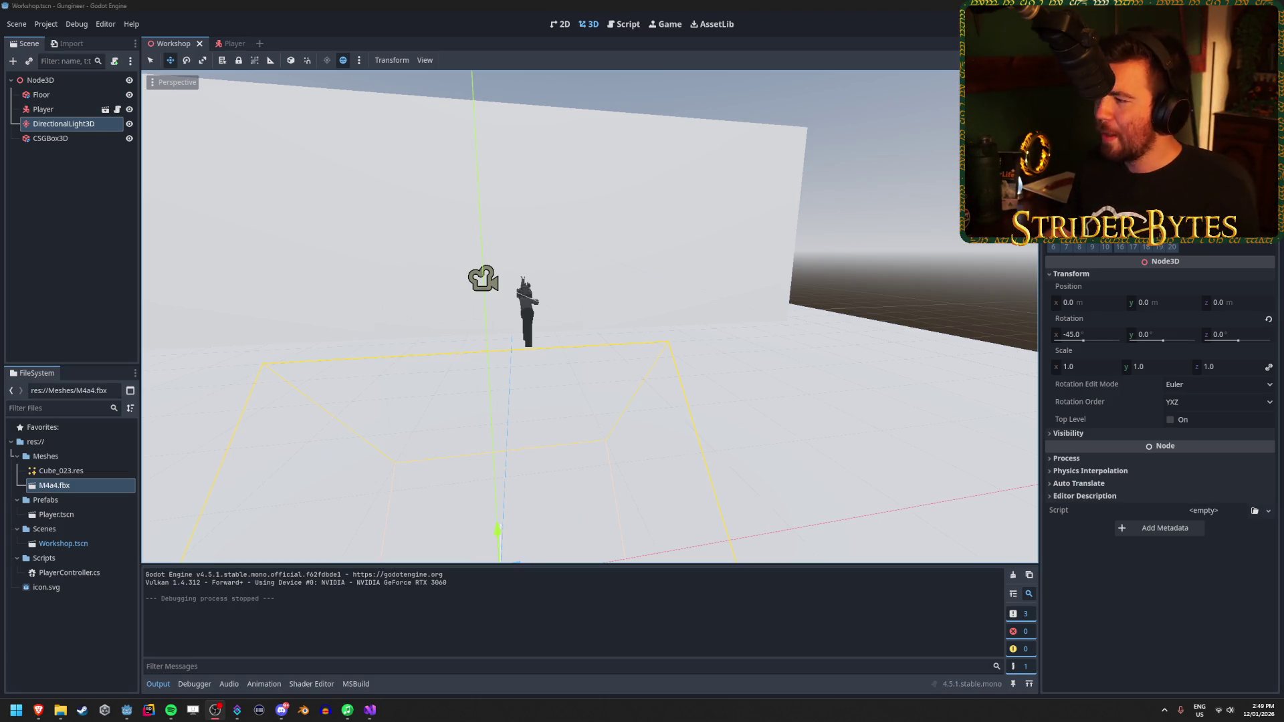
pyautogui.click(418, 172)
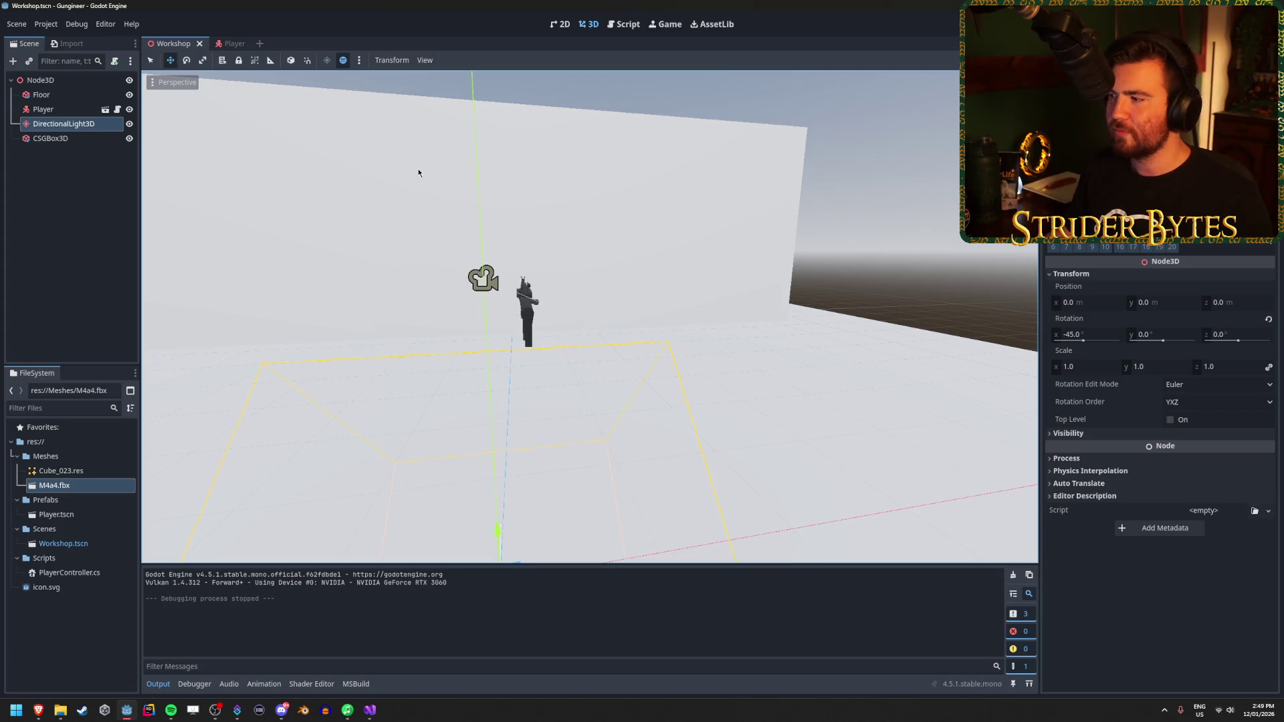
pyautogui.click(1145, 588)
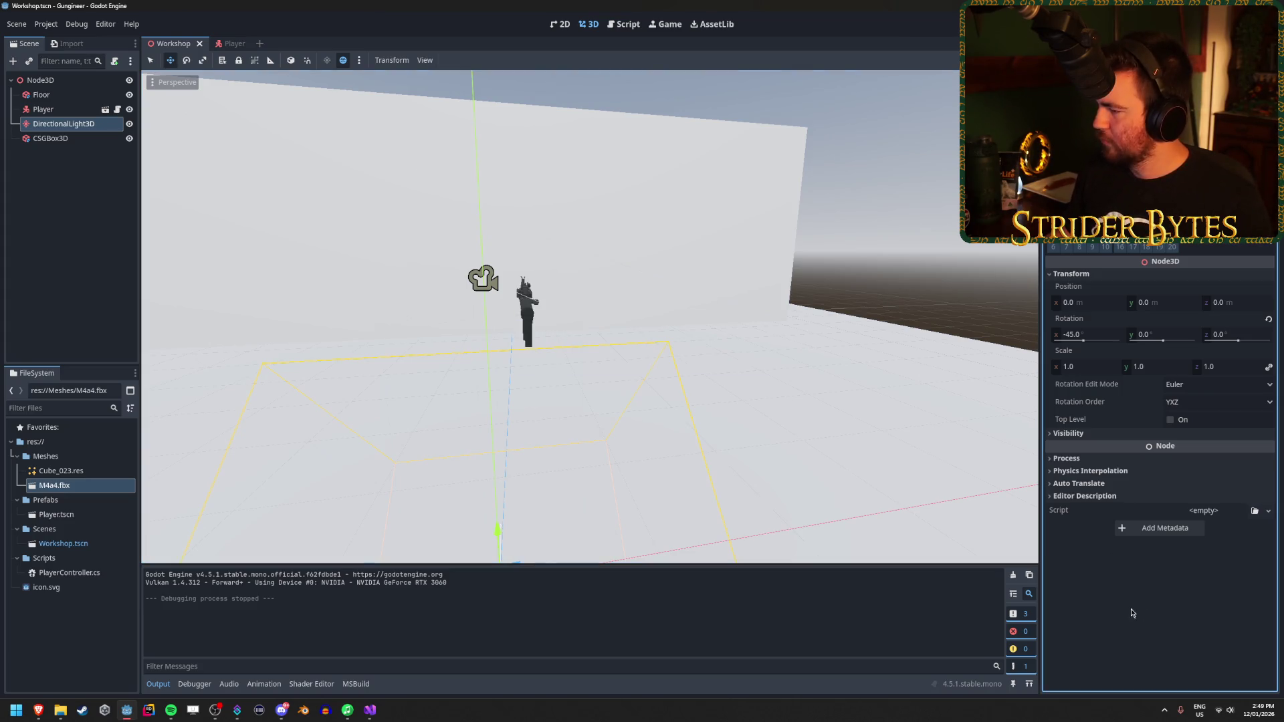
pyautogui.scroll(3, 1161, 452)
pyautogui.scroll(-3, 1161, 451)
pyautogui.scroll(1, 1160, 451)
pyautogui.scroll(-1, 1160, 451)
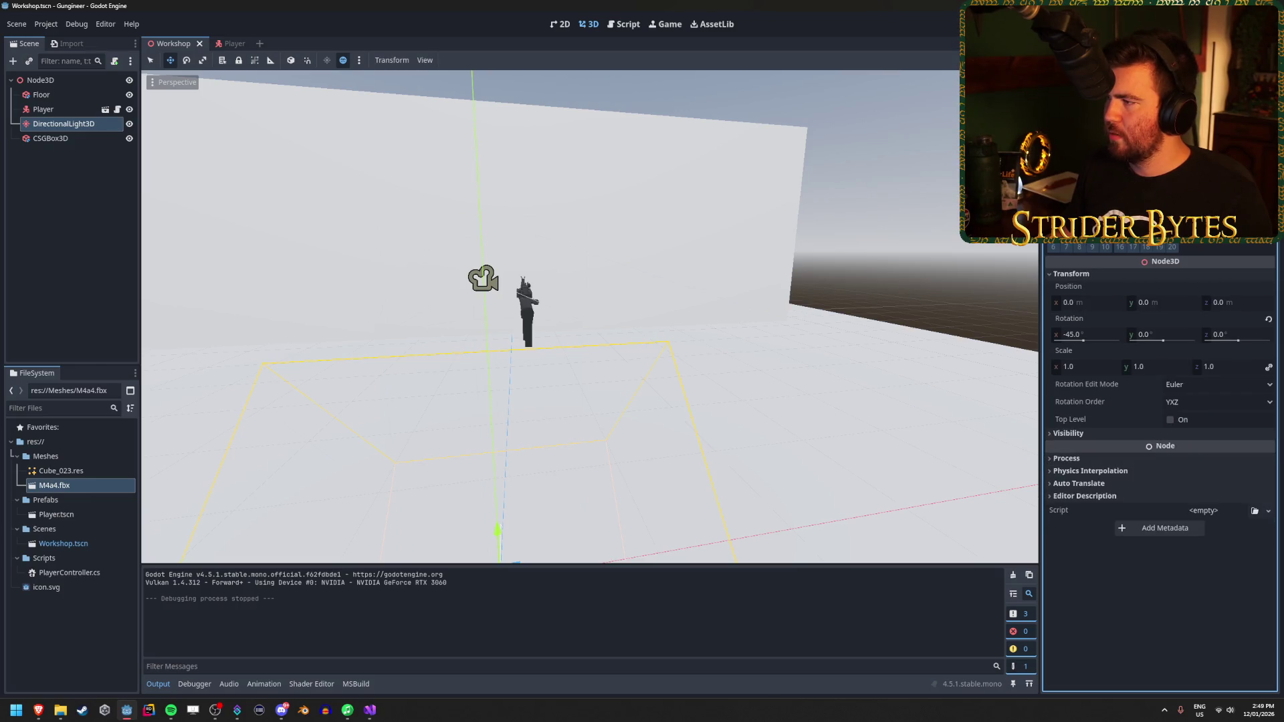
pyautogui.scroll(5, 1160, 452)
pyautogui.scroll(-5, 1161, 452)
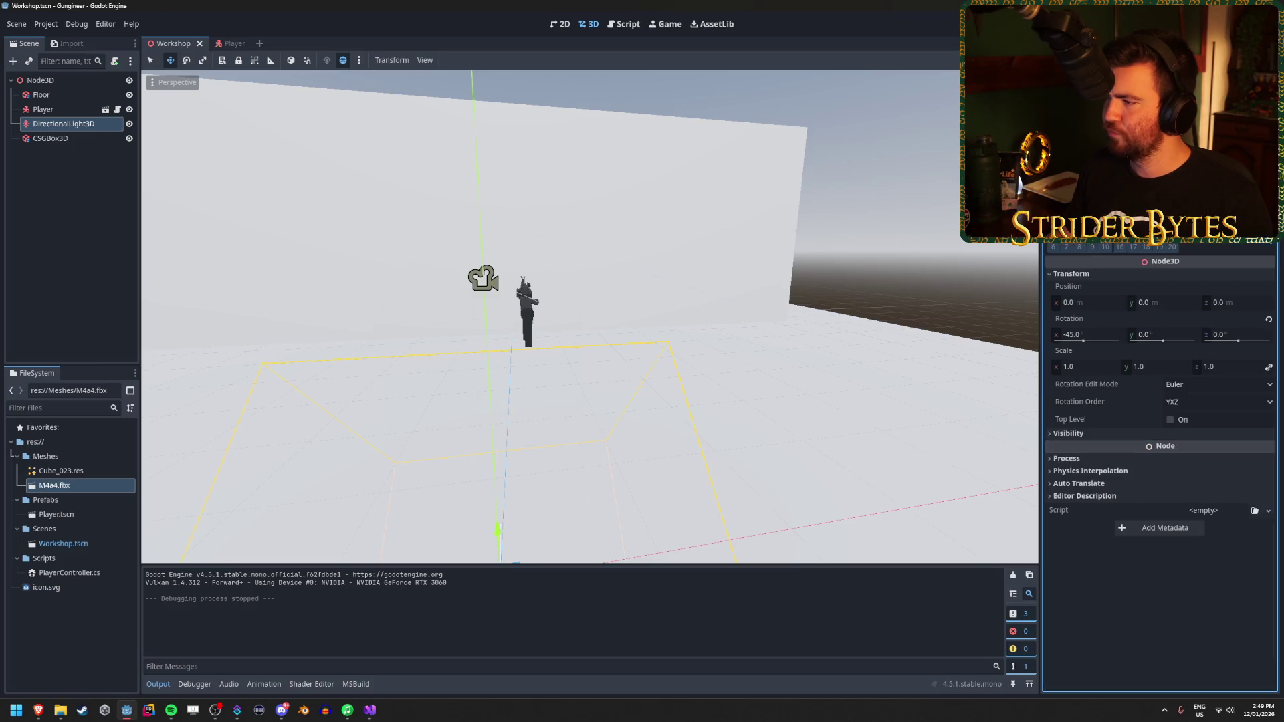
pyautogui.scroll(5, 1160, 452)
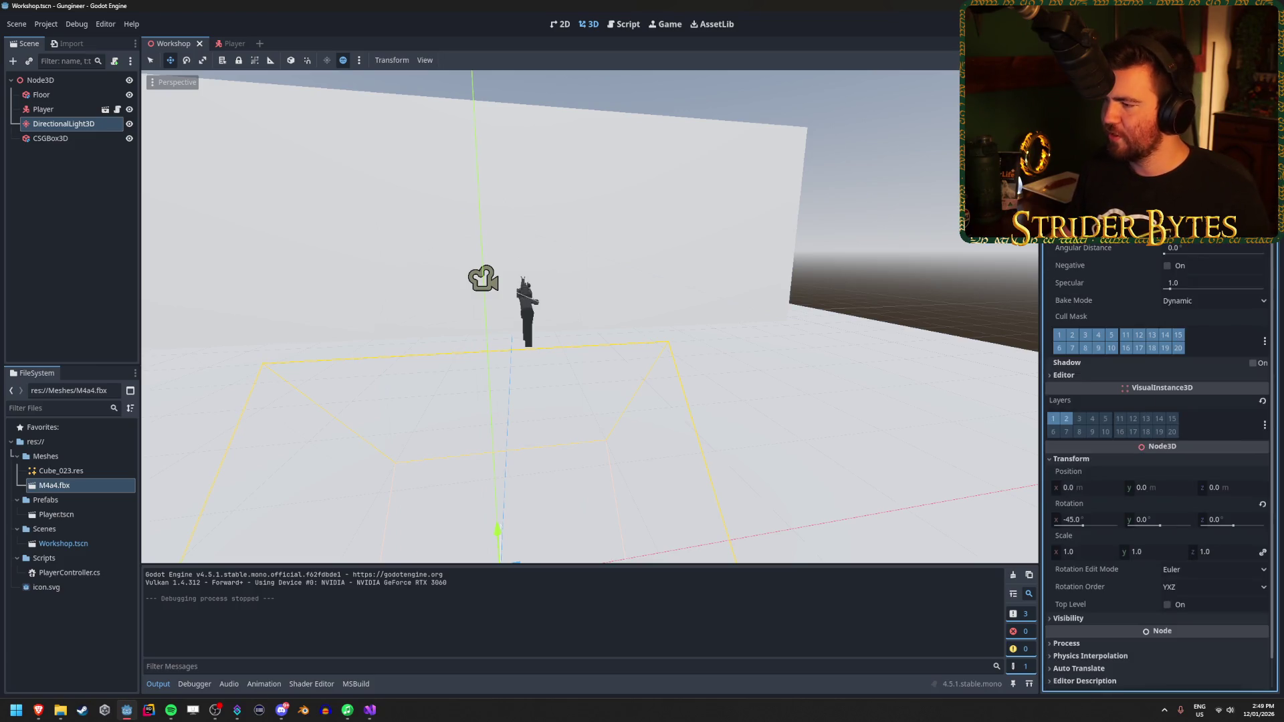
pyautogui.scroll(-5, 1160, 451)
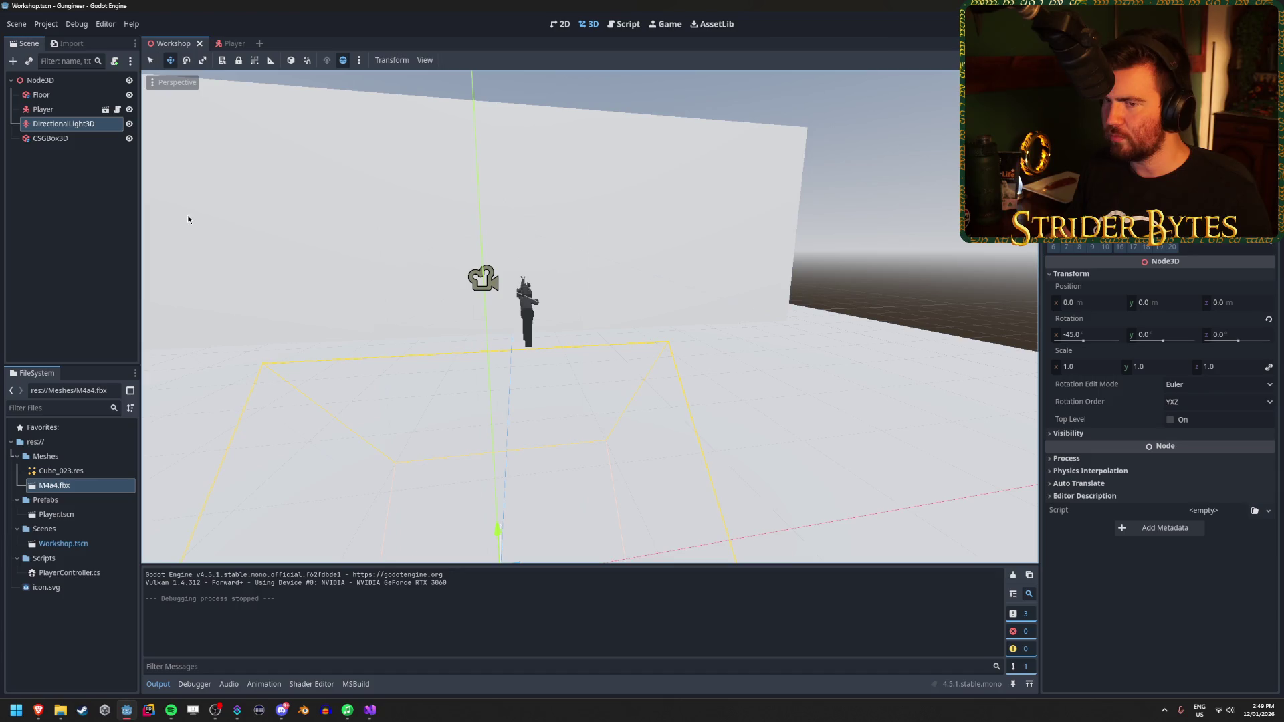
pyautogui.click(229, 43)
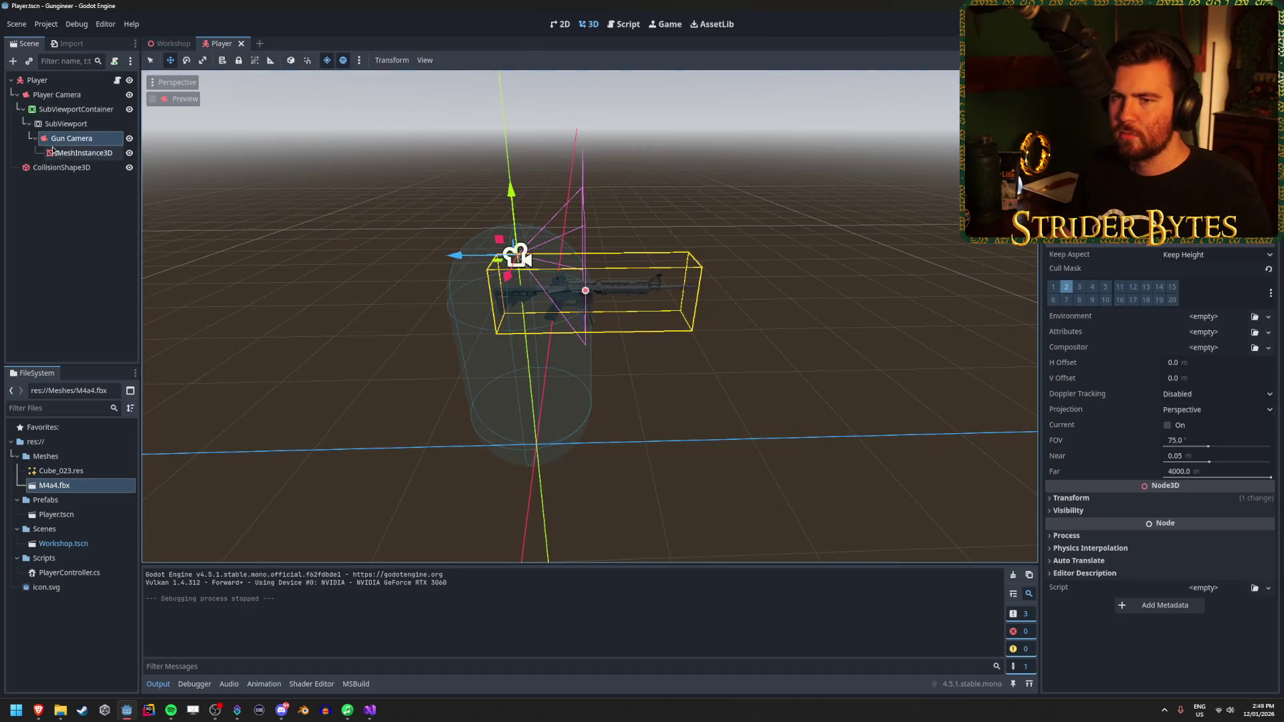
# Step: Save the Player scene and make Player Camera, not Gun Camera, the current camera
pyautogui.click(1167, 426)
pyautogui.hotkey('ctrl', 's')
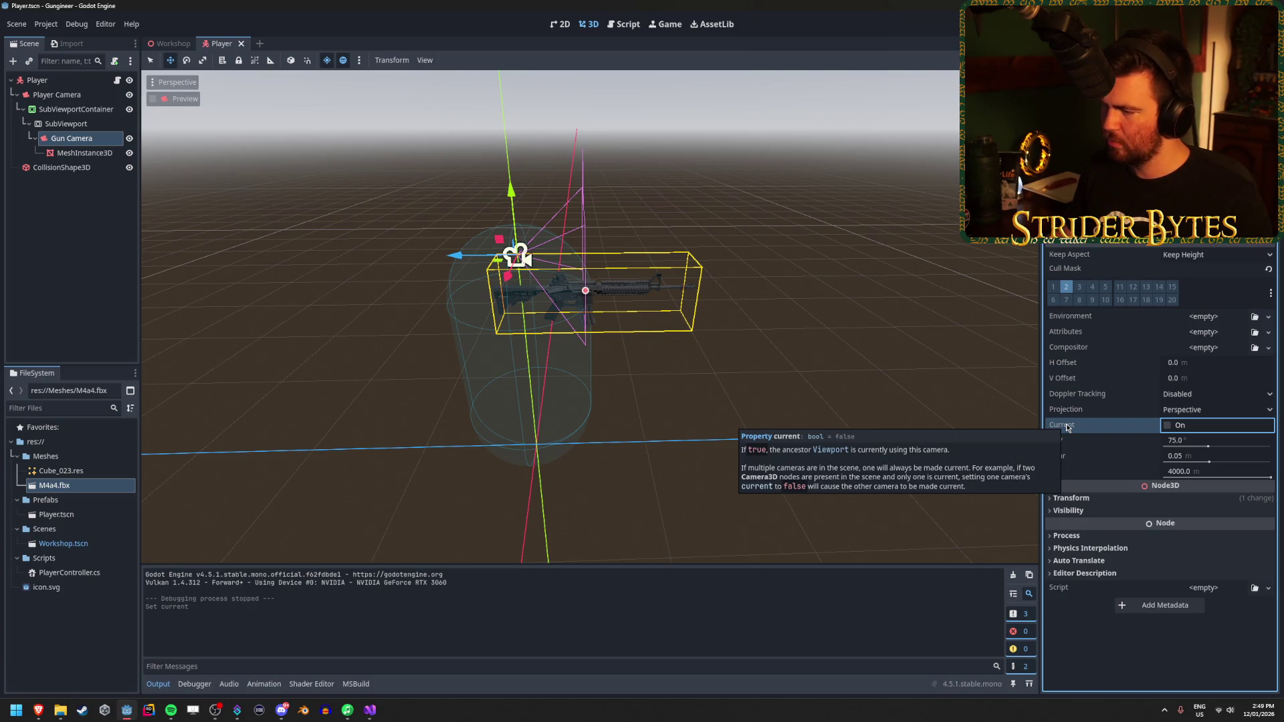
pyautogui.click(57, 94)
pyautogui.click(1164, 426)
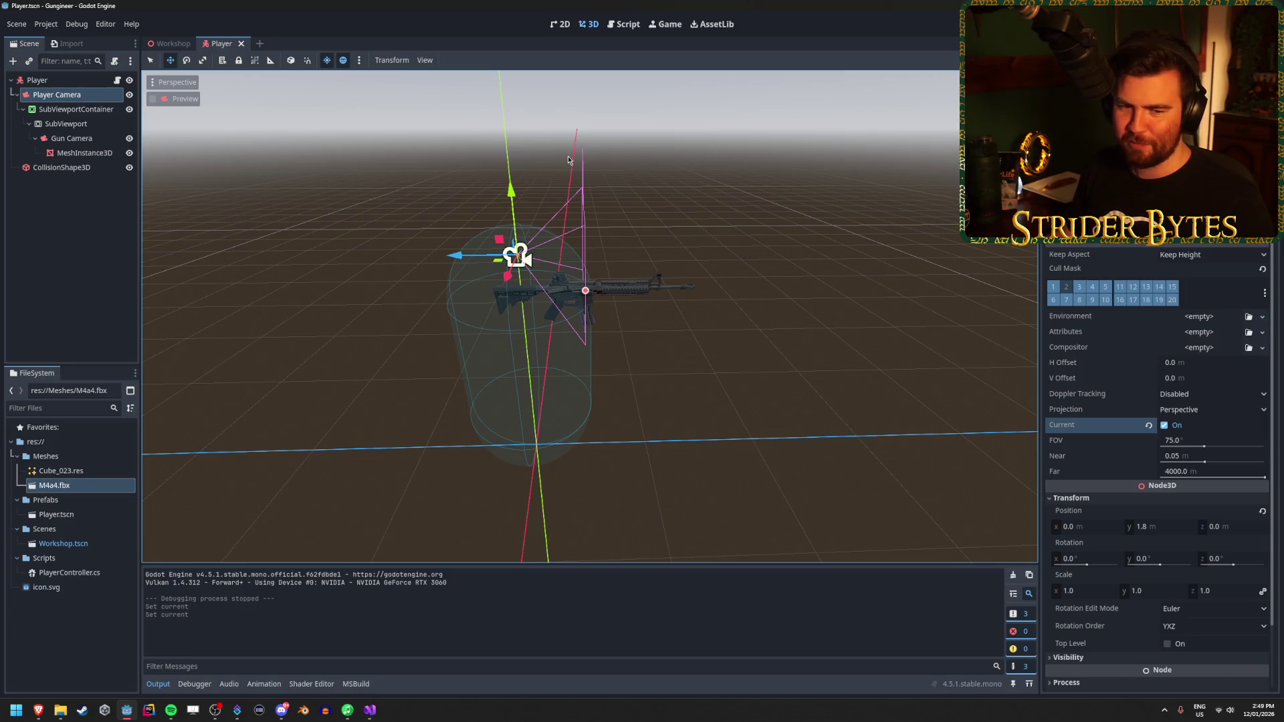
# Step: Test-run the game to check the gun view, then stop it and select the Gun Camera
pyautogui.press('F5')
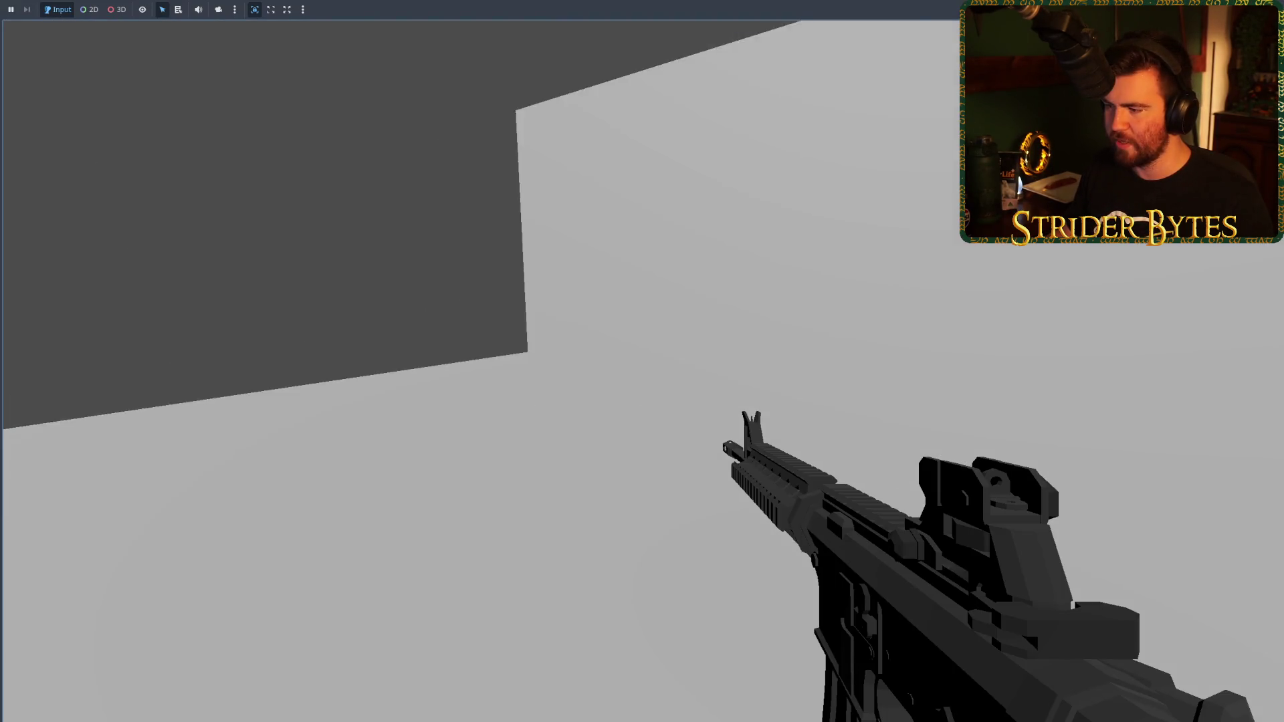
pyautogui.press('F8')
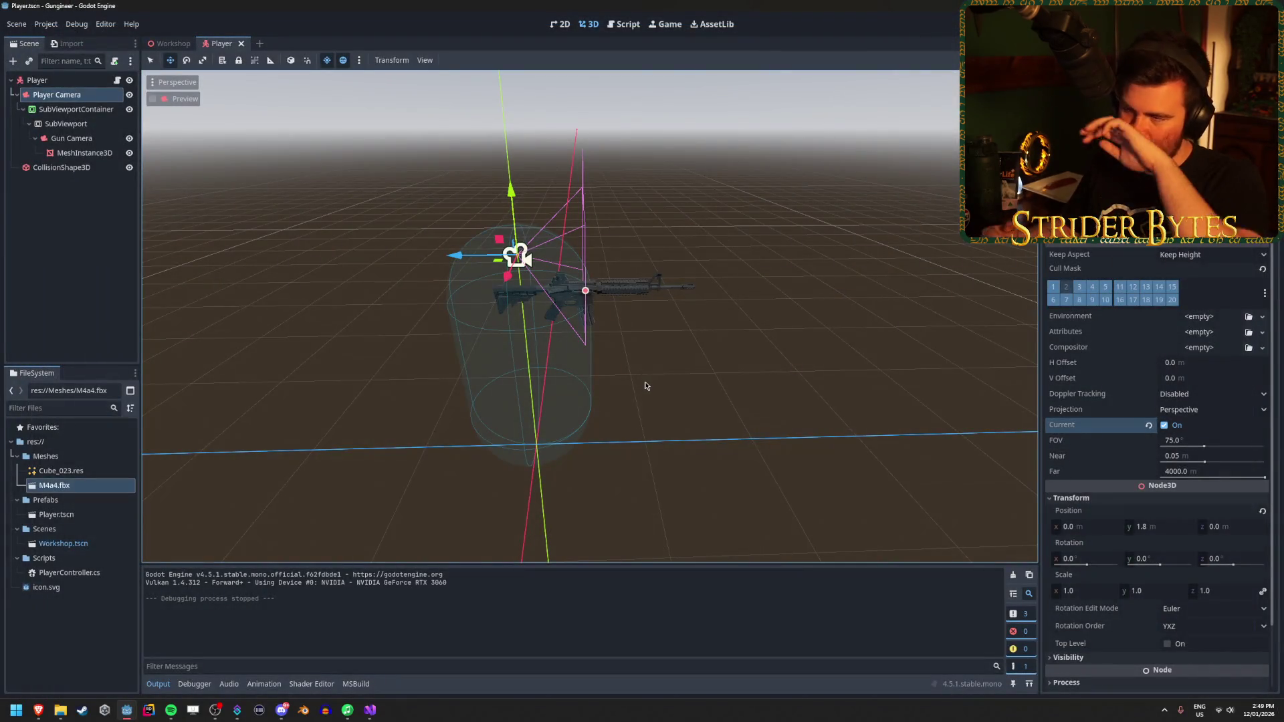
pyautogui.scroll(-2, 1100, 393)
pyautogui.scroll(2, 1101, 392)
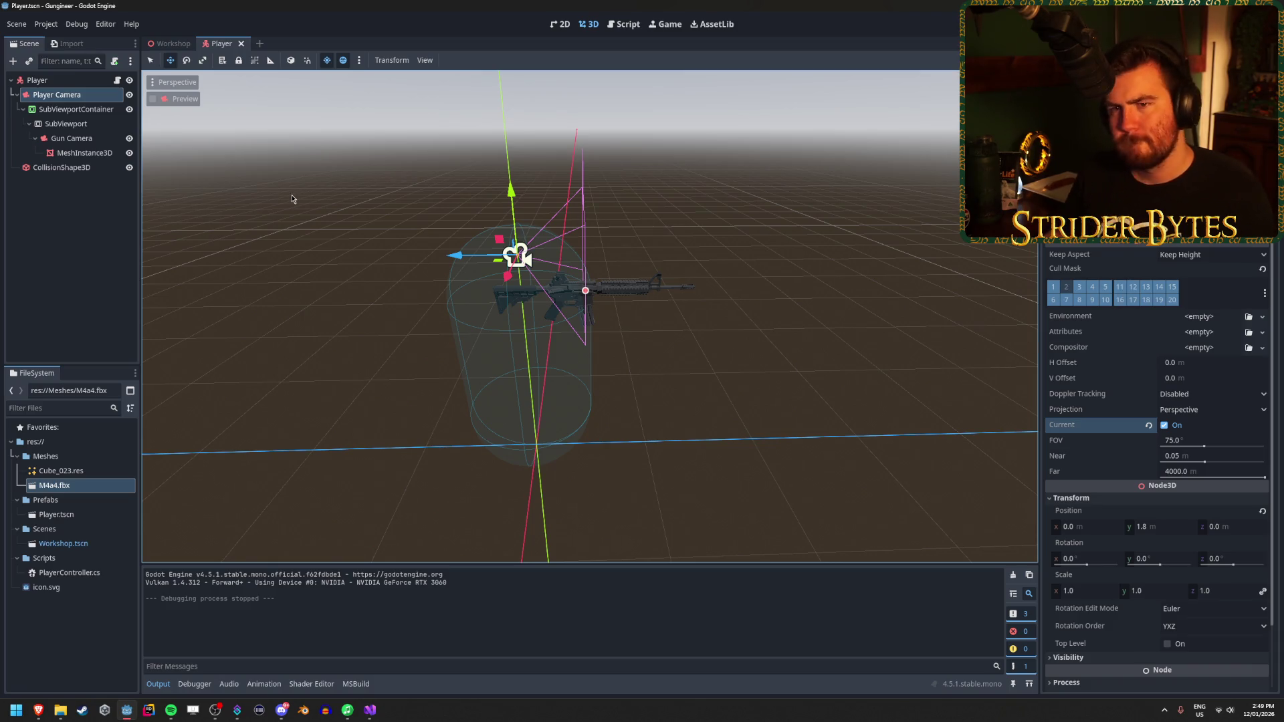
pyautogui.click(86, 139)
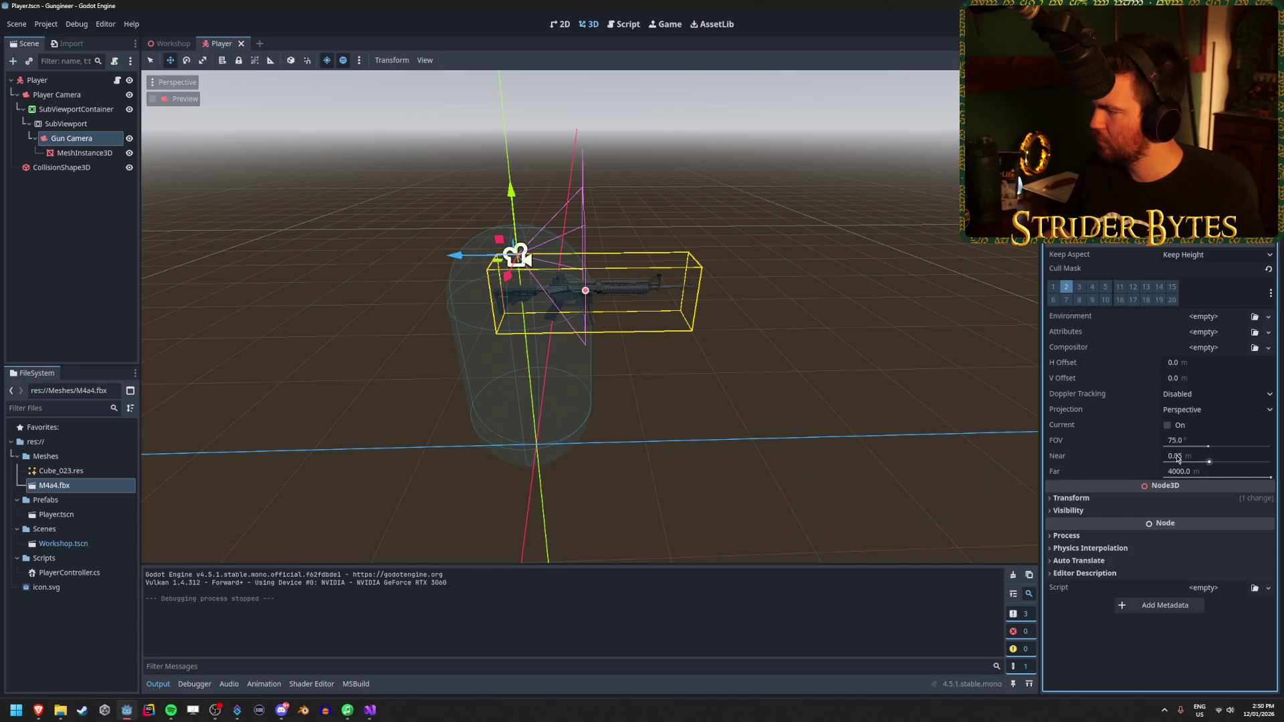
# Step: Undo a trial Gun Camera FOV change, check Player Camera's Compositor options, then select the SubViewport
pyautogui.moveTo(1208, 444); pyautogui.dragTo(1232, 445)
pyautogui.hotkey('ctrl', 'z')
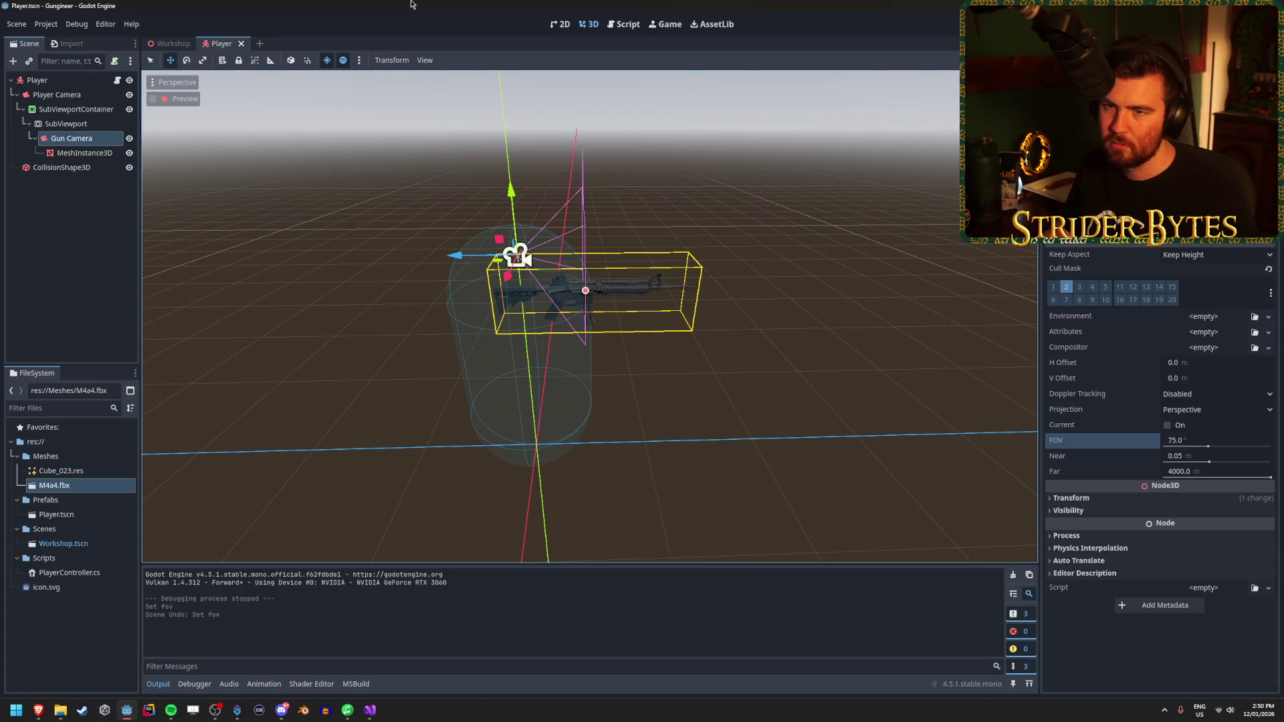
pyautogui.click(57, 94)
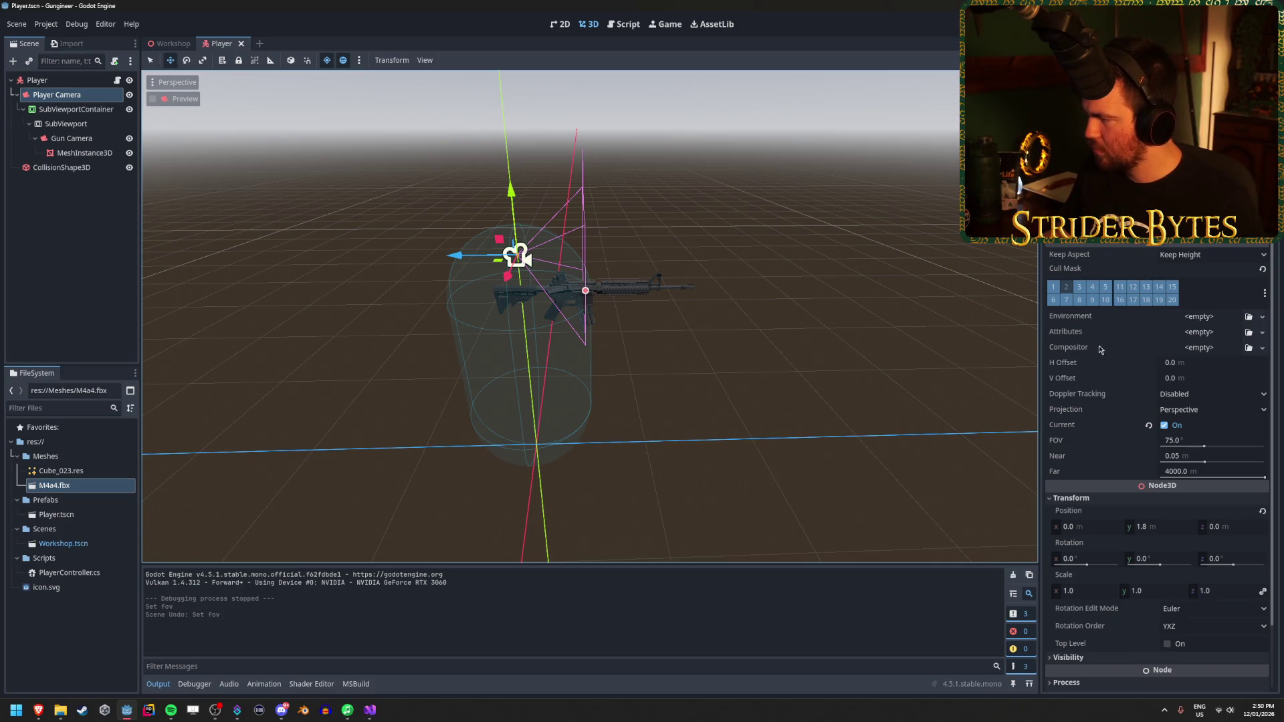
pyautogui.click(1263, 349)
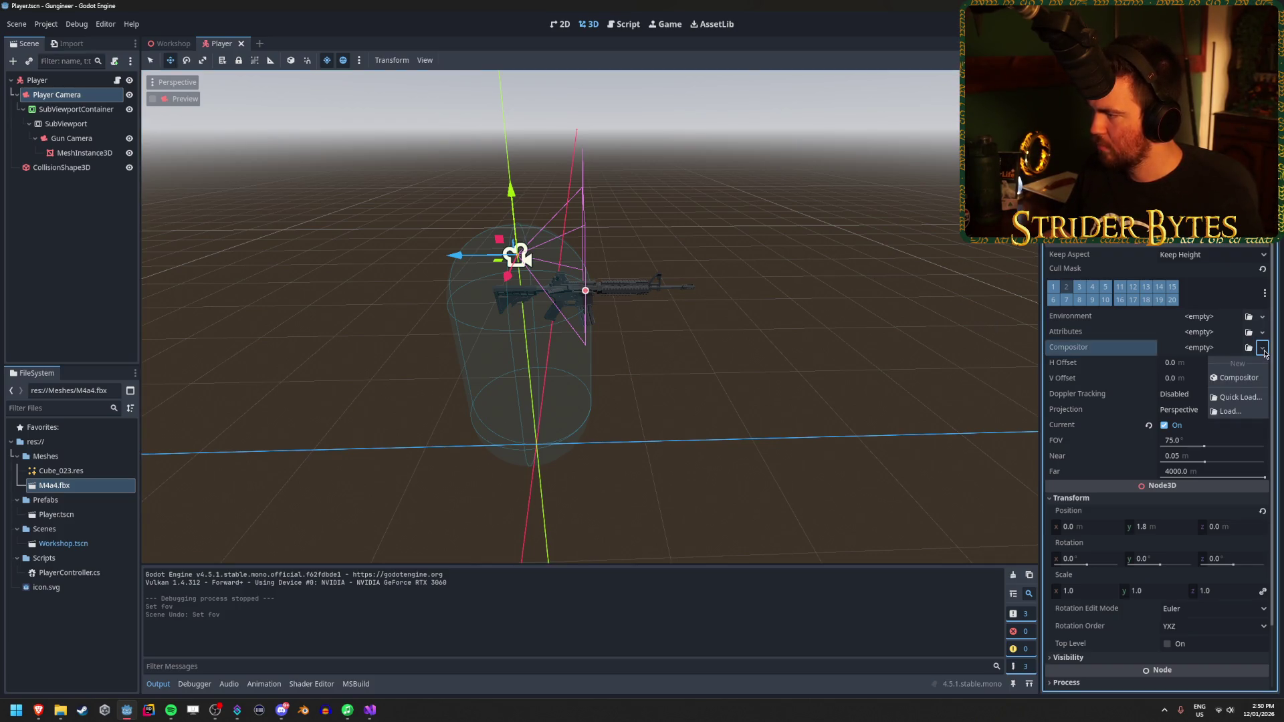
pyautogui.click(1265, 335)
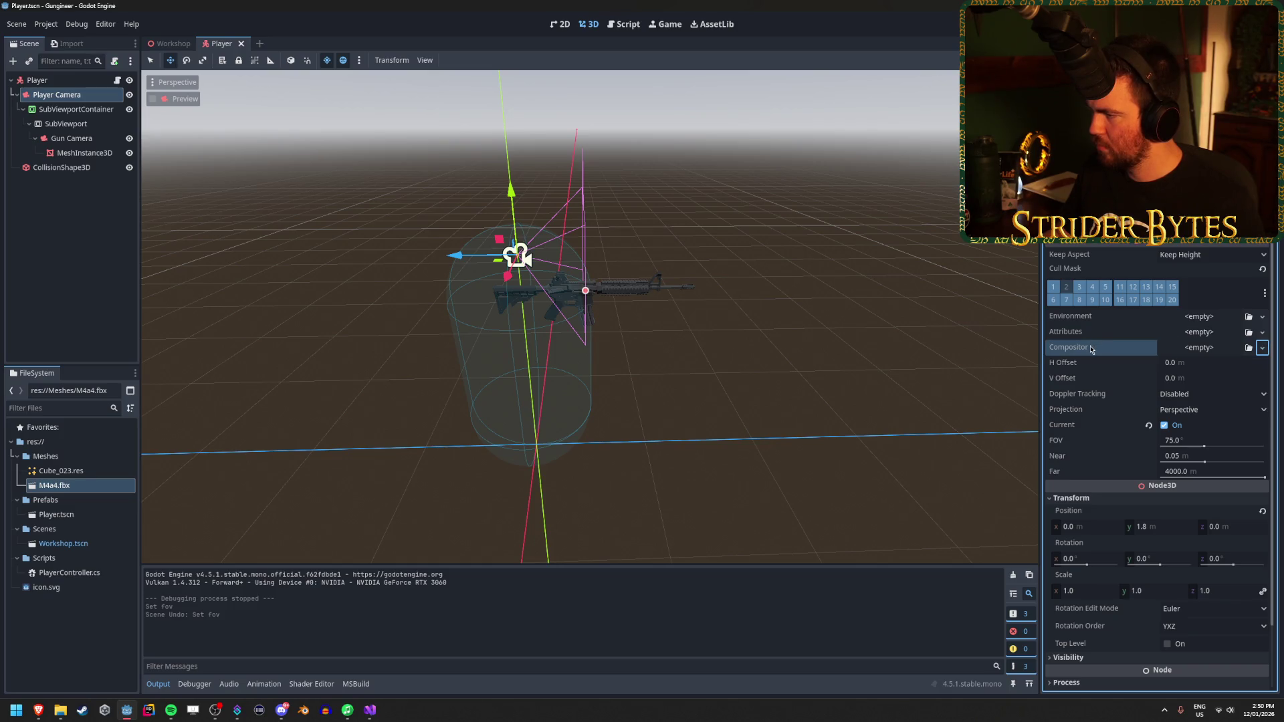
pyautogui.click(75, 138)
pyautogui.click(77, 126)
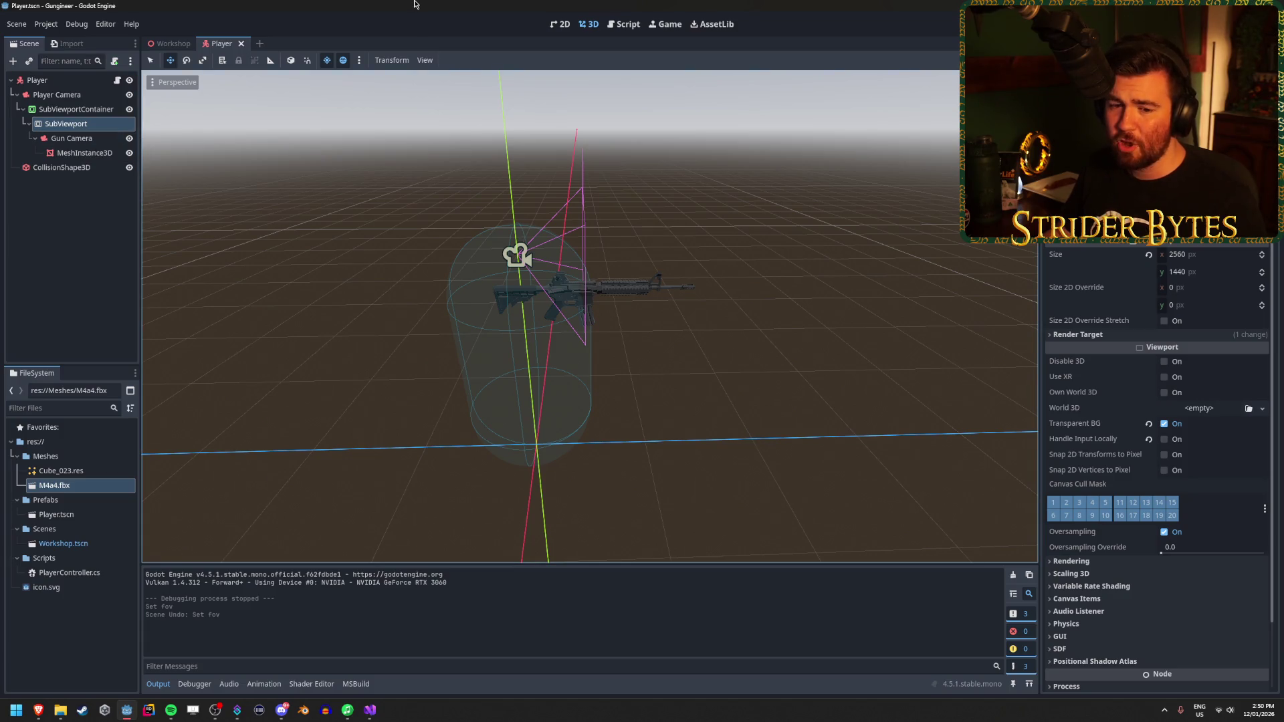
# Step: Switch from Godot to the Brave window showing the r/godot SubViewport lighting post
pyautogui.hotkey('alt', 'Tab')
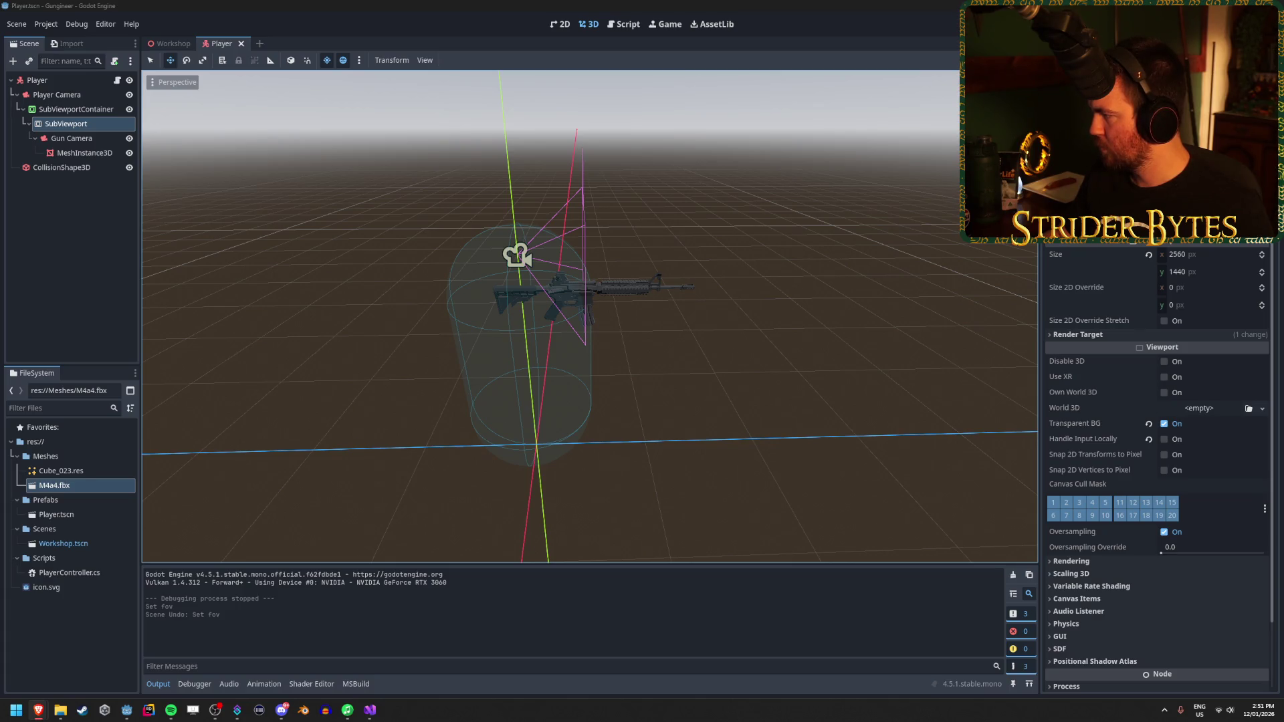
pyautogui.hotkey('alt', 'Tab')
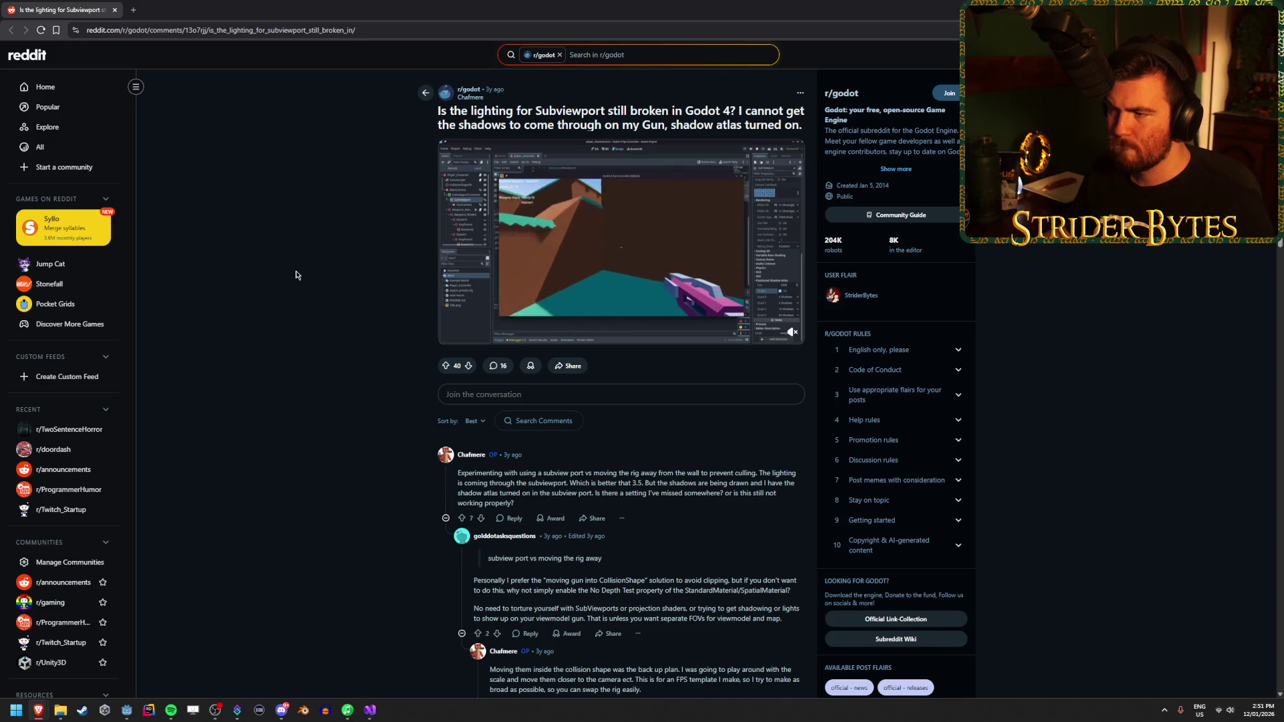
# Step: Pause the embedded video and highlight the first comment's lines about lighting through the SubViewport
pyautogui.moveTo(654, 274)
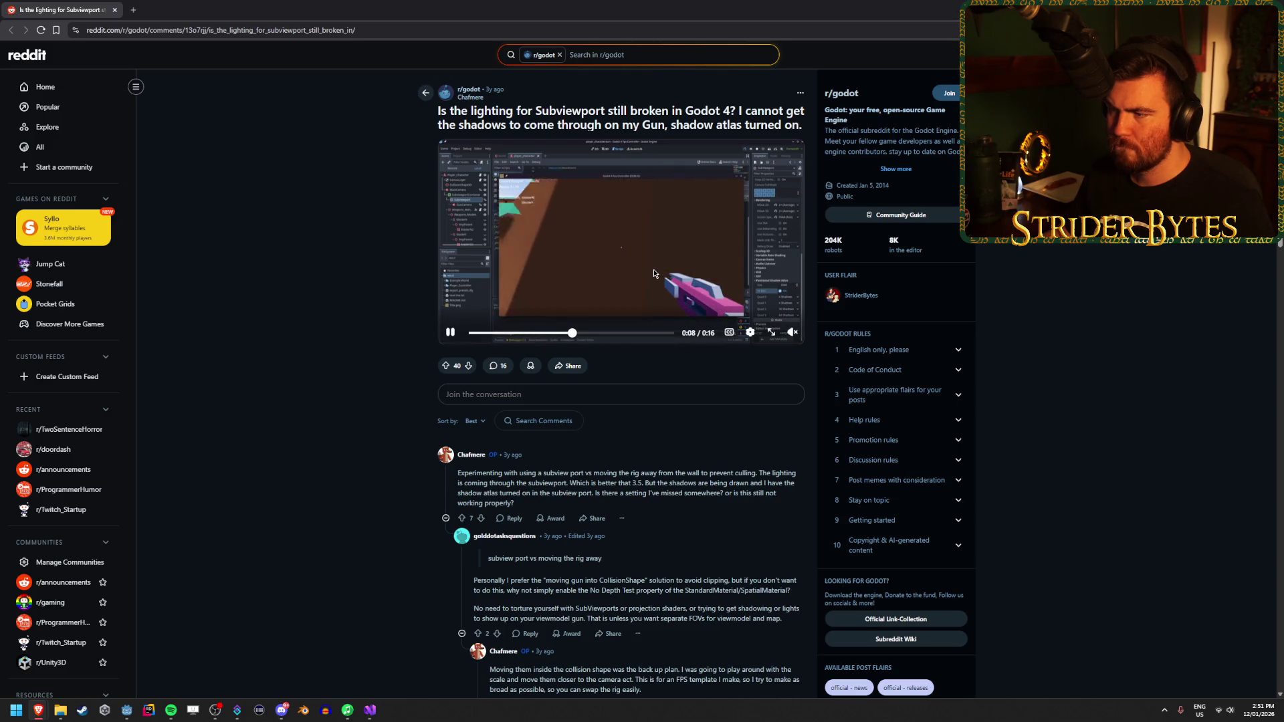
pyautogui.click(452, 333)
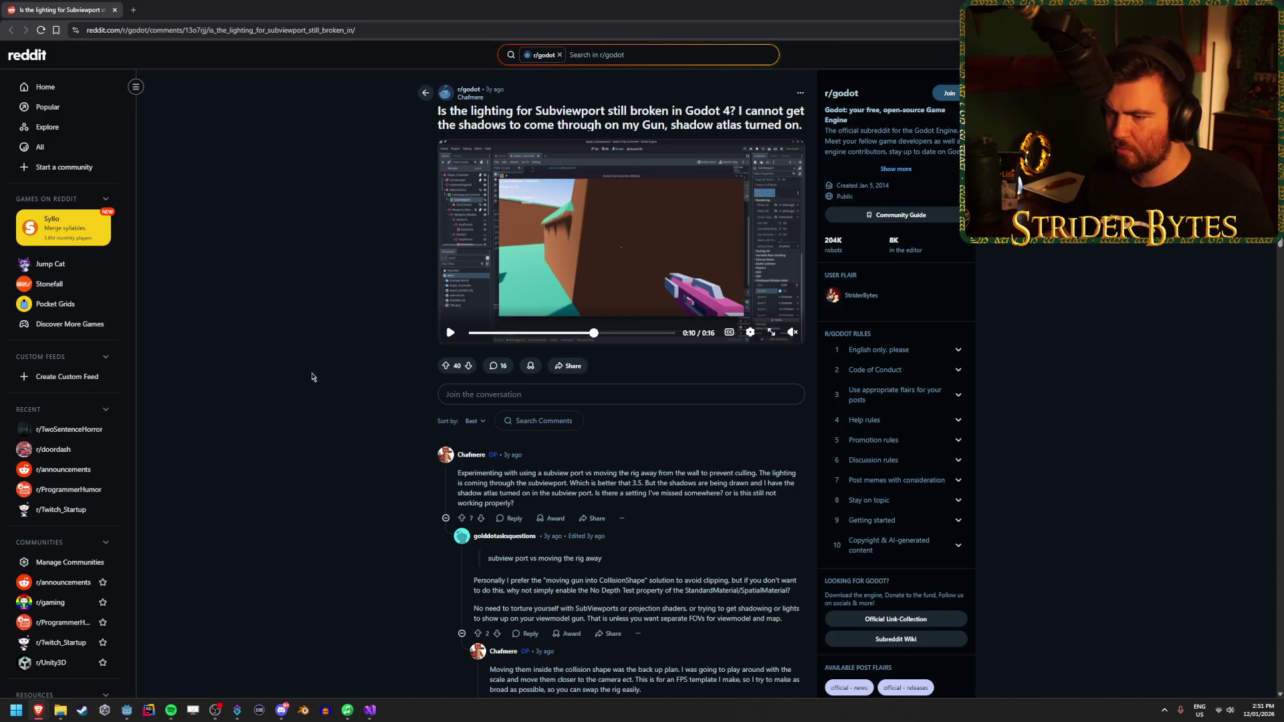
pyautogui.scroll(-2, 569, 375)
pyautogui.moveTo(554, 372); pyautogui.dragTo(654, 376)
pyautogui.click(654, 376)
pyautogui.moveTo(573, 372); pyautogui.dragTo(783, 382)
pyautogui.click(736, 374)
pyautogui.moveTo(477, 382); pyautogui.dragTo(680, 383)
pyautogui.click(682, 382)
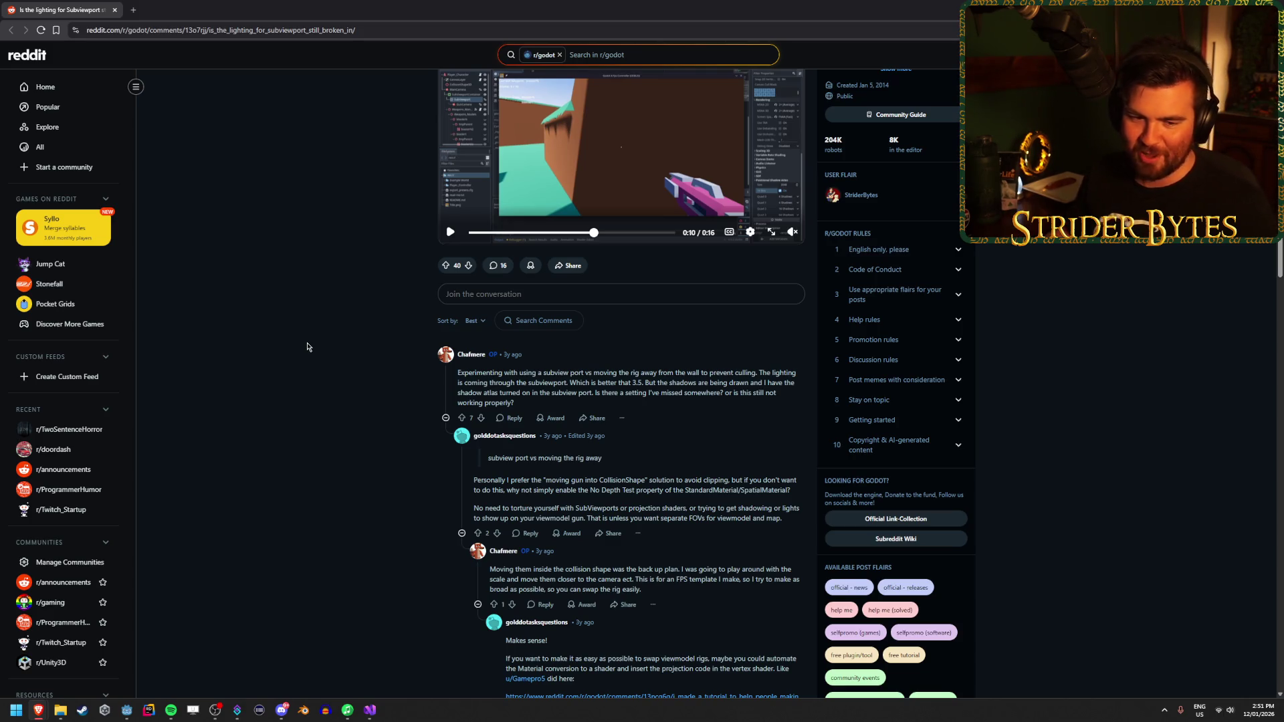
# Step: Scroll to the thread's final replies and highlight the point that SubViewport isn't a Node3D
pyautogui.scroll(-5, 331, 331)
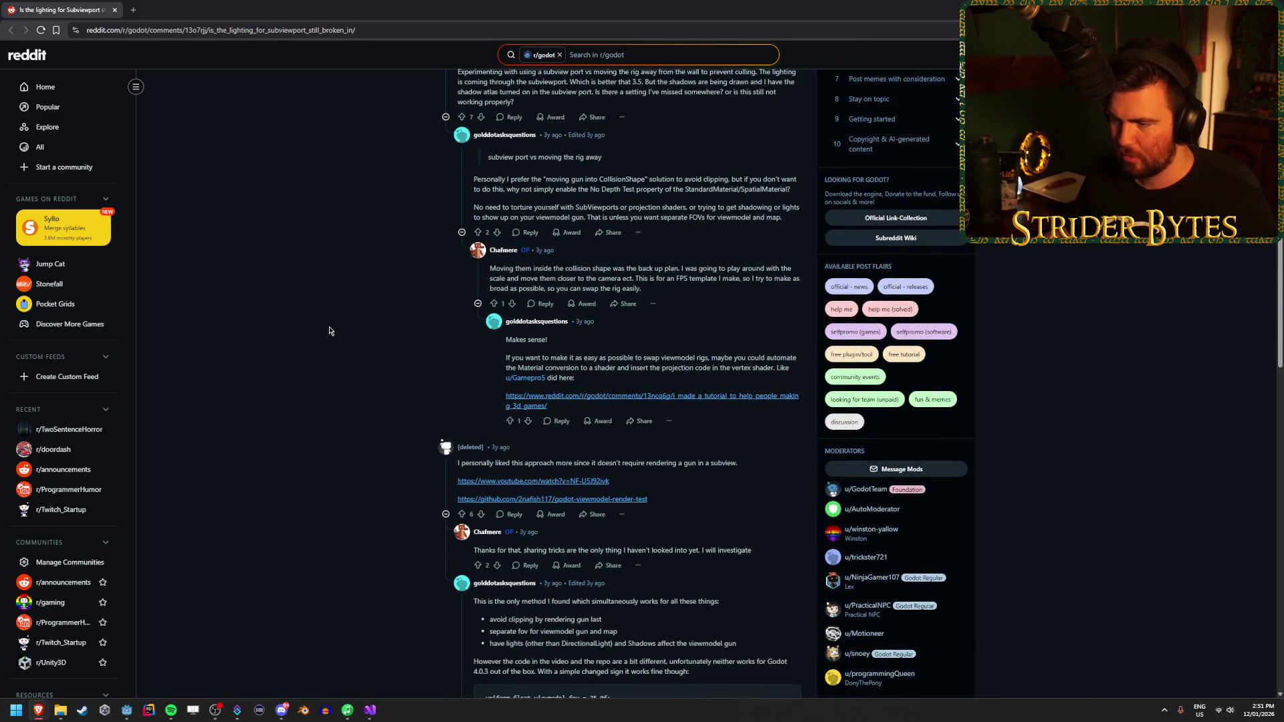
pyautogui.scroll(-2, 329, 331)
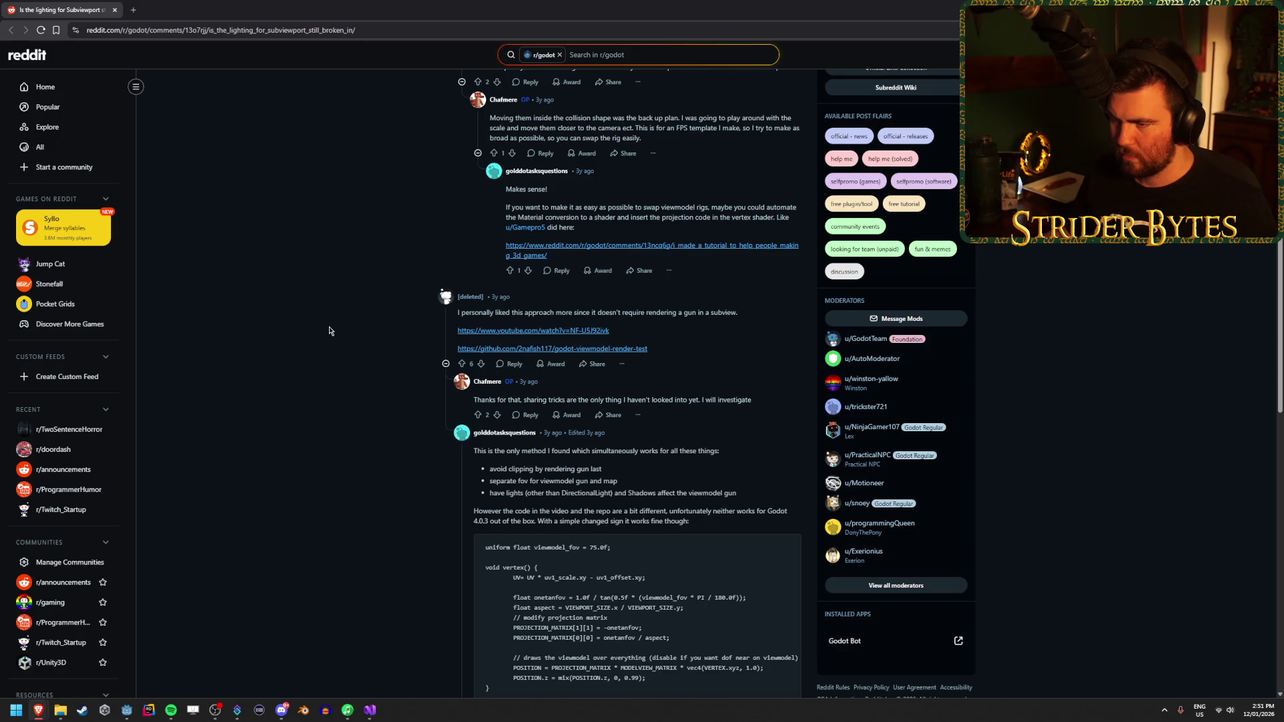
pyautogui.scroll(-2, 329, 331)
pyautogui.scroll(-1, 329, 331)
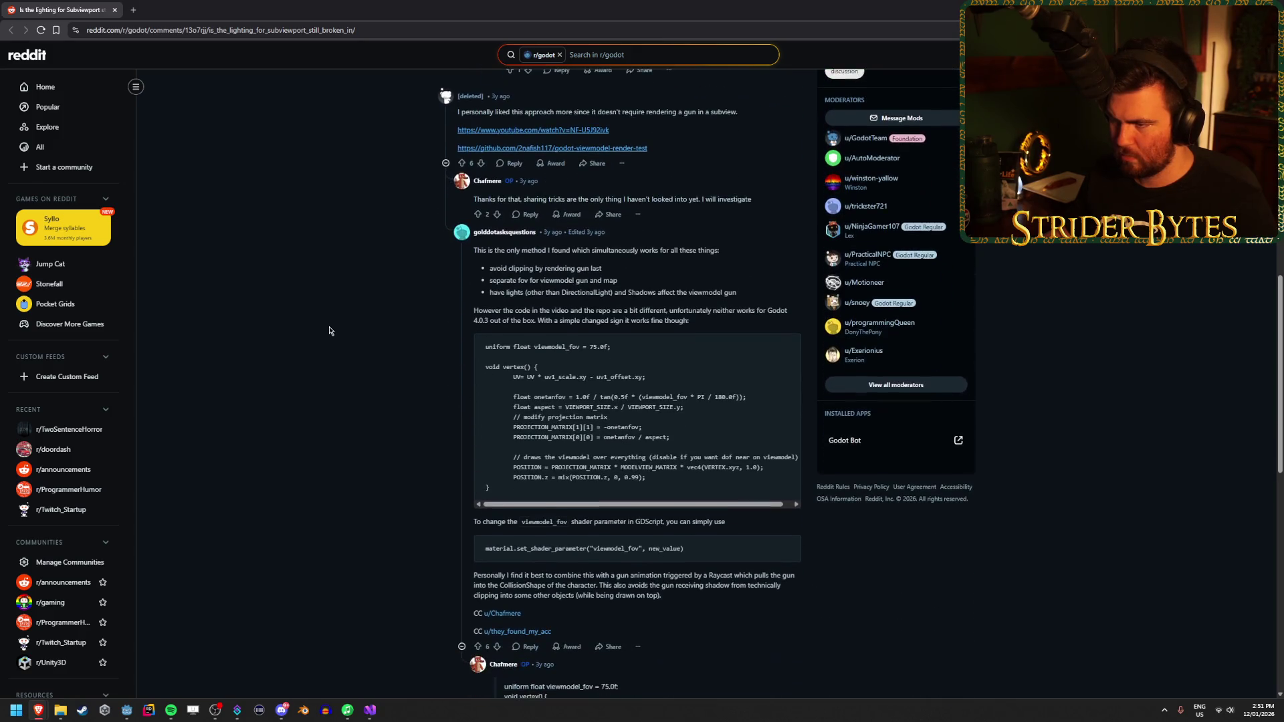
pyautogui.scroll(-8, 329, 331)
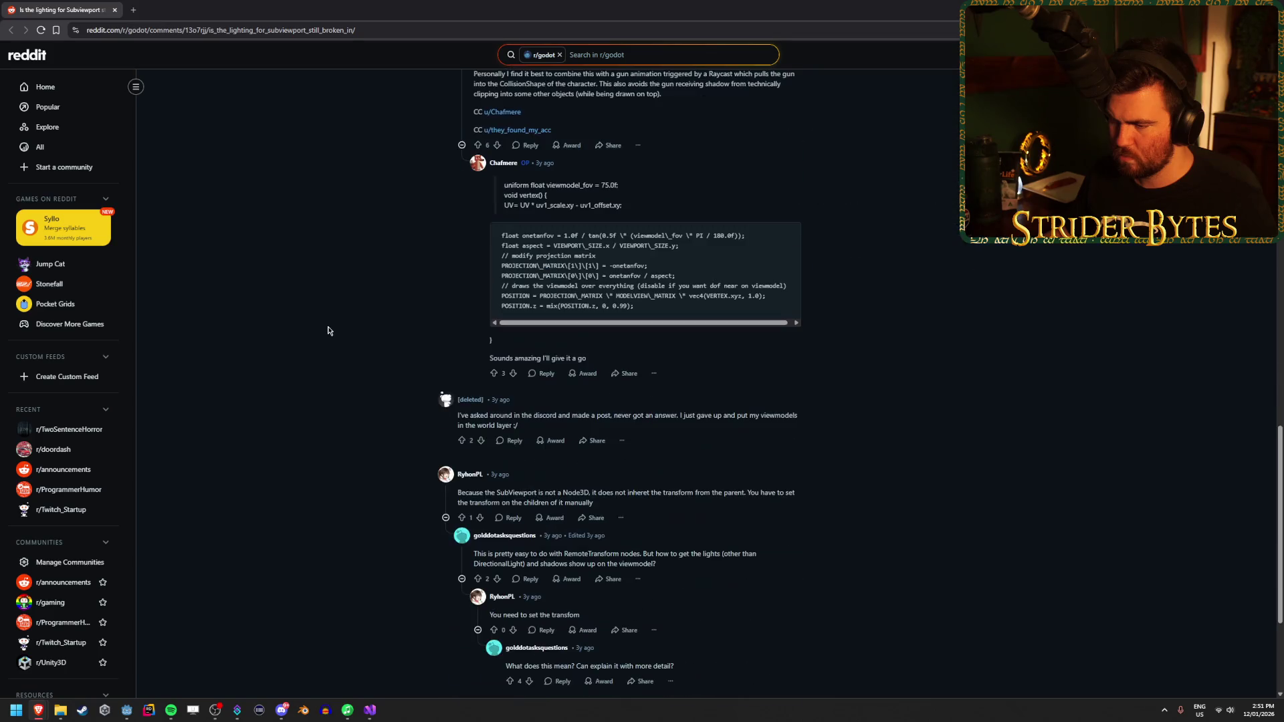
pyautogui.scroll(-2, 327, 331)
pyautogui.scroll(-2, 321, 330)
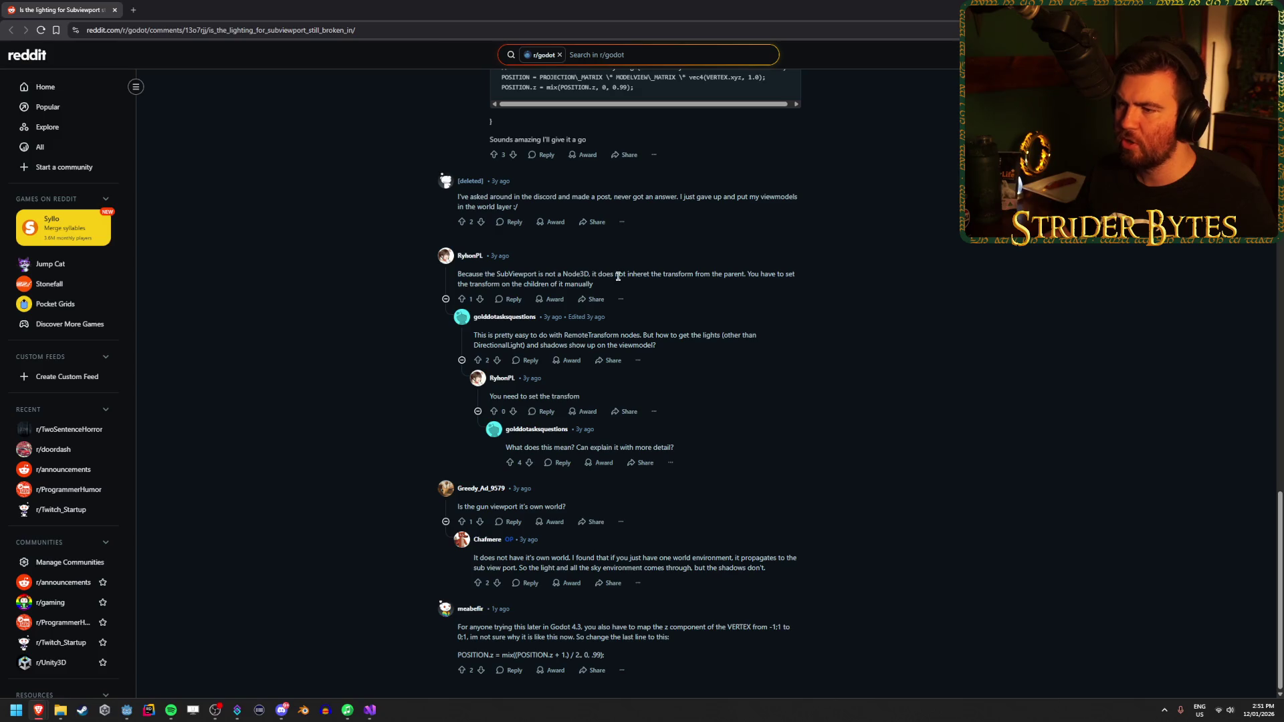
pyautogui.moveTo(625, 275); pyautogui.dragTo(537, 275)
pyautogui.click(296, 288)
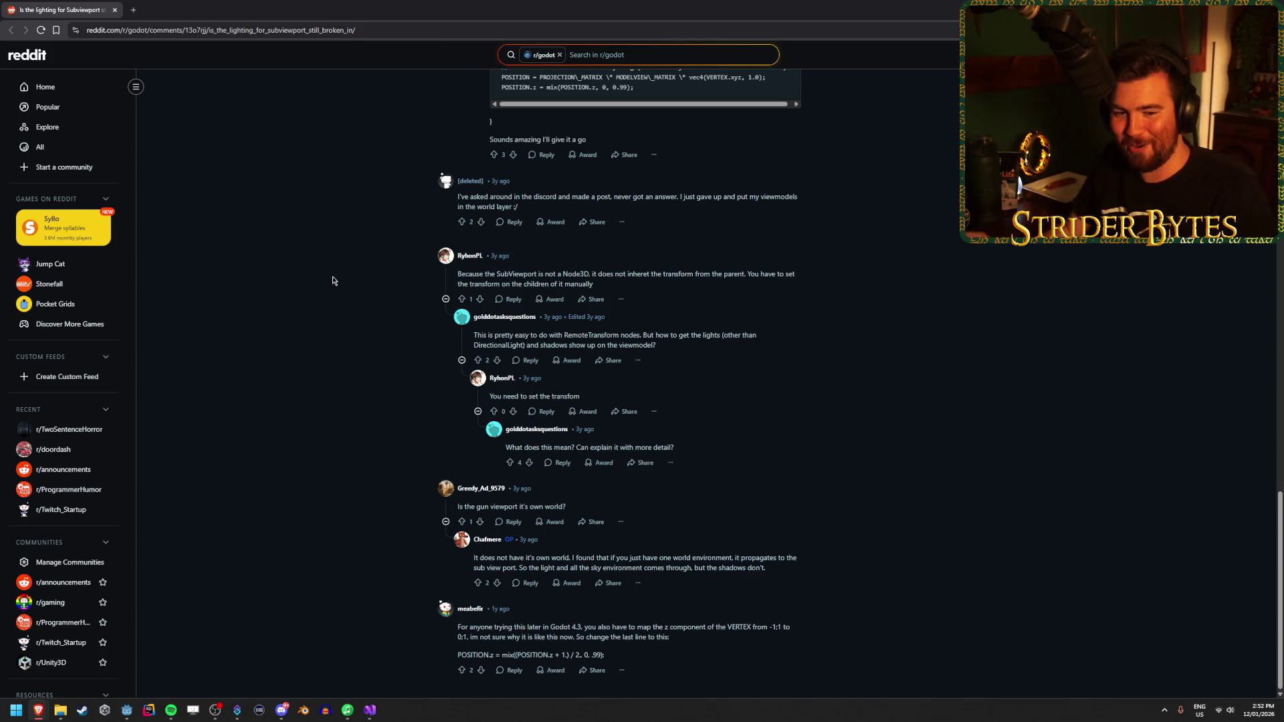
# Step: Scroll back to the top reply and highlight its moving-gun and avoiding-clipping suggestions
pyautogui.scroll(8, 321, 295)
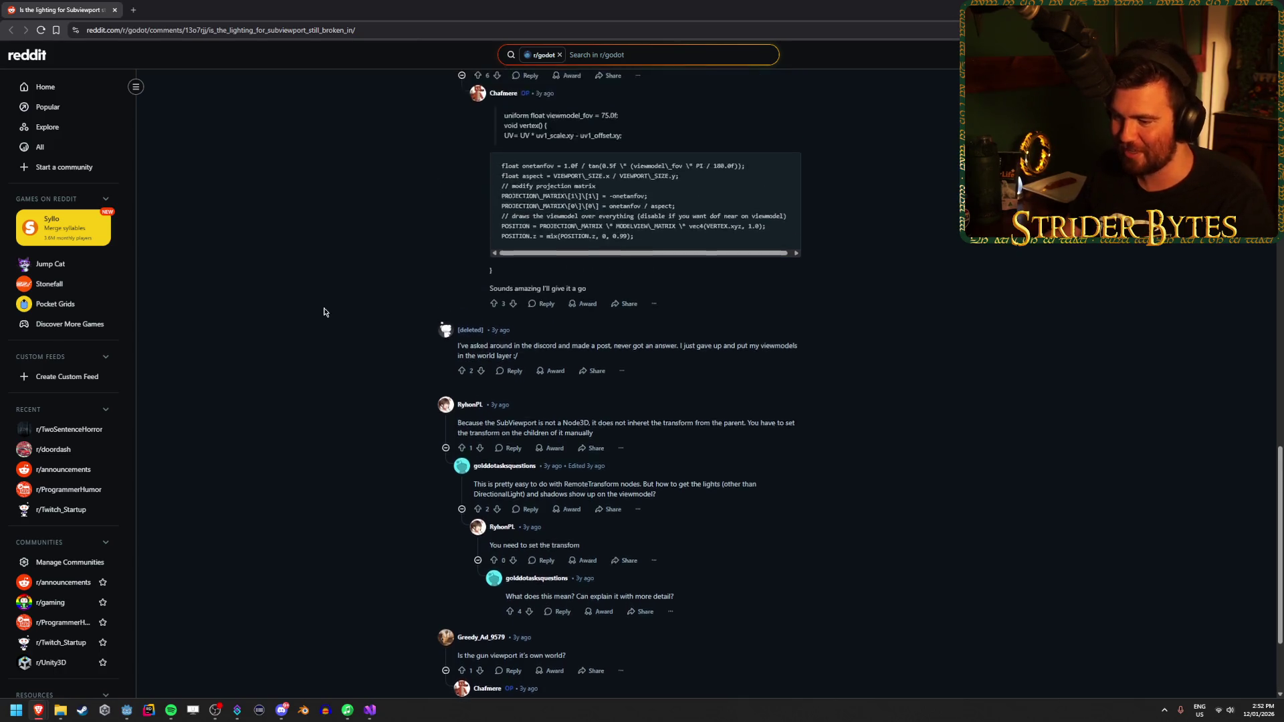
pyautogui.scroll(4, 323, 312)
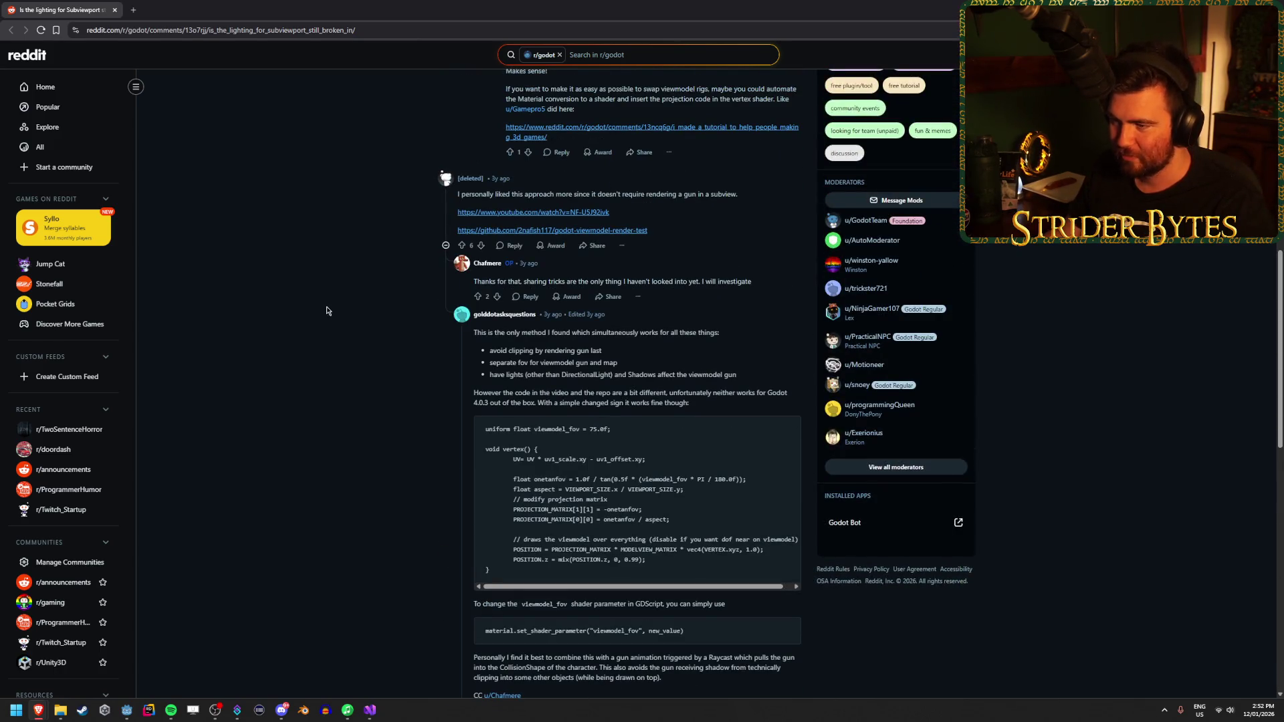
pyautogui.scroll(6, 328, 309)
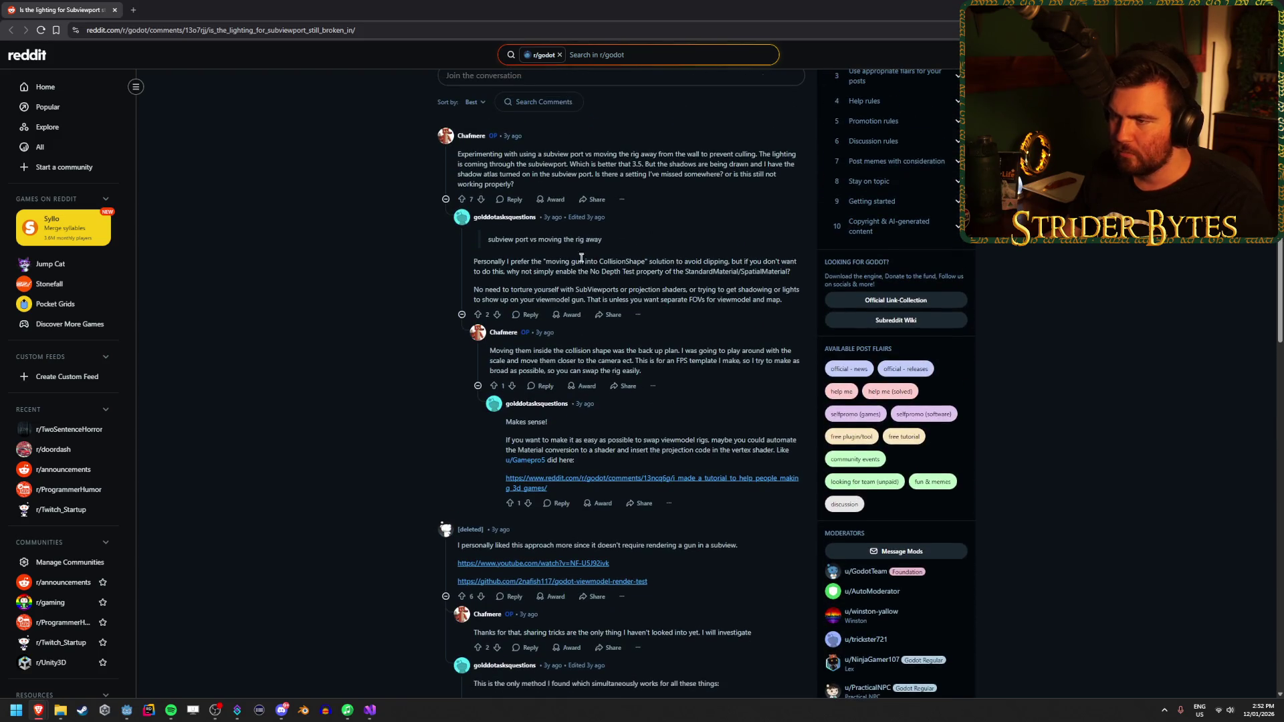
pyautogui.moveTo(543, 261); pyautogui.dragTo(586, 262)
pyautogui.moveTo(686, 261); pyautogui.dragTo(500, 271)
pyautogui.click(665, 259)
pyautogui.click(553, 273)
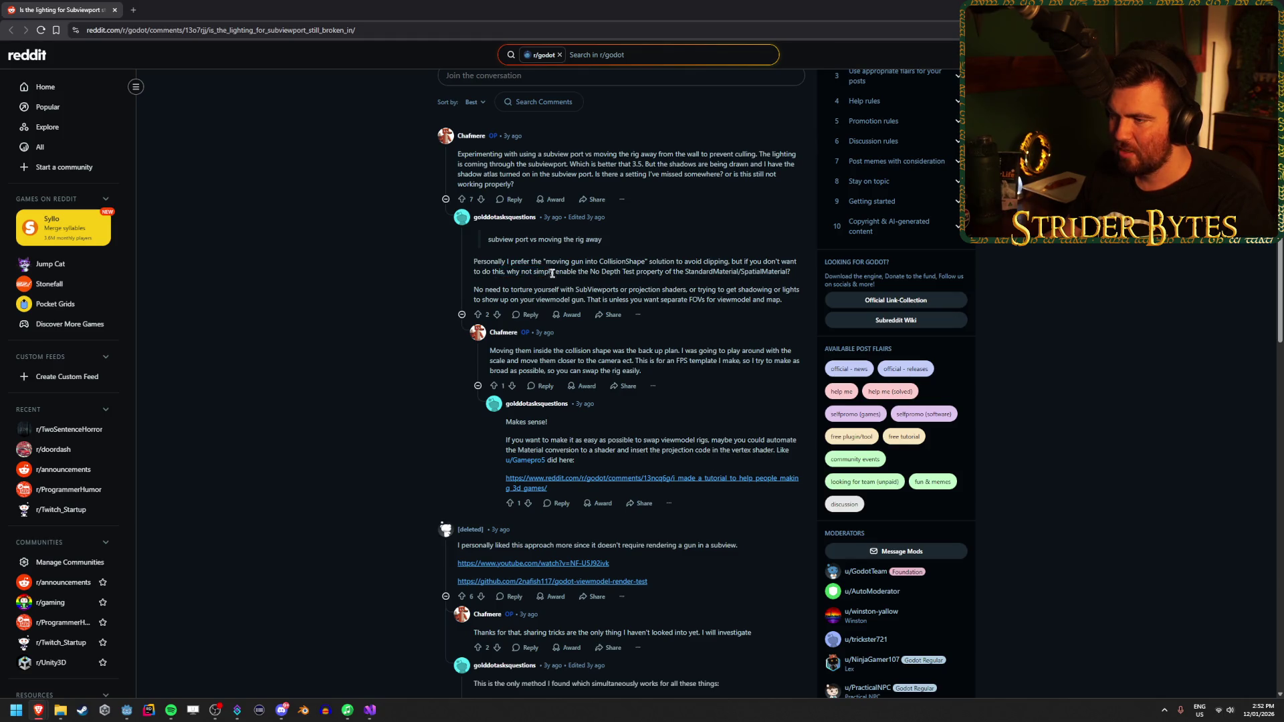
# Step: Highlight the reply's suggestion to use the material's No Depth Test property
pyautogui.moveTo(610, 271); pyautogui.dragTo(676, 271)
pyautogui.click(698, 273)
pyautogui.click(658, 271)
pyautogui.moveTo(579, 271); pyautogui.dragTo(773, 272)
pyautogui.click(729, 271)
pyautogui.click(672, 270)
pyautogui.click(773, 272)
# Step: Highlight the advice against SubViewports, the separate viewmodel FOVs note, and No Depth Test again
pyautogui.moveTo(511, 290); pyautogui.dragTo(682, 300)
pyautogui.click(645, 292)
pyautogui.click(682, 300)
pyautogui.moveTo(783, 299); pyautogui.dragTo(626, 299)
pyautogui.click(684, 299)
pyautogui.click(650, 299)
pyautogui.click(626, 299)
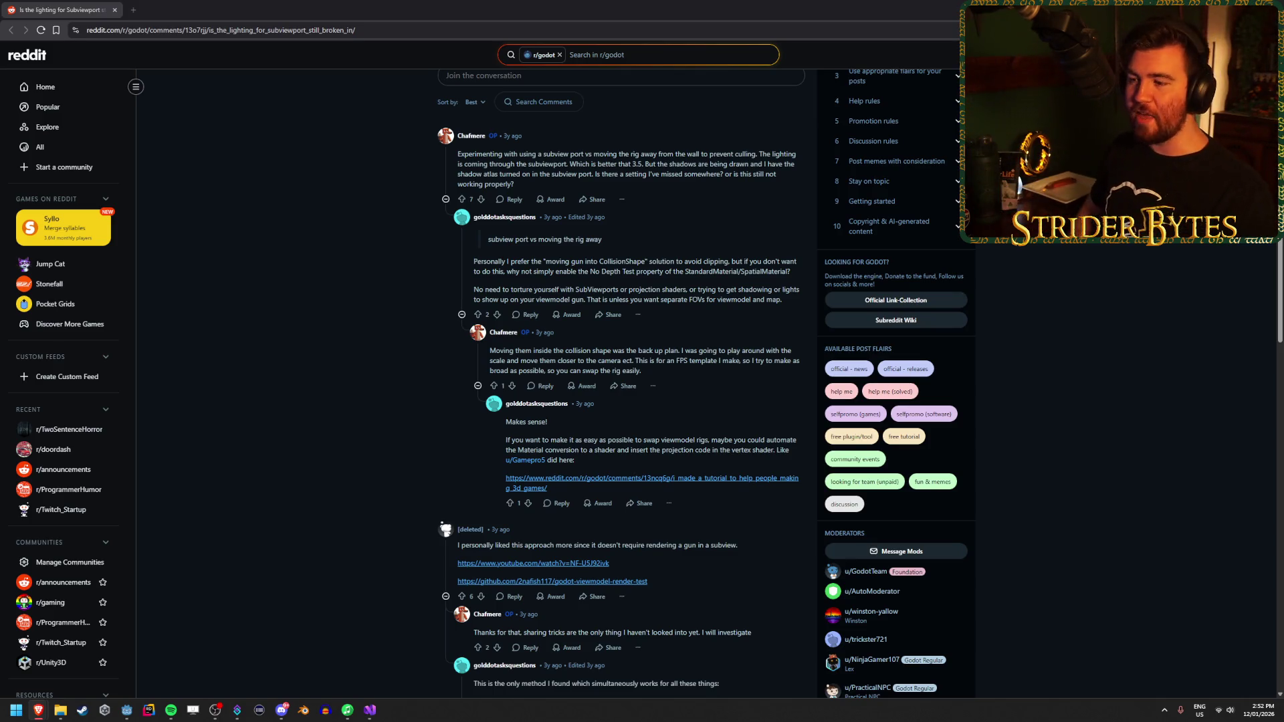
pyautogui.moveTo(578, 271); pyautogui.dragTo(662, 272)
pyautogui.click(662, 271)
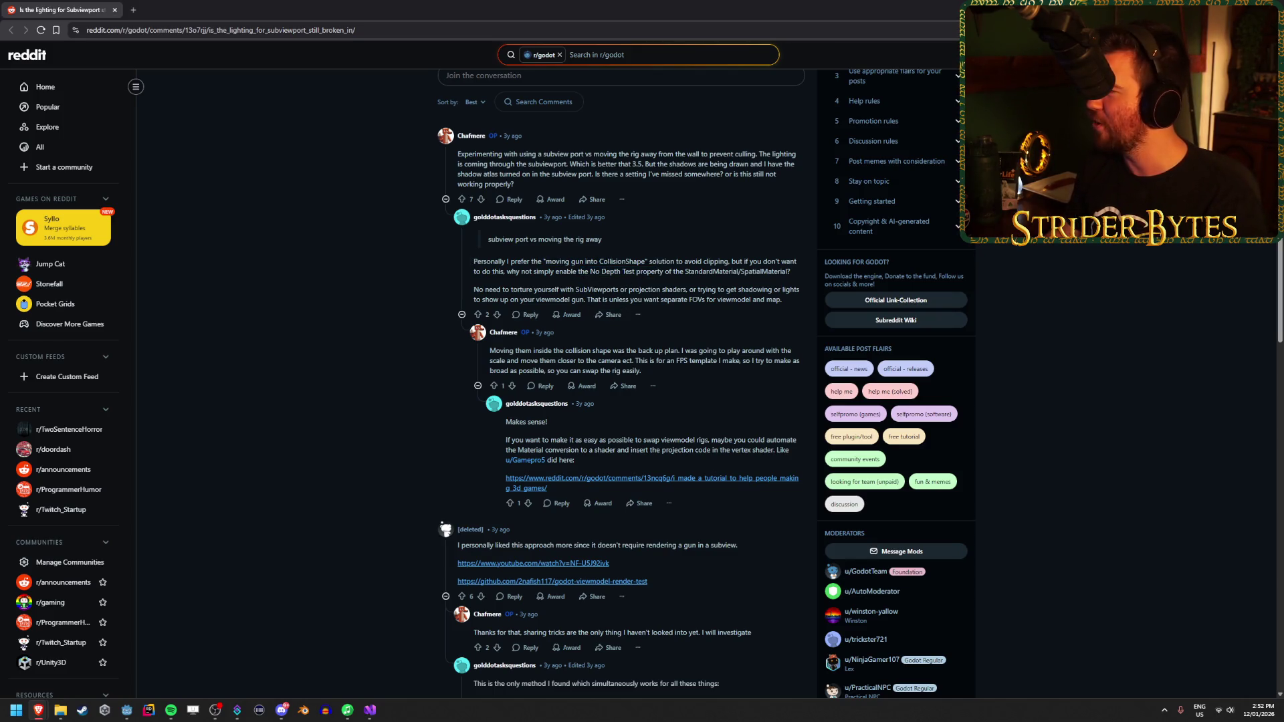
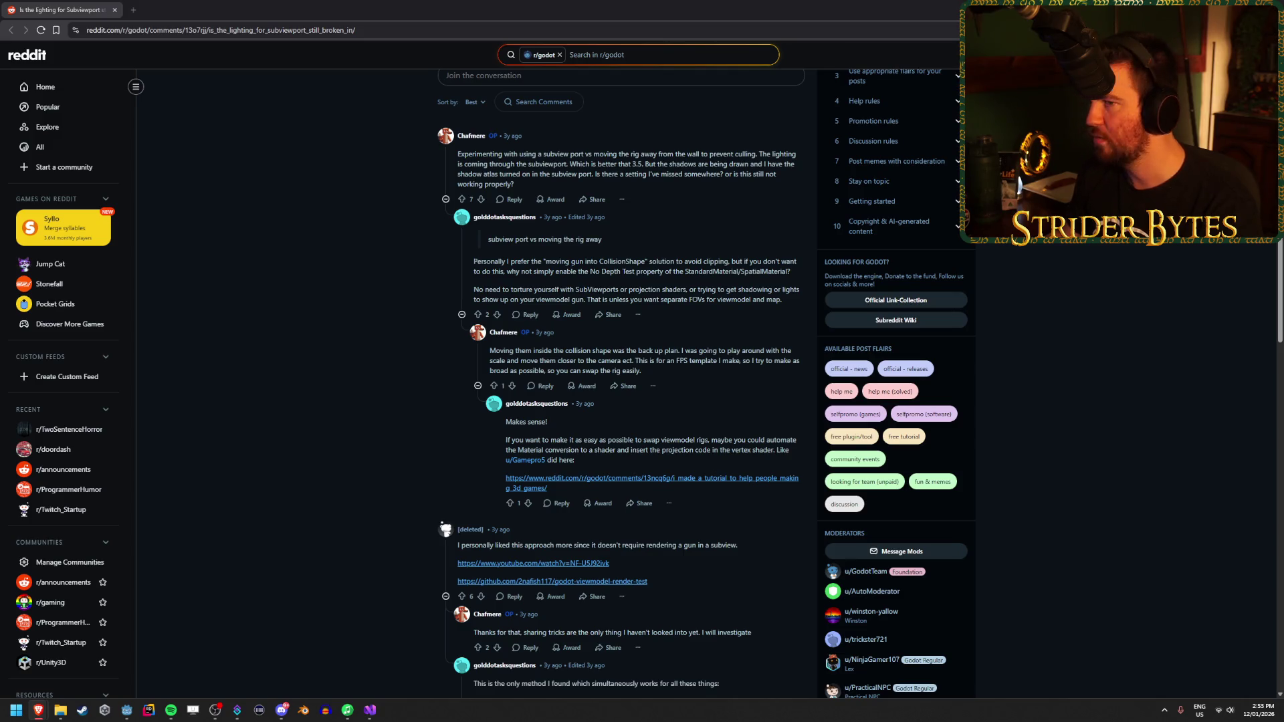
# Step: Back in Godot, select the gun mesh and browse its visibility, transform and sorting sections
pyautogui.press('super+Down')
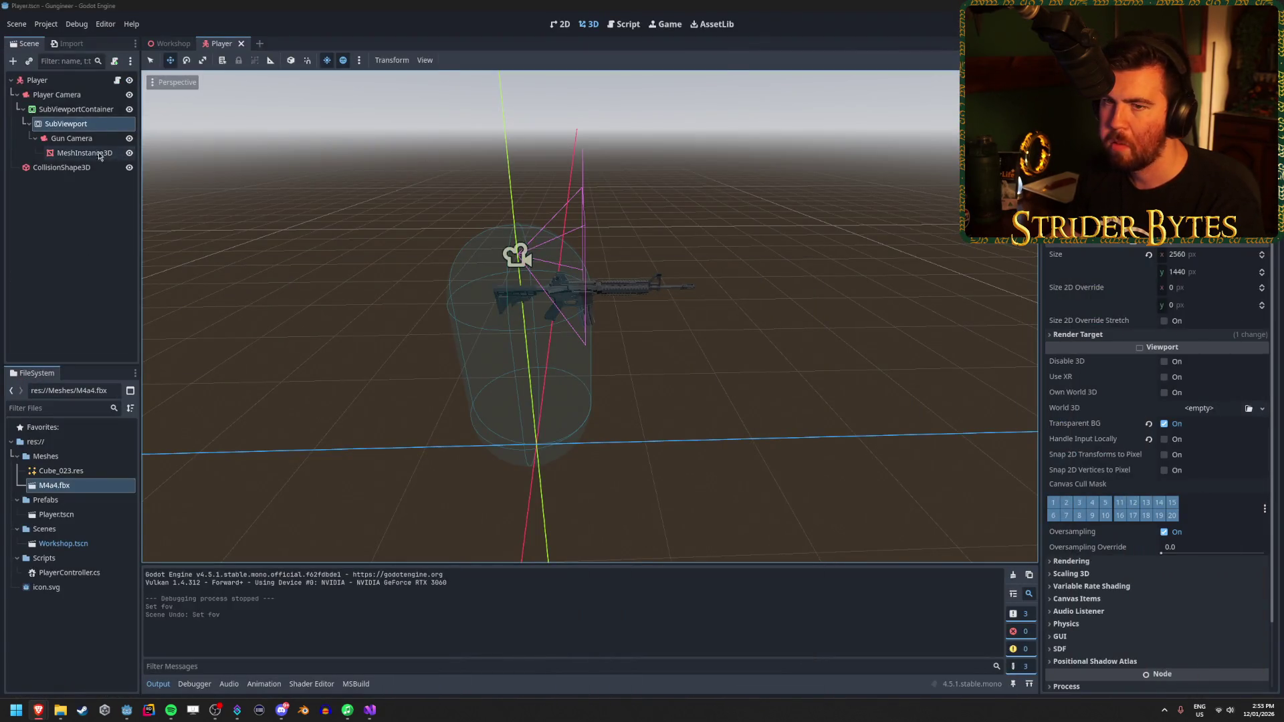
pyautogui.click(84, 153)
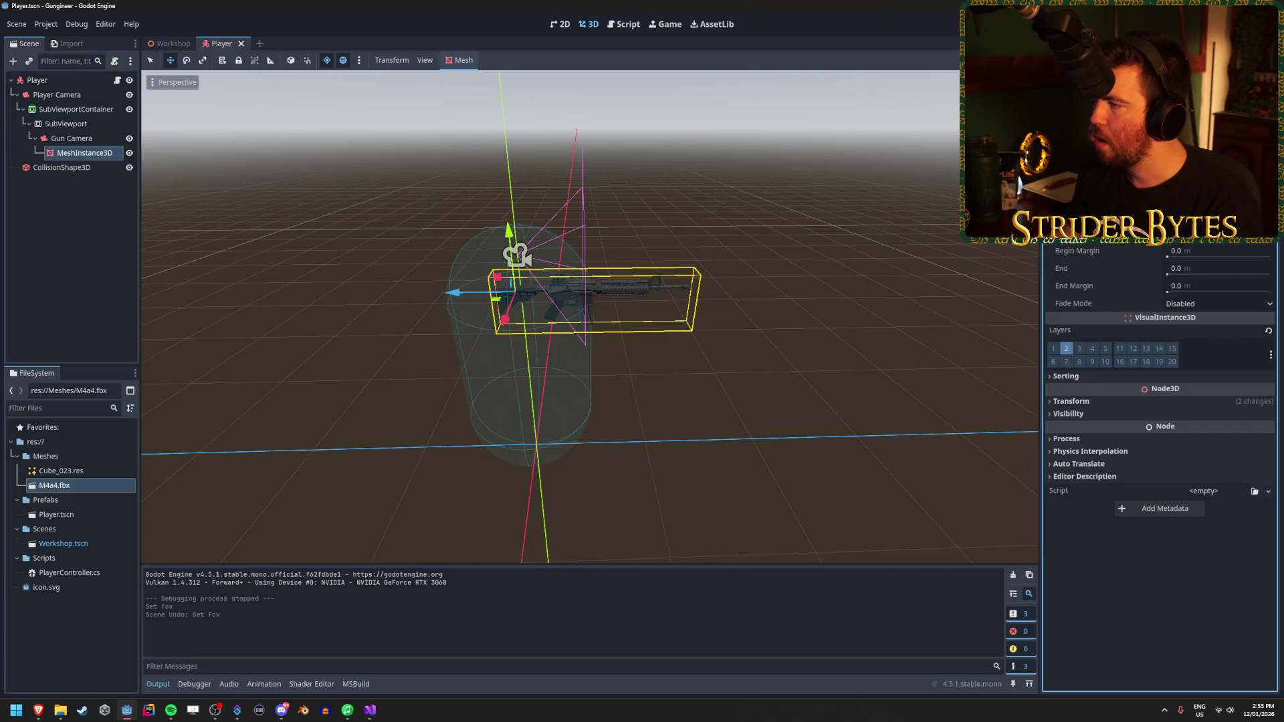
pyautogui.click(1084, 328)
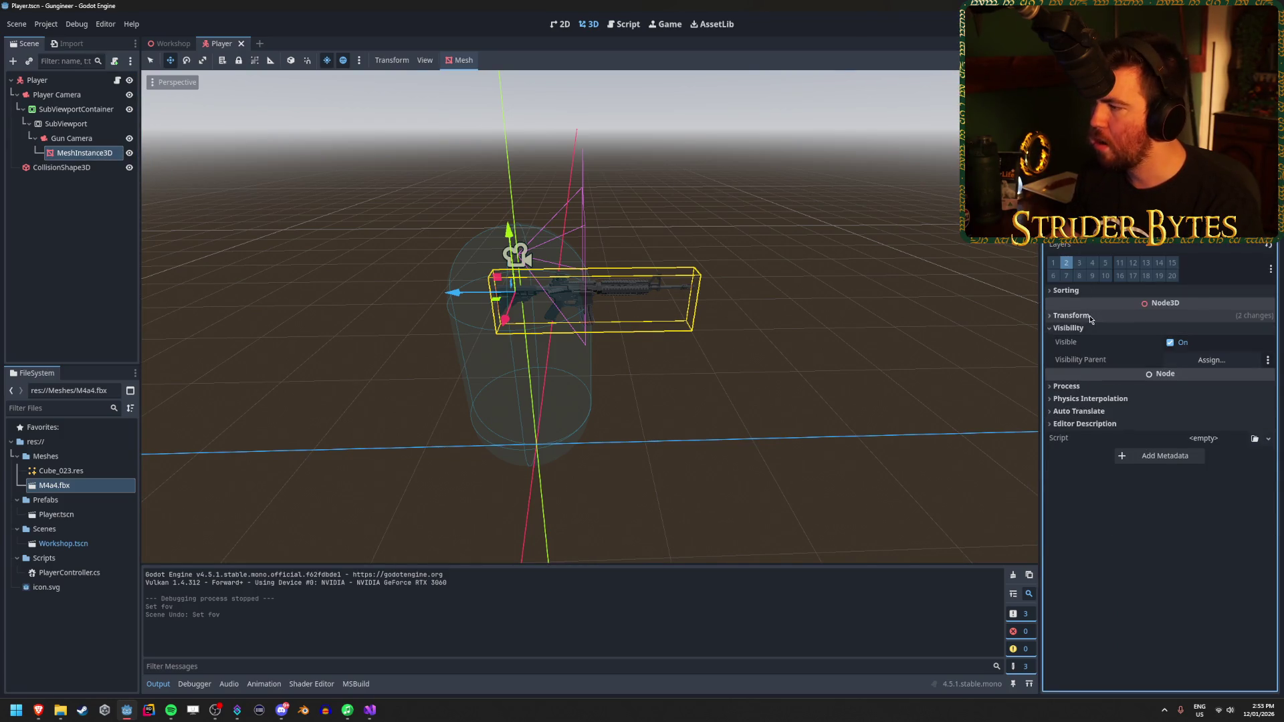
pyautogui.click(1085, 315)
pyautogui.click(1087, 316)
pyautogui.click(1092, 329)
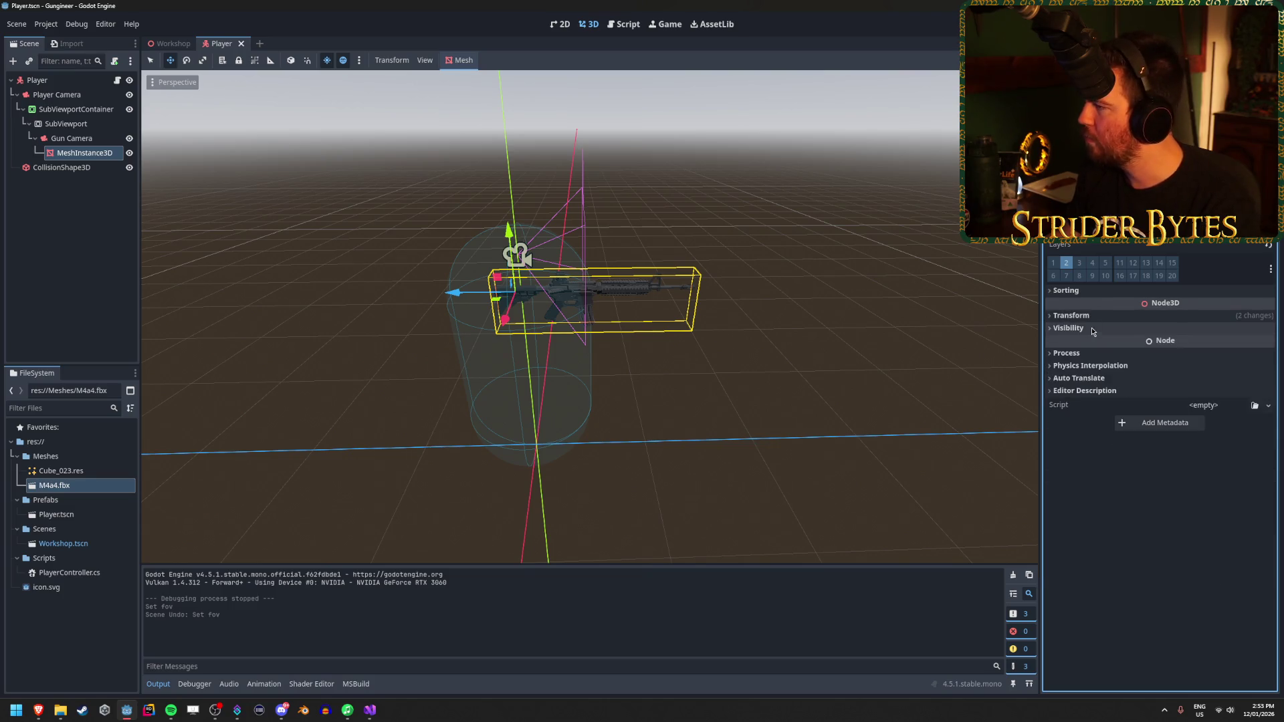
pyautogui.click(1075, 298)
pyautogui.click(1075, 297)
pyautogui.click(1271, 269)
pyautogui.press('Escape')
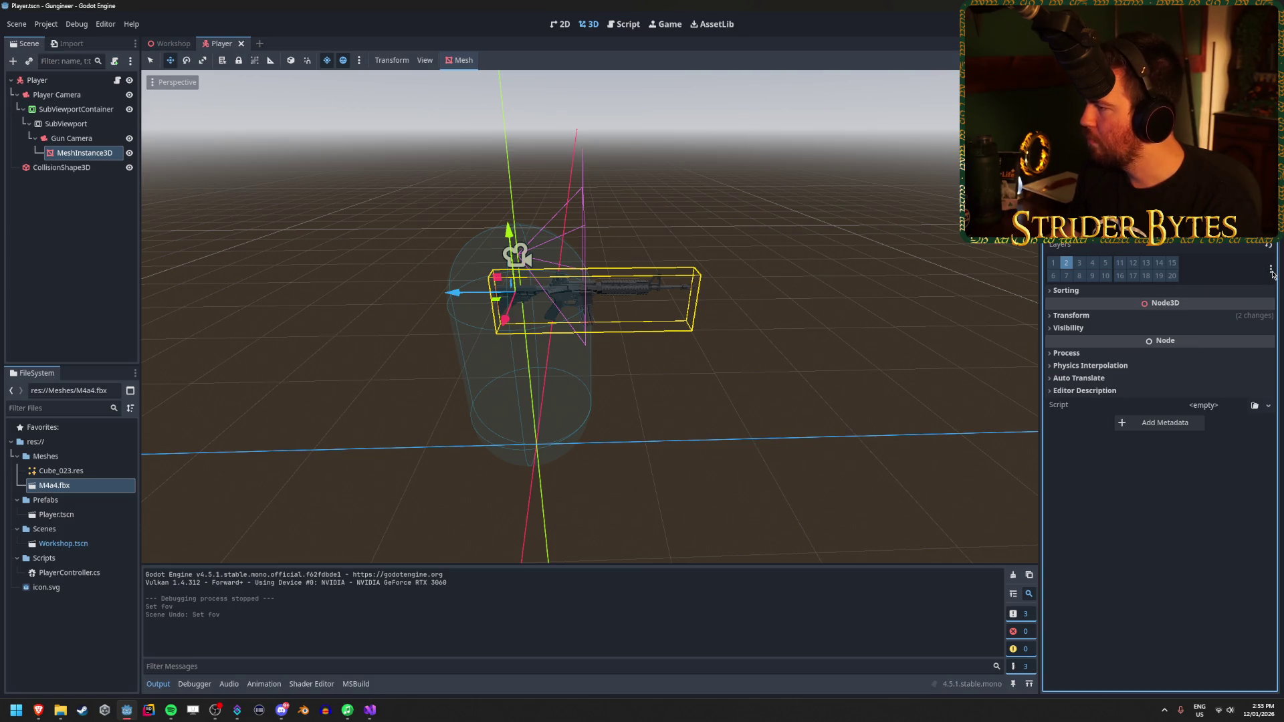
# Step: Set the gun MeshInstance3D's GI Mode to Dynamic
pyautogui.scroll(3, 1160, 401)
pyautogui.scroll(-2, 1160, 401)
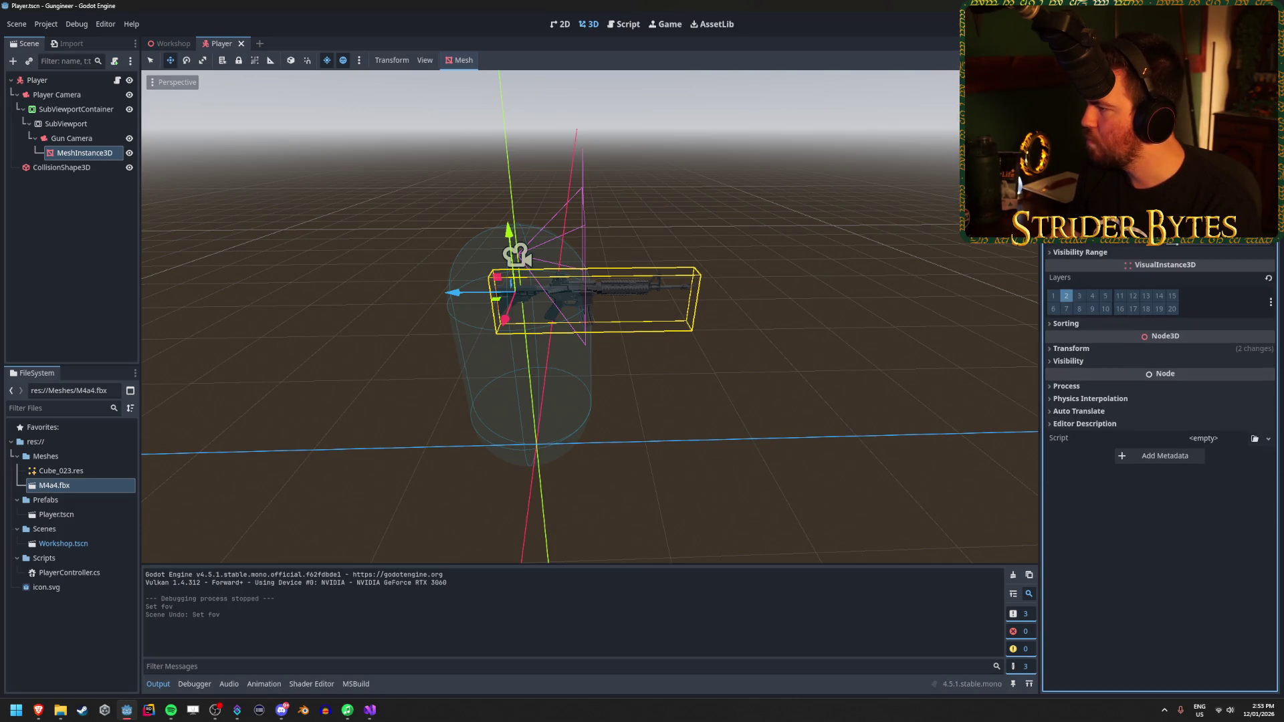
pyautogui.click(1204, 230)
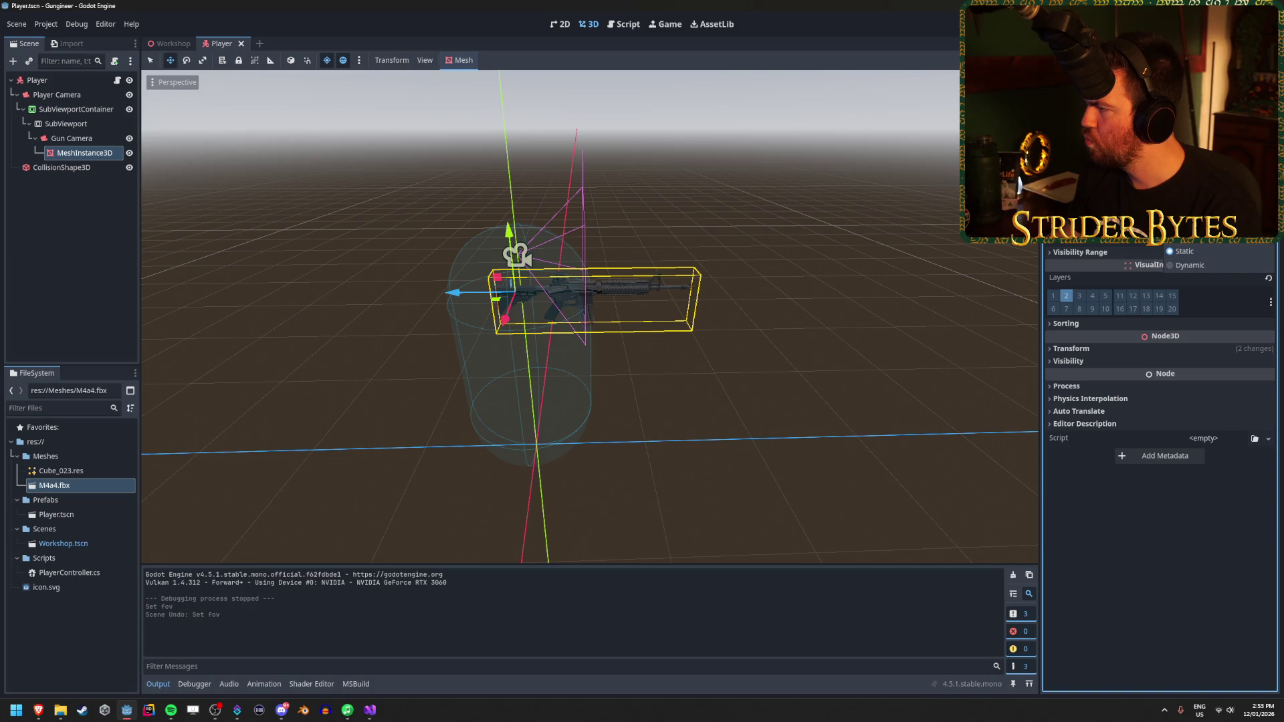
pyautogui.click(1190, 265)
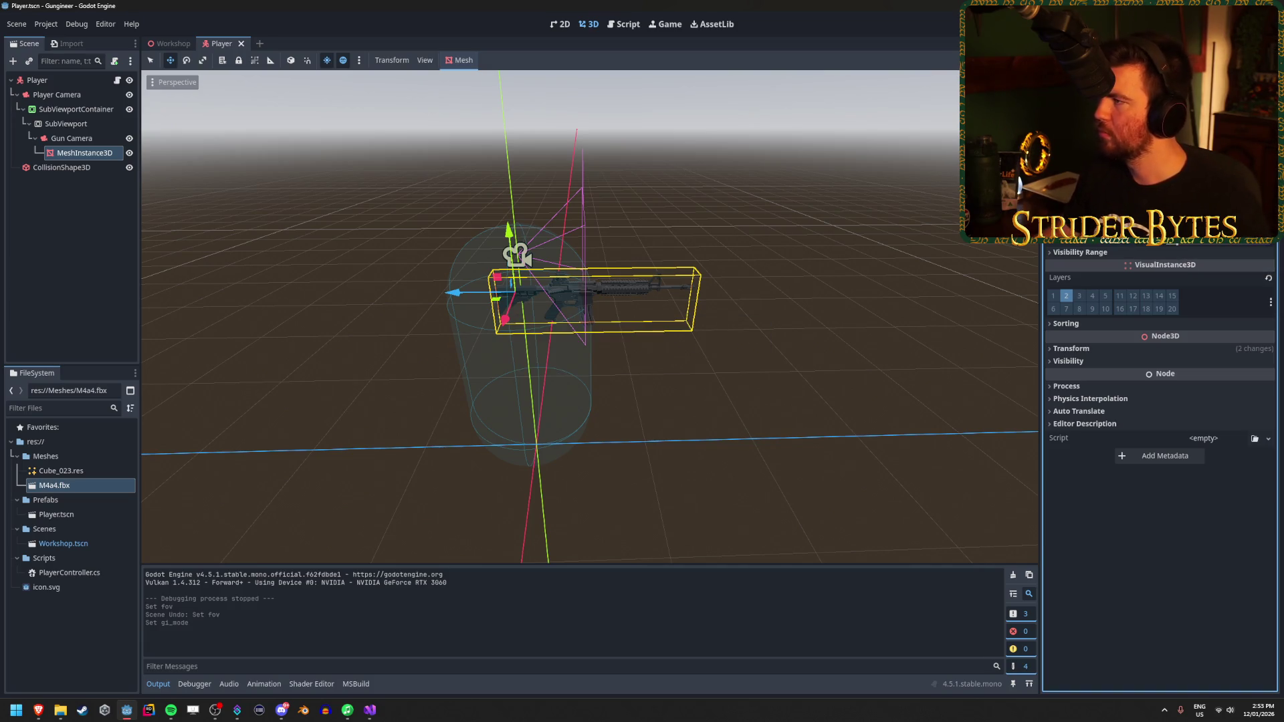
# Step: Run the game with F5 to check the gun rendering, then stop it with F8
pyautogui.press('F5')
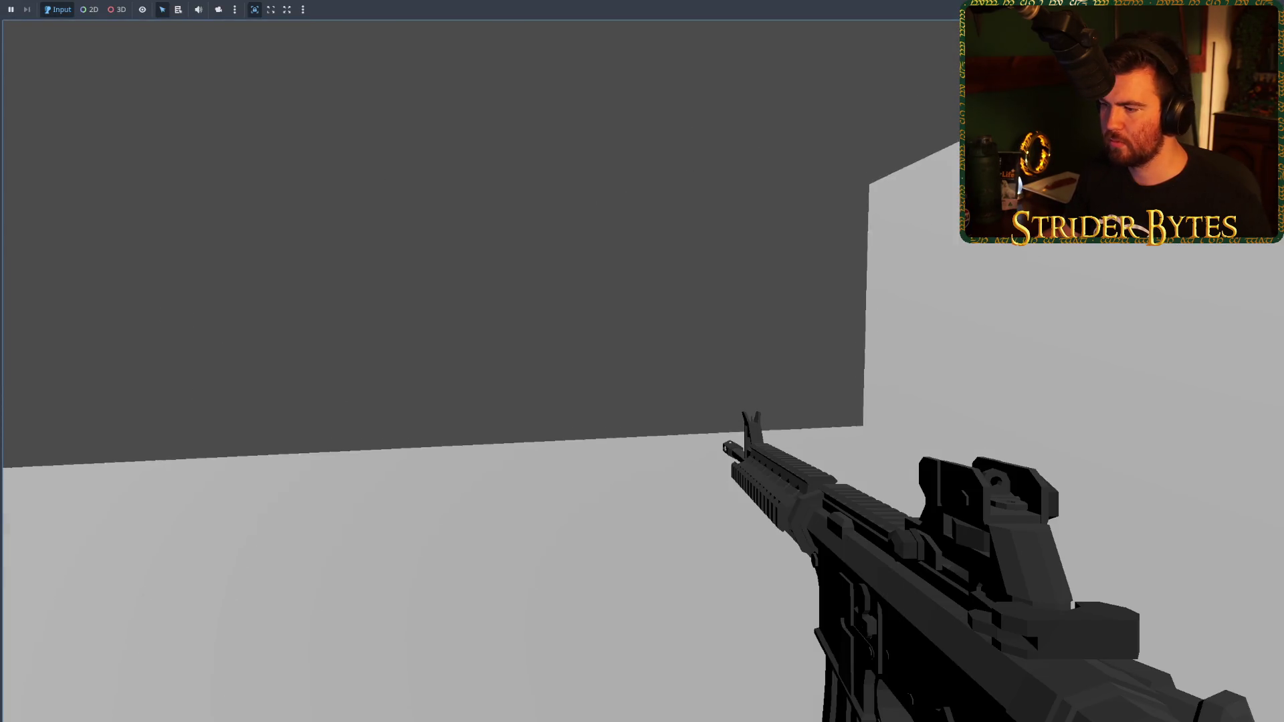
pyautogui.moveTo(642, 361)
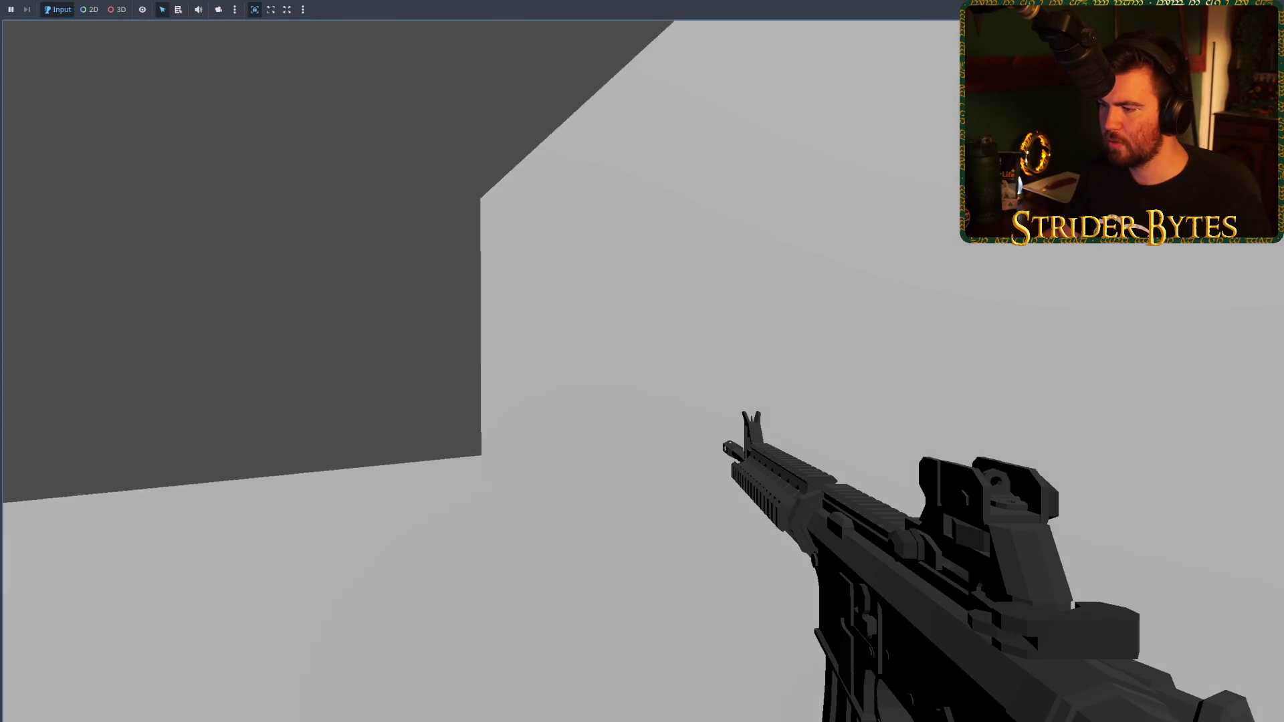
pyautogui.press('F8')
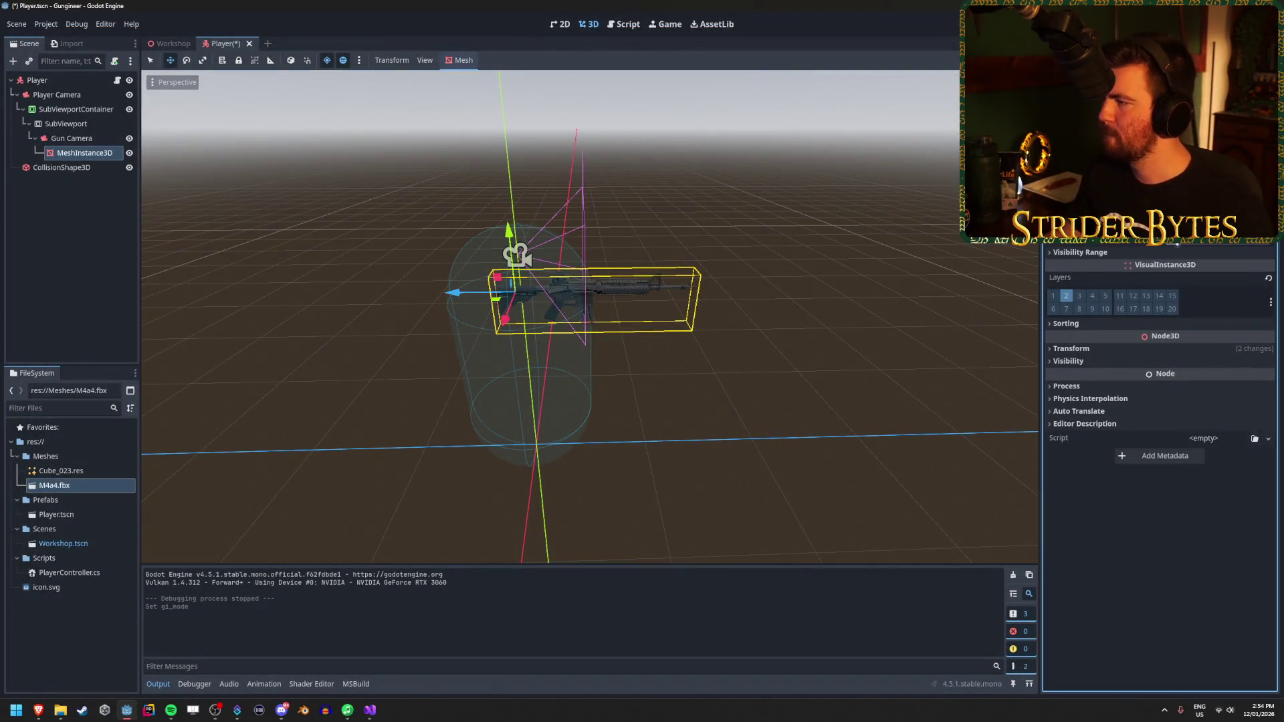
pyautogui.scroll(3, 1161, 402)
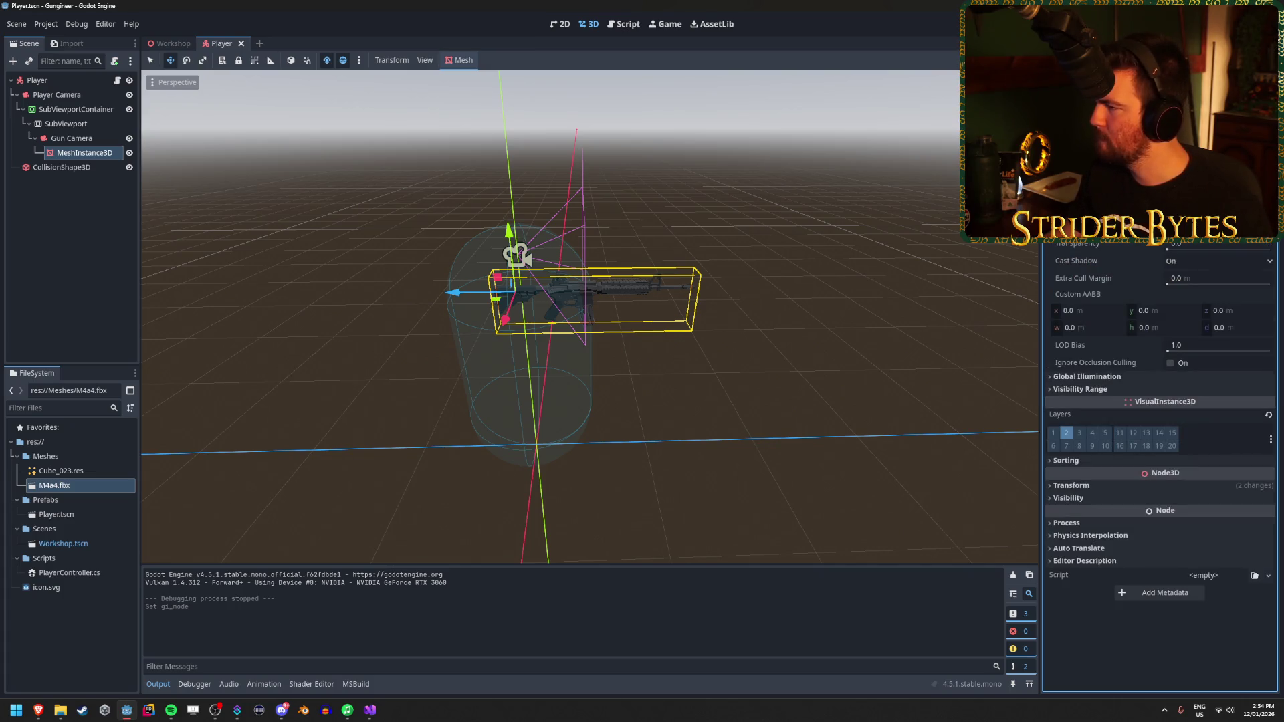
pyautogui.scroll(2, 1160, 402)
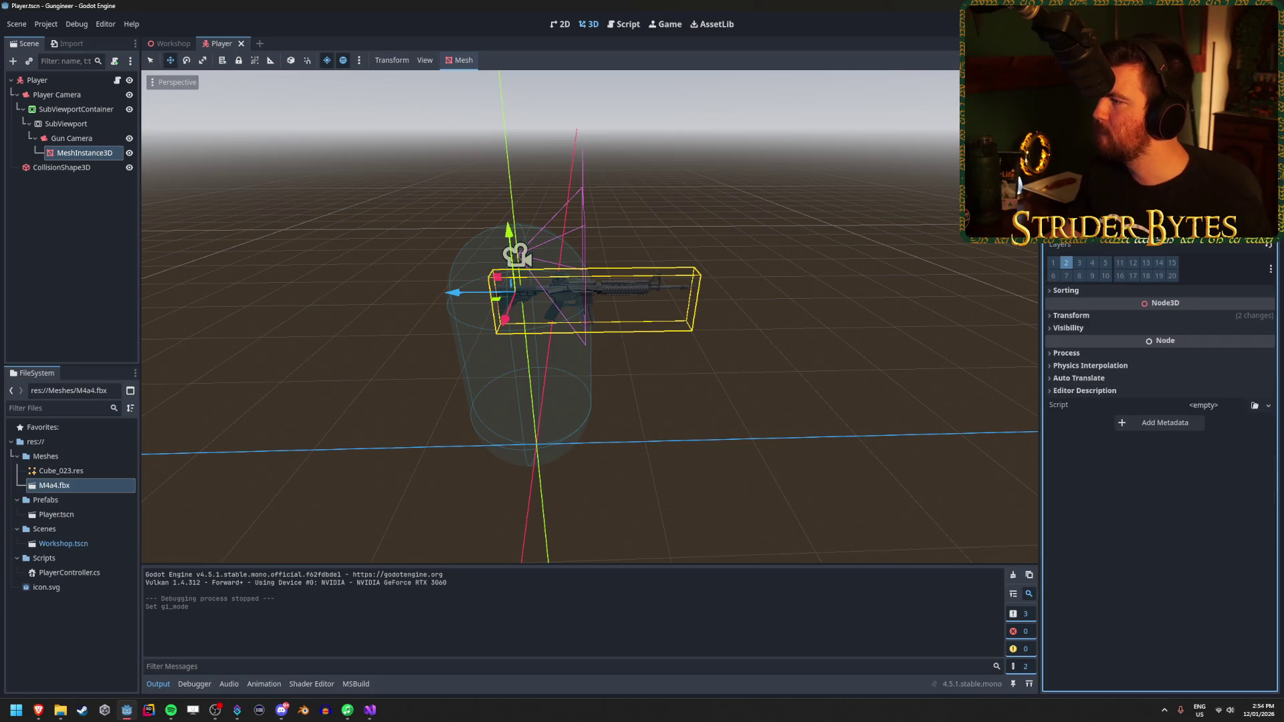
pyautogui.scroll(-3, 1160, 402)
pyautogui.scroll(1, 1160, 401)
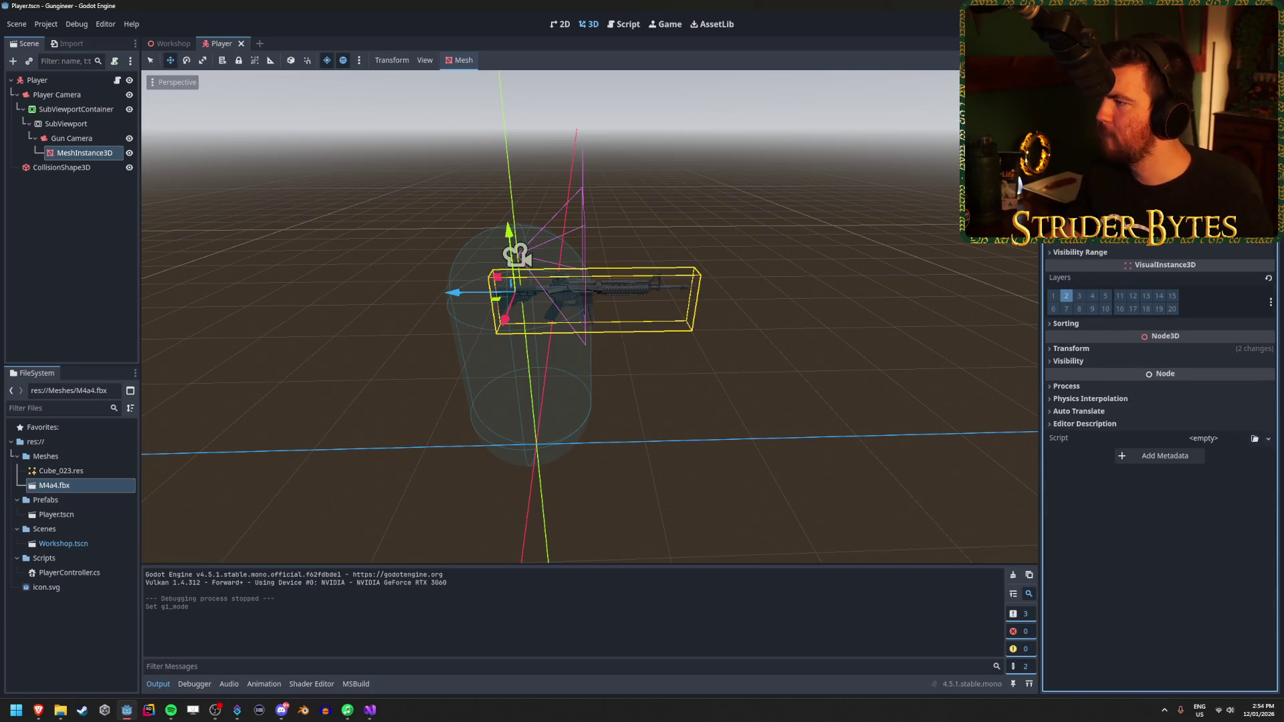
pyautogui.scroll(-1, 1161, 402)
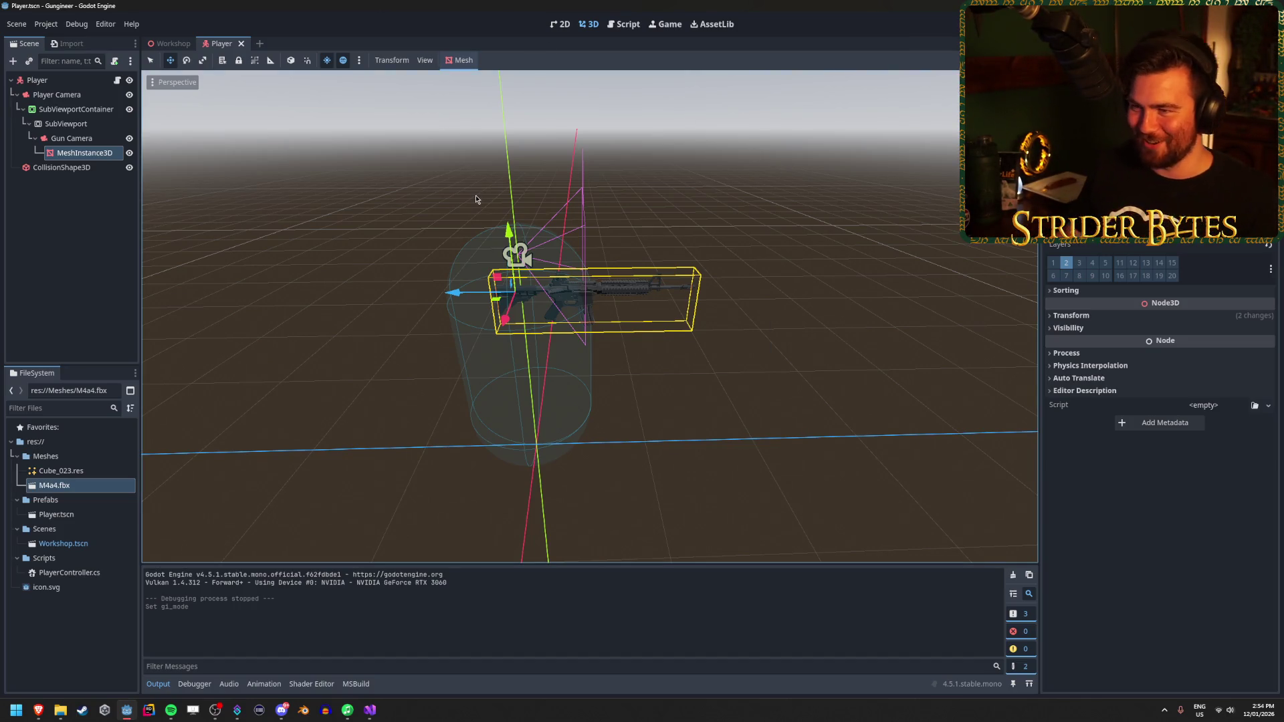
# Step: Try the 2 Viewports layout in the 3D editor, then return to 1 Viewport
pyautogui.click(400, 62)
pyautogui.click(400, 62)
pyautogui.click(421, 62)
pyautogui.click(421, 62)
pyautogui.click(421, 61)
pyautogui.click(445, 86)
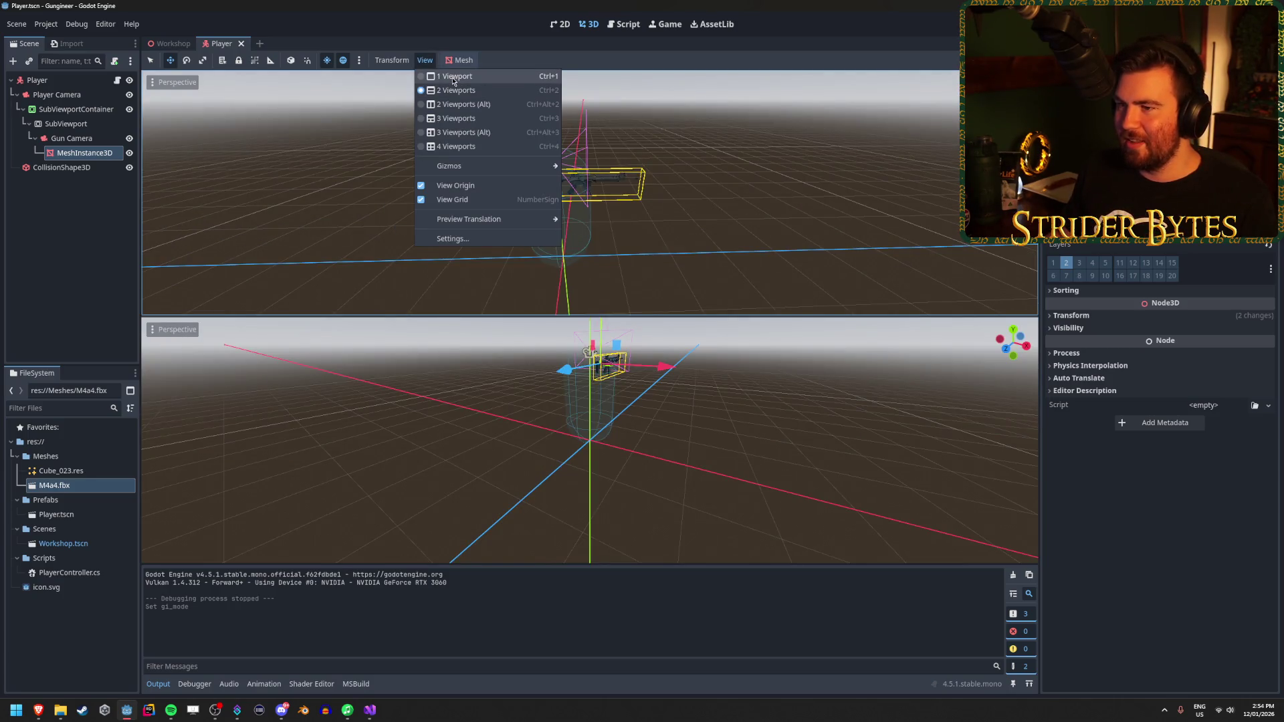
pyautogui.click(447, 76)
pyautogui.click(453, 90)
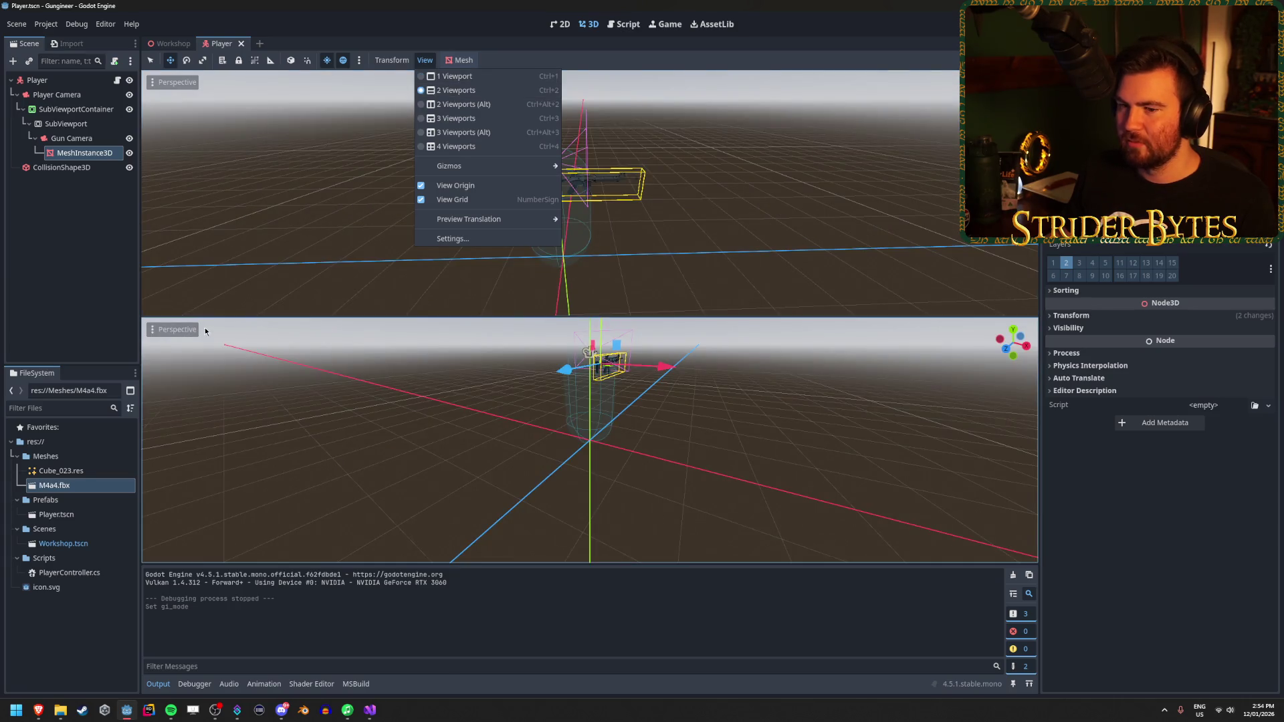
pyautogui.click(181, 331)
pyautogui.click(155, 334)
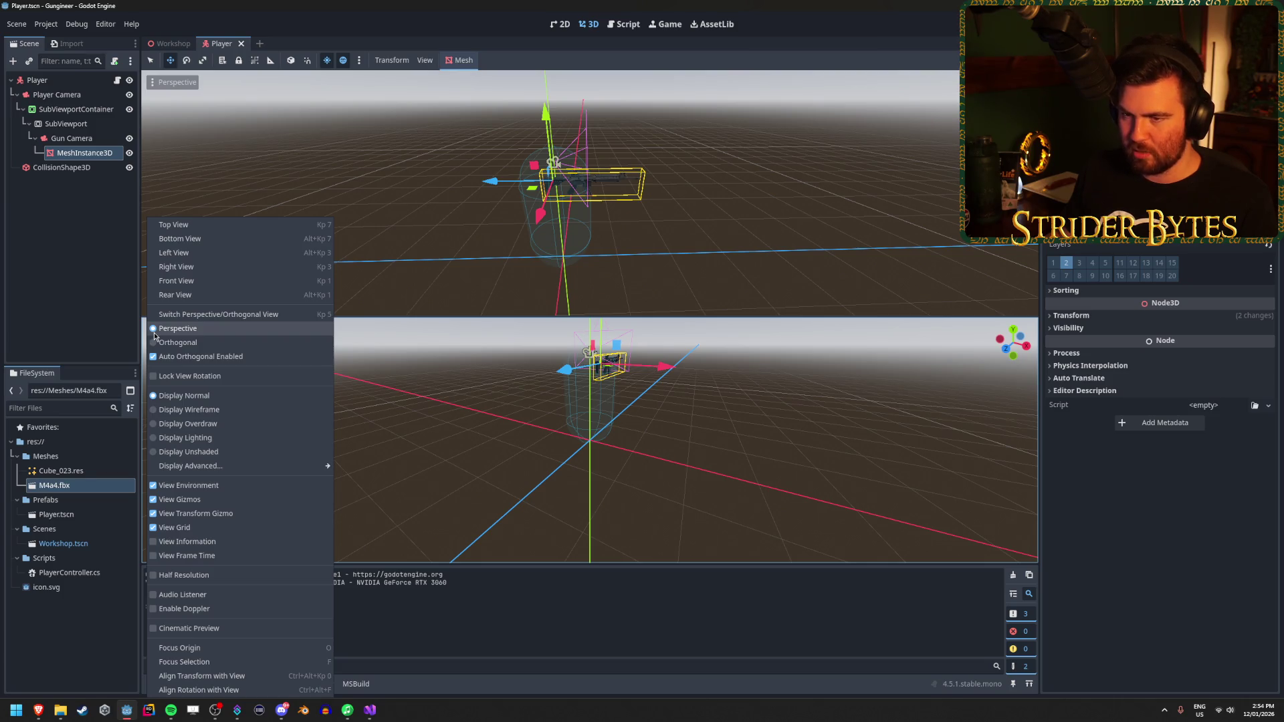
pyautogui.click(688, 60)
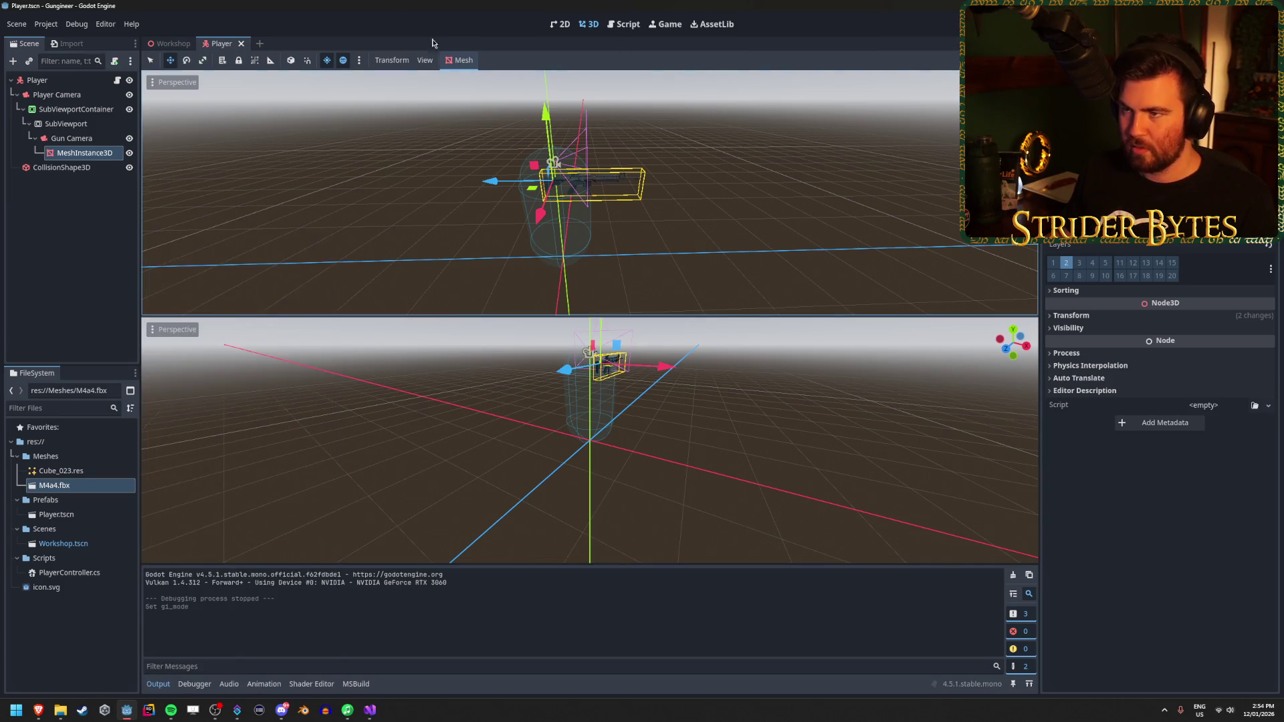
pyautogui.click(425, 59)
pyautogui.click(438, 76)
pyautogui.click(452, 4)
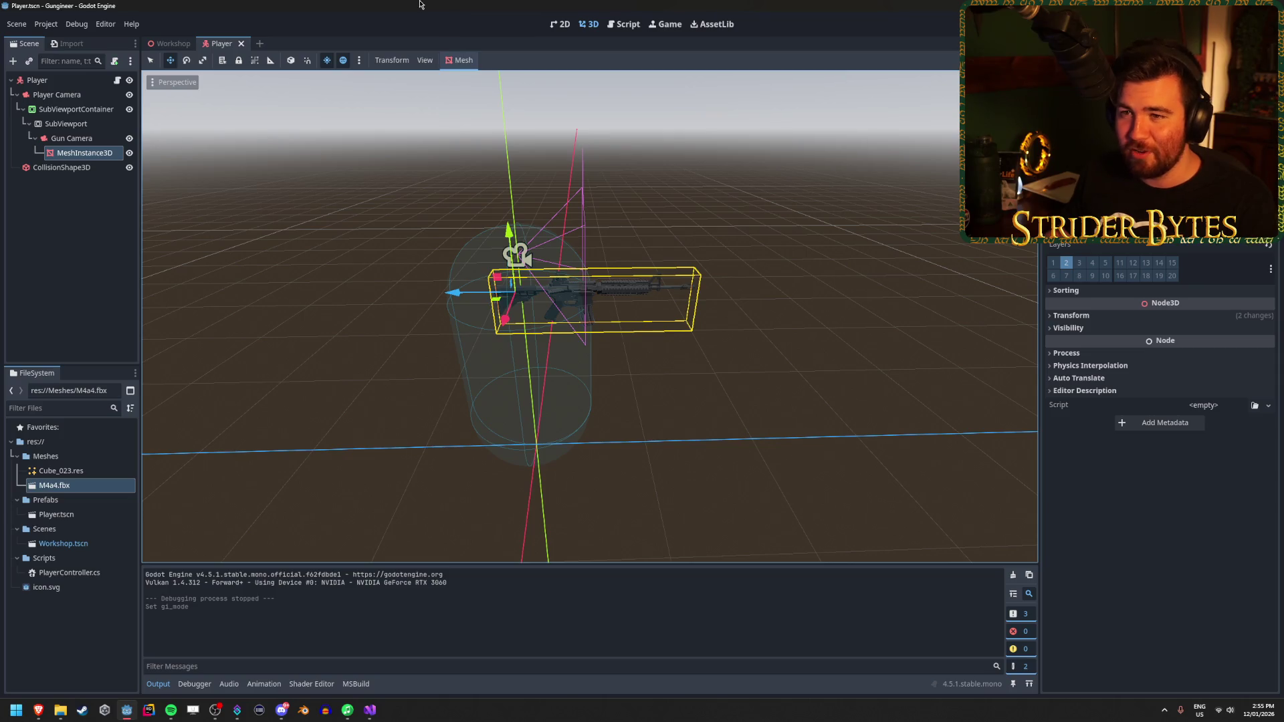
# Step: Browse the Inspector's node sections, then select Gun Camera in the Scene tree
pyautogui.click(1109, 464)
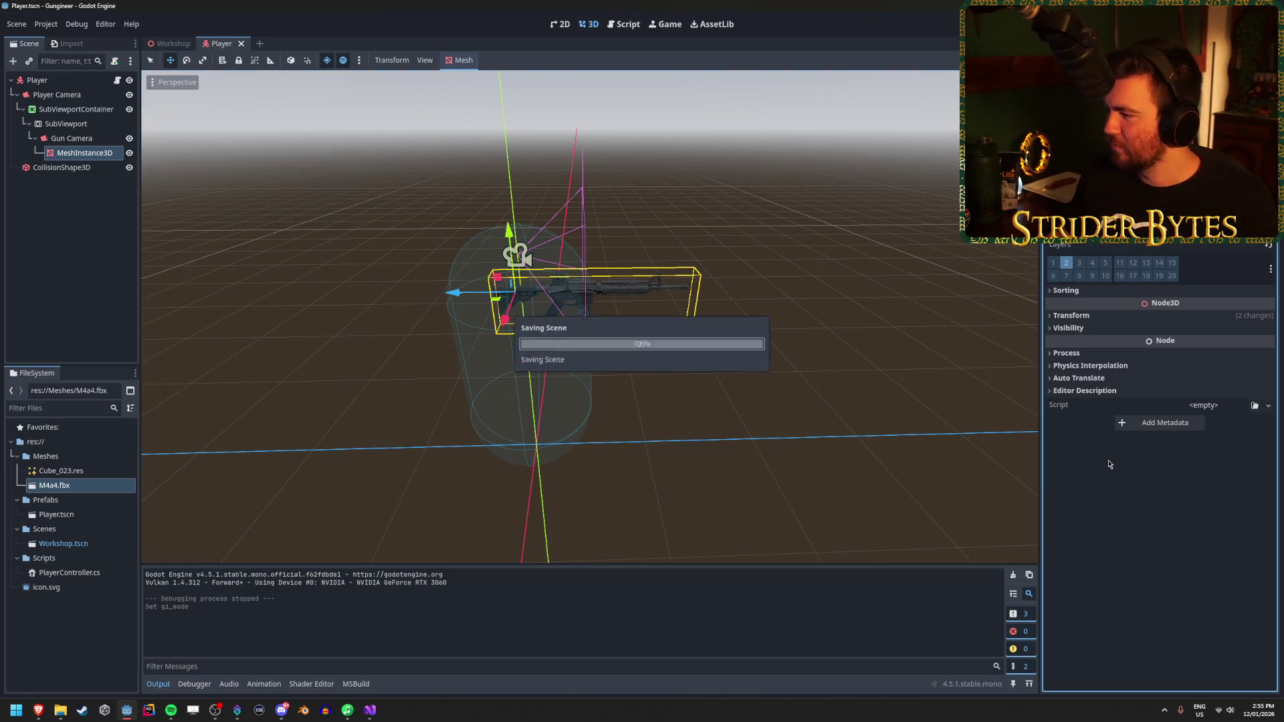
pyautogui.click(1081, 391)
pyautogui.click(1082, 391)
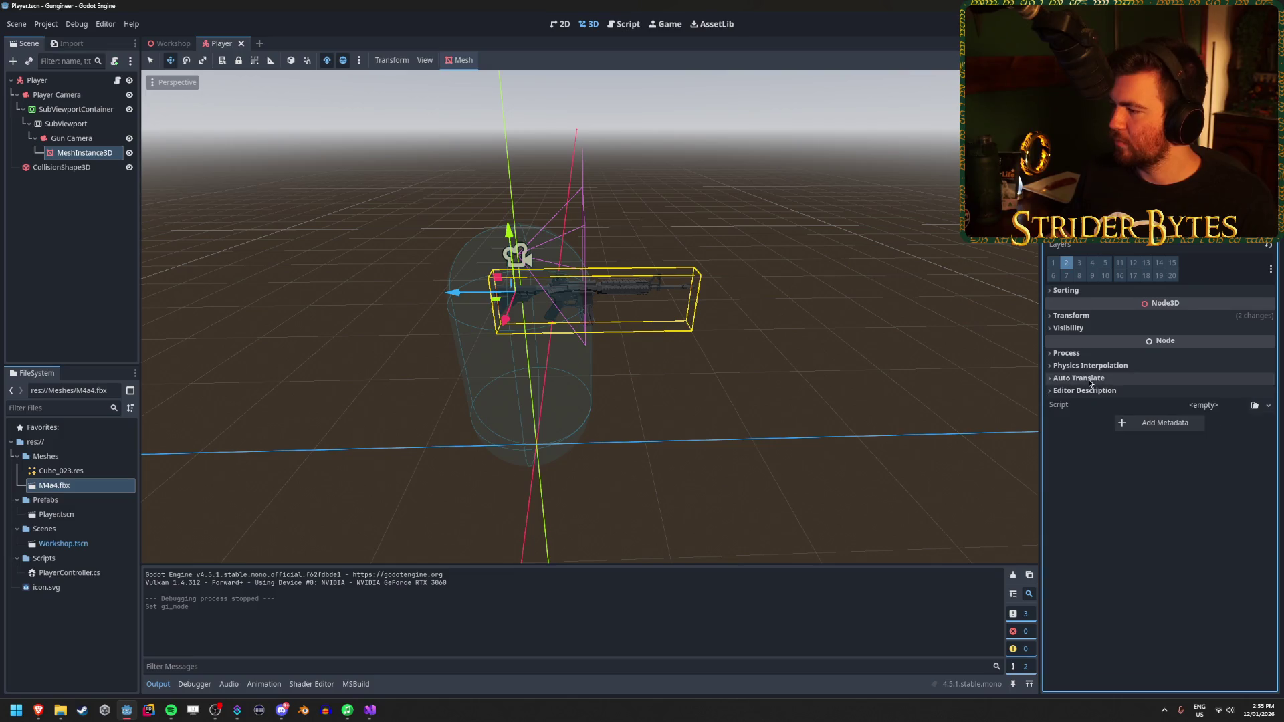
pyautogui.click(1091, 366)
pyautogui.click(1090, 366)
pyautogui.click(1092, 353)
pyautogui.click(1093, 353)
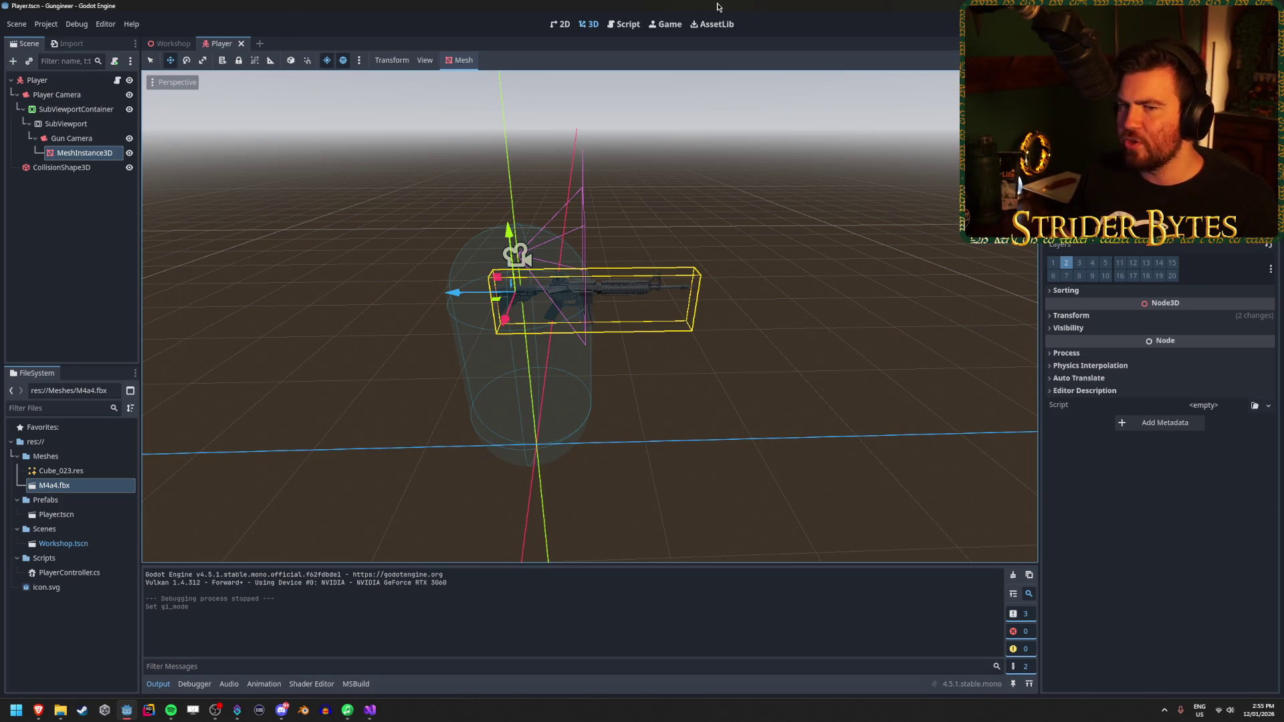
pyautogui.click(67, 142)
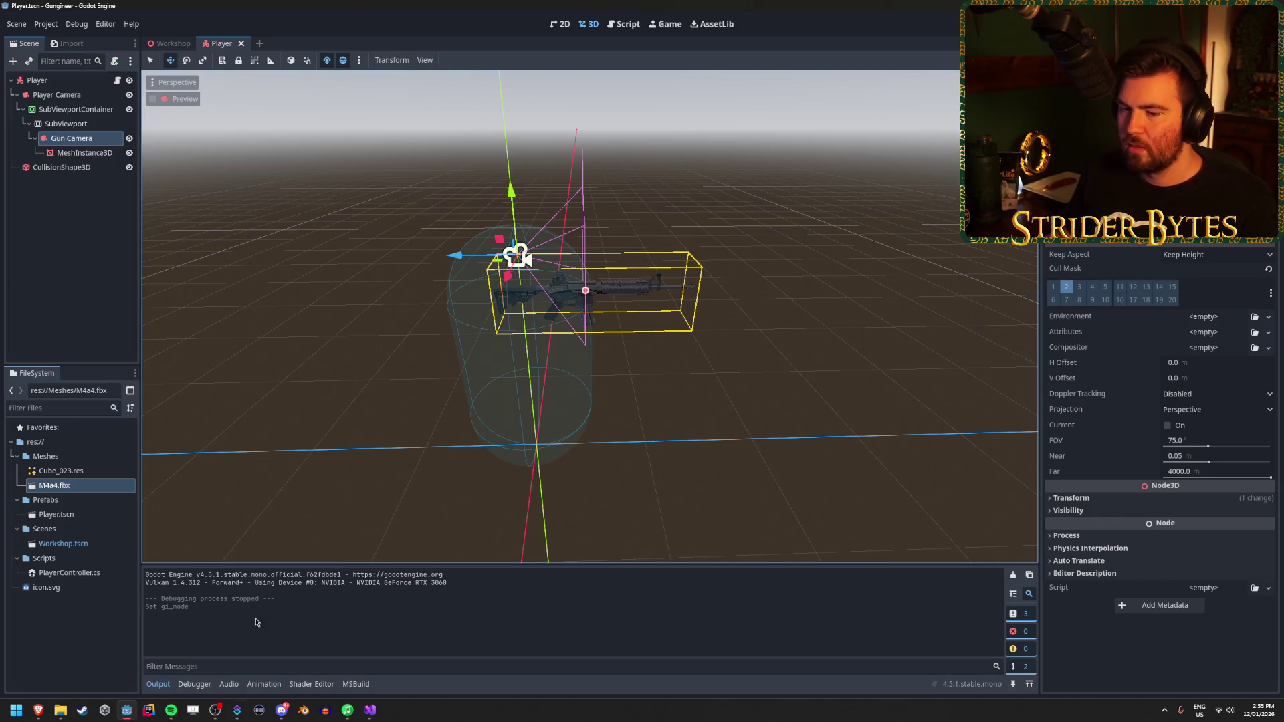
# Step: Check the Reddit thread in the browser, then return to Godot
pyautogui.moveTo(38, 710)
pyautogui.click(236, 685)
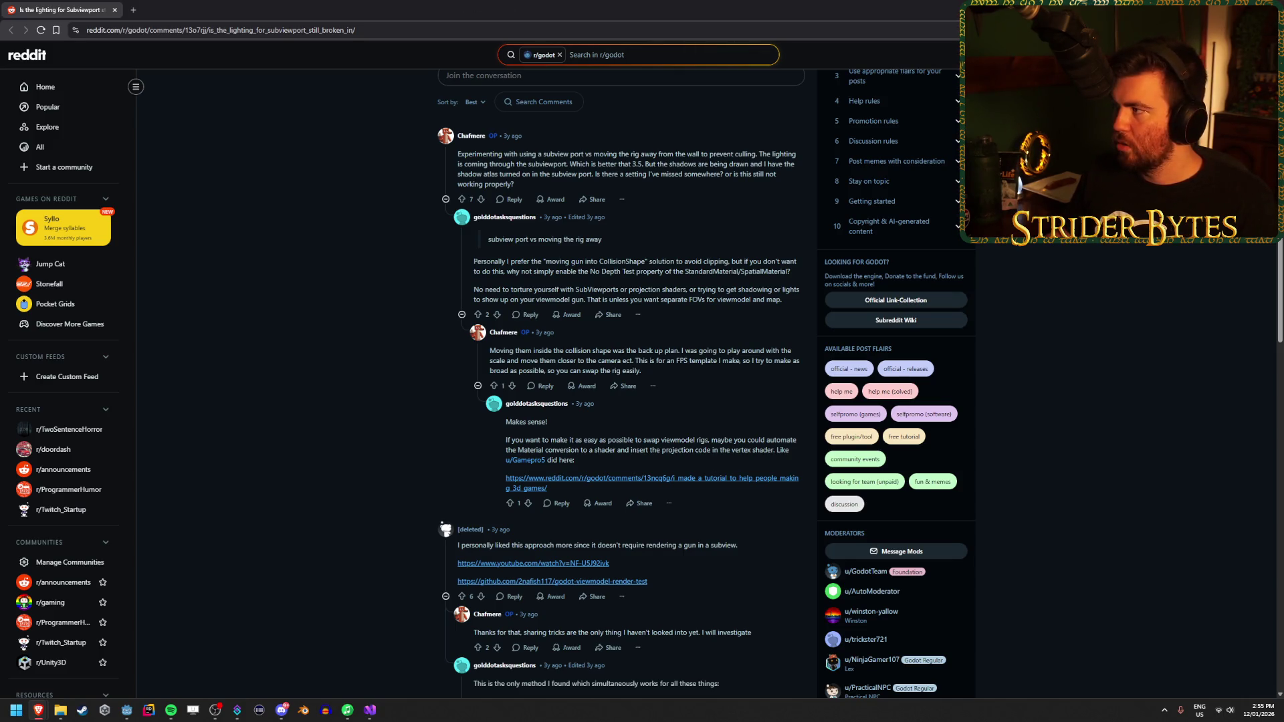
pyautogui.hotkey('alt', 'Tab')
# Step: Create a new Materials folder in the project root
pyautogui.rightClick(56, 594)
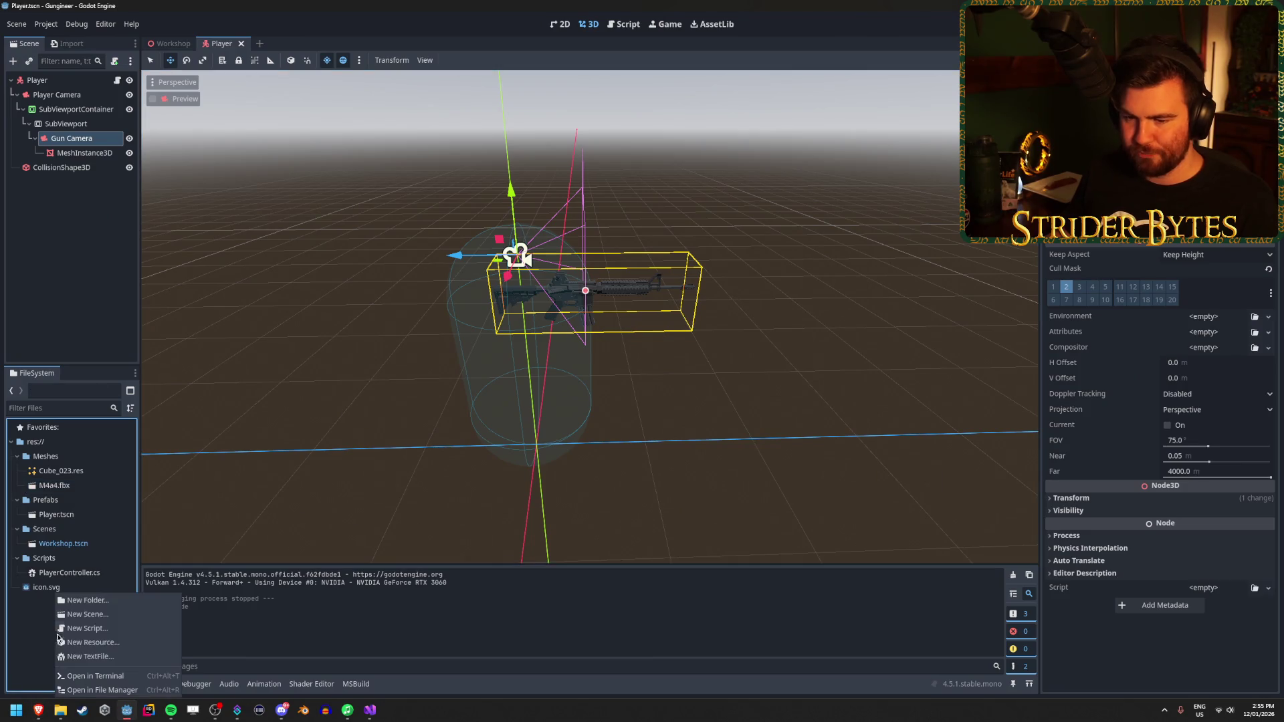
pyautogui.click(112, 600)
pyautogui.write('Materials')
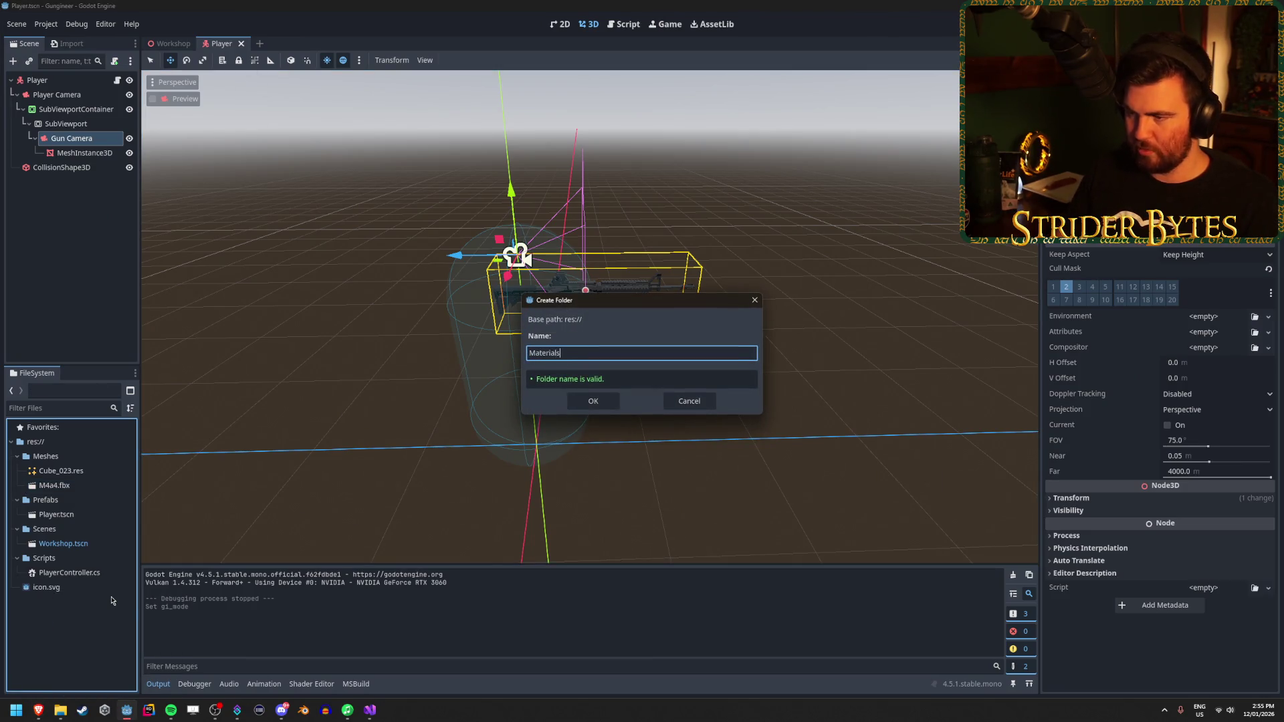
pyautogui.press('Return')
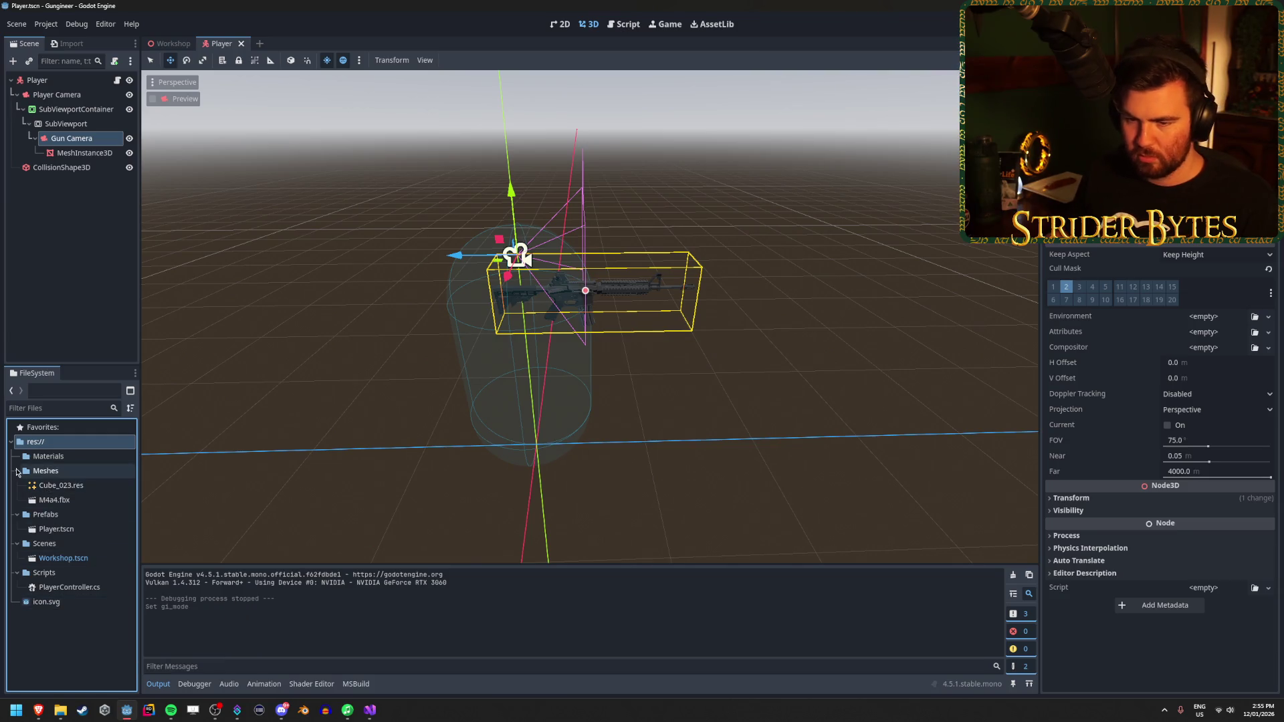
# Step: Collapse the Prefabs, Scenes and Scripts folders and show the Materials folder's Create New submenu
pyautogui.click(17, 486)
pyautogui.click(17, 500)
pyautogui.click(17, 515)
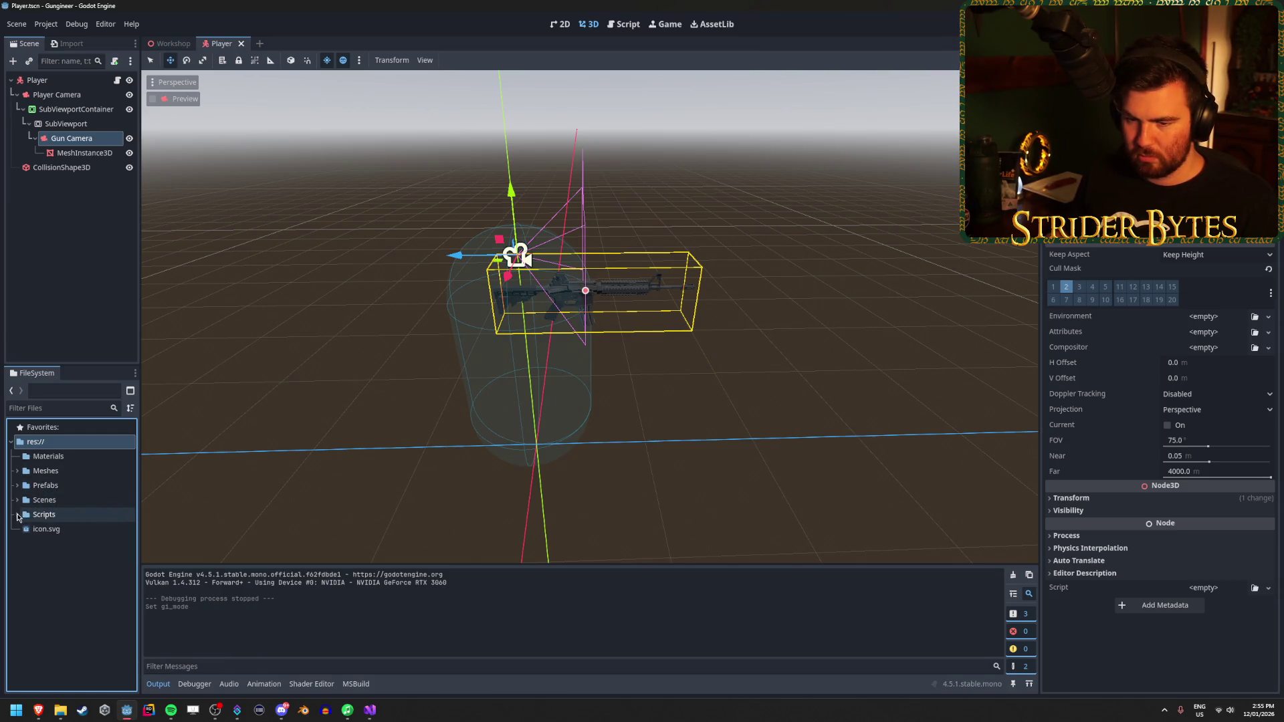
pyautogui.click(50, 457)
pyautogui.rightClick(61, 457)
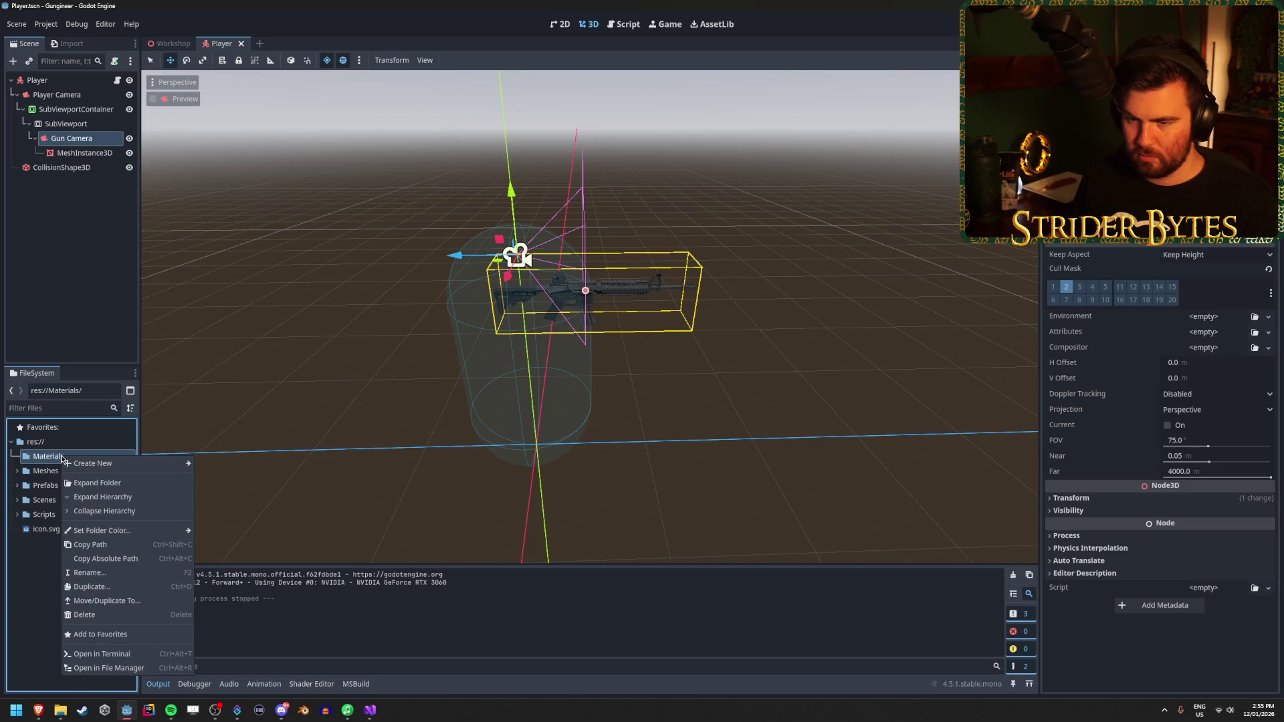
pyautogui.moveTo(104, 470)
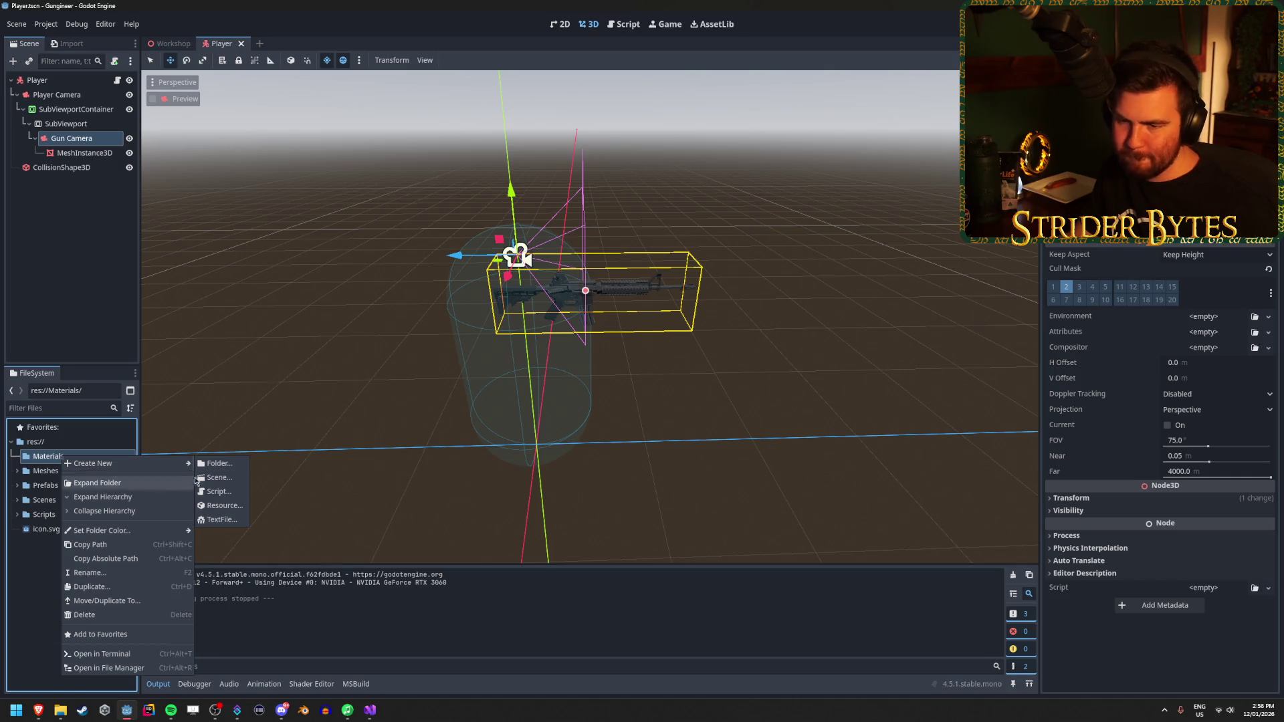
# Step: Search the new-resource types for 'material' and 'camera', then close the dialog without creating anything
pyautogui.click(230, 505)
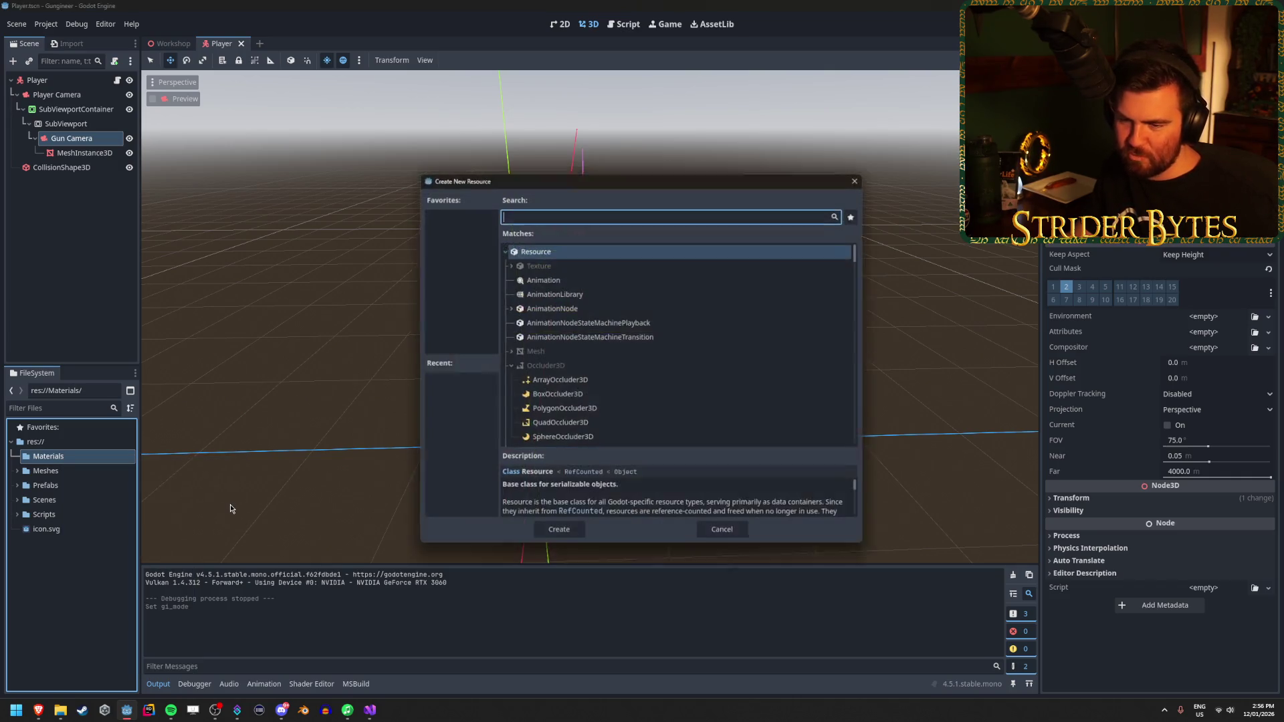
pyautogui.scroll(-5, 589, 358)
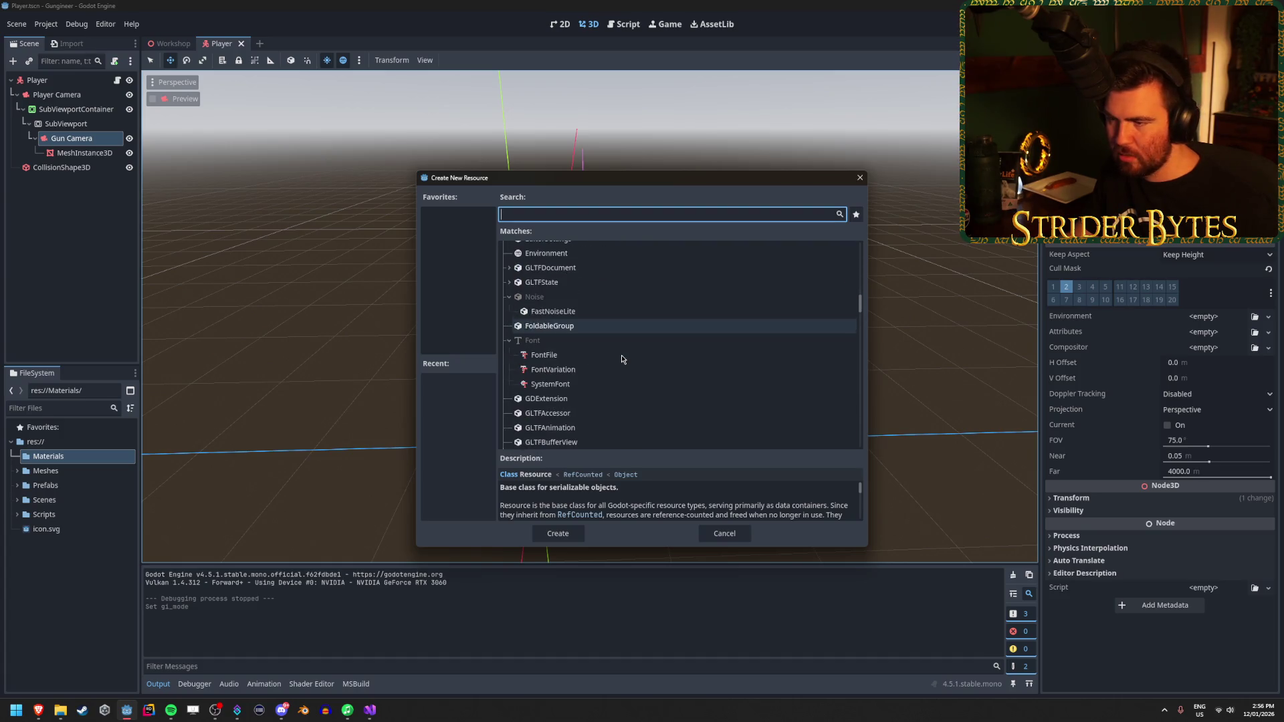
pyautogui.write('material')
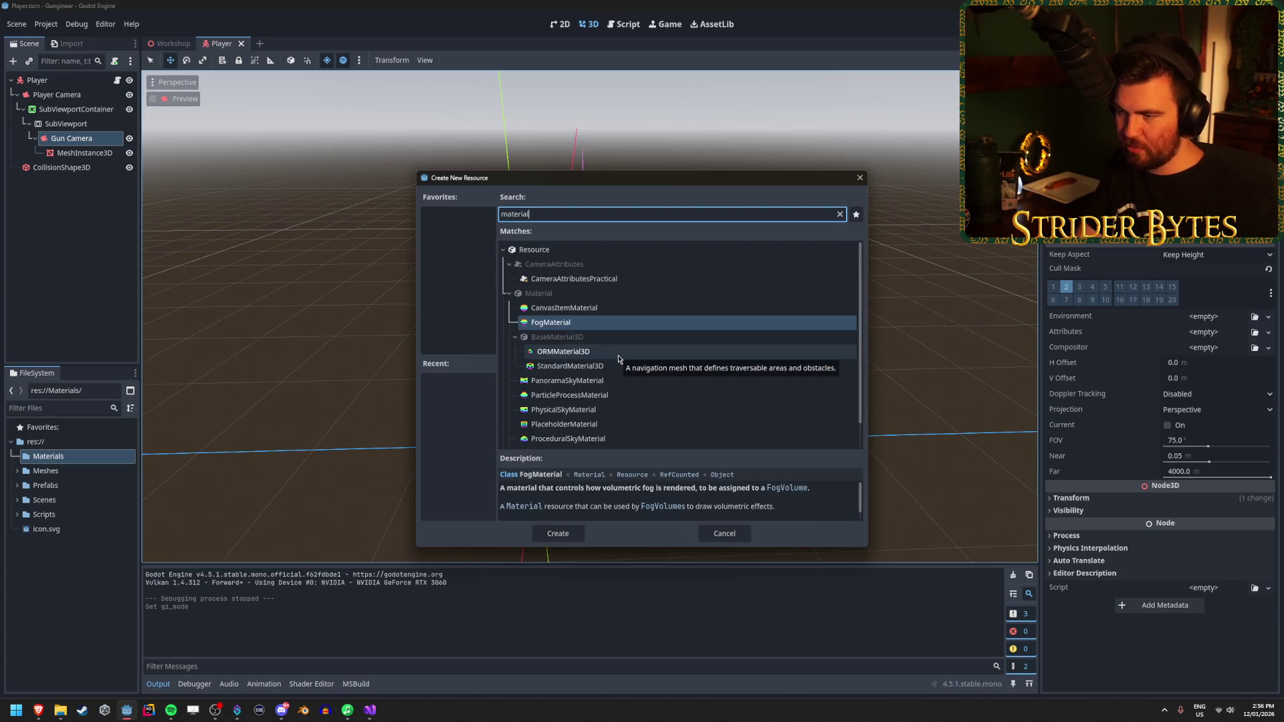
pyautogui.scroll(-1, 622, 358)
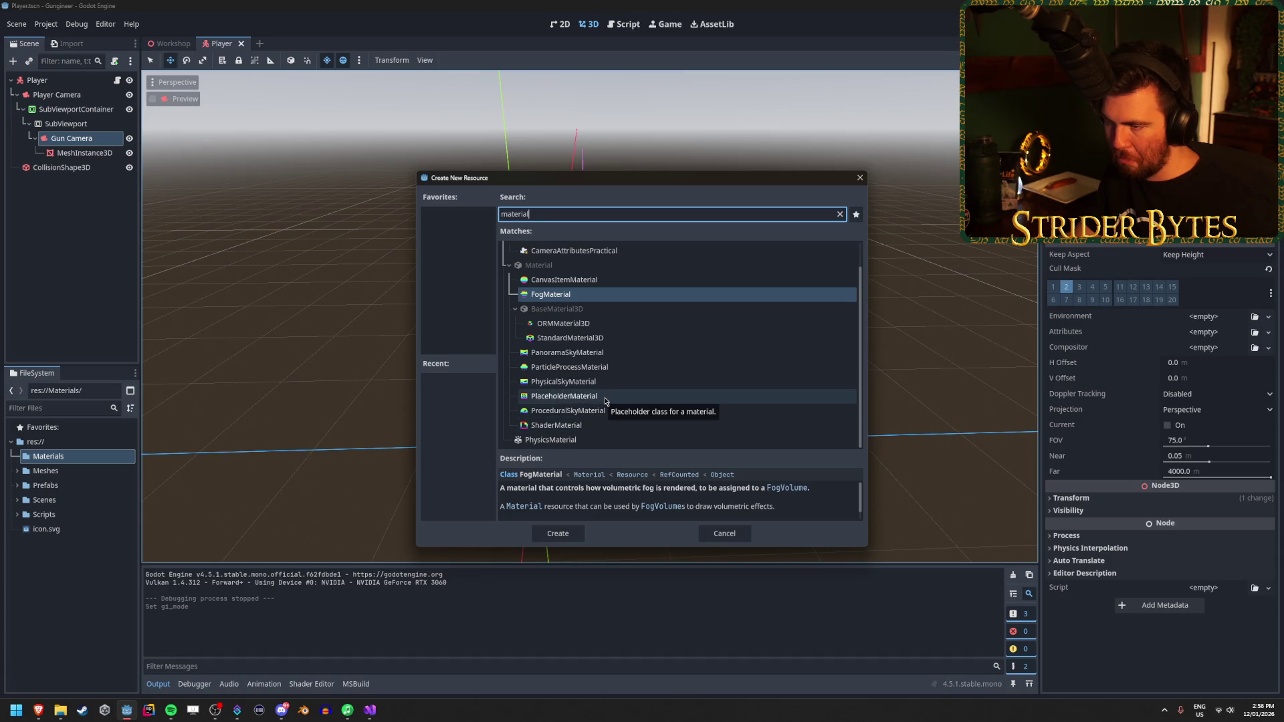
pyautogui.scroll(1, 606, 401)
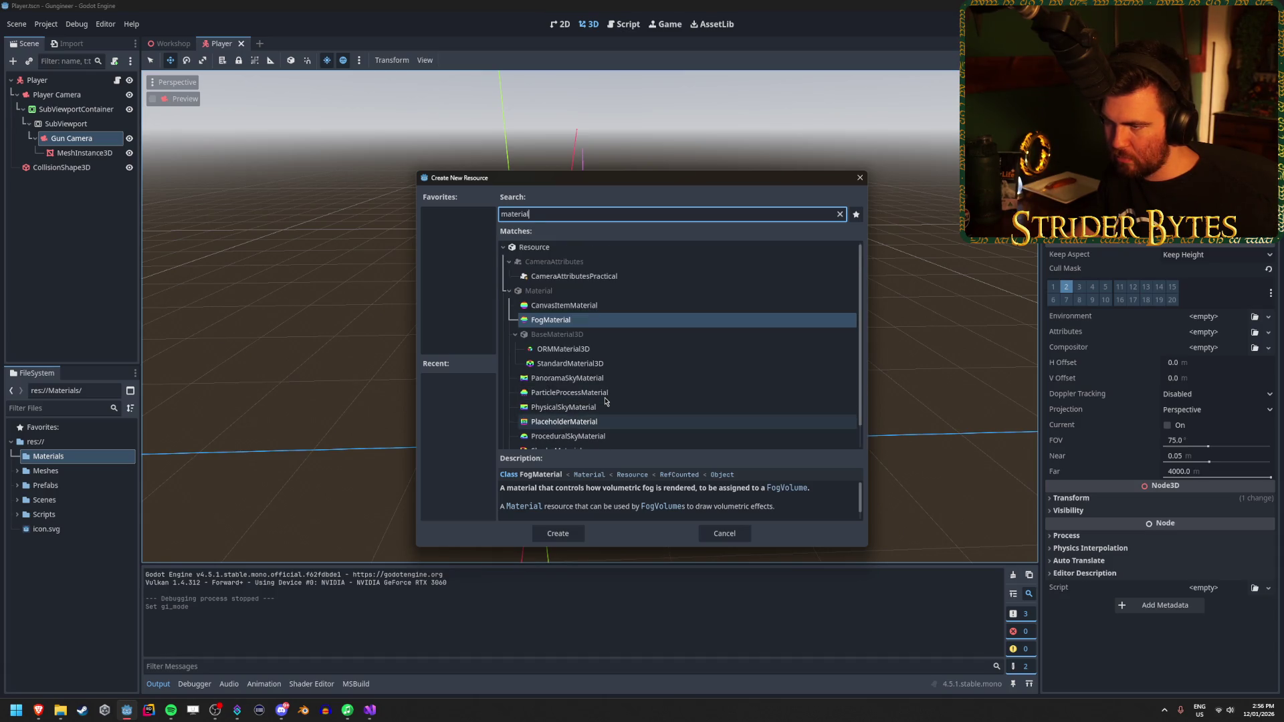
pyautogui.scroll(-1, 605, 401)
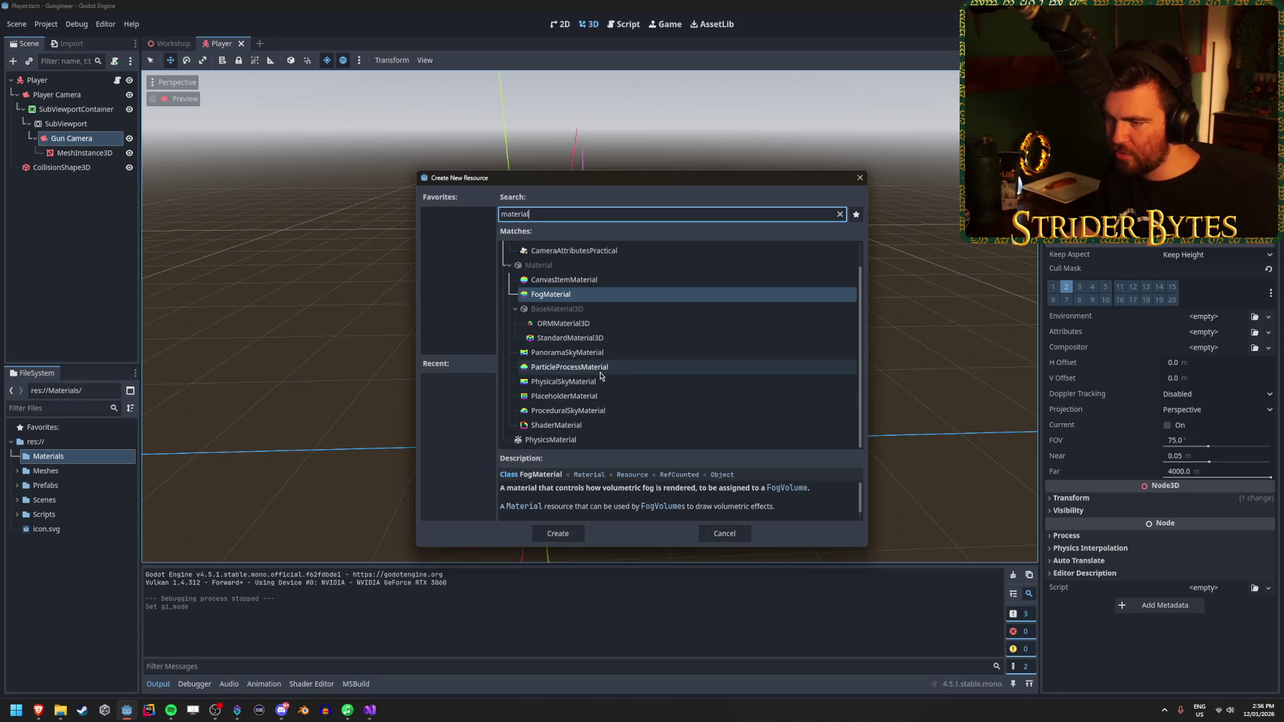
pyautogui.hotkey('ctrl', 'a')
pyautogui.write('camera')
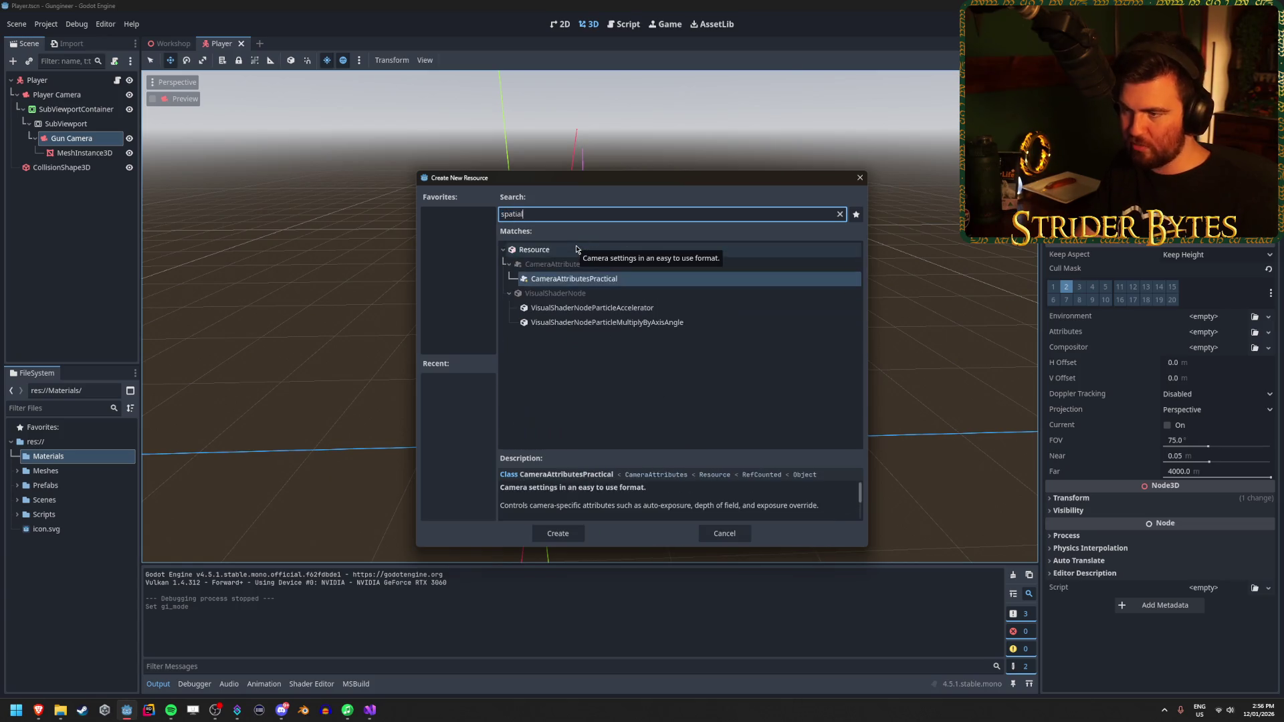
pyautogui.hotkey('ctrl', 'a')
pyautogui.press('BackSpace')
pyautogui.click(859, 177)
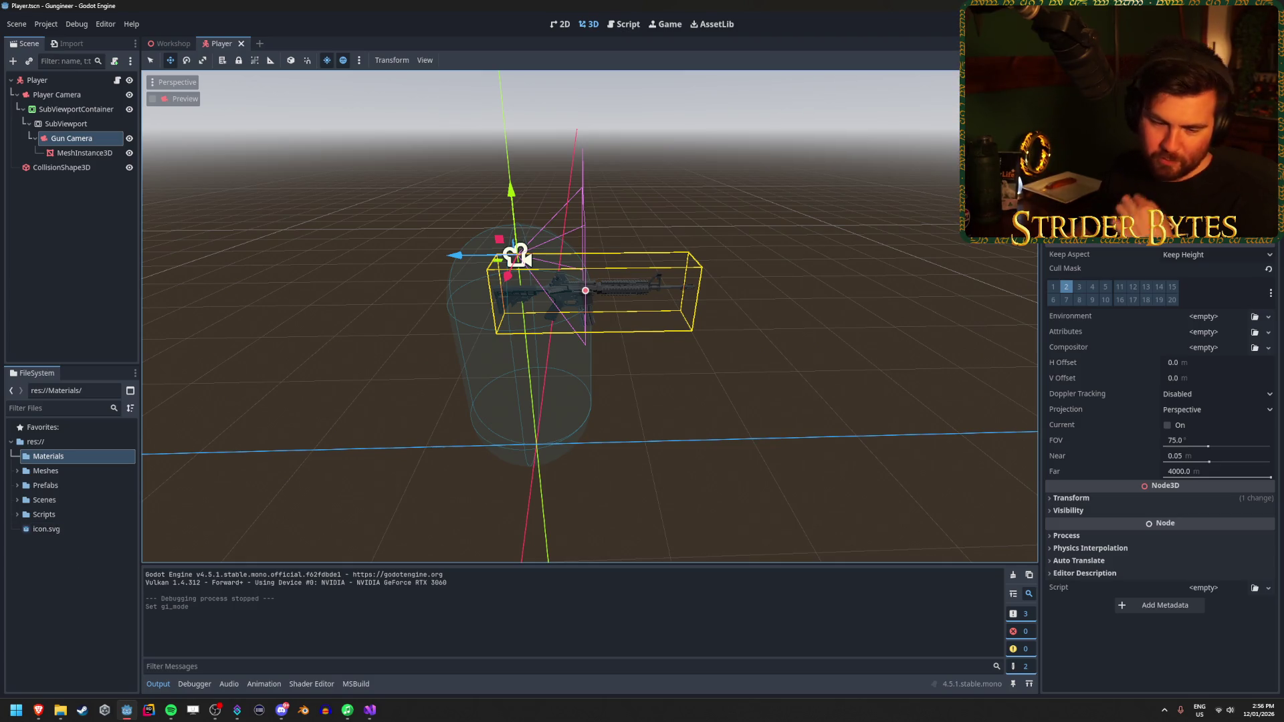
# Step: Start creating a new scene in the Materials folder via Create New > Scene
pyautogui.click(64, 458)
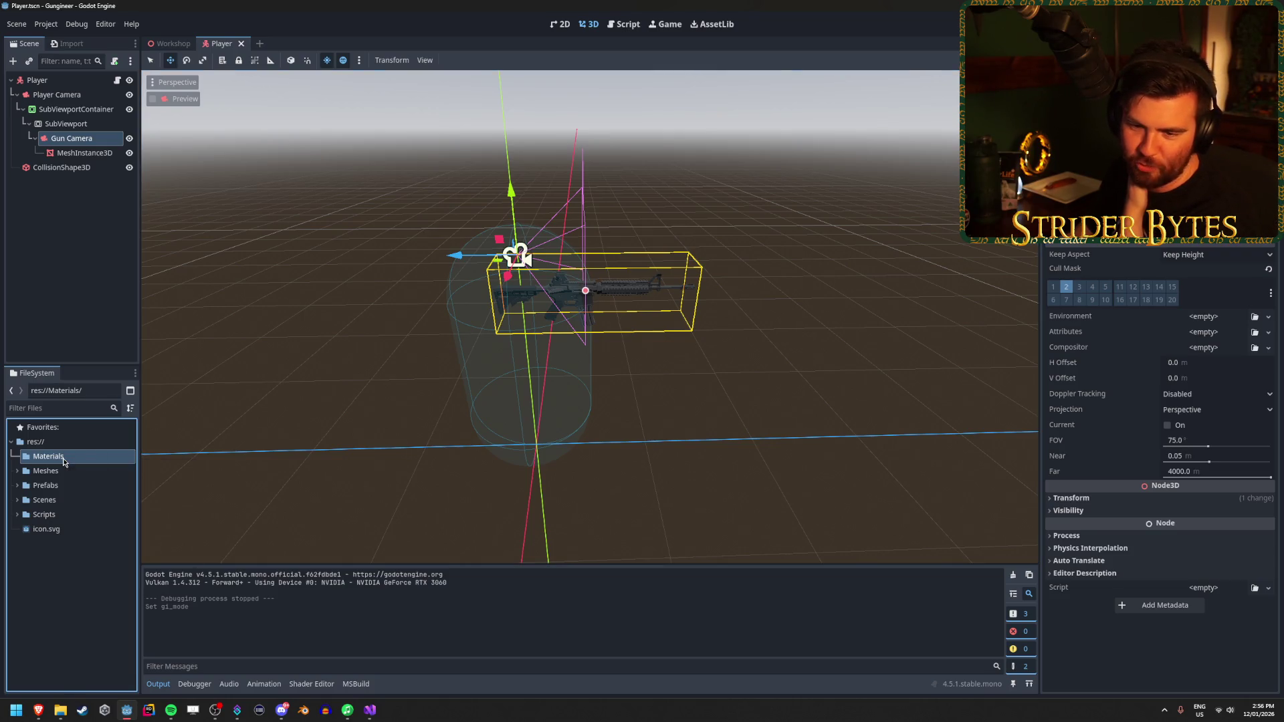
pyautogui.rightClick(63, 459)
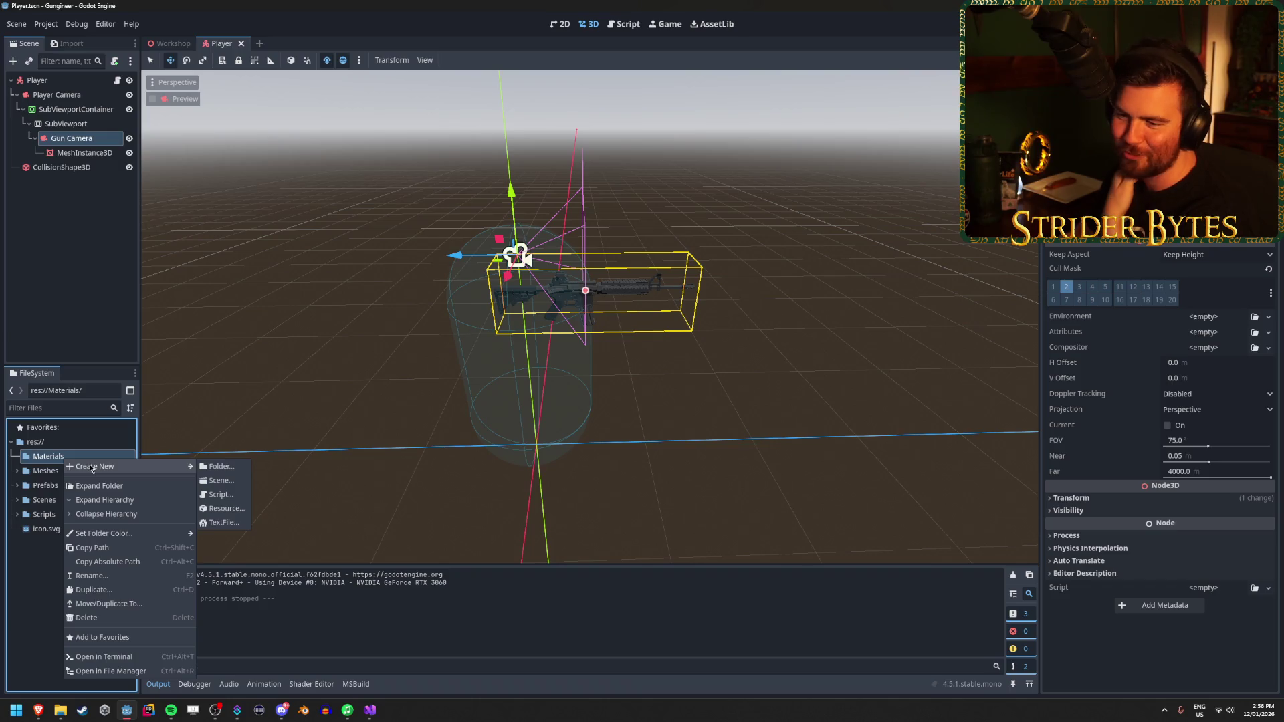
pyautogui.click(221, 480)
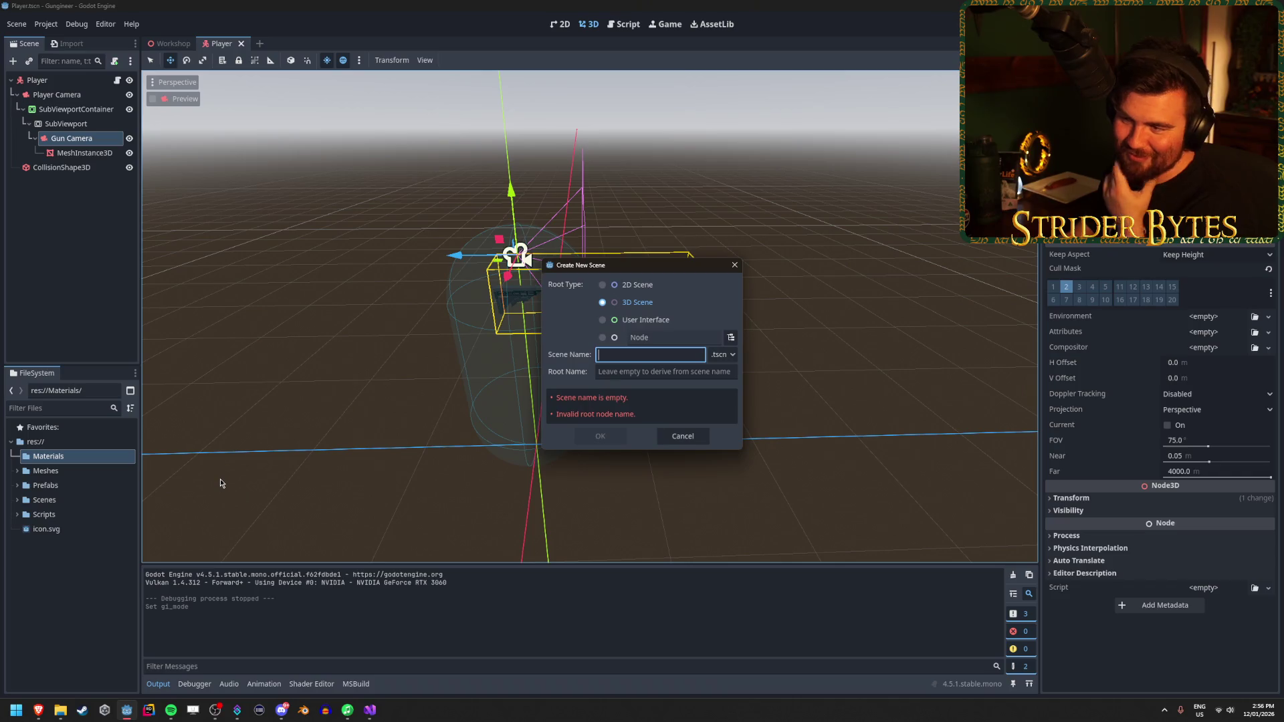
# Step: Cancel the new scene, search the add-node list for 'spatial', and close it without adding
pyautogui.click(682, 436)
pyautogui.rightClick(52, 240)
pyautogui.click(71, 246)
pyautogui.write('spatial')
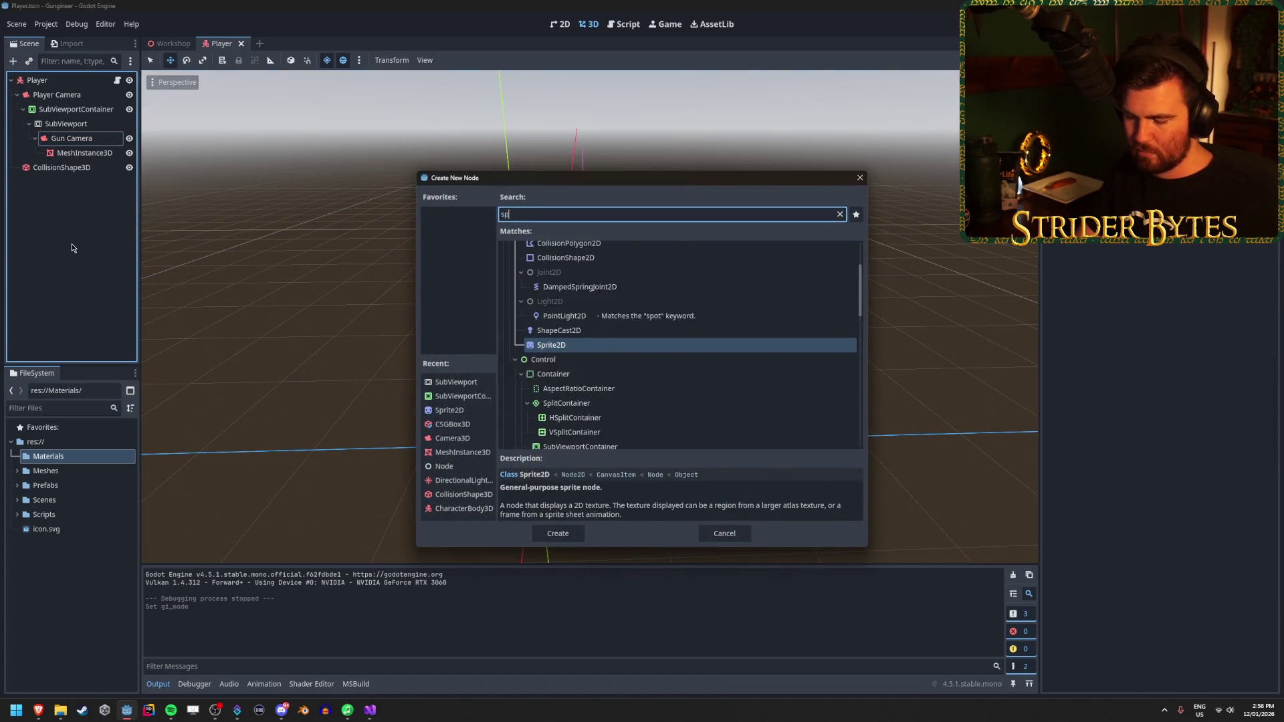
pyautogui.hotkey('ctrl', 'a')
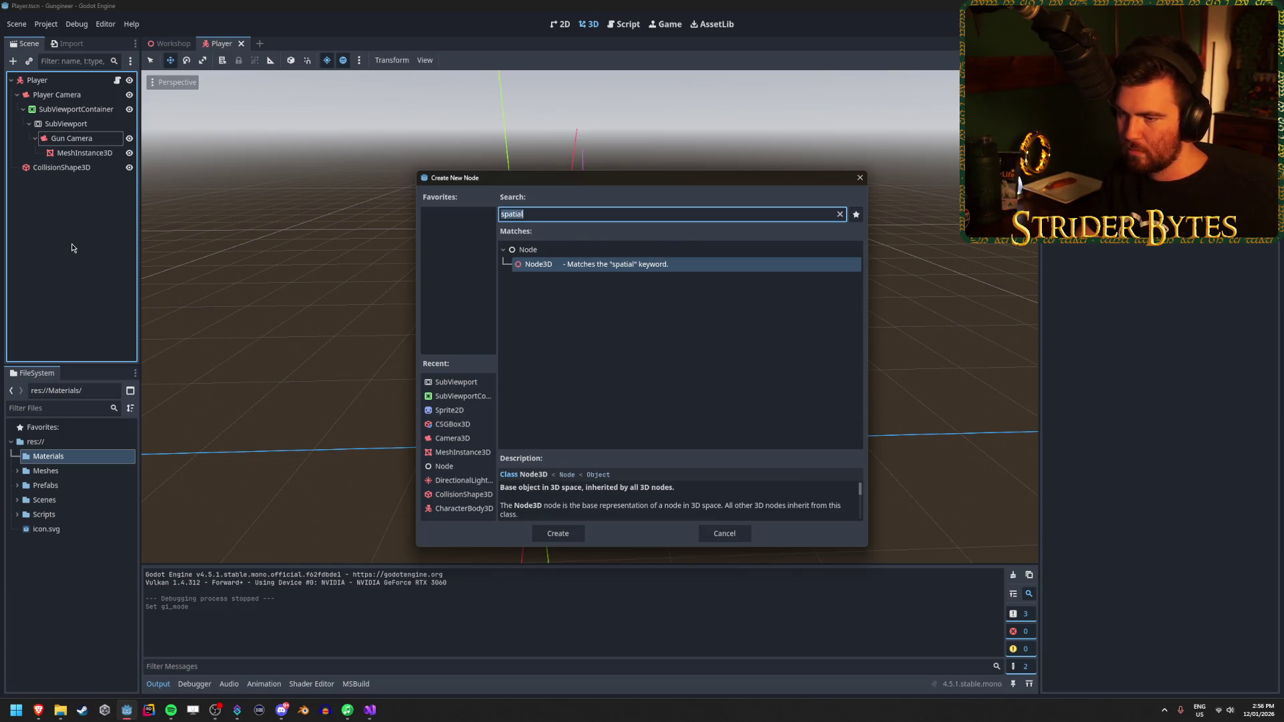
pyautogui.press('BackSpace')
pyautogui.press('Escape')
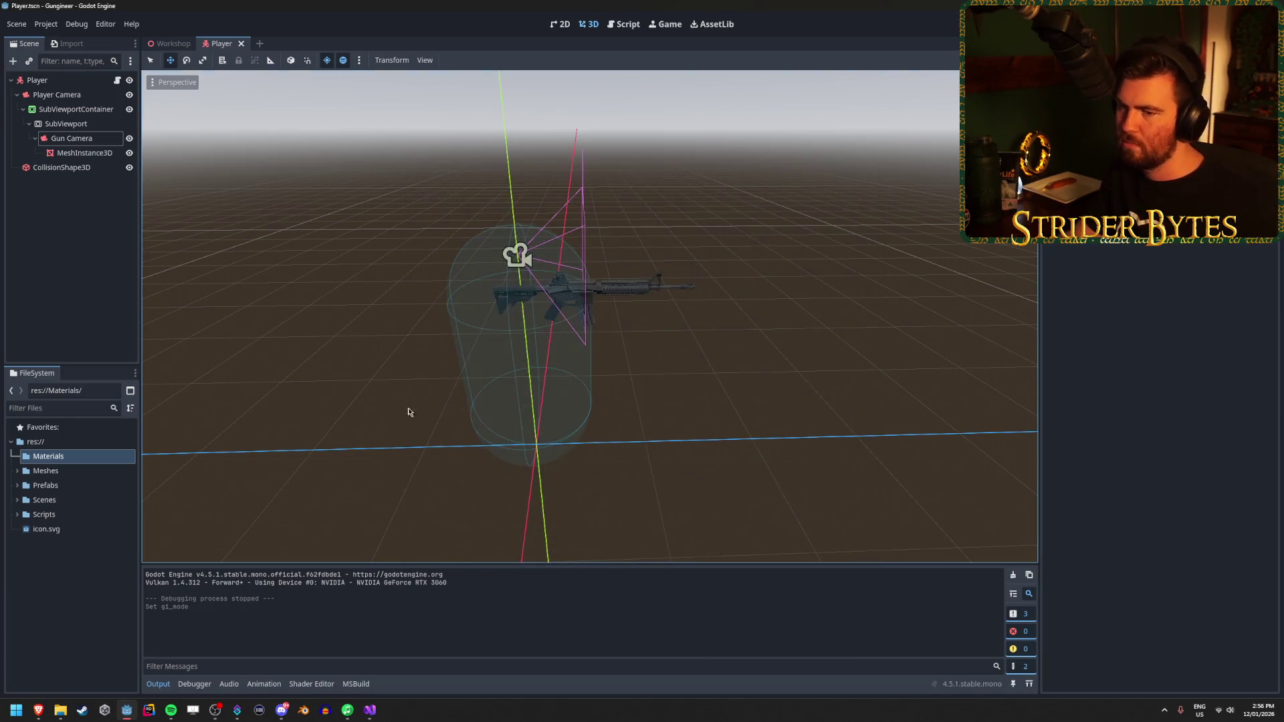
# Step: Create a StandardMaterial3D resource and save it as 'test_mat' in the Materials folder
pyautogui.click(60, 460)
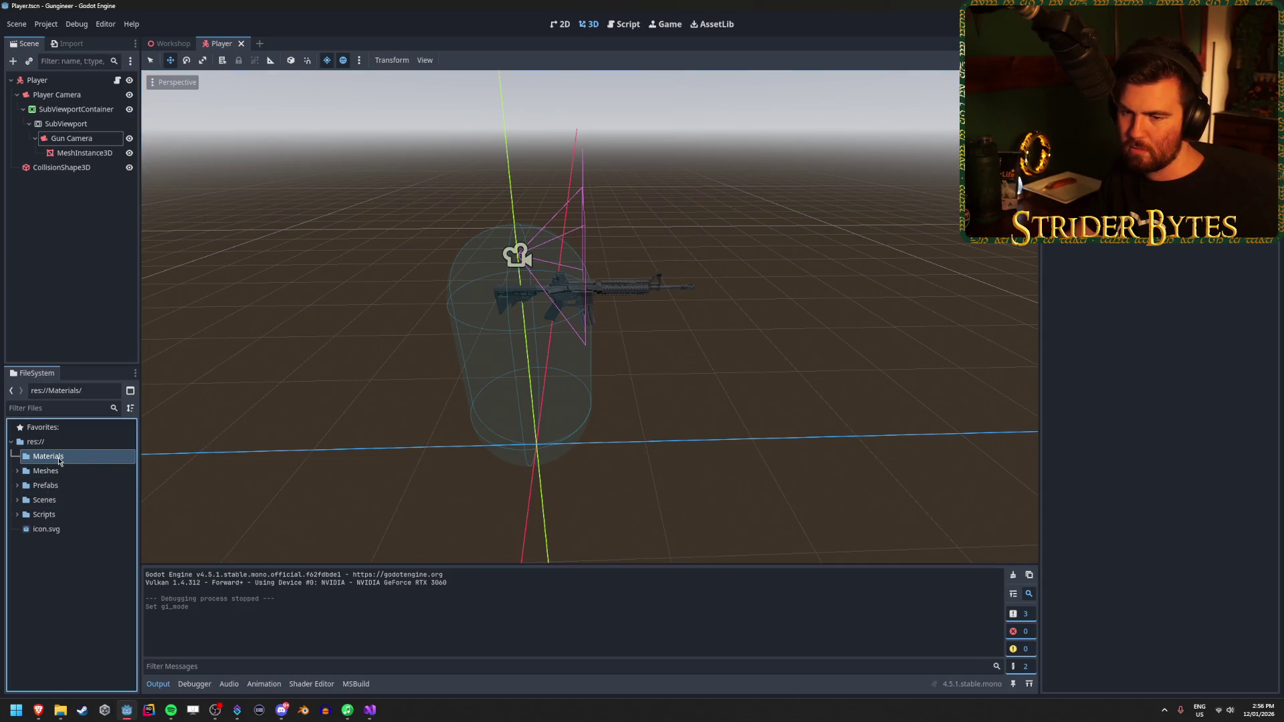
pyautogui.rightClick(70, 456)
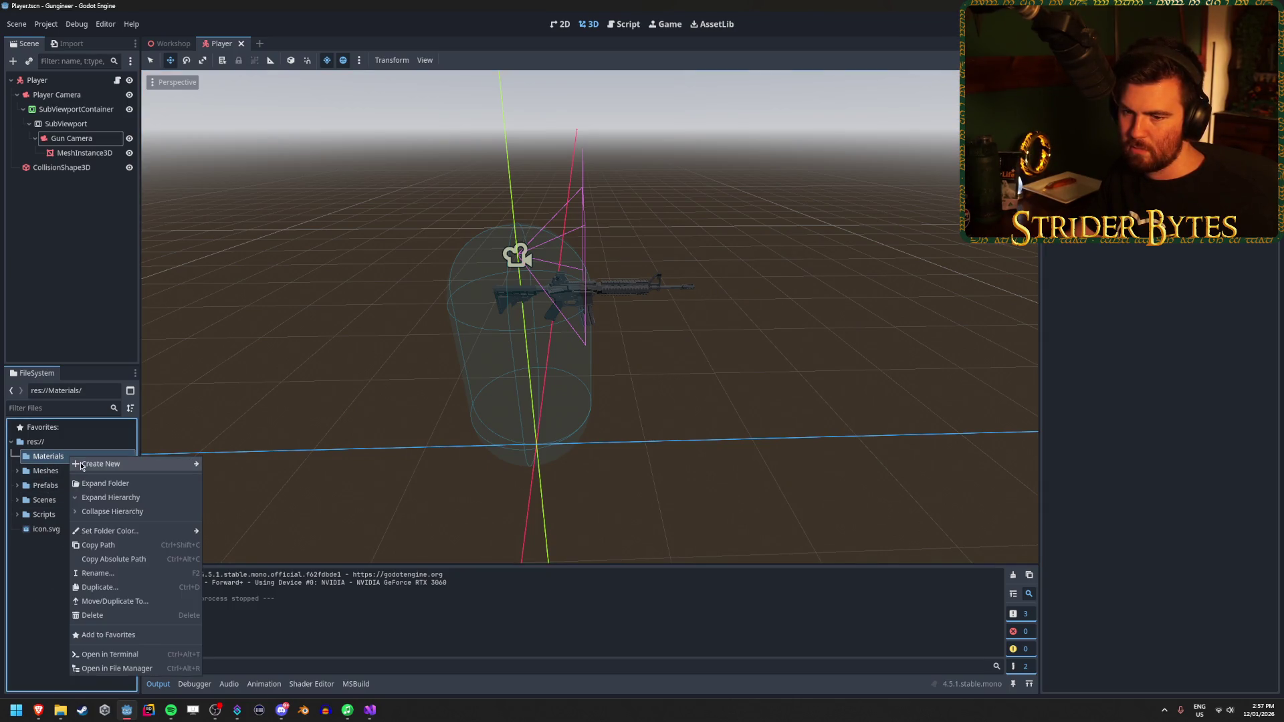
pyautogui.moveTo(92, 466)
pyautogui.click(234, 506)
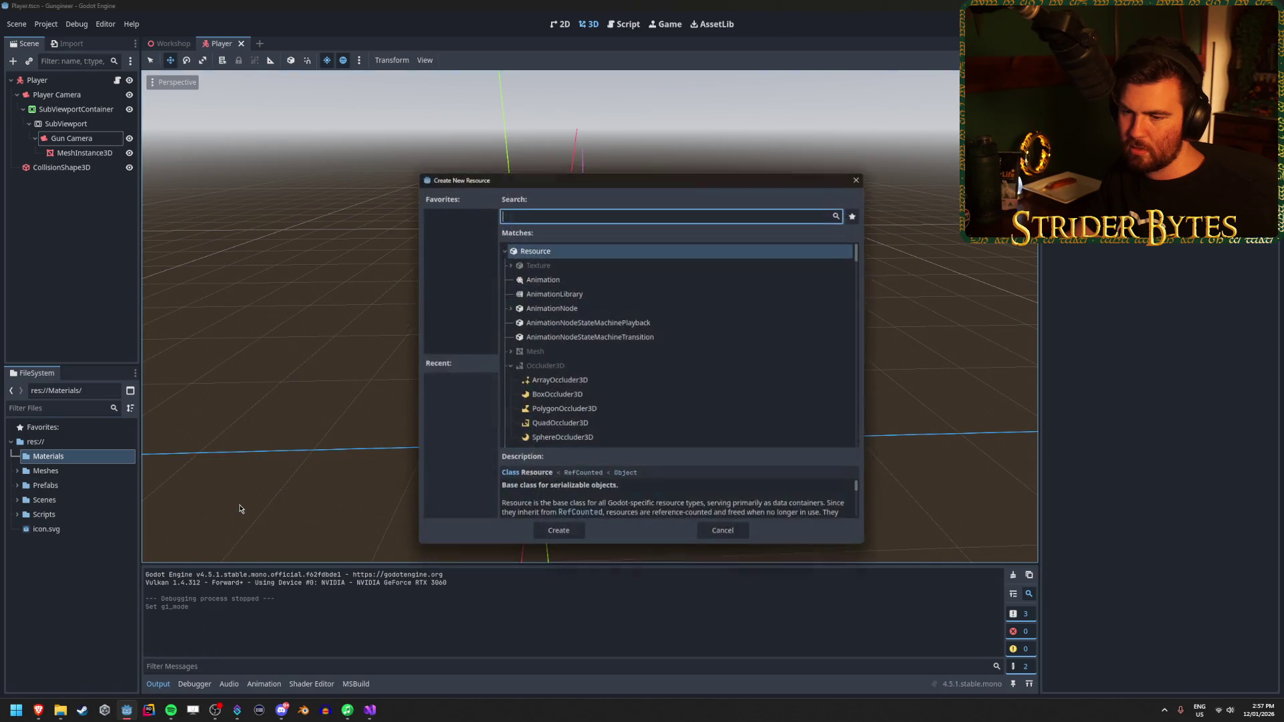
pyautogui.write('material')
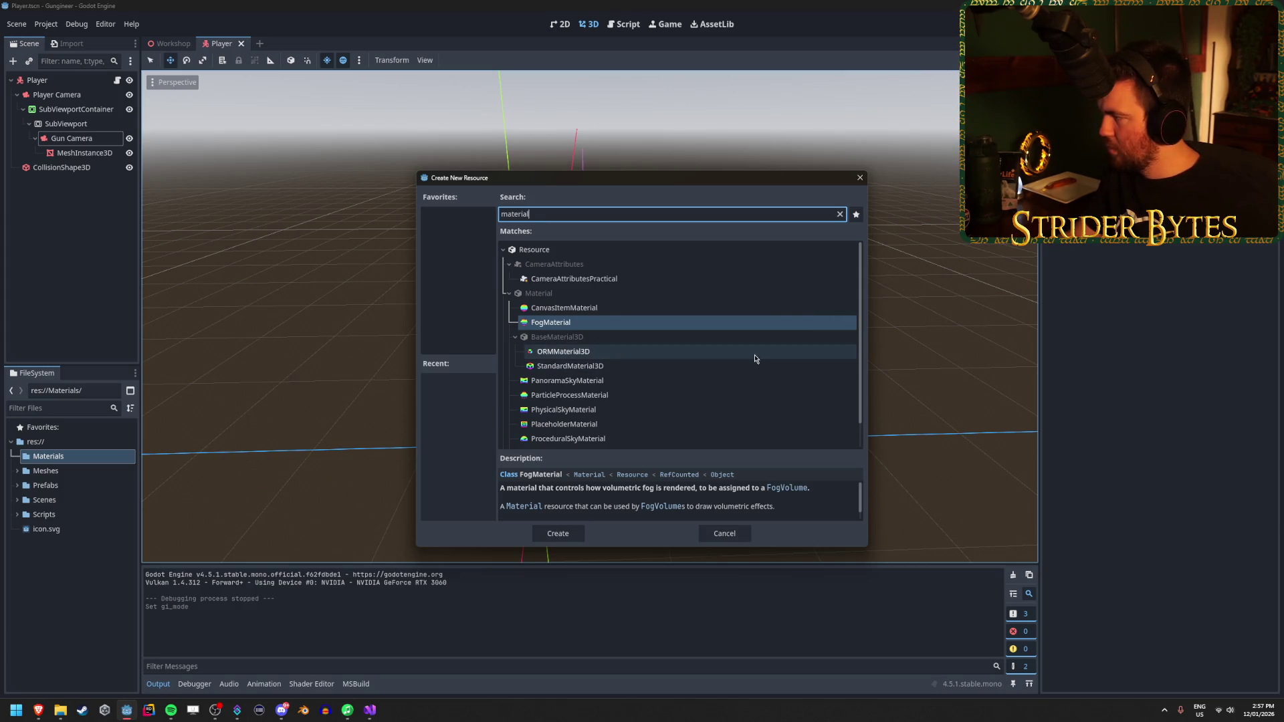
pyautogui.scroll(-1, 755, 354)
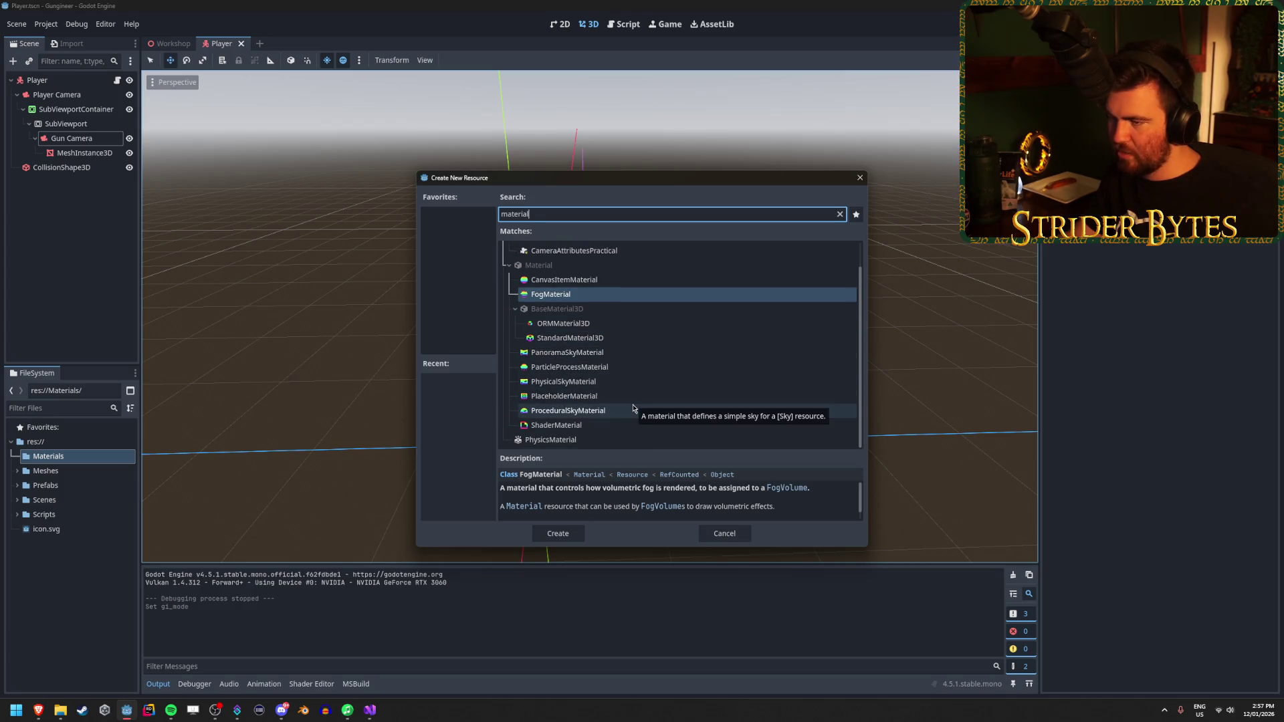
pyautogui.scroll(1, 640, 401)
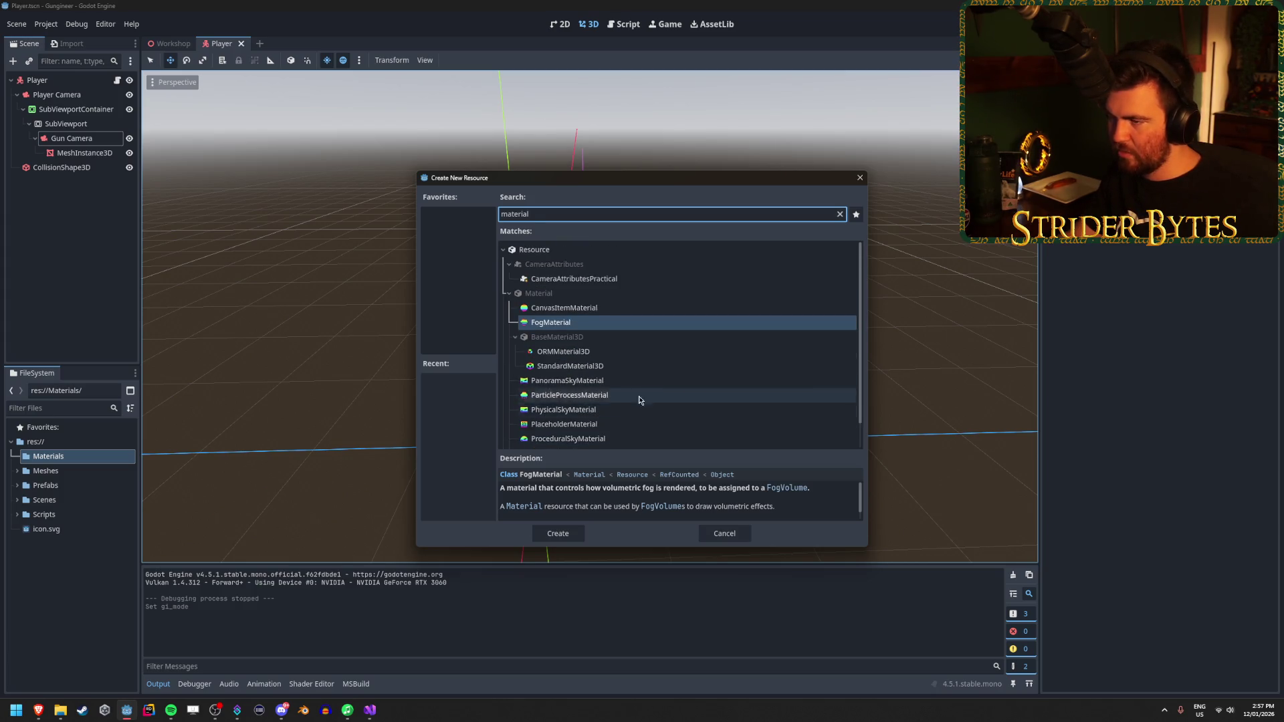
pyautogui.click(570, 366)
pyautogui.click(558, 533)
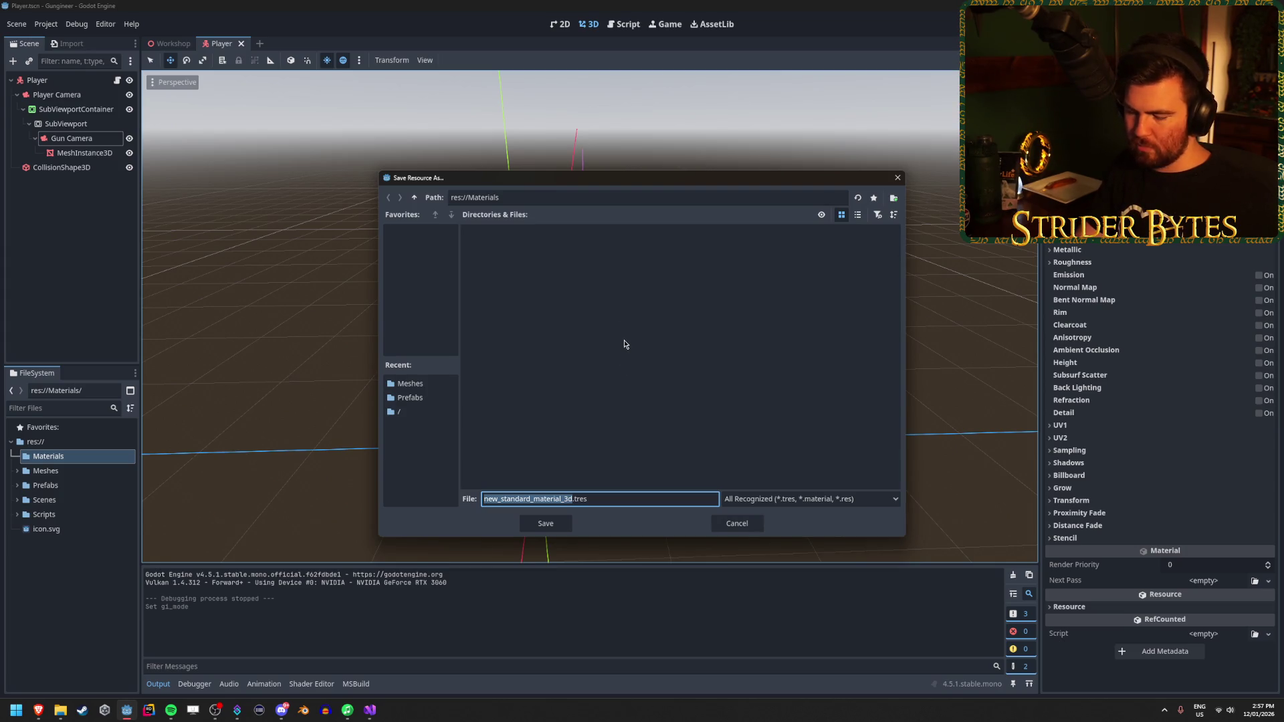
pyautogui.write('test_mat')
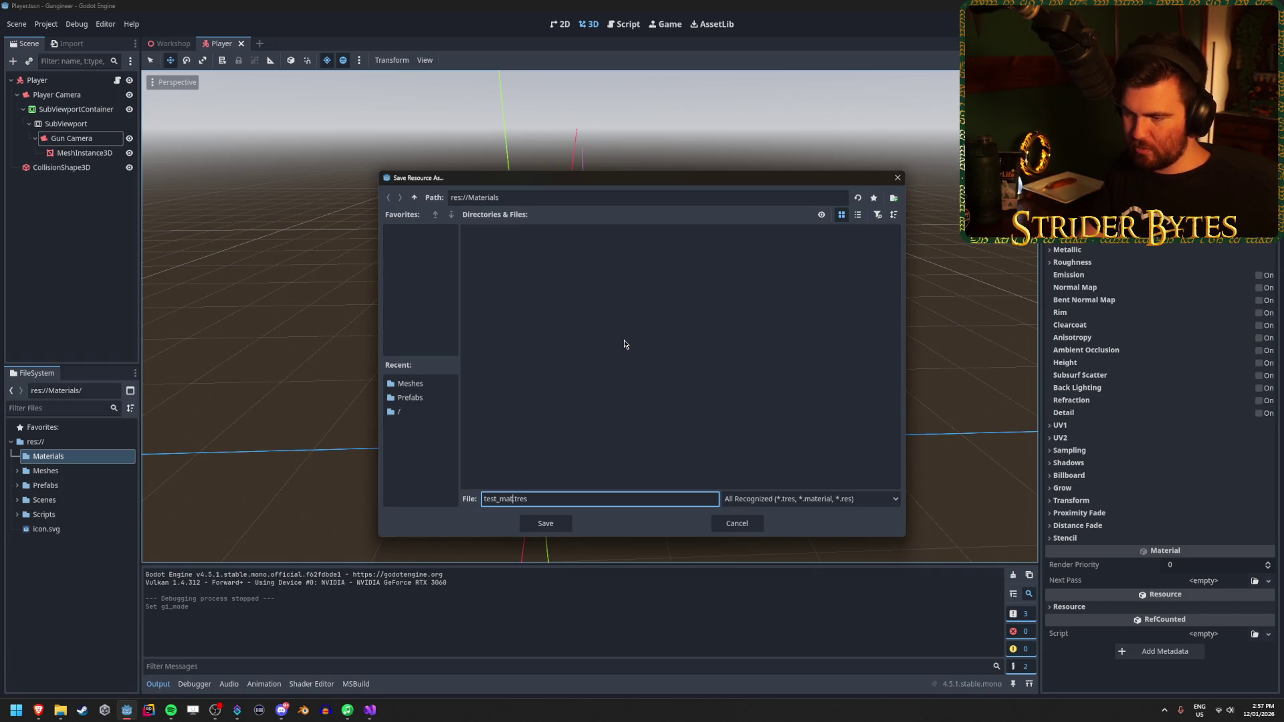
pyautogui.press('Return')
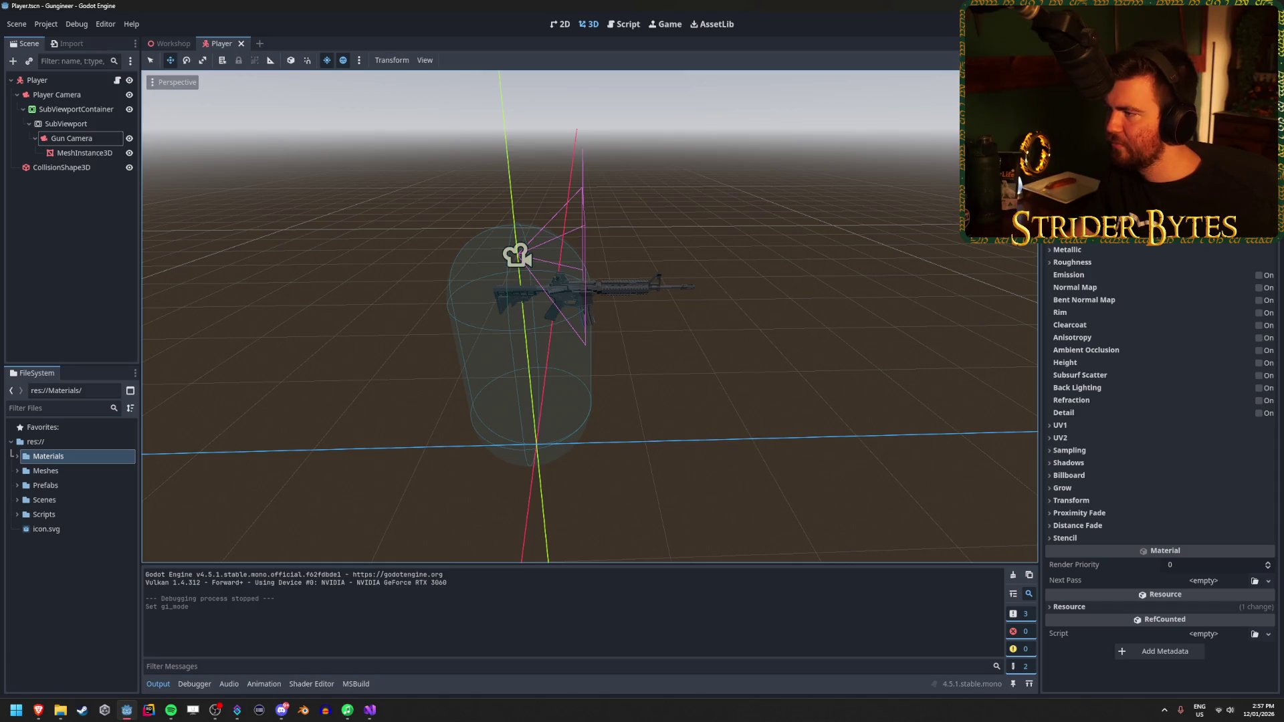
# Step: Assign the saved test_mat.tres material to the gun mesh's material slot
pyautogui.scroll(5, 648, 292)
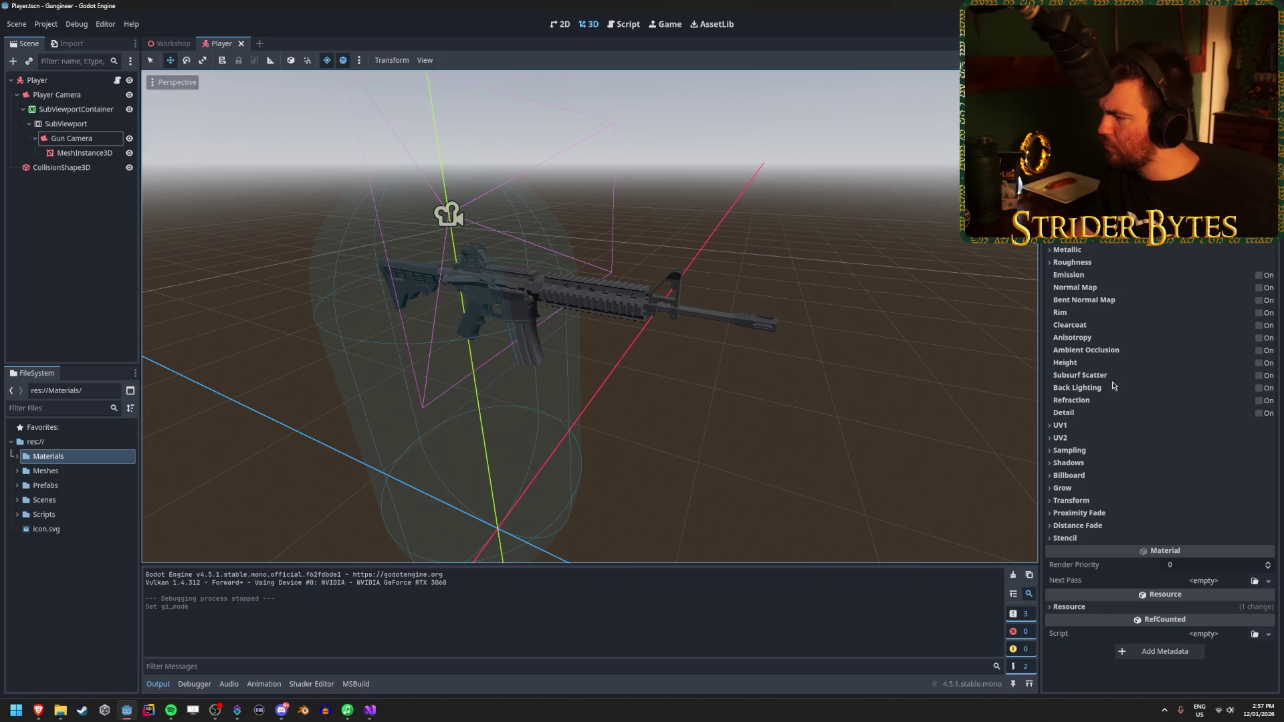
pyautogui.click(1082, 607)
pyautogui.click(1082, 607)
pyautogui.click(1082, 607)
pyautogui.click(1082, 608)
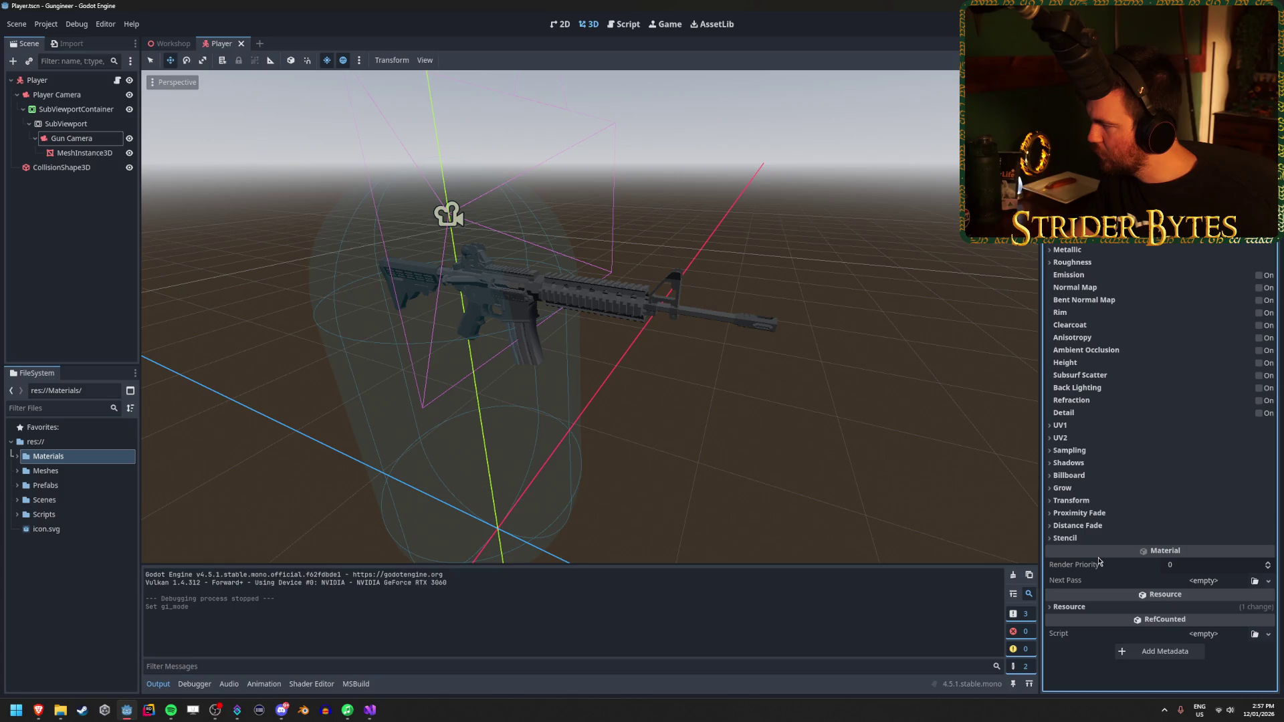
pyautogui.click(468, 281)
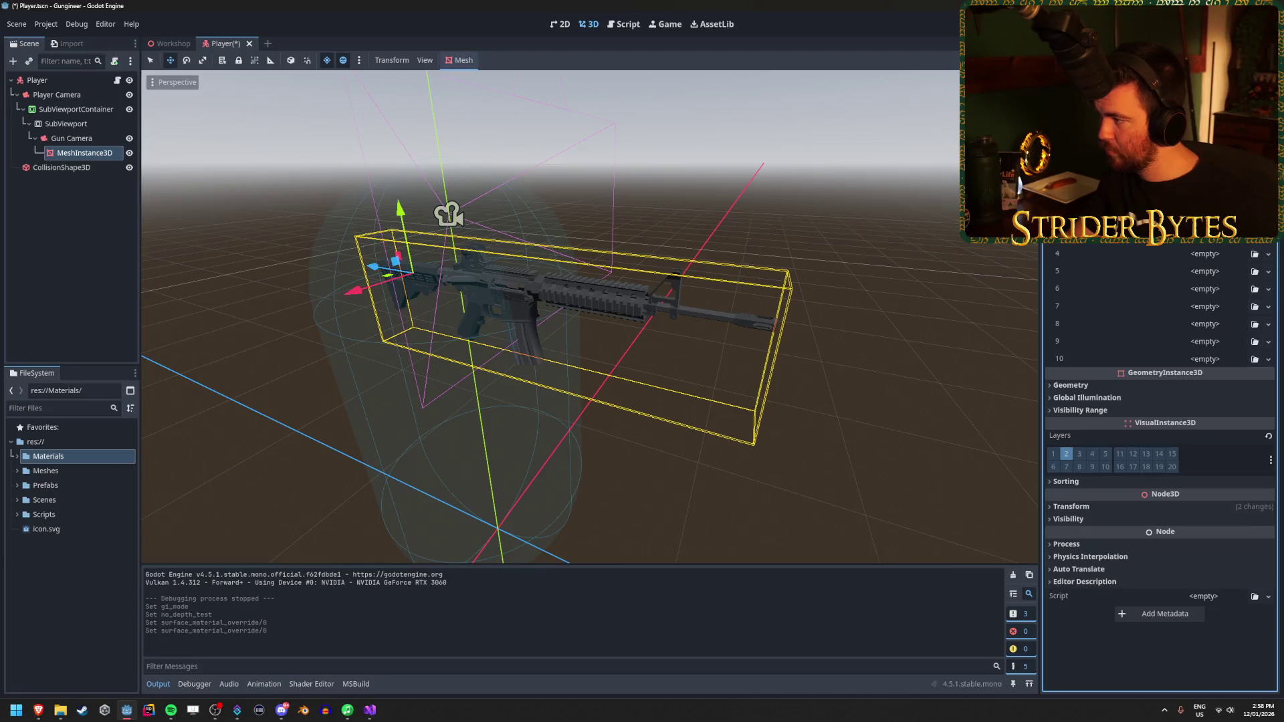
pyautogui.click(1254, 184)
pyautogui.press('Return')
pyautogui.click(520, 280)
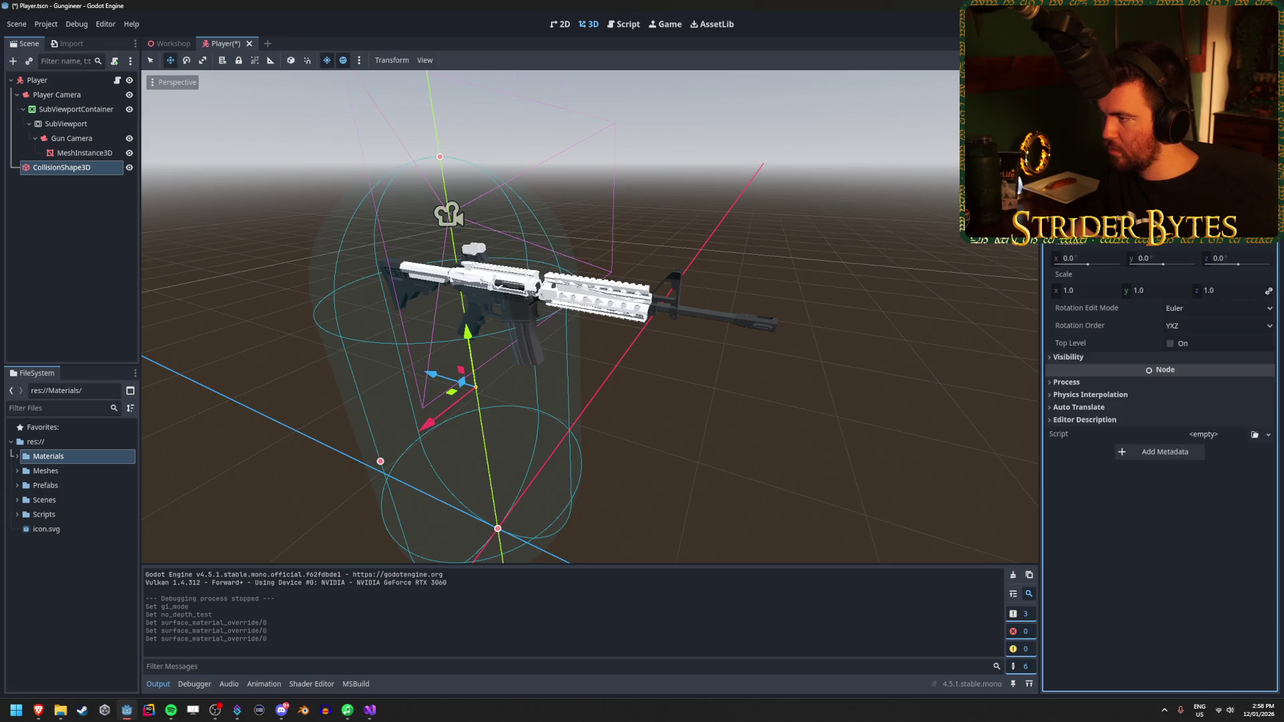
# Step: Collapse the gun's material sections, clear the override and undo back to its original dark material
pyautogui.click(102, 155)
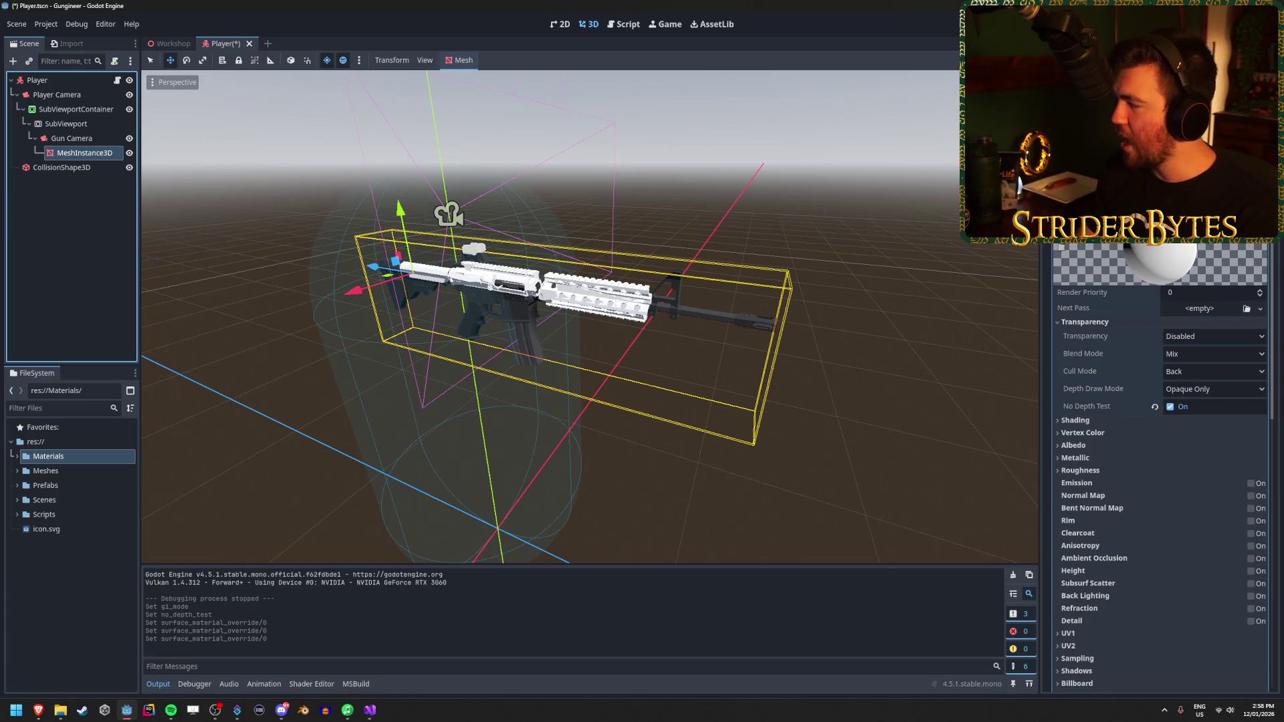
pyautogui.hotkey('alt', 'Tab')
pyautogui.click(145, 4)
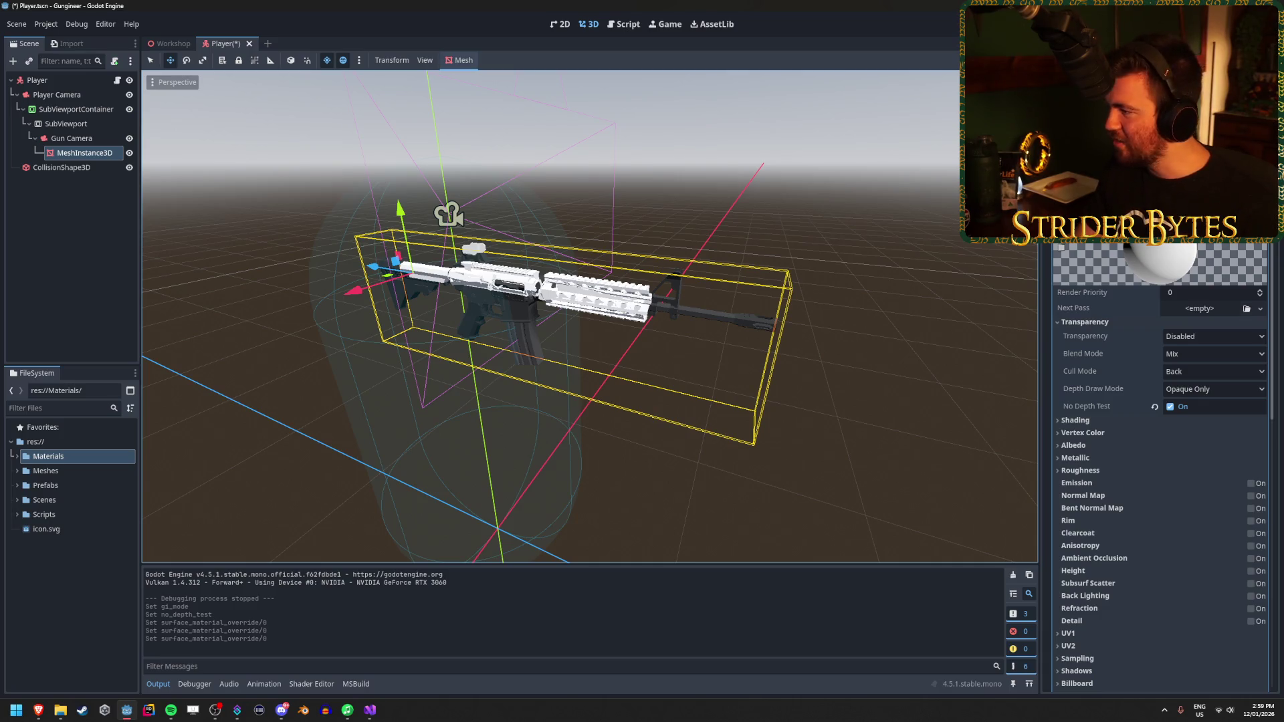
pyautogui.click(1084, 322)
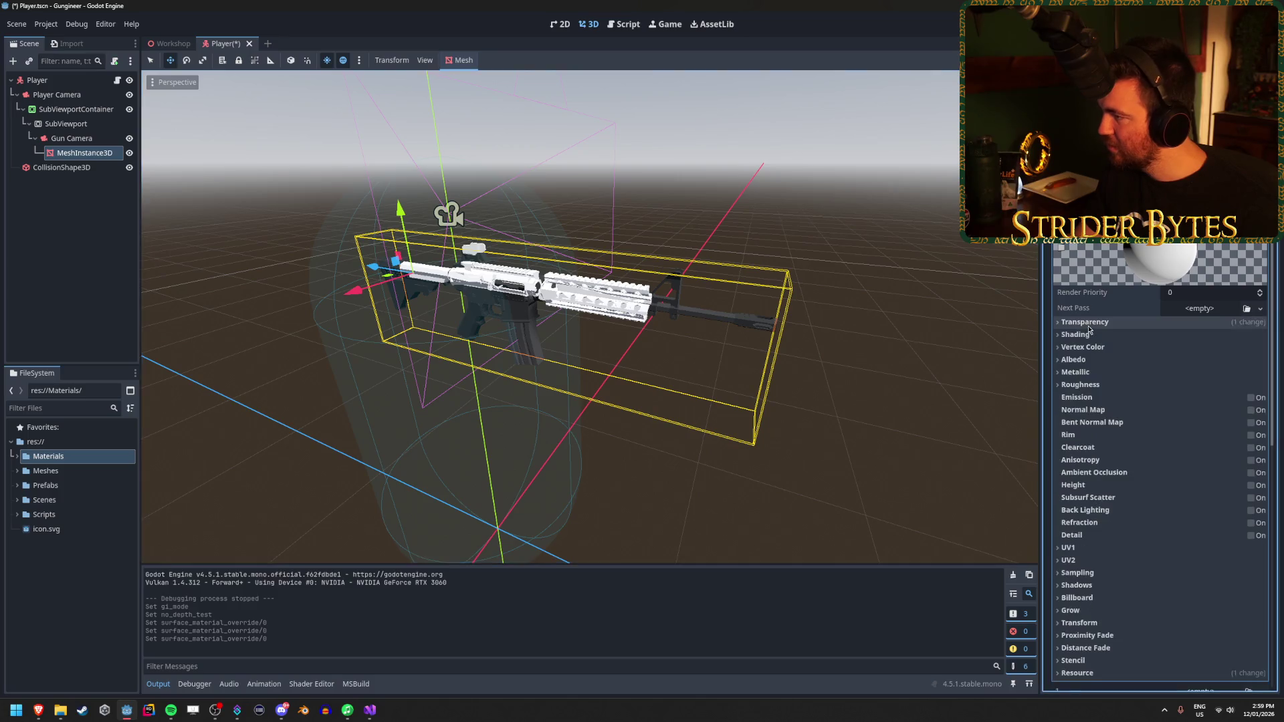
pyautogui.click(1137, 228)
pyautogui.click(1137, 227)
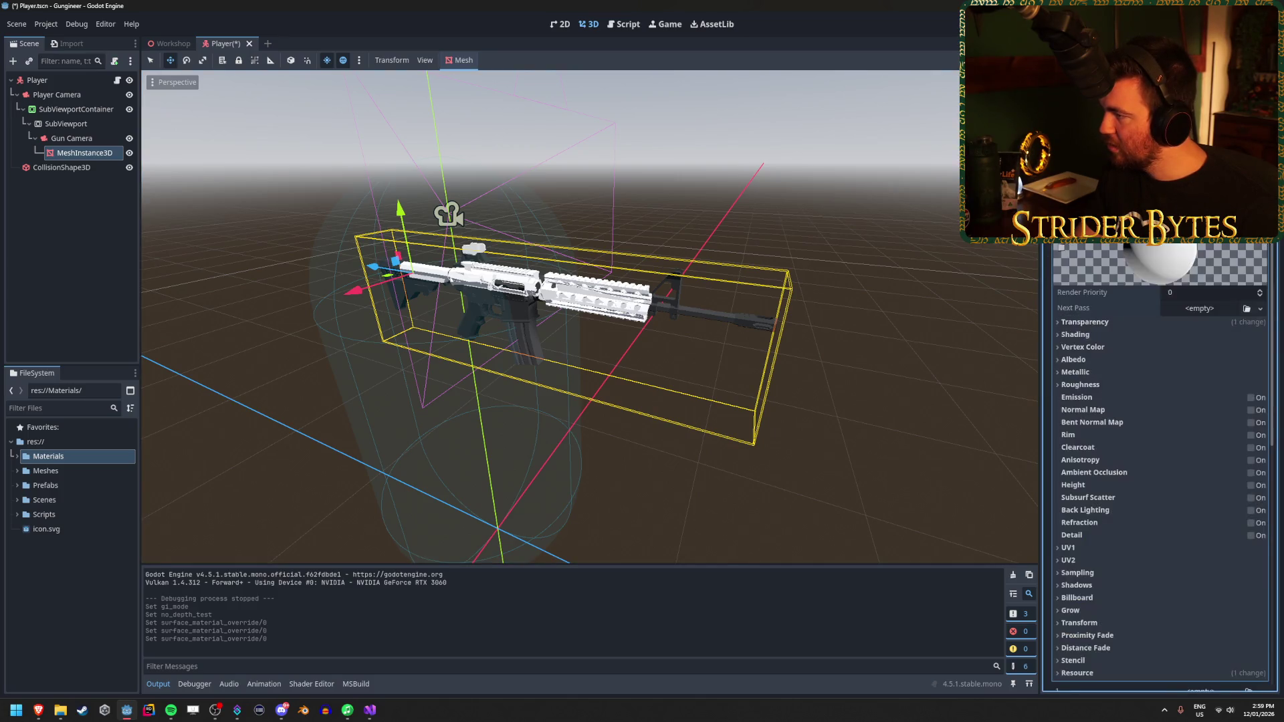
pyautogui.hotkey('ctrl', 'z')
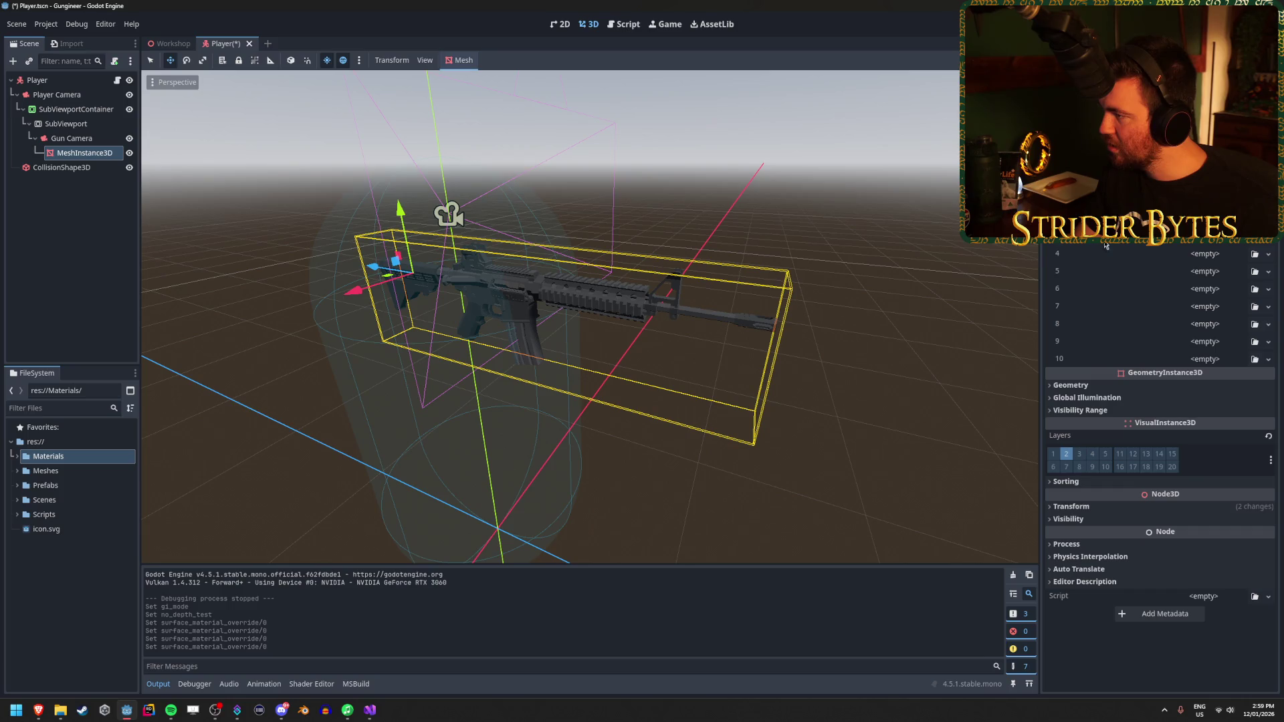
# Step: Load test_mat.tres into the gun's surface material override slot 1
pyautogui.click(1083, 359)
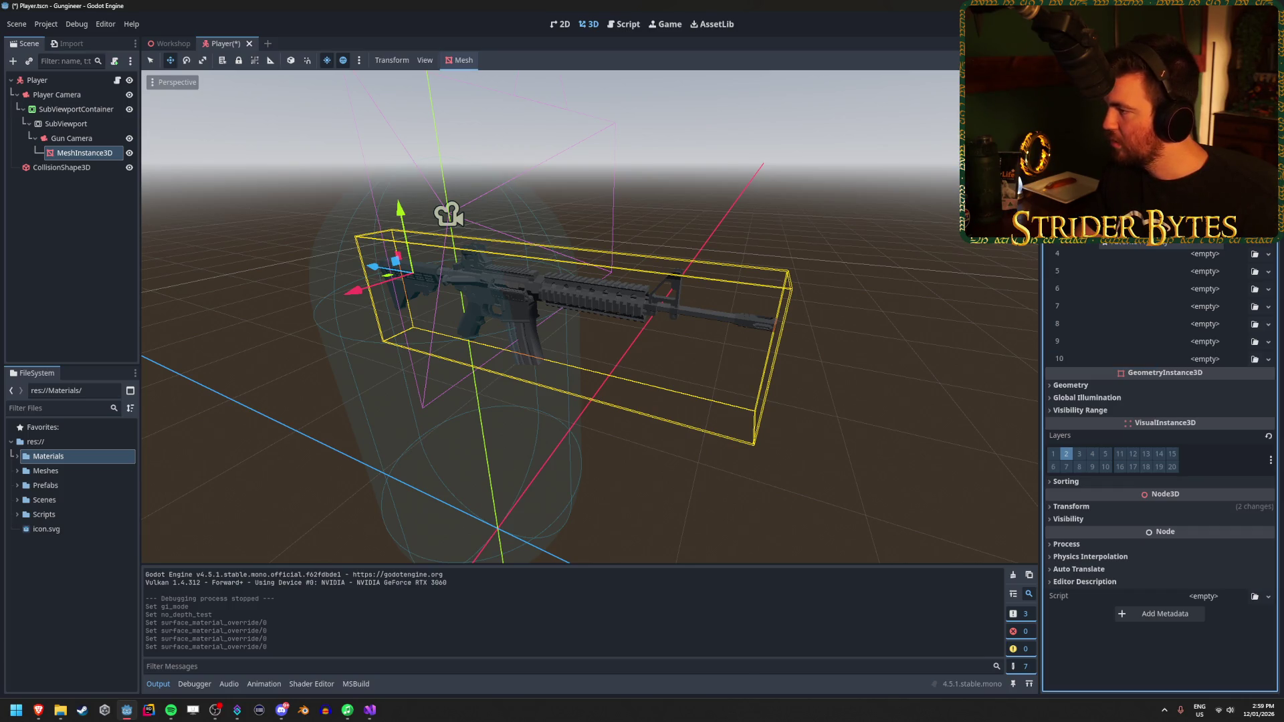
pyautogui.click(1268, 236)
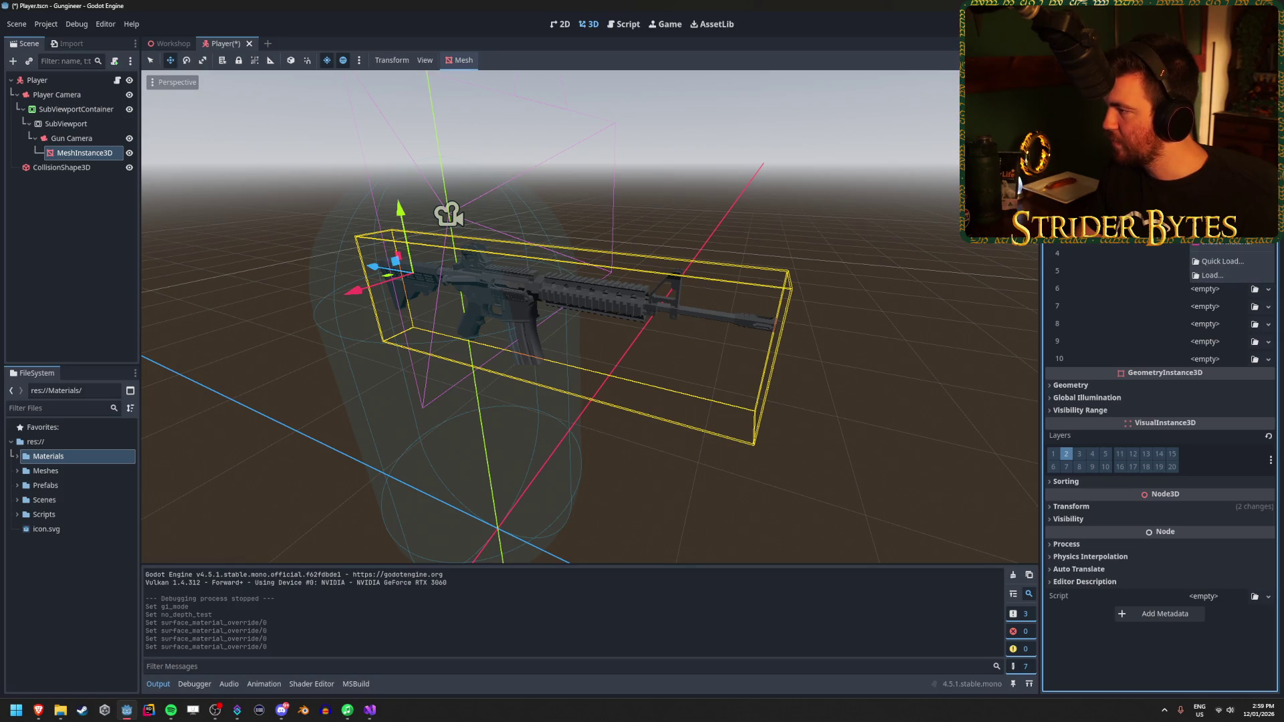
pyautogui.click(1222, 261)
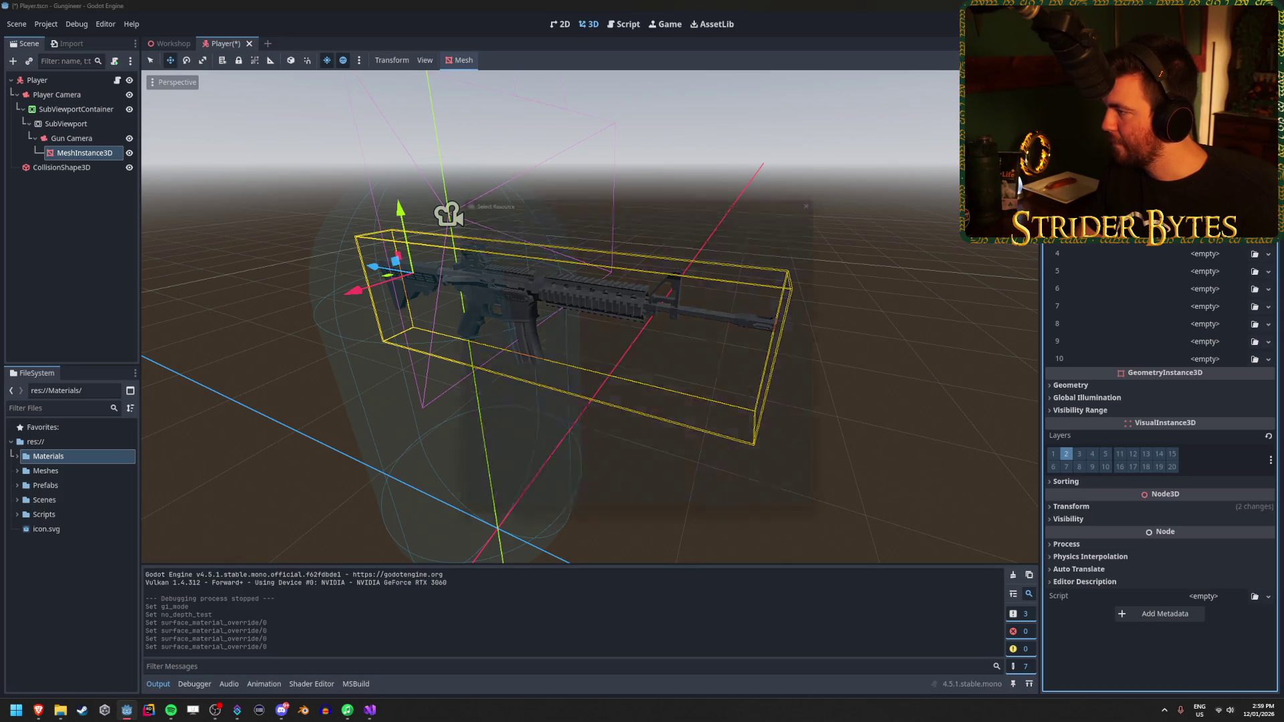
pyautogui.doubleClick(480, 253)
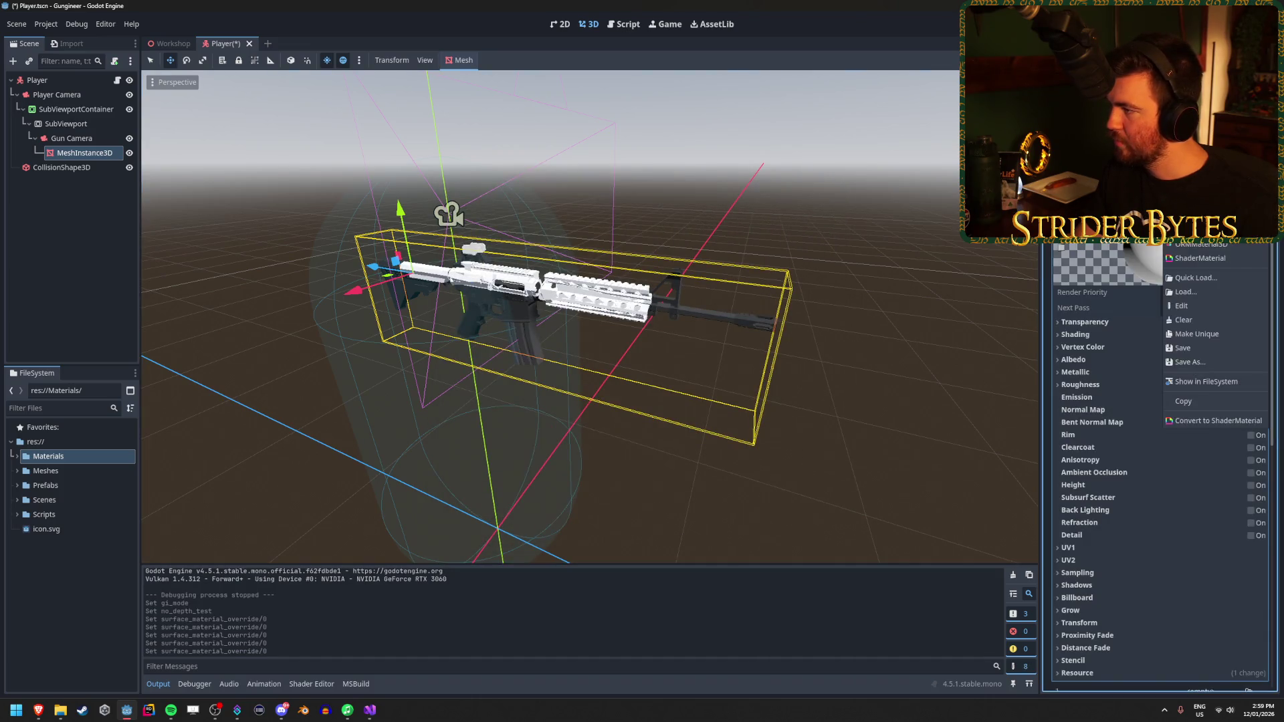
pyautogui.scroll(-6, 1201, 308)
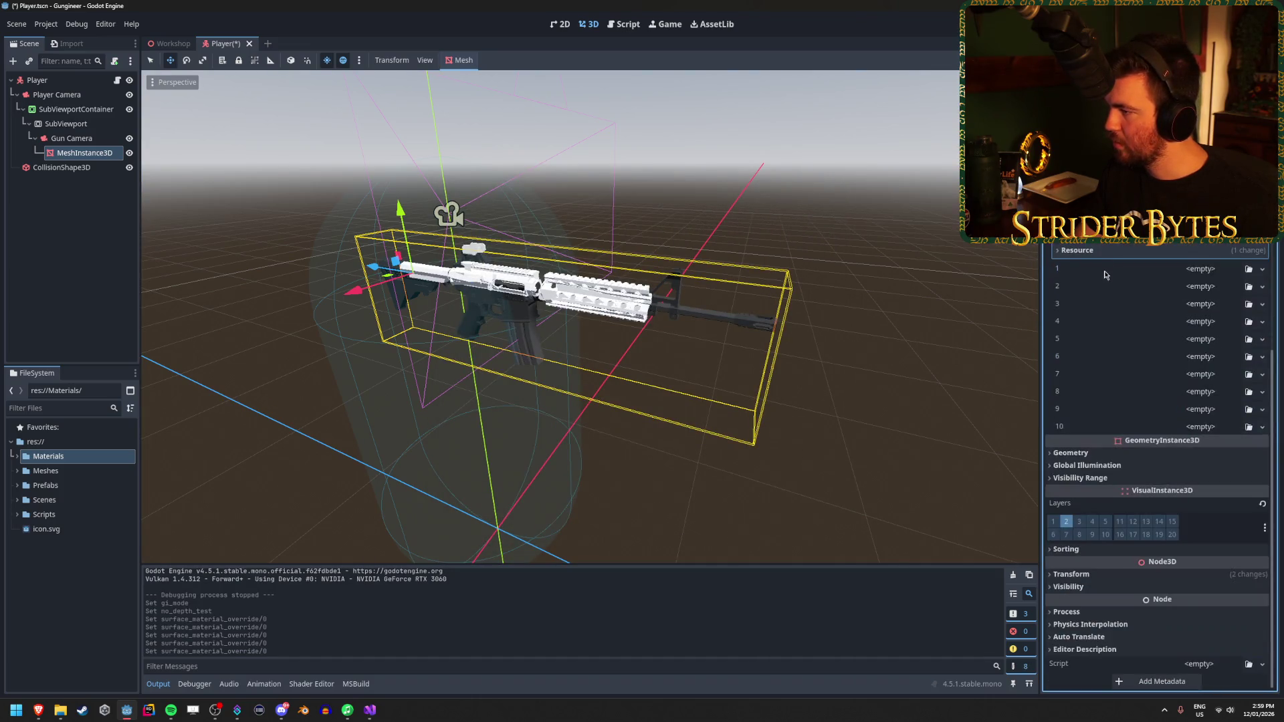
pyautogui.click(1249, 268)
pyautogui.doubleClick(479, 253)
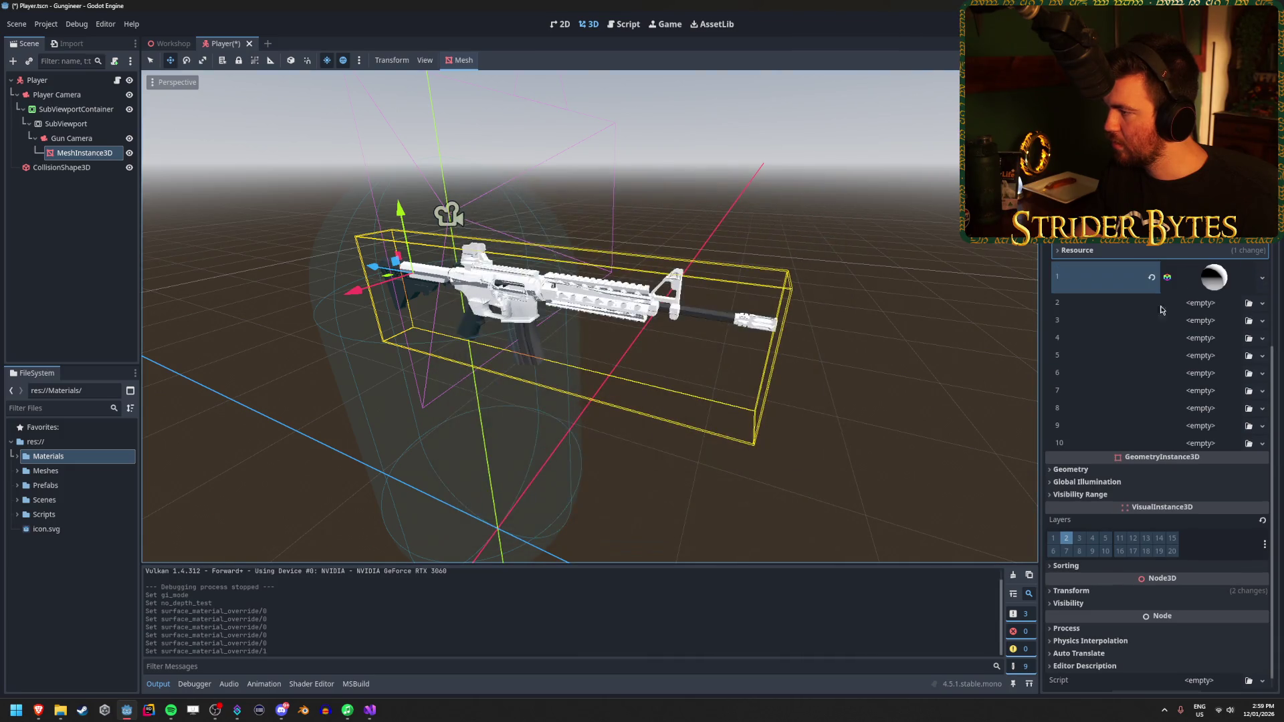
# Step: Drag test_mat.tres onto the gun as its material override, save the Player scene, and run the game
pyautogui.click(35, 461)
pyautogui.doubleClick(35, 459)
pyautogui.moveTo(59, 471)
pyautogui.mouseDown()
pyautogui.moveTo(163, 444)
pyautogui.moveTo(408, 309)
pyautogui.moveTo(410, 295)
pyautogui.mouseUp()
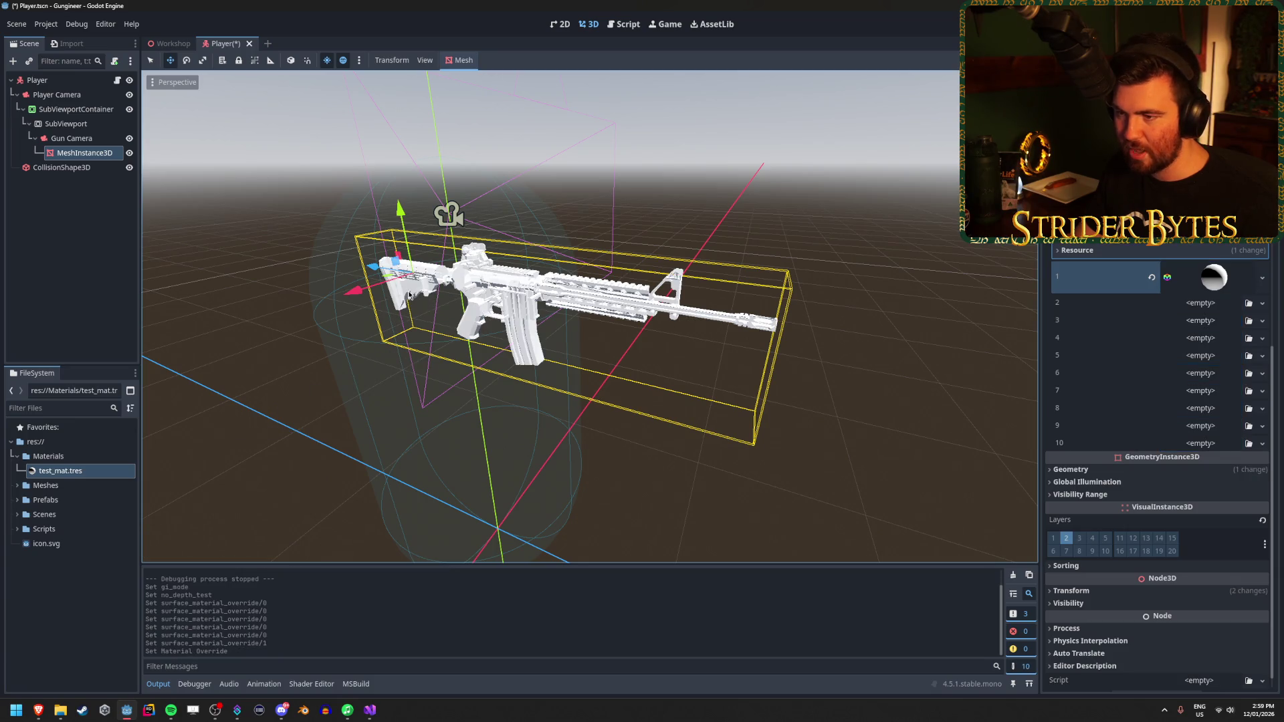
pyautogui.scroll(6, 884, 254)
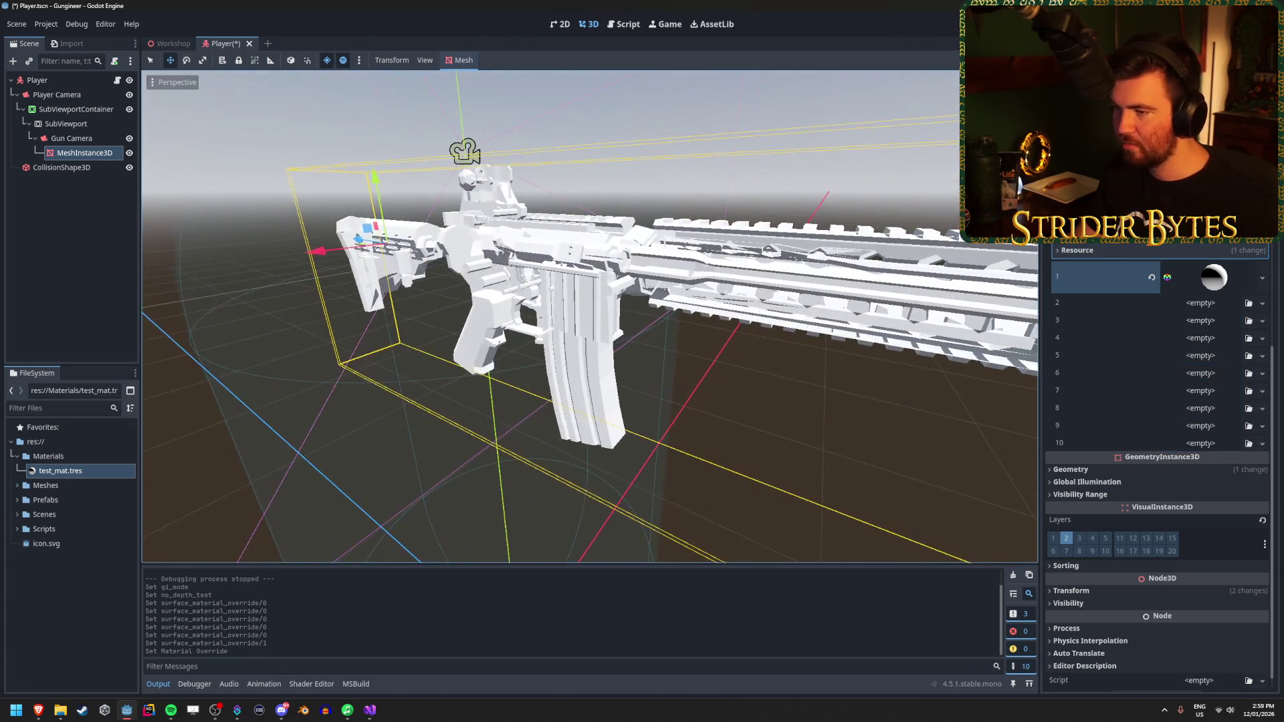
pyautogui.scroll(-5, 883, 254)
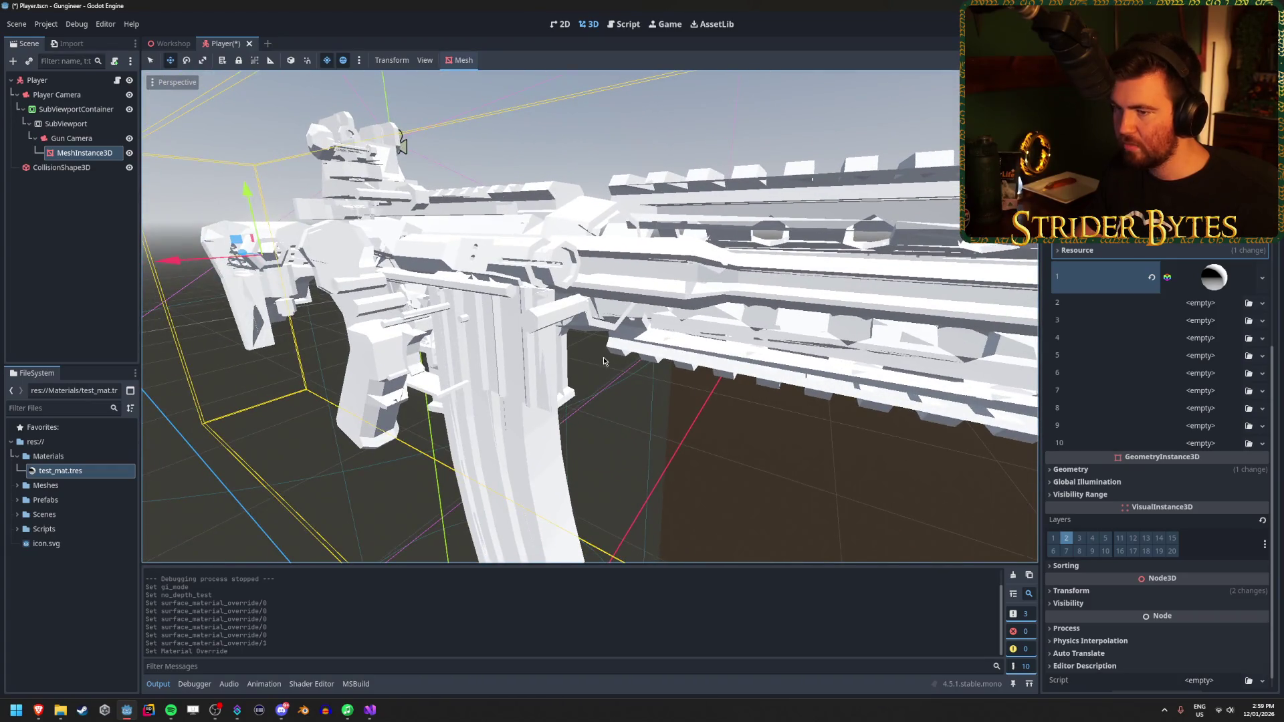
pyautogui.scroll(2, 883, 254)
pyautogui.scroll(-4, 590, 317)
pyautogui.moveTo(78, 473)
pyautogui.mouseDown()
pyautogui.moveTo(271, 428)
pyautogui.moveTo(685, 280)
pyautogui.moveTo(669, 311)
pyautogui.mouseUp()
pyautogui.hotkey('ctrl', 's')
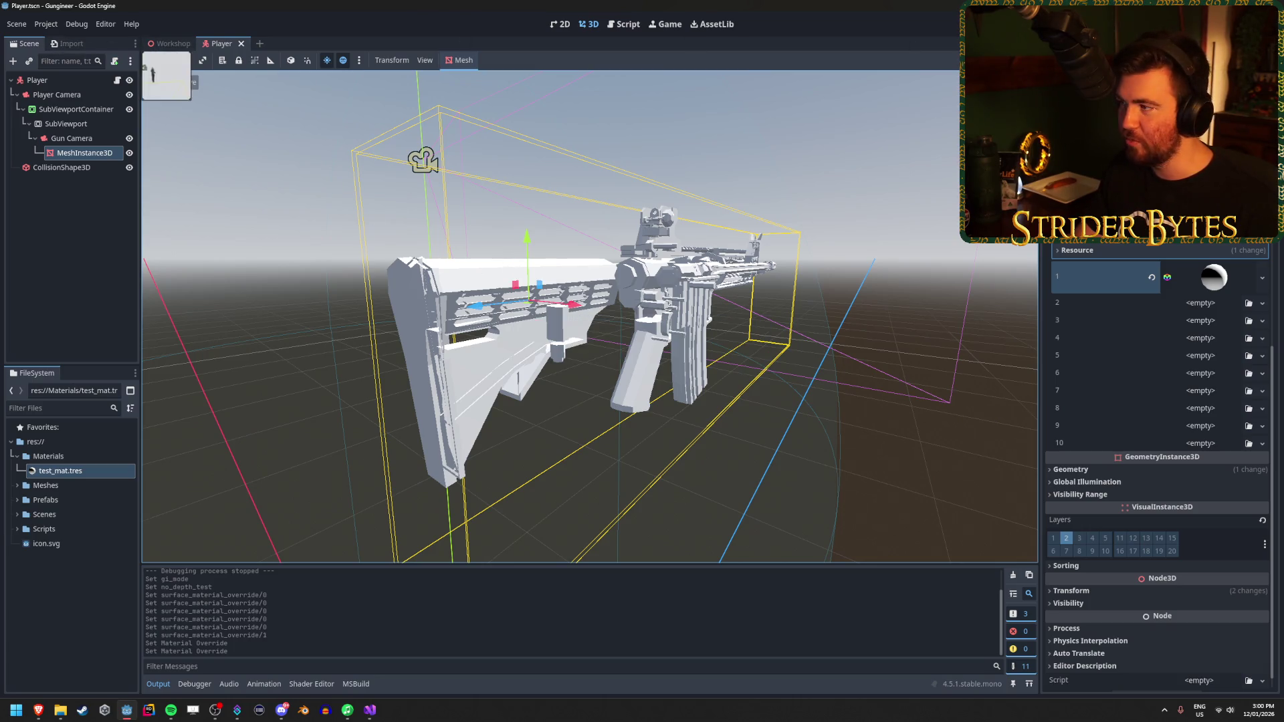
pyautogui.press('F5')
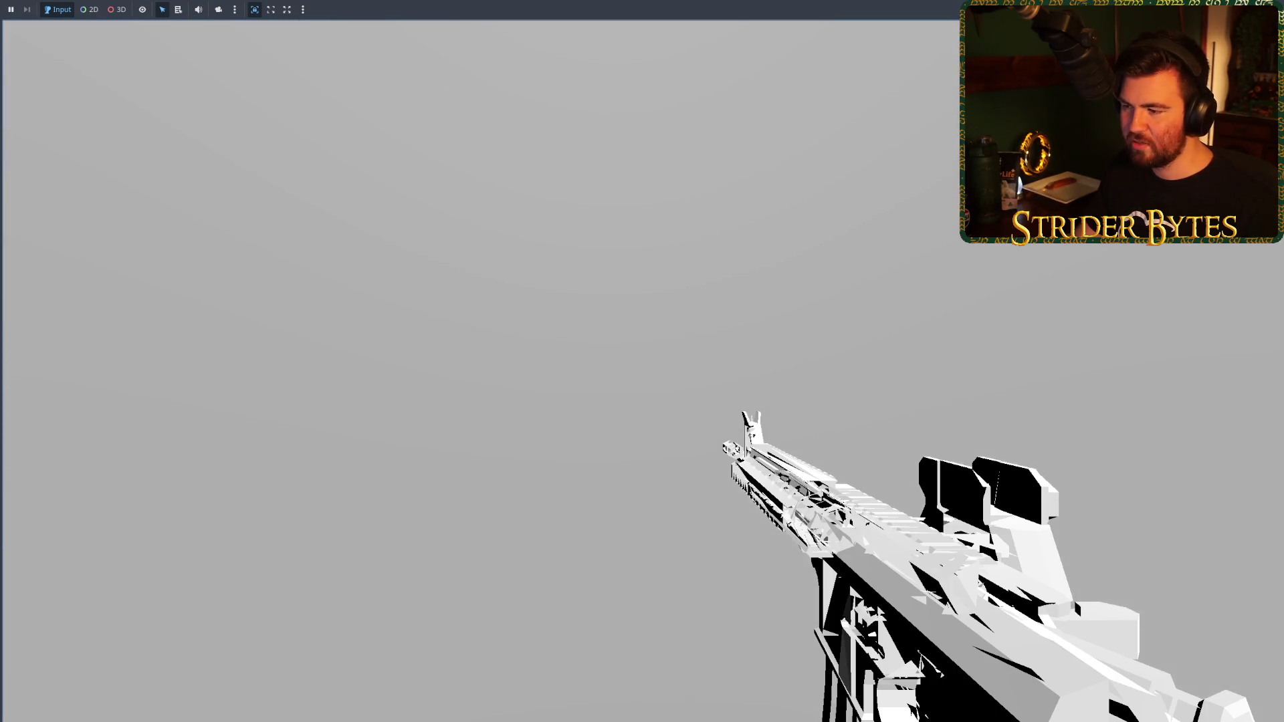
pyautogui.press('F8')
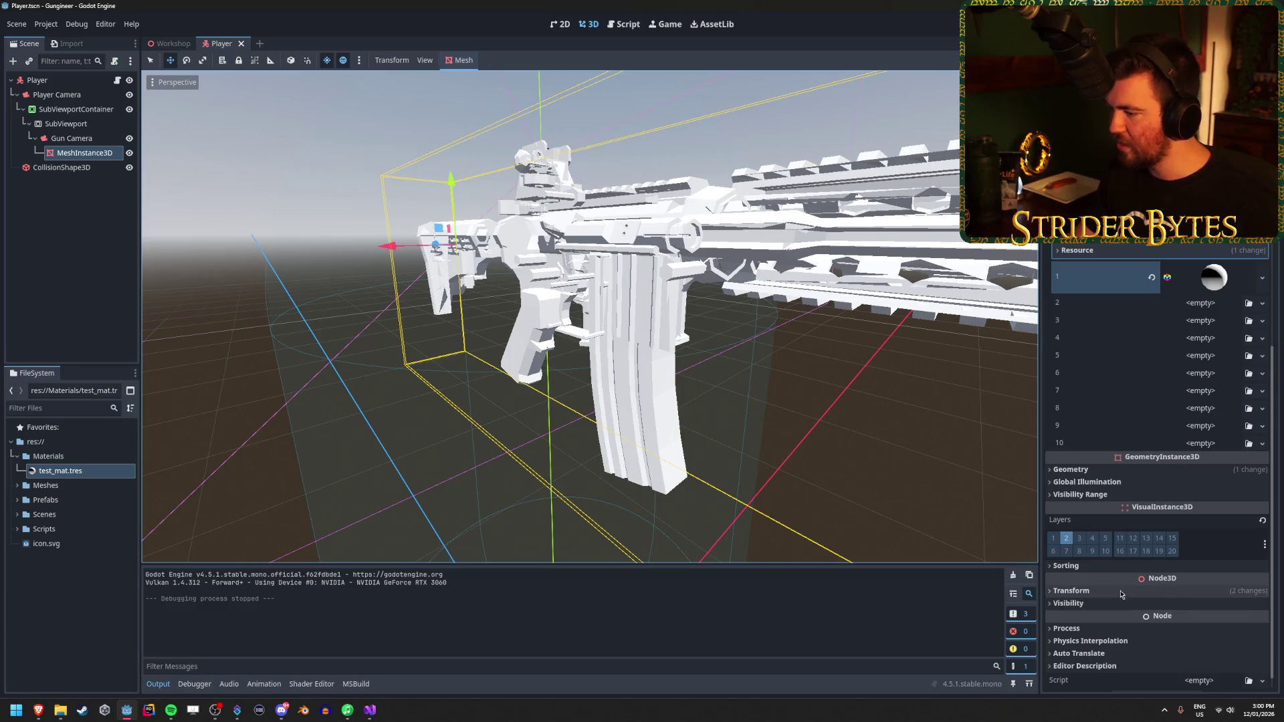
# Step: Expand the gun's material and toggle No Depth Test on and off
pyautogui.click(1103, 277)
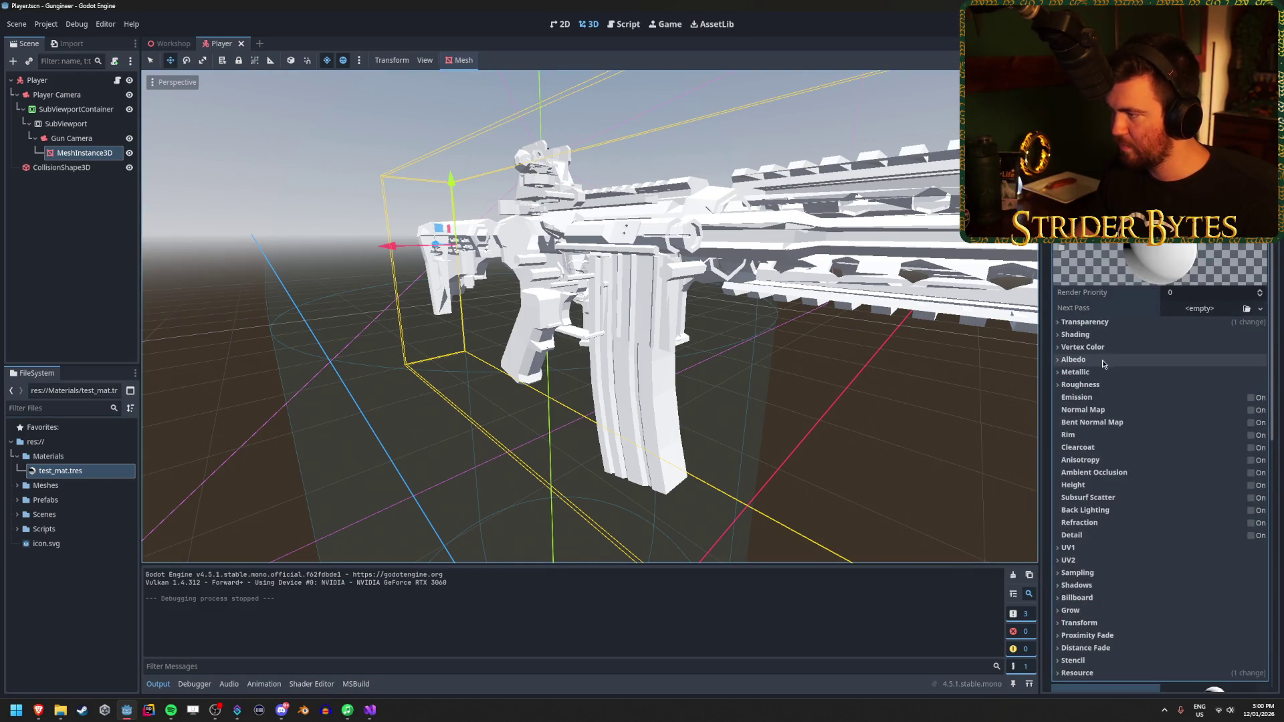
pyautogui.scroll(-3, 1133, 334)
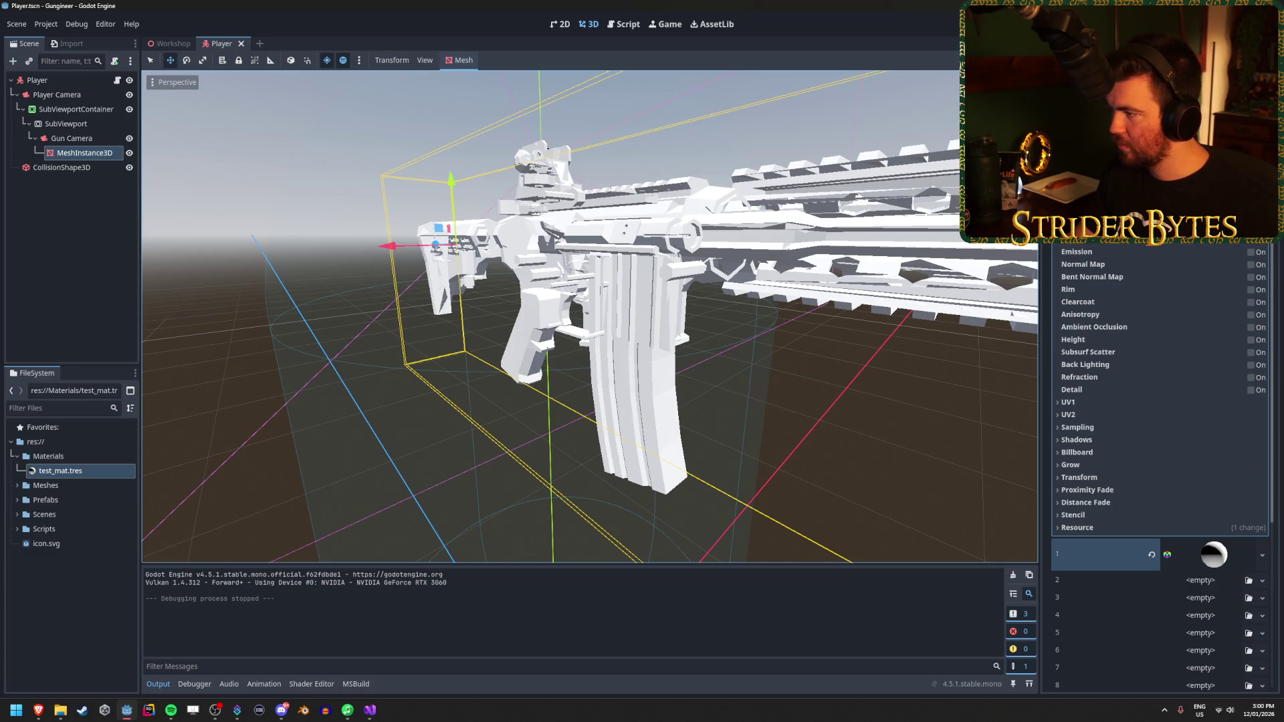
pyautogui.scroll(2, 1137, 401)
pyautogui.click(1170, 262)
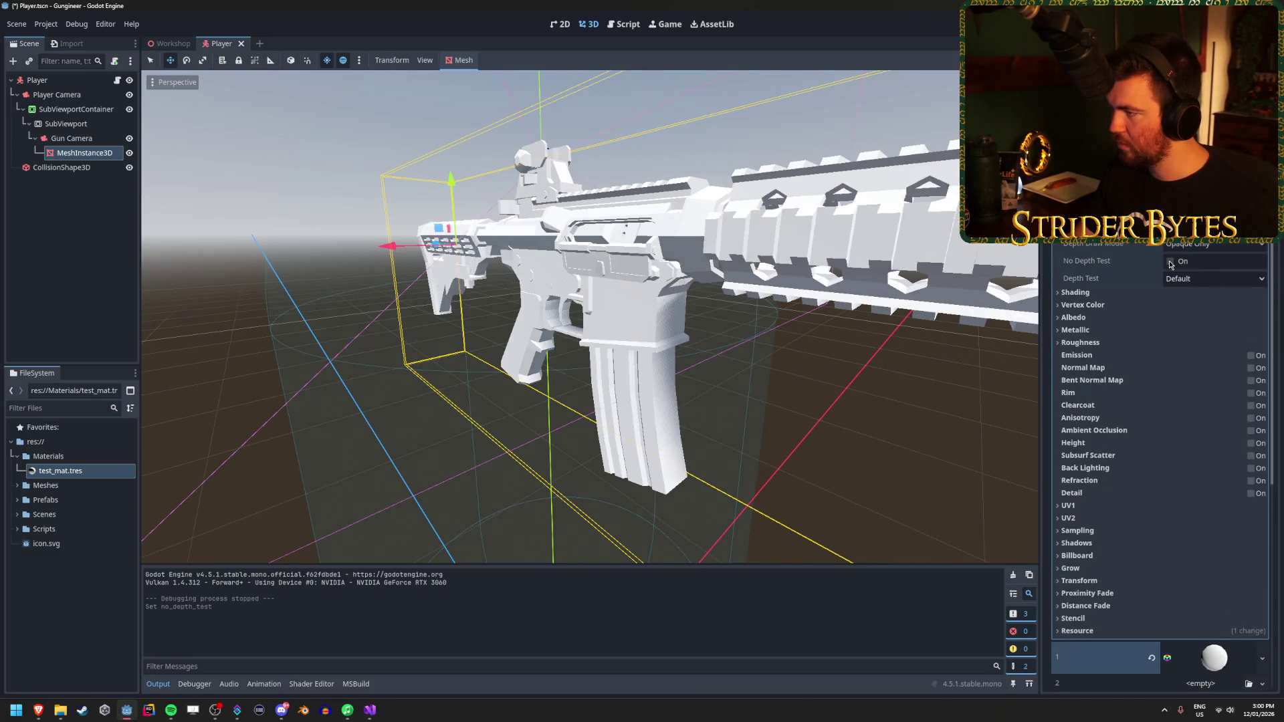
pyautogui.click(1171, 261)
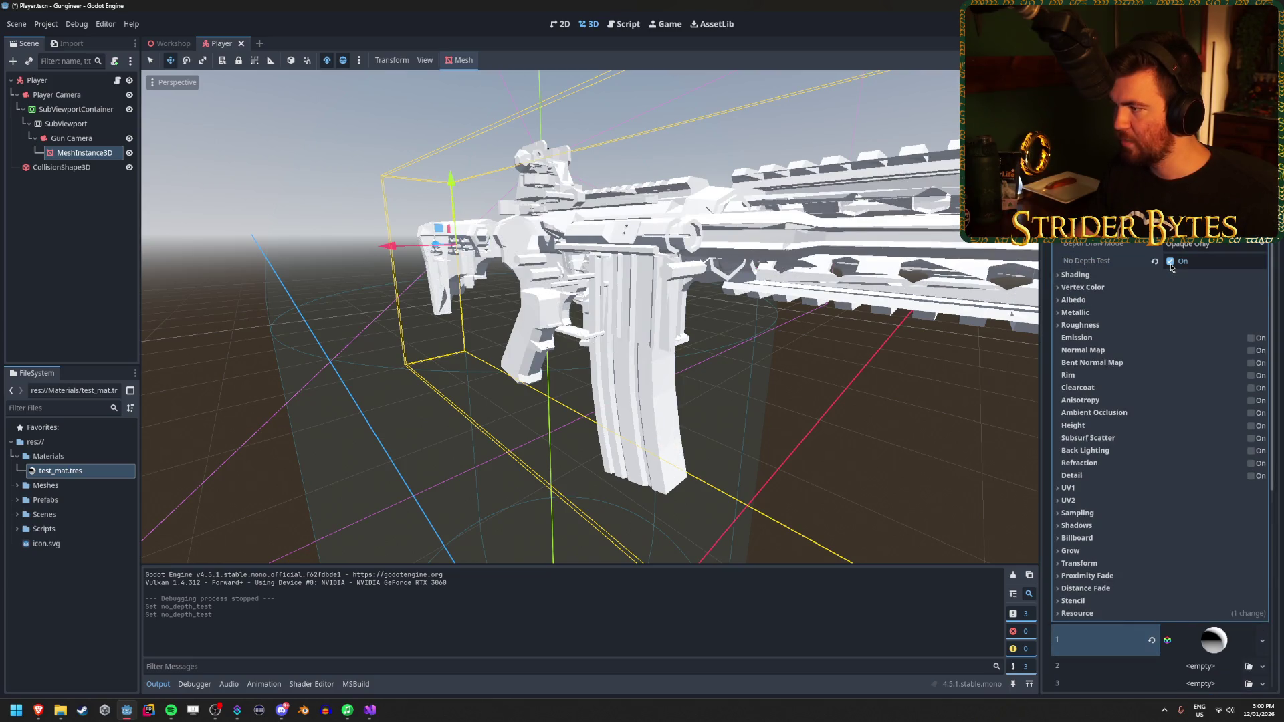
pyautogui.click(1171, 262)
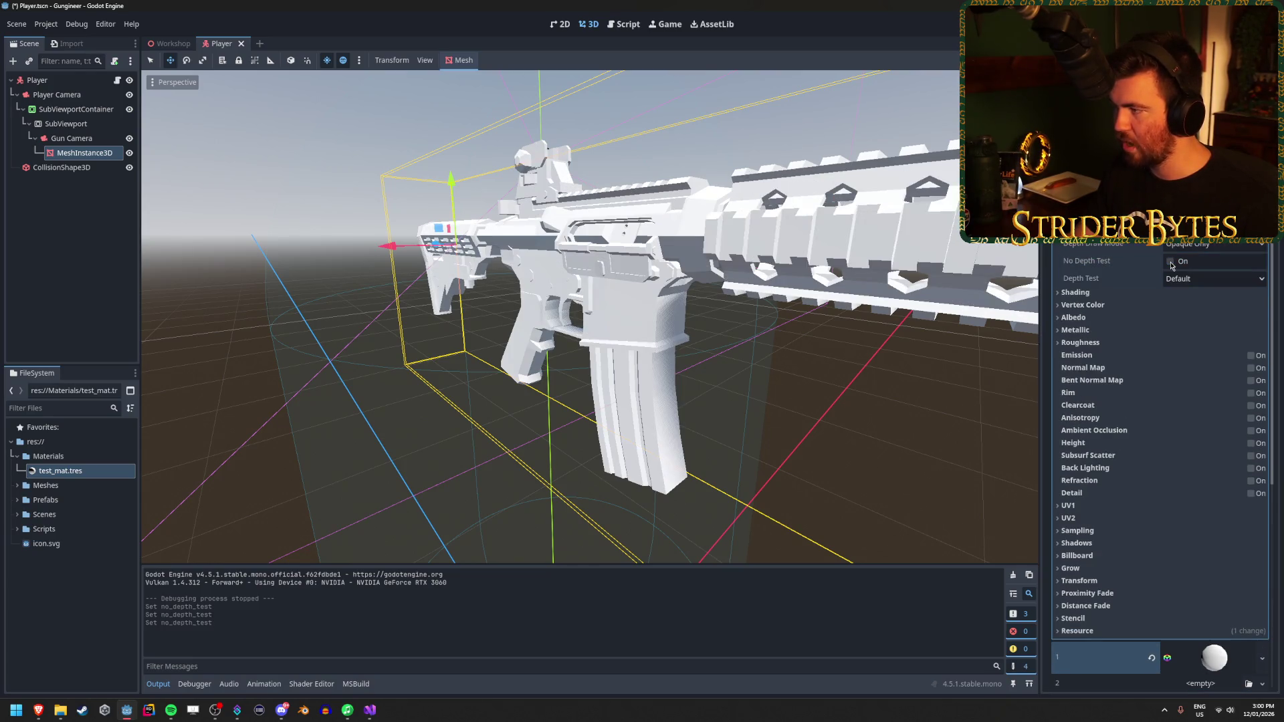
pyautogui.click(1170, 261)
# Step: Try other Cull Mode and Depth Draw Mode options, leave No Depth Test off, and save
pyautogui.click(1194, 246)
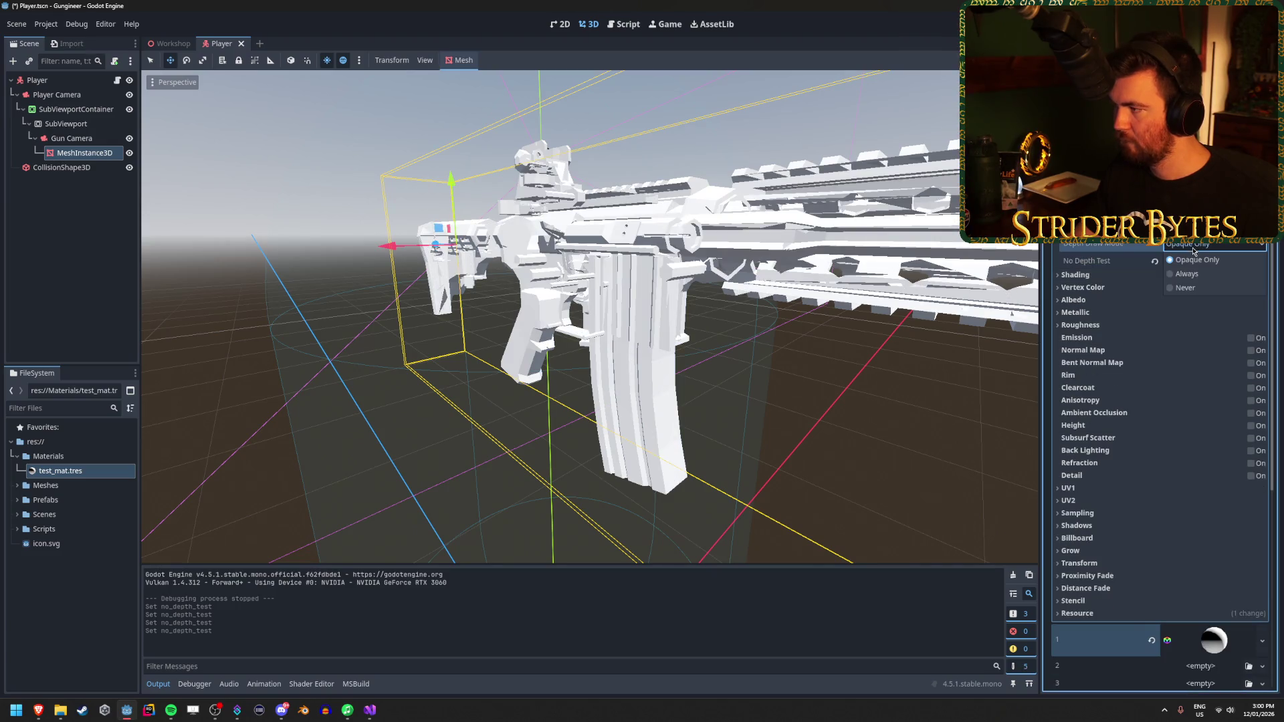
pyautogui.click(1196, 259)
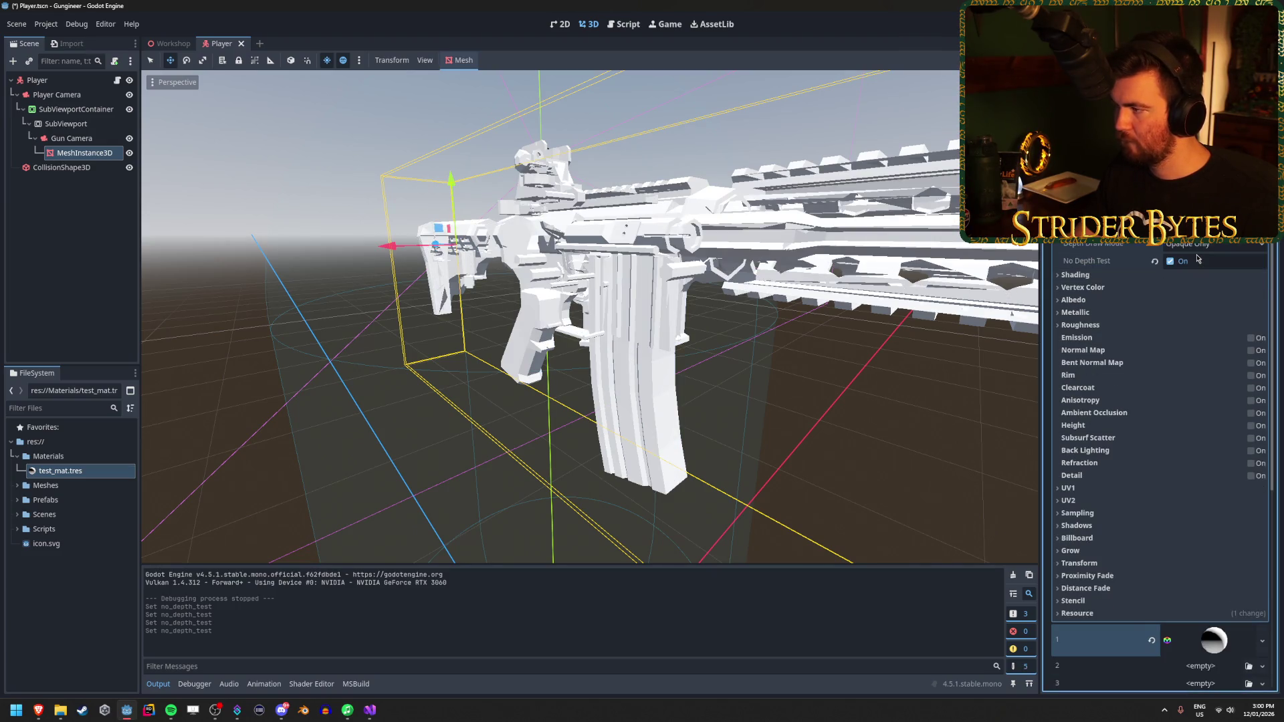
pyautogui.click(1193, 247)
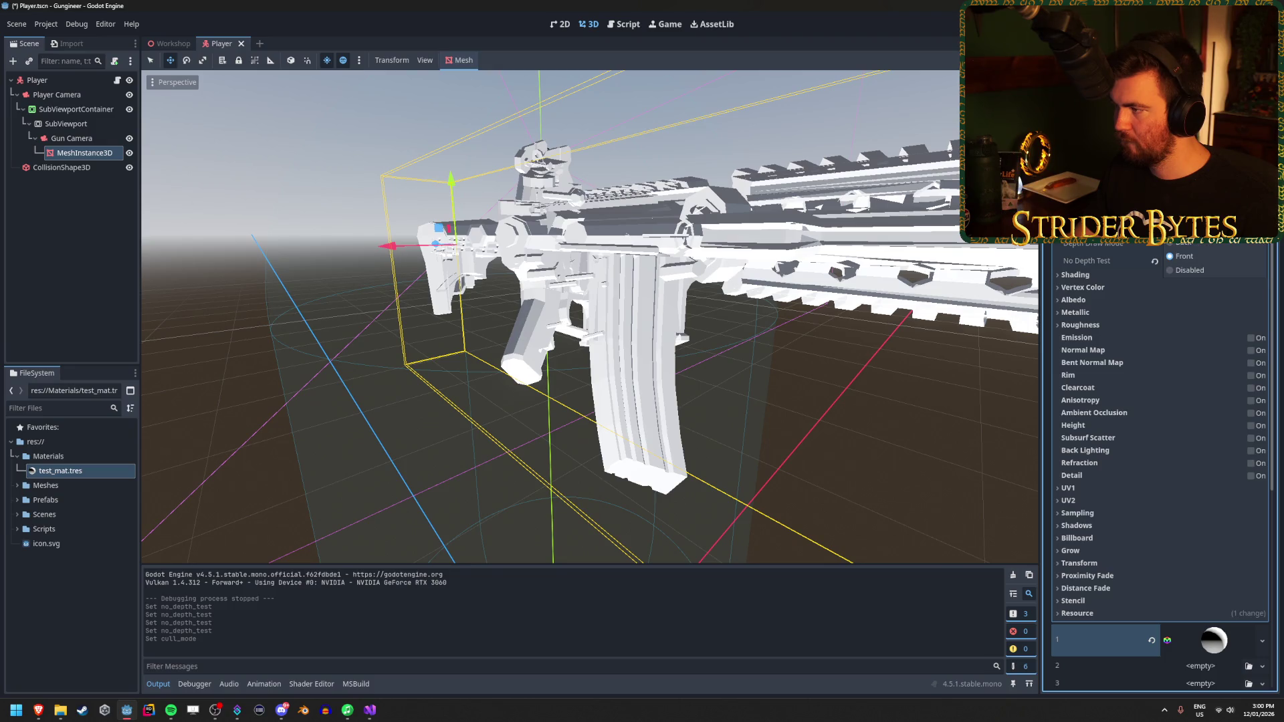
pyautogui.click(1193, 247)
pyautogui.click(1193, 247)
pyautogui.click(1190, 272)
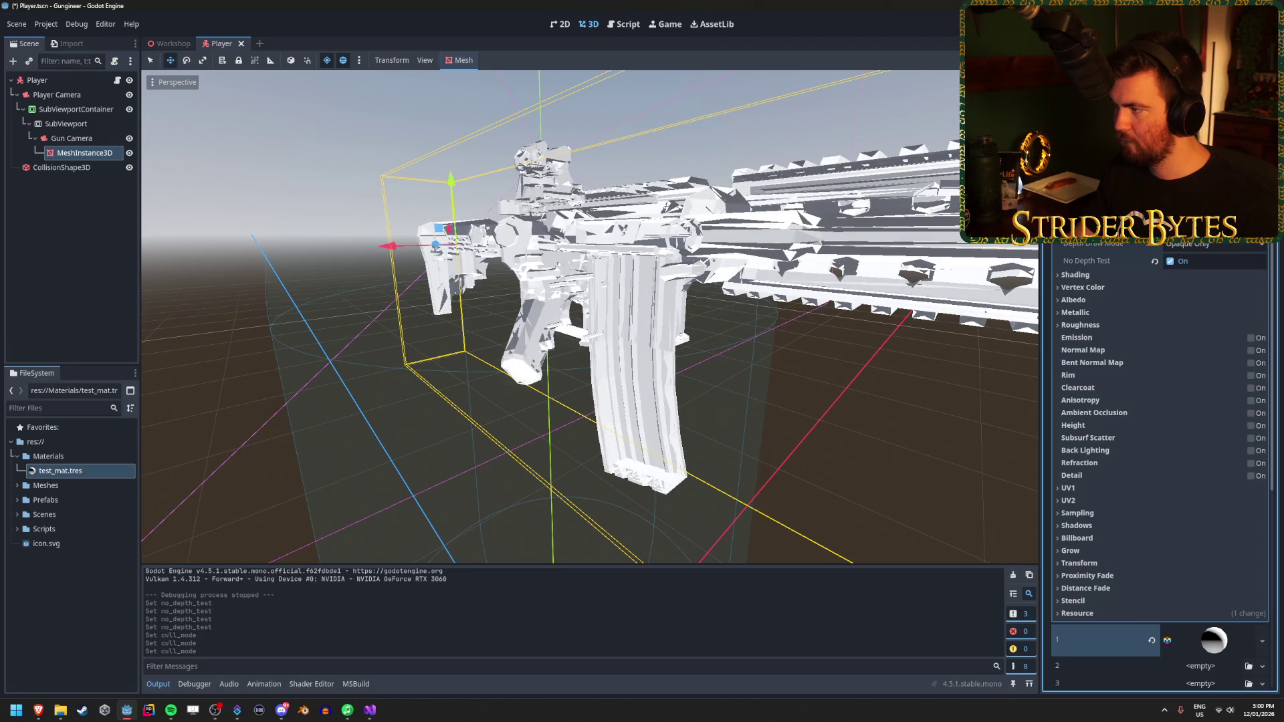
pyautogui.click(1189, 246)
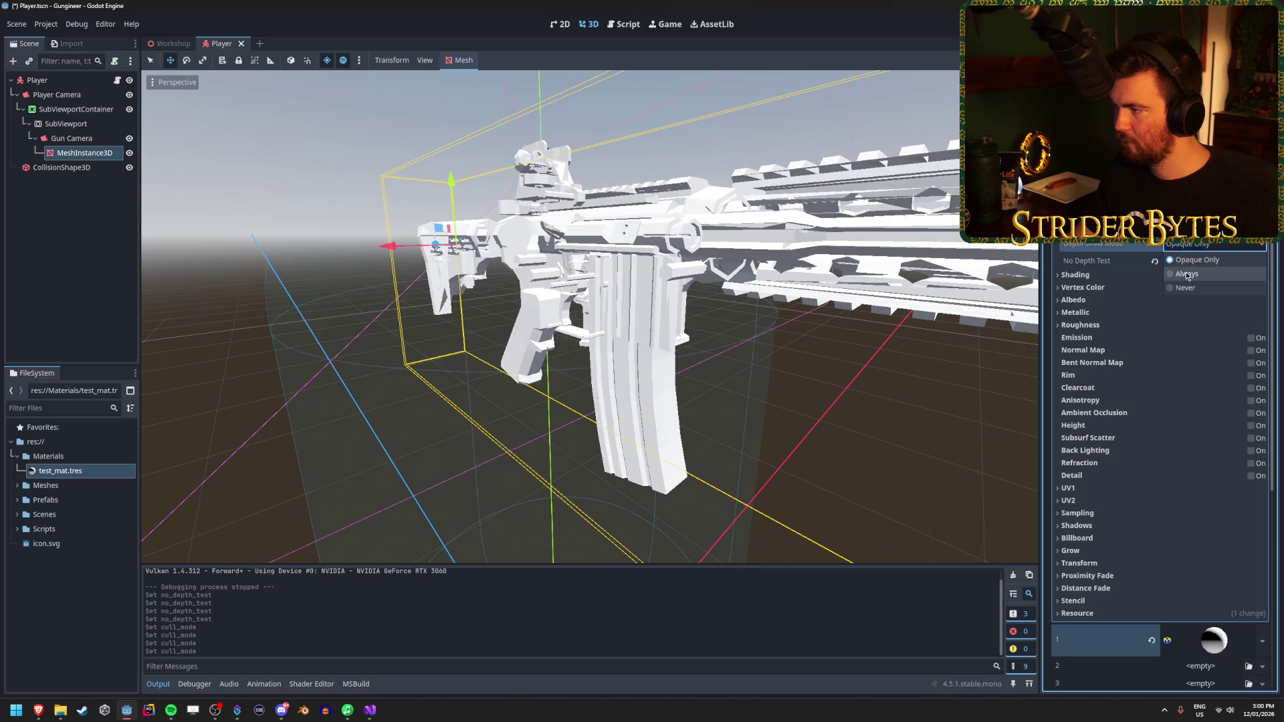
pyautogui.click(1187, 275)
pyautogui.click(1191, 245)
pyautogui.click(1191, 261)
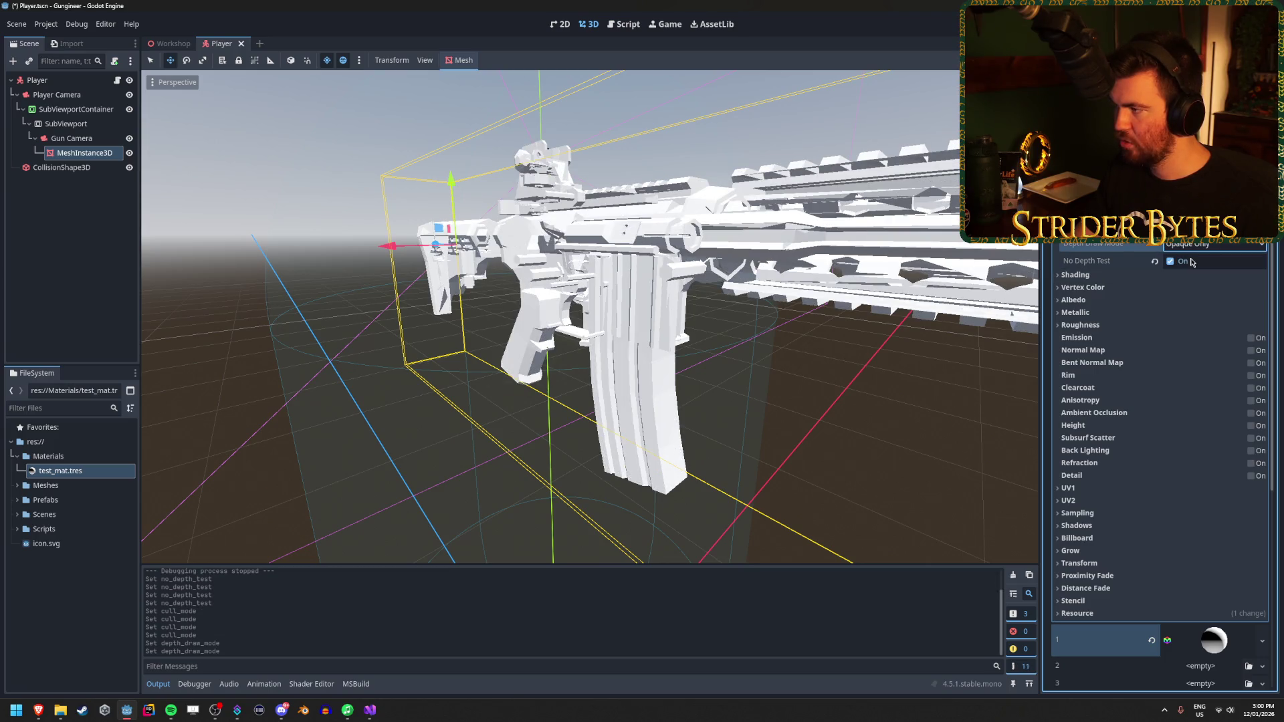
pyautogui.click(1170, 261)
pyautogui.hotkey('ctrl', 's')
# Step: Delete test_mat.tres from the project files and open the override material's options
pyautogui.click(78, 475)
pyautogui.press('Delete')
pyautogui.press('Return')
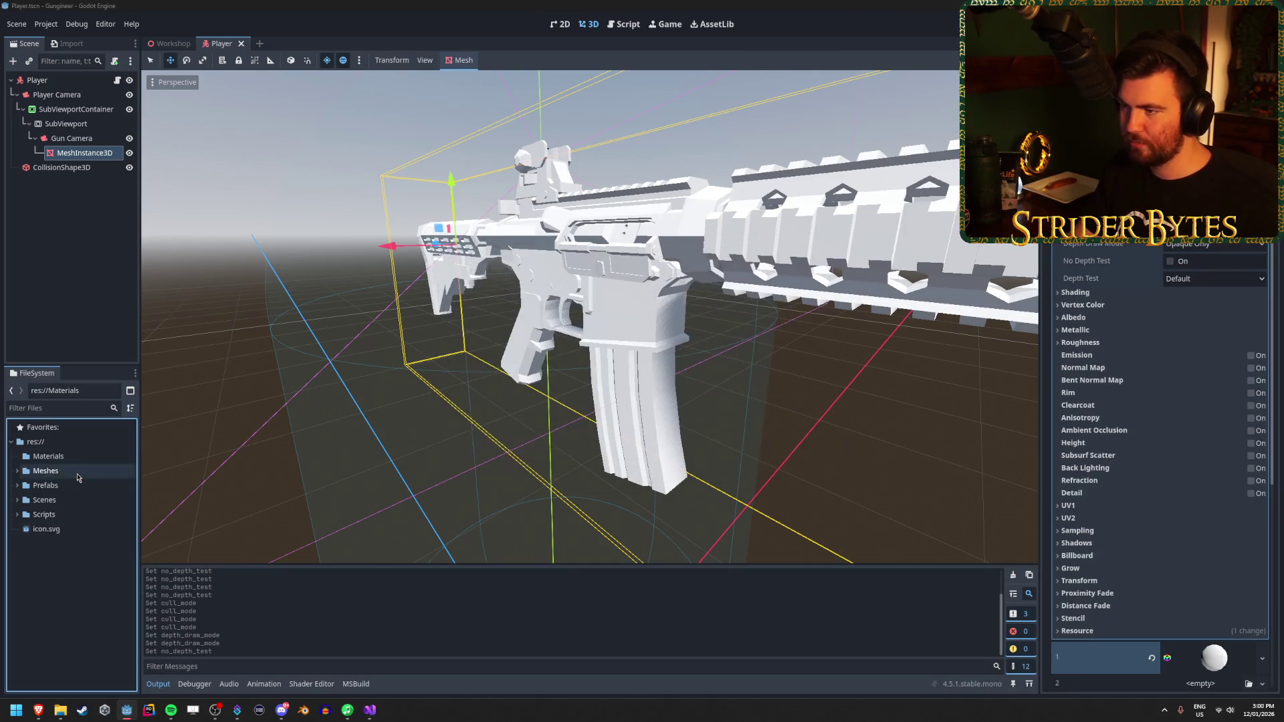
pyautogui.scroll(3, 1157, 468)
pyautogui.click(1262, 231)
# Step: Clear the gun's material override, save the Player scene, and frame the gun
pyautogui.click(1182, 320)
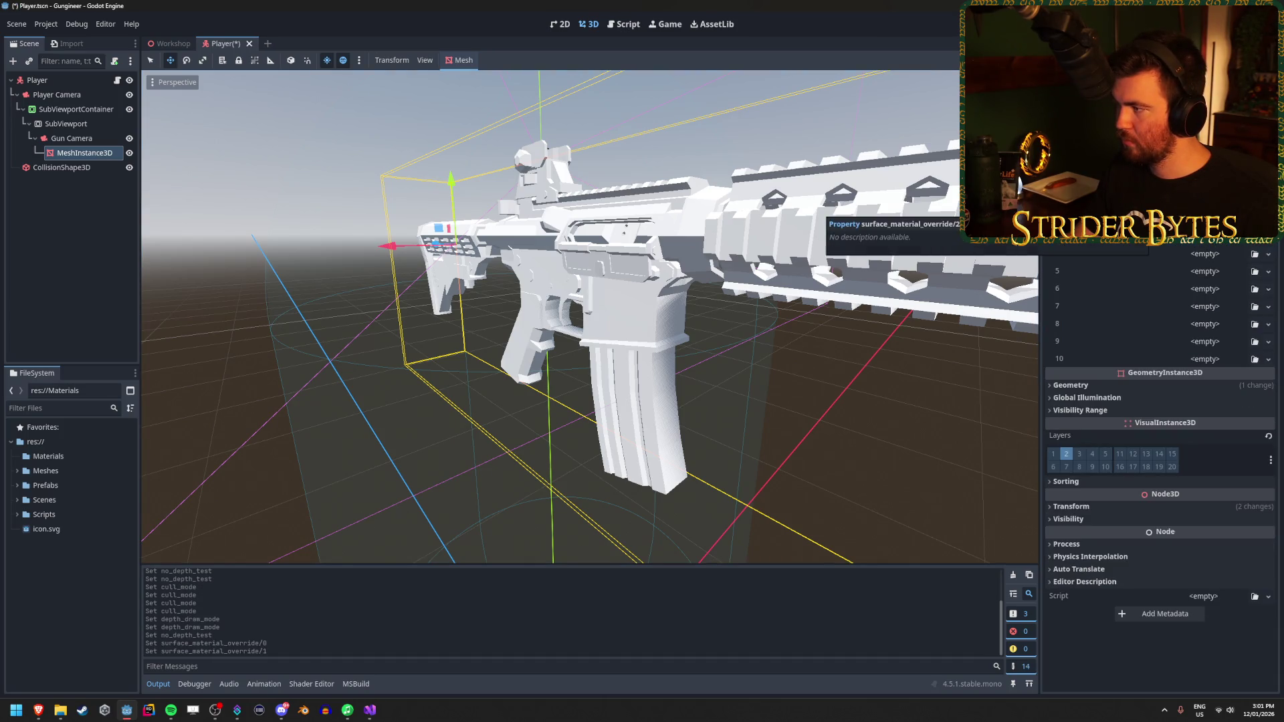
pyautogui.hotkey('ctrl', 's')
pyautogui.press('f')
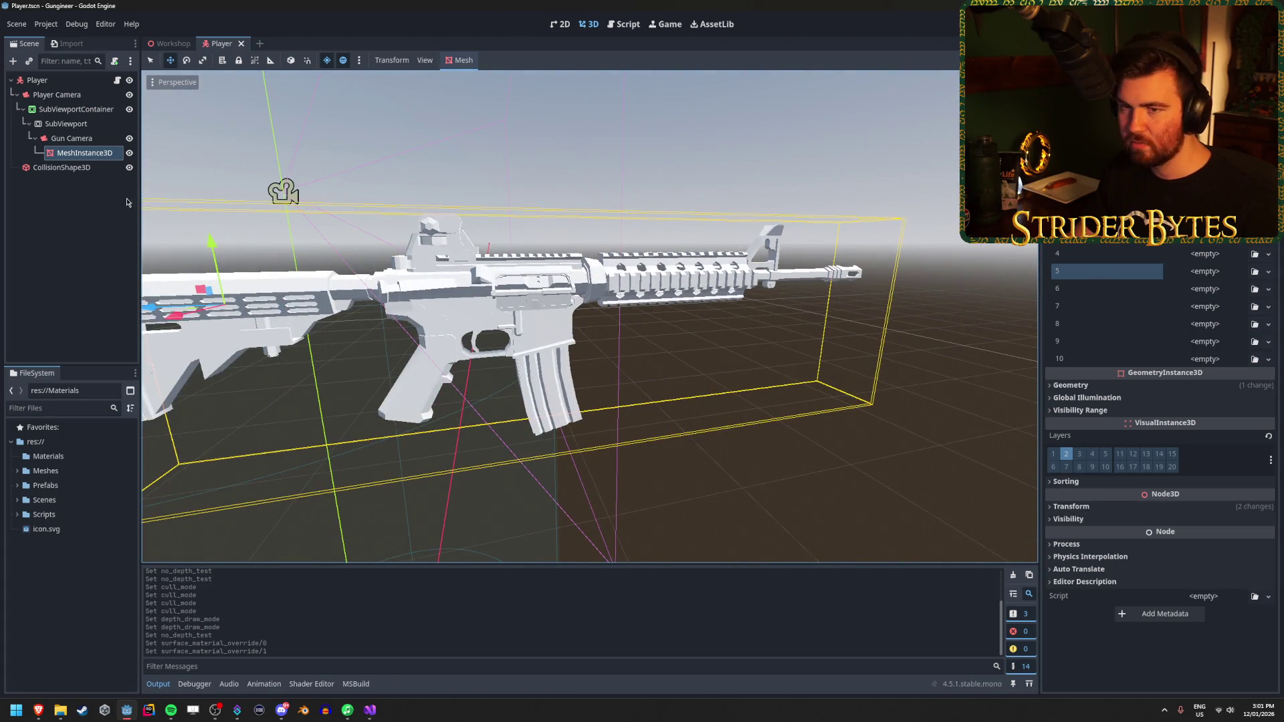
# Step: Clear the MeshInstance3D's mesh and reassign Cube_023.res to it
pyautogui.click(72, 137)
pyautogui.click(84, 152)
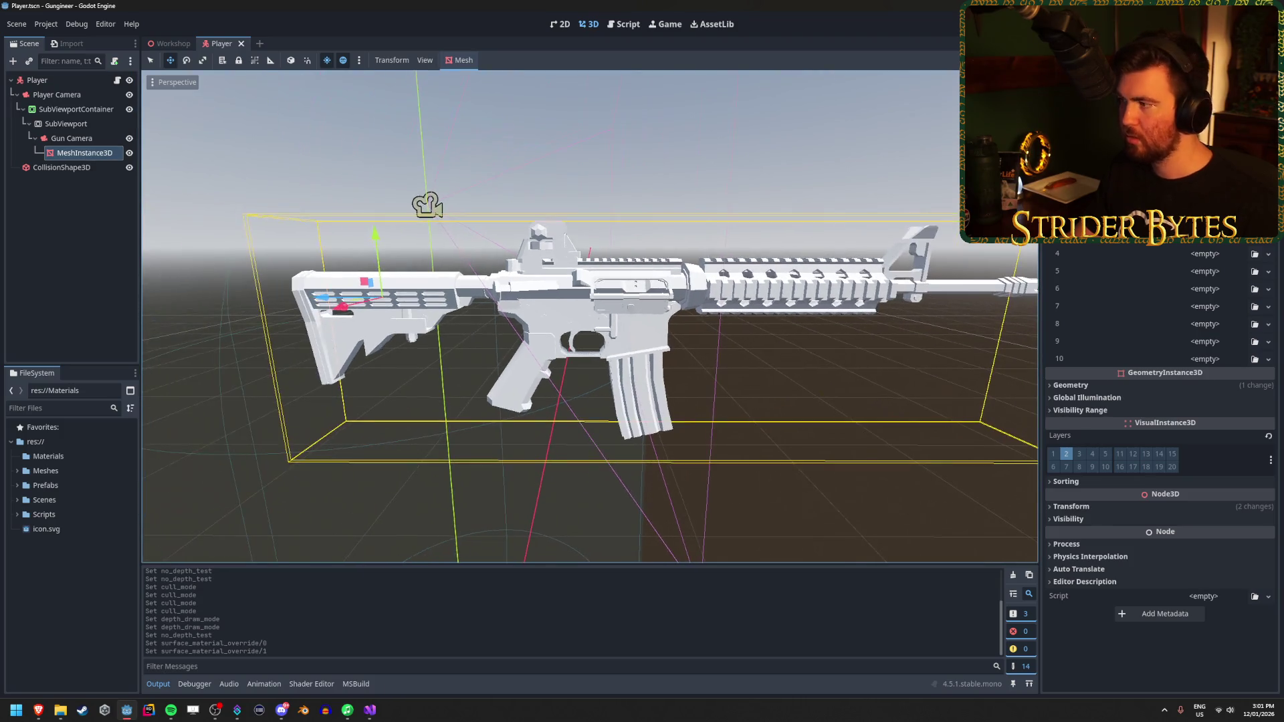
pyautogui.click(1019, 184)
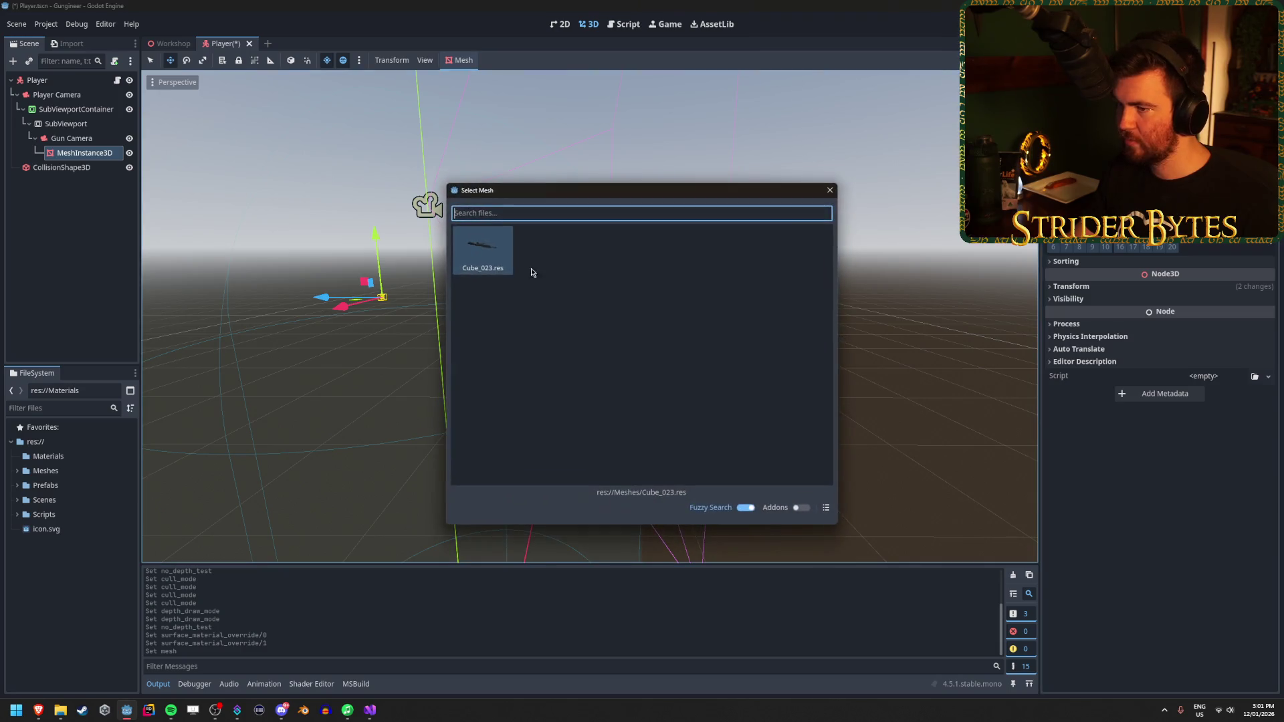
pyautogui.doubleClick(486, 249)
pyautogui.click(84, 152)
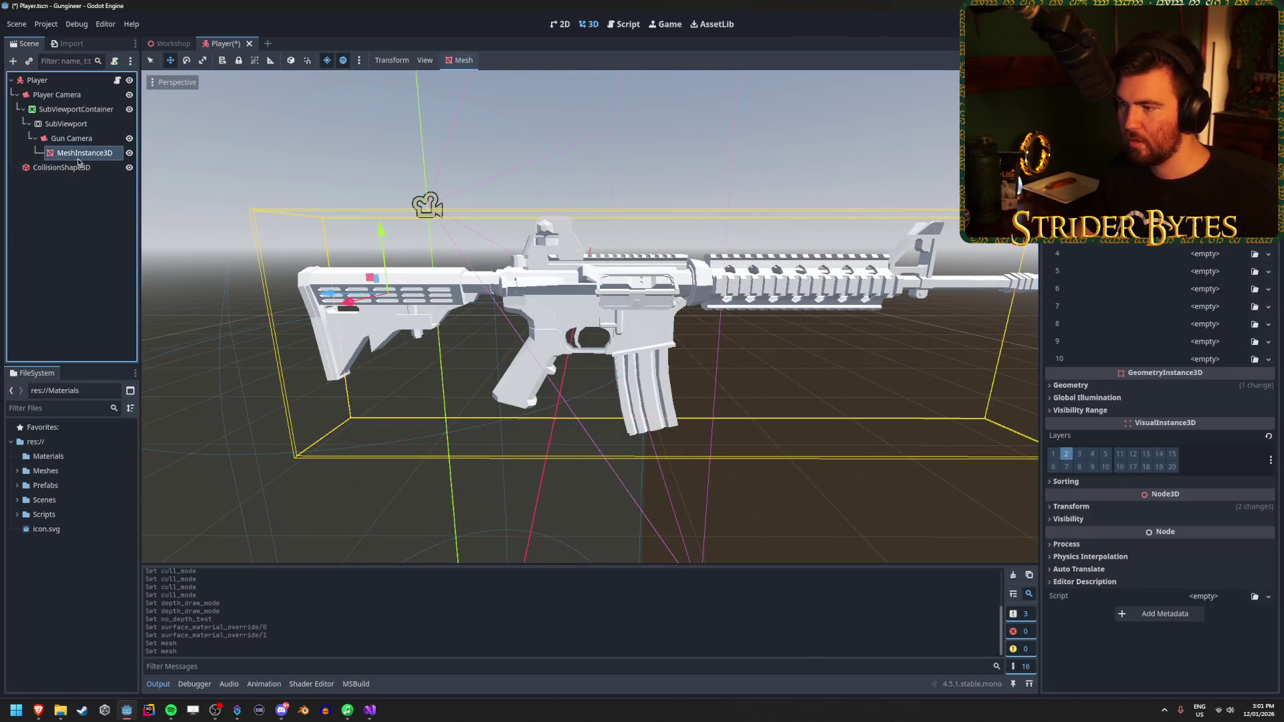
# Step: Clear Geometry > Material Override on the gun mesh and save the Player scene
pyautogui.click(1077, 507)
pyautogui.click(1074, 506)
pyautogui.click(1088, 386)
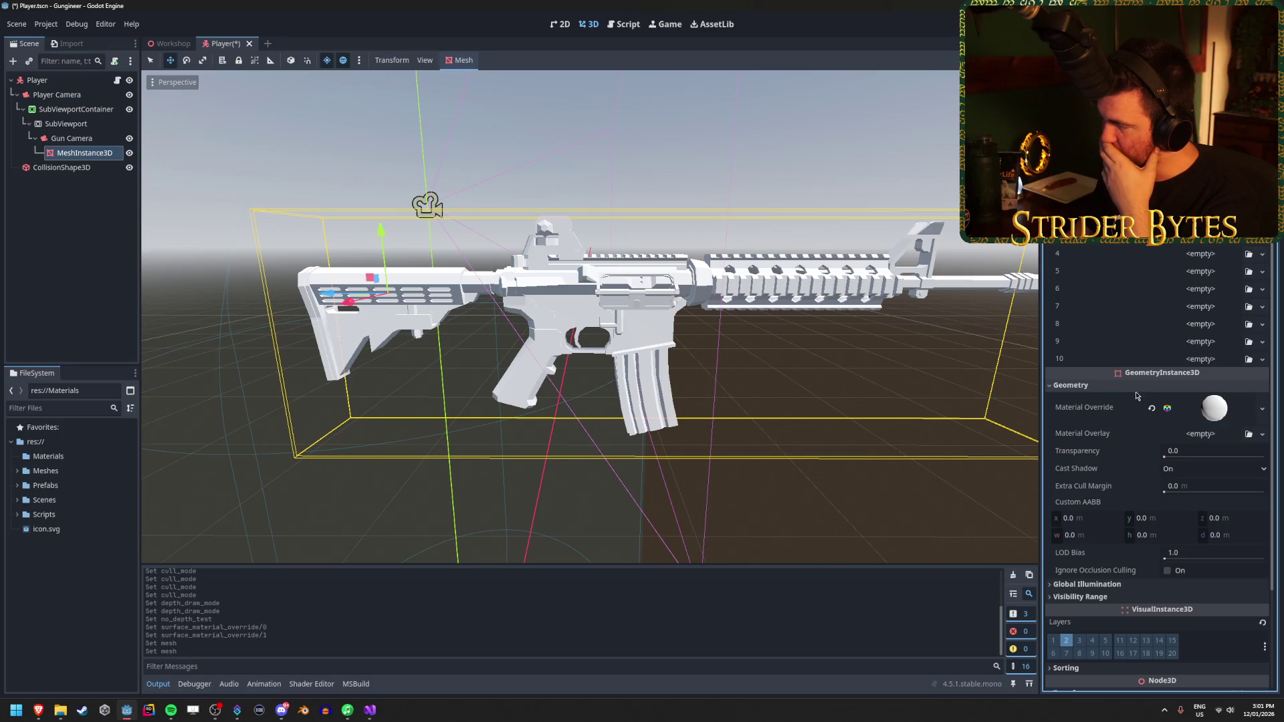
pyautogui.click(1152, 408)
pyautogui.hotkey('ctrl', 's')
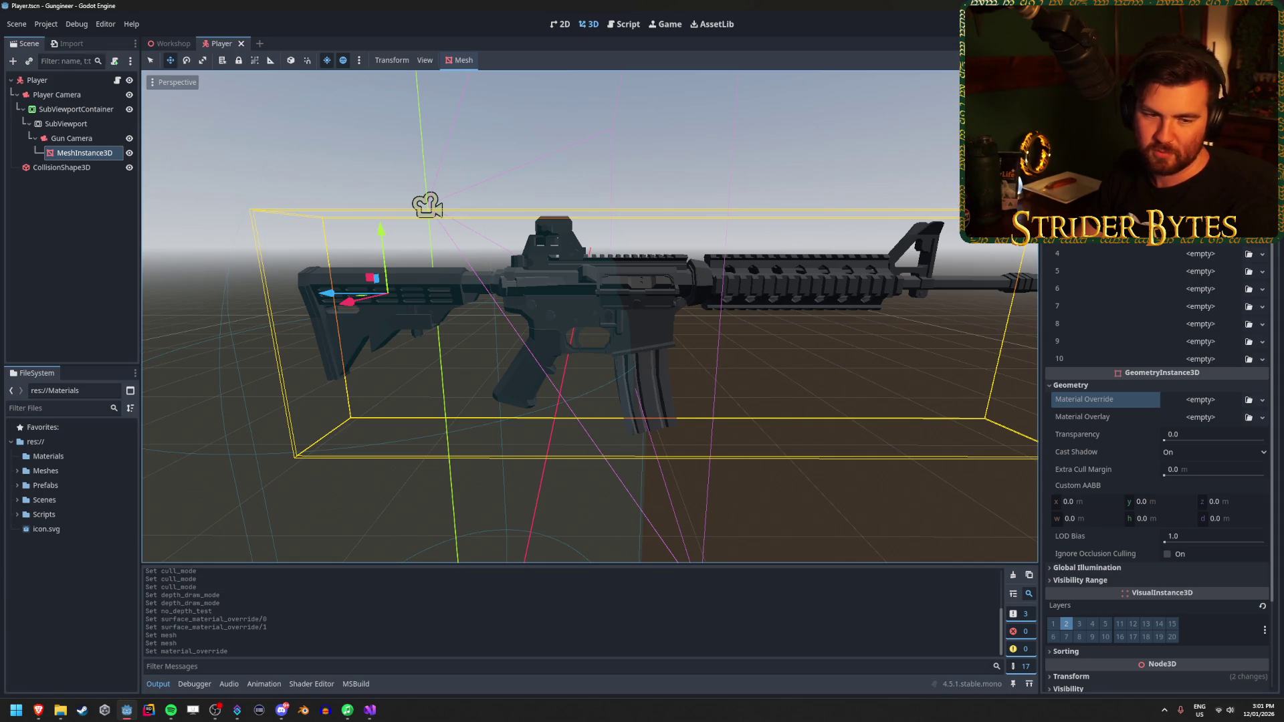
# Step: Orbit to view the gun from behind, then switch to the Workshop scene
pyautogui.moveTo(680, 351)
pyautogui.mouseDown()
pyautogui.moveTo(428, 329)
pyautogui.moveTo(568, 330)
pyautogui.moveTo(1002, 406)
pyautogui.mouseUp()
pyautogui.click(70, 579)
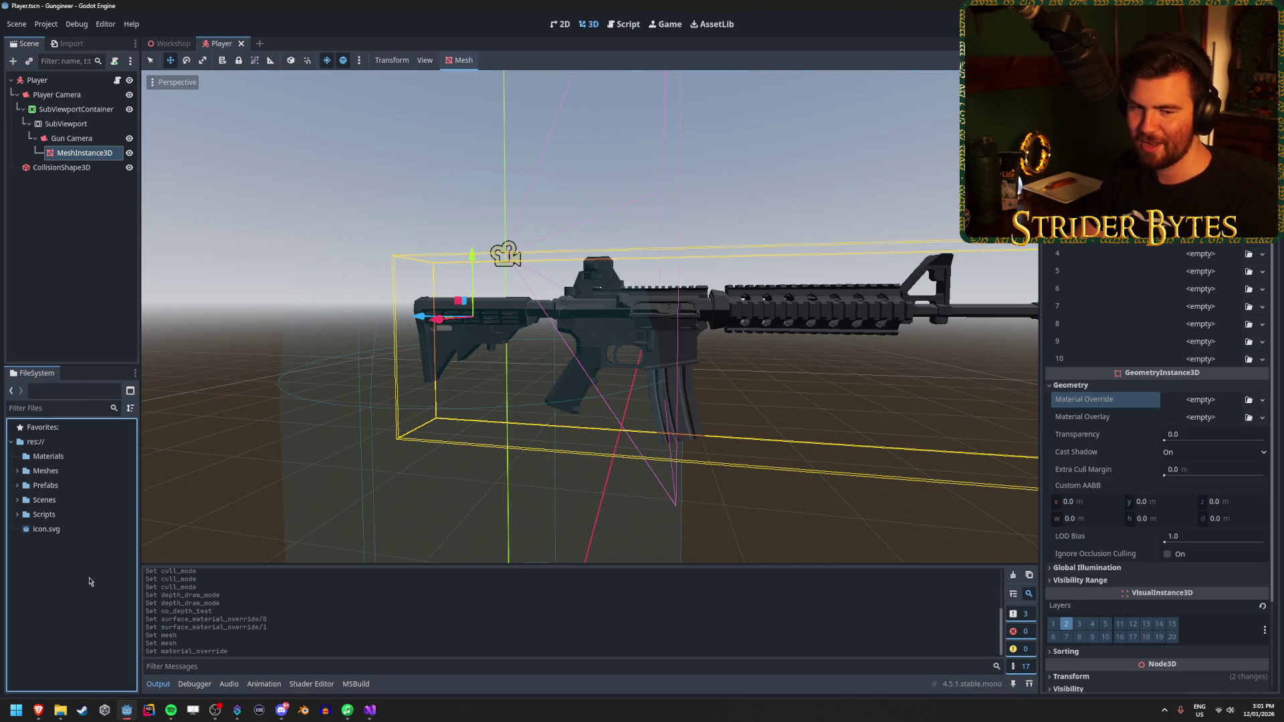
pyautogui.click(173, 42)
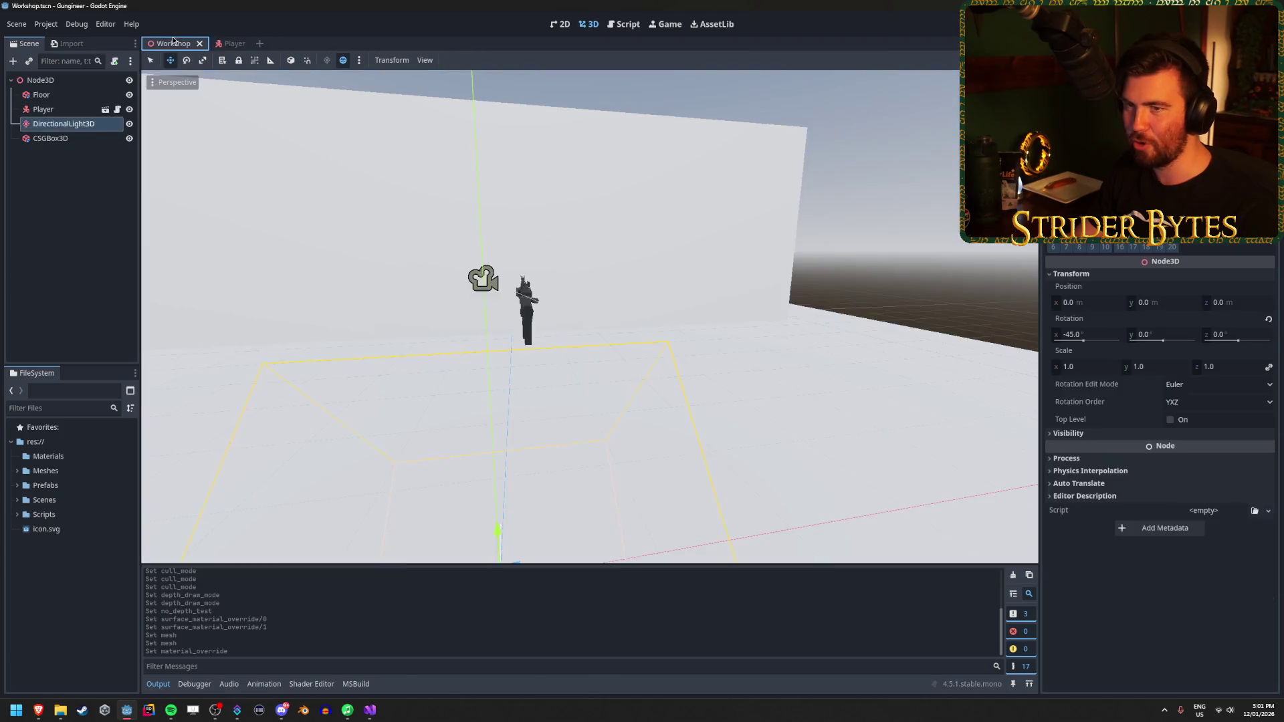
pyautogui.press('F6')
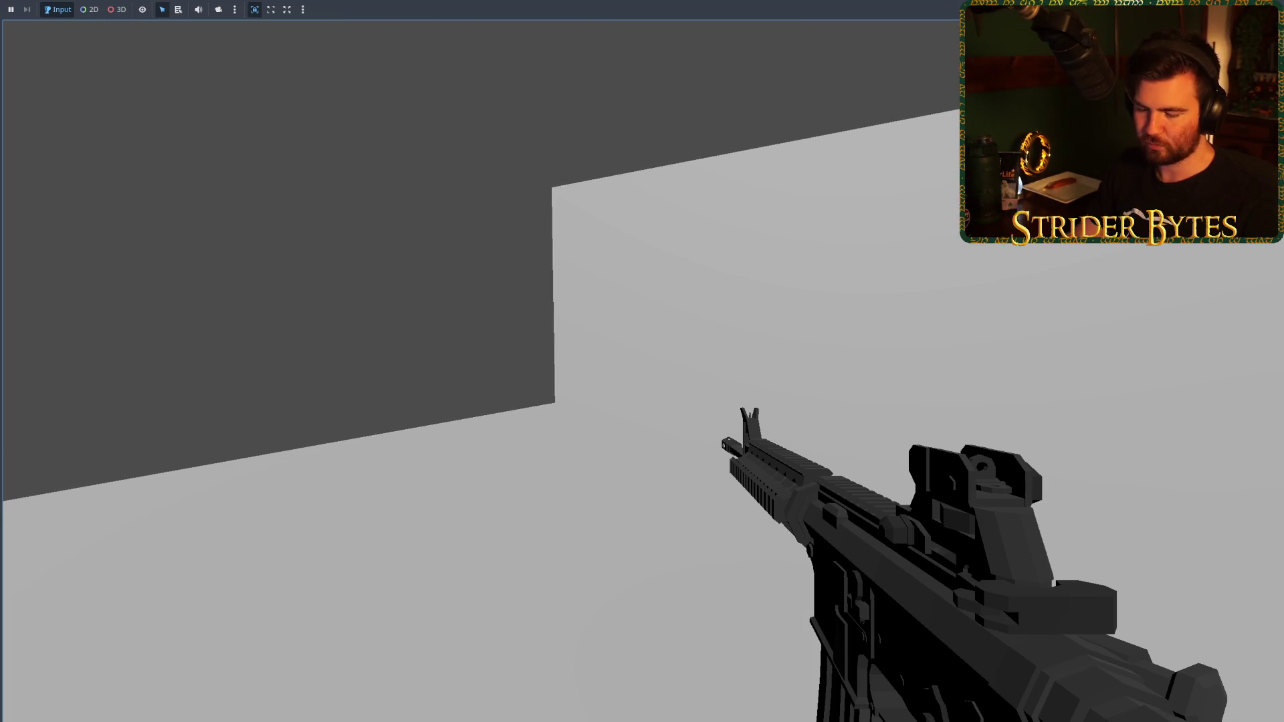
pyautogui.press('F8')
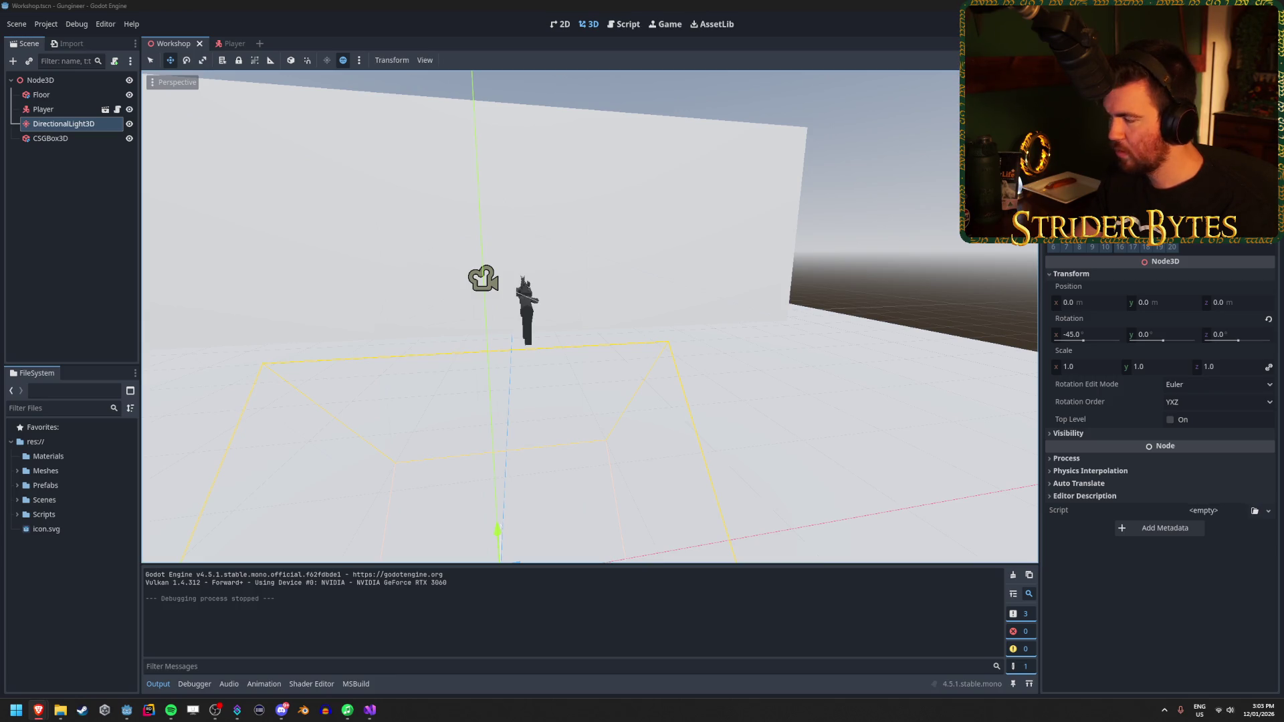
pyautogui.click(105, 109)
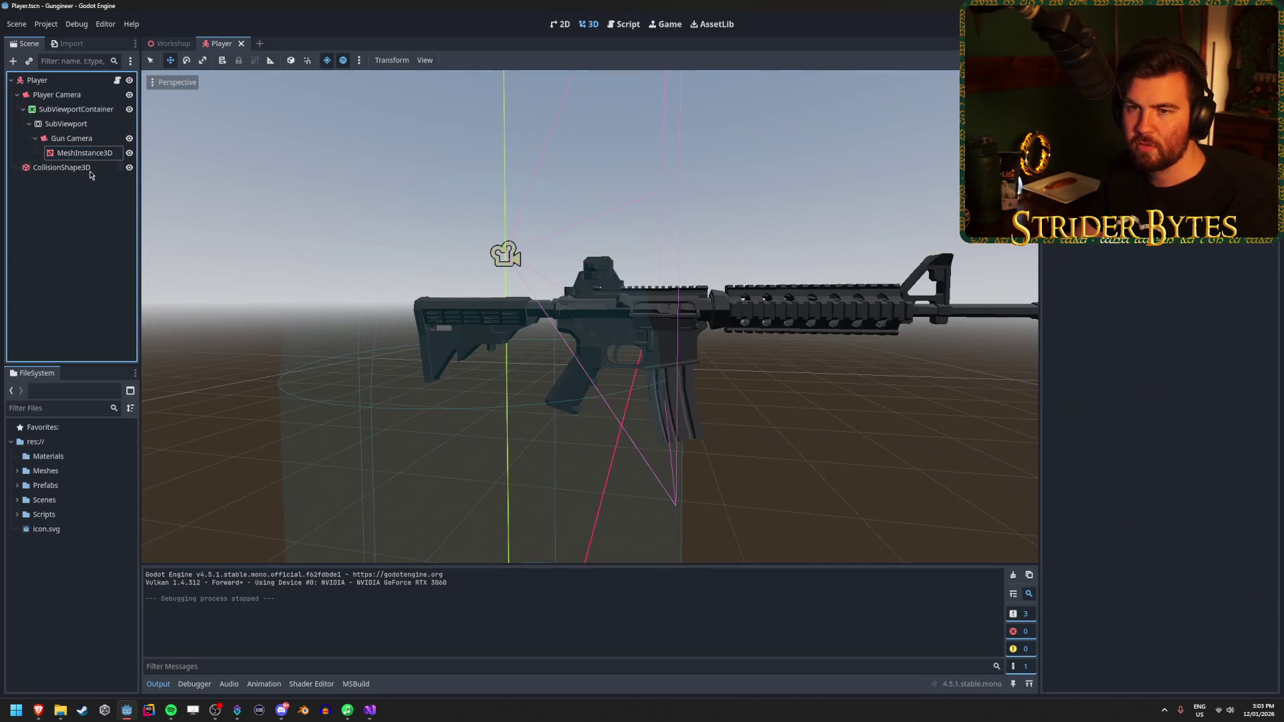
# Step: Search 'view' in Add Child Node on the camera, cancel, and select SubViewportContainer
pyautogui.click(75, 109)
pyautogui.click(57, 94)
pyautogui.rightClick(70, 253)
pyautogui.click(98, 261)
pyautogui.write('view')
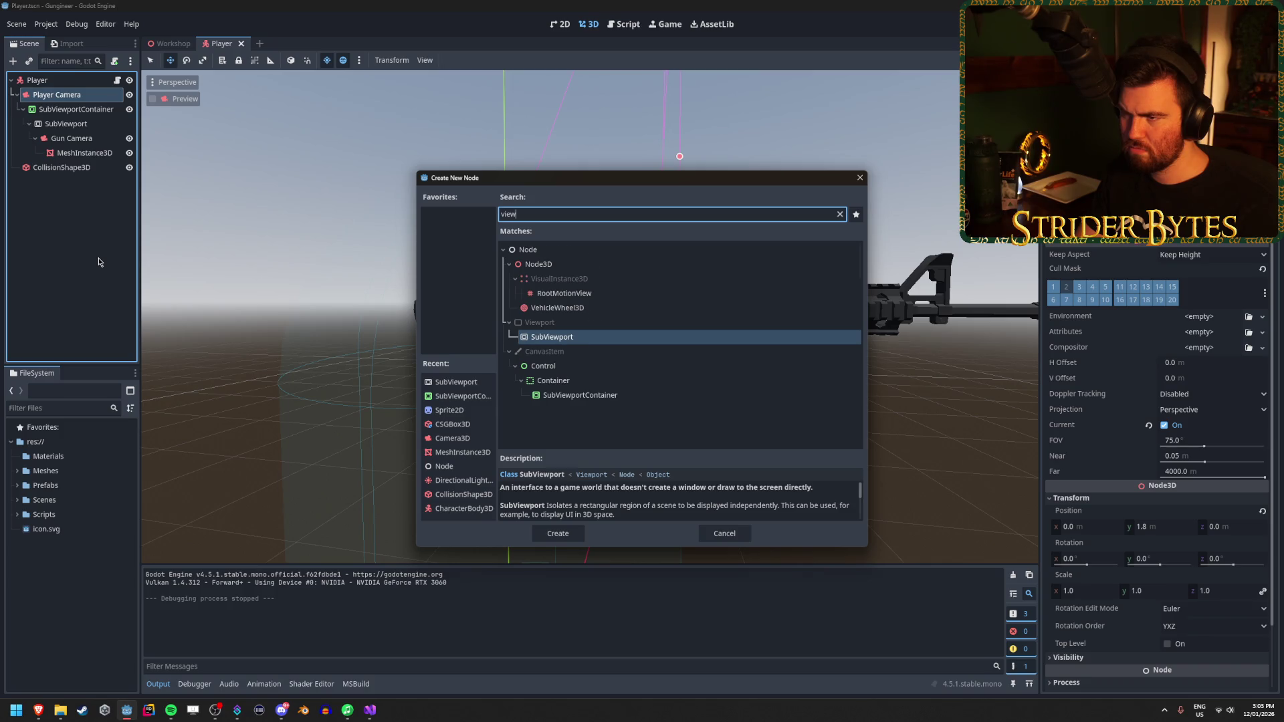
pyautogui.press('BackSpace')
pyautogui.press('BackSpace')
pyautogui.press('BackSpace')
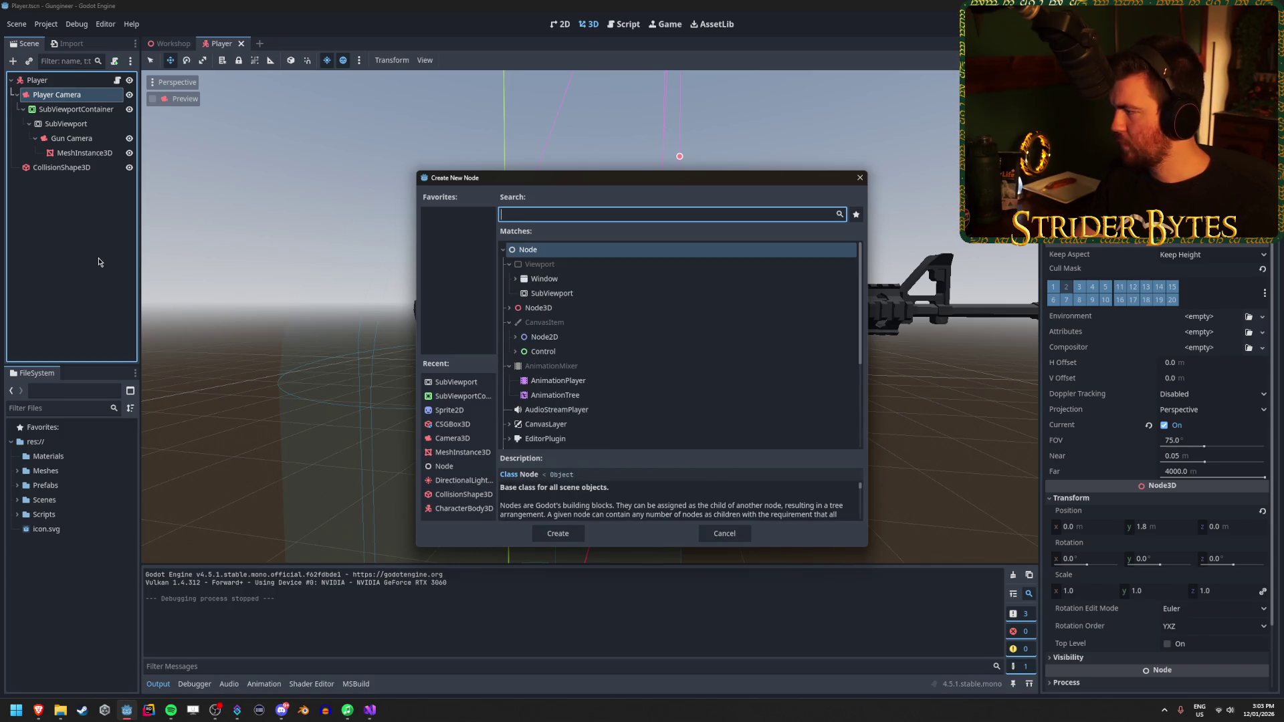
pyautogui.click(859, 178)
pyautogui.click(79, 111)
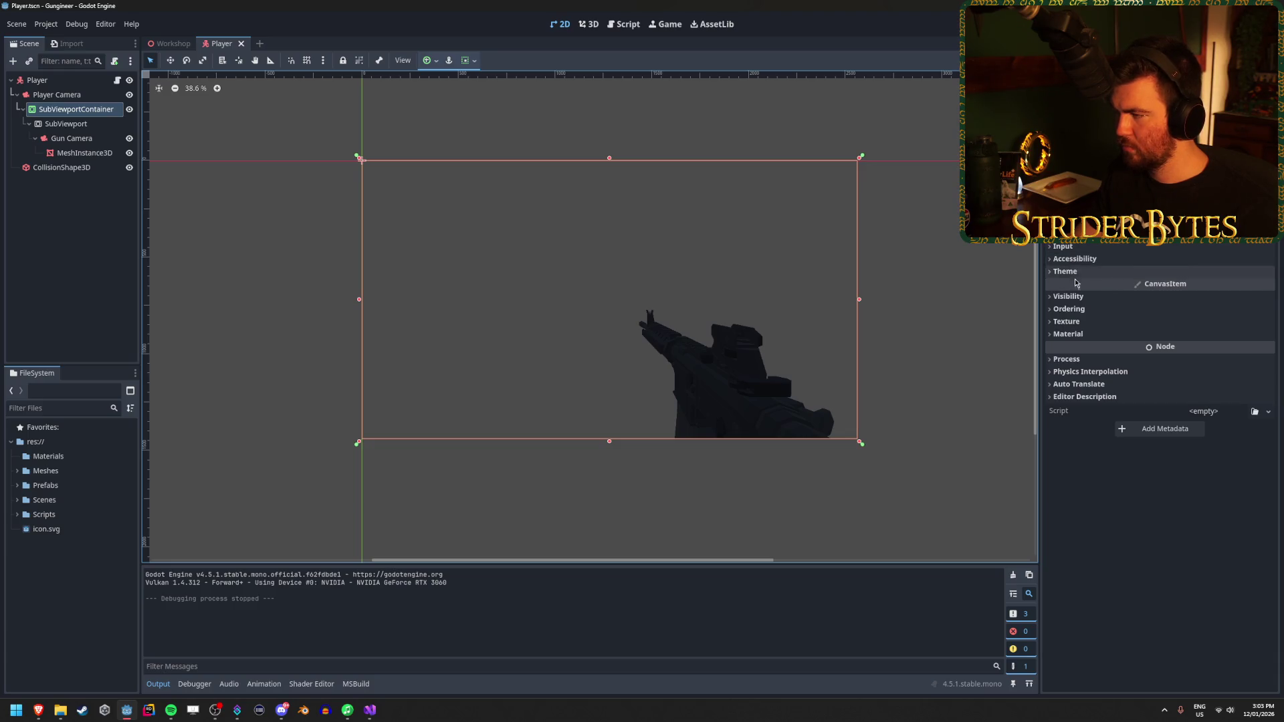
# Step: Set the SubViewportContainer's Light Mask and Visibility Layer to layer 2 only and save
pyautogui.click(1081, 298)
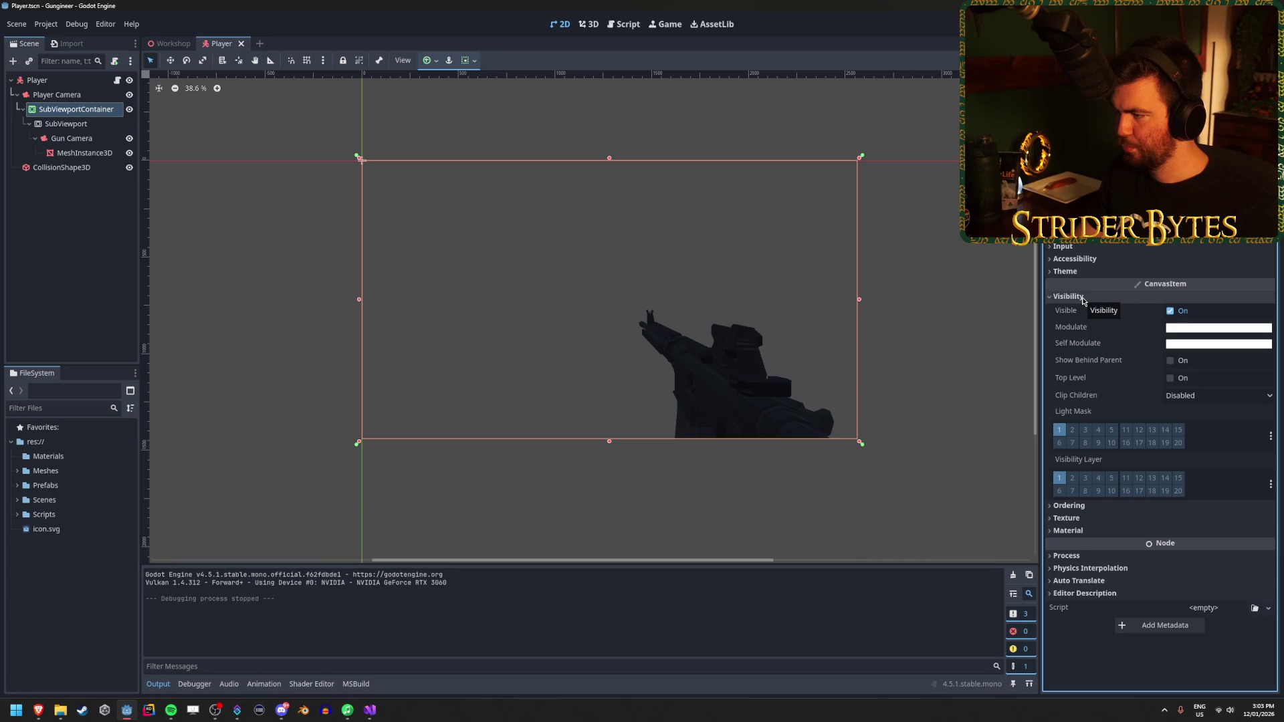
pyautogui.click(1071, 430)
pyautogui.click(1064, 434)
pyautogui.click(1073, 479)
pyautogui.hotkey('ctrl', 's')
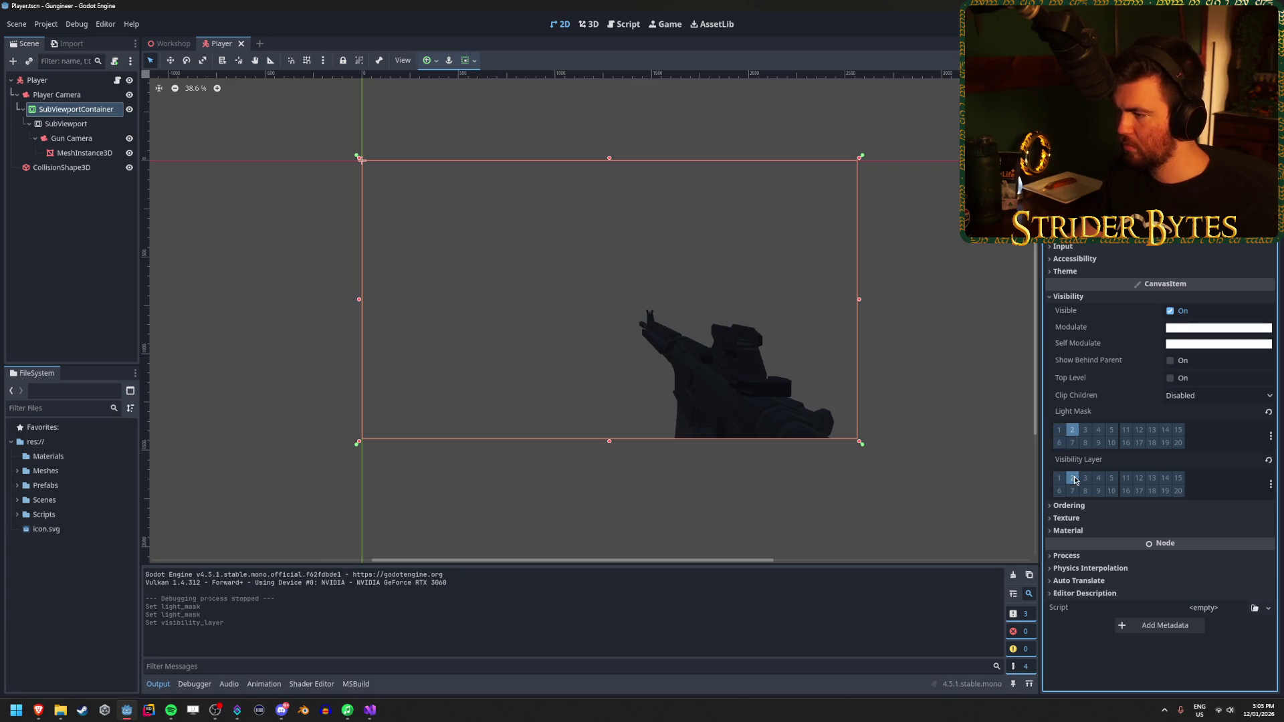
# Step: Test-run the game with F5, stop it, then select the SubViewport node
pyautogui.press('F5')
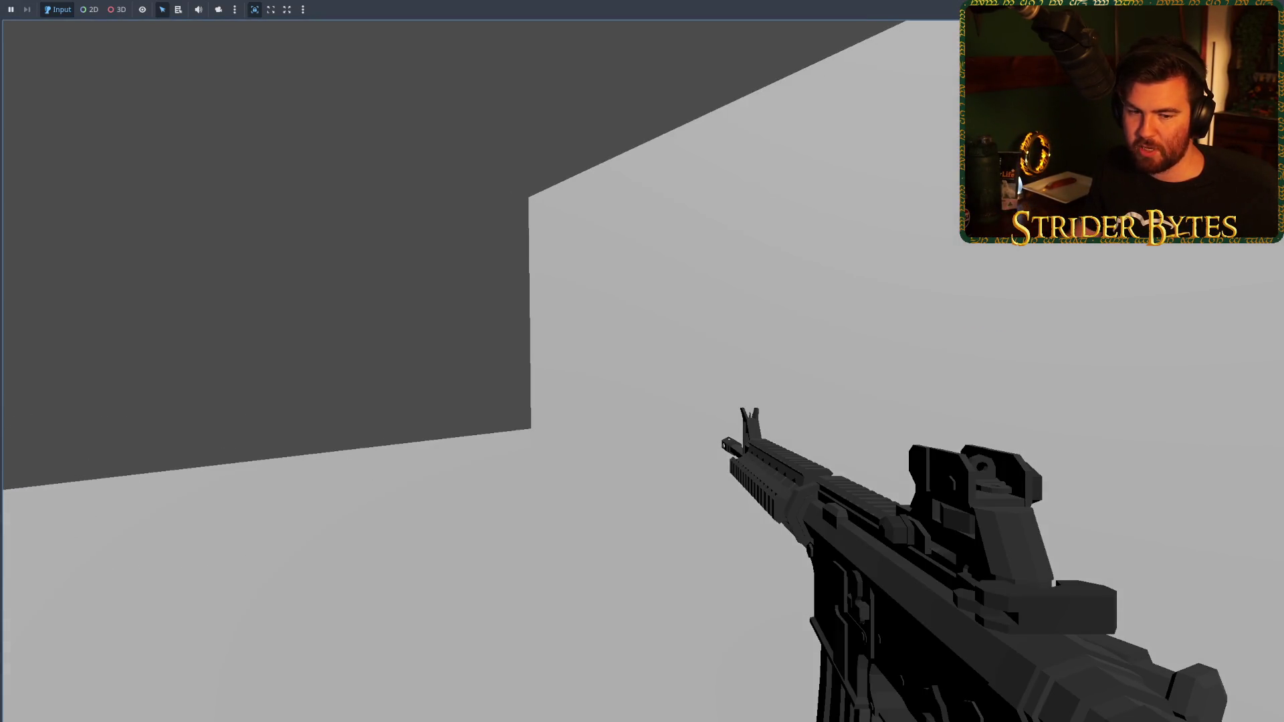
pyautogui.press('Escape')
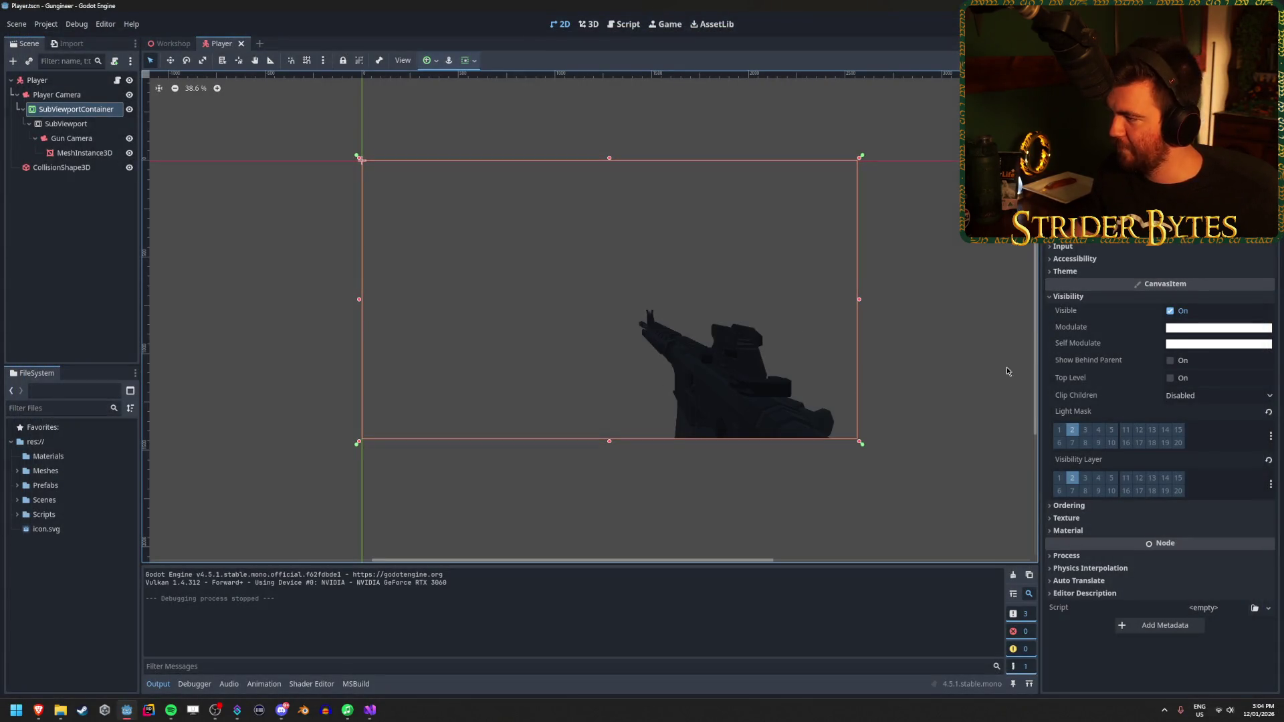
pyautogui.click(1076, 519)
pyautogui.click(1078, 520)
pyautogui.click(1090, 531)
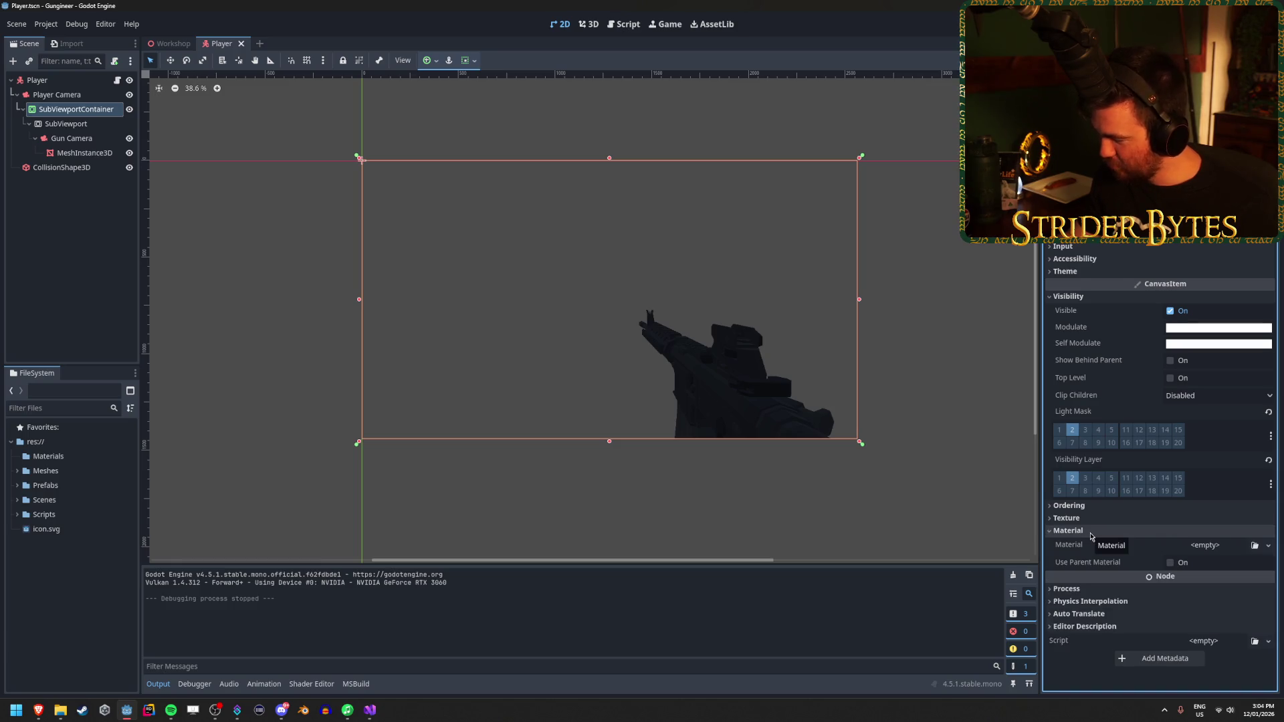
pyautogui.click(1091, 533)
pyautogui.click(65, 123)
pyautogui.scroll(-5, 1081, 519)
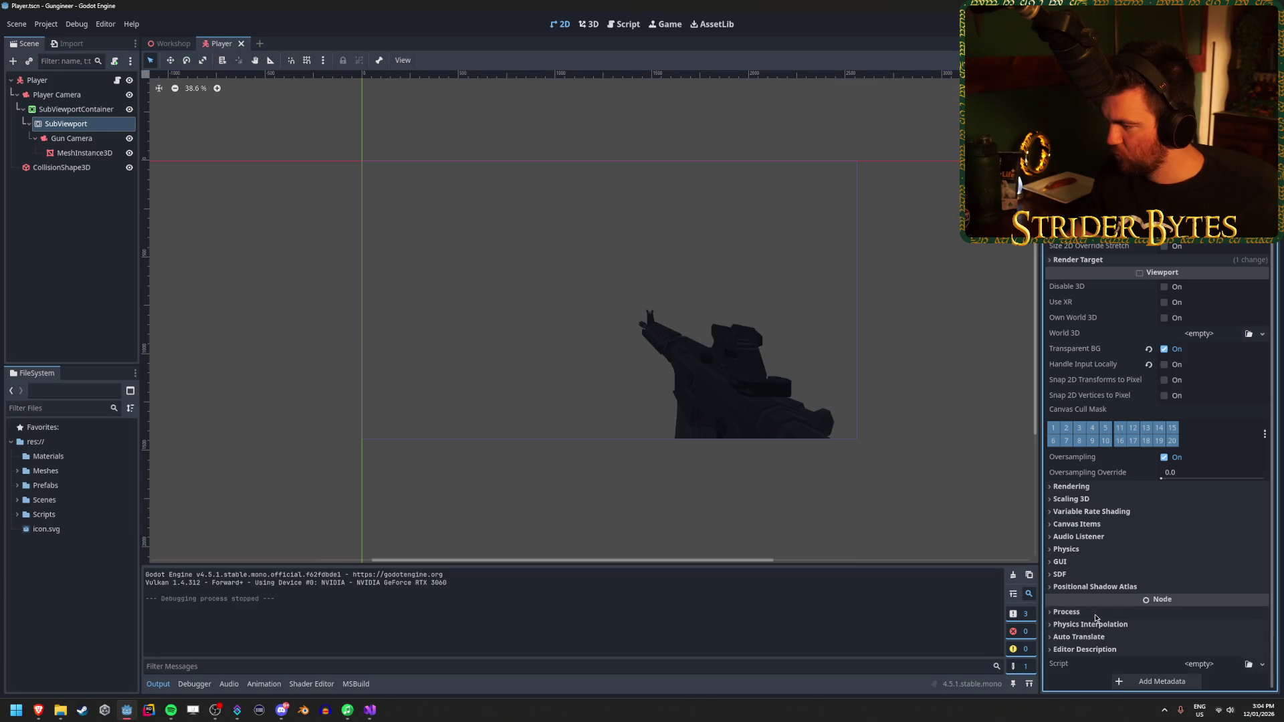
# Step: Inspect the SubViewport's Shadow Atlas, SDF, Audio Listener, Canvas Items, Scaling 3D and Rendering sections
pyautogui.click(1090, 587)
pyautogui.click(1091, 587)
pyautogui.click(1077, 575)
pyautogui.click(1078, 575)
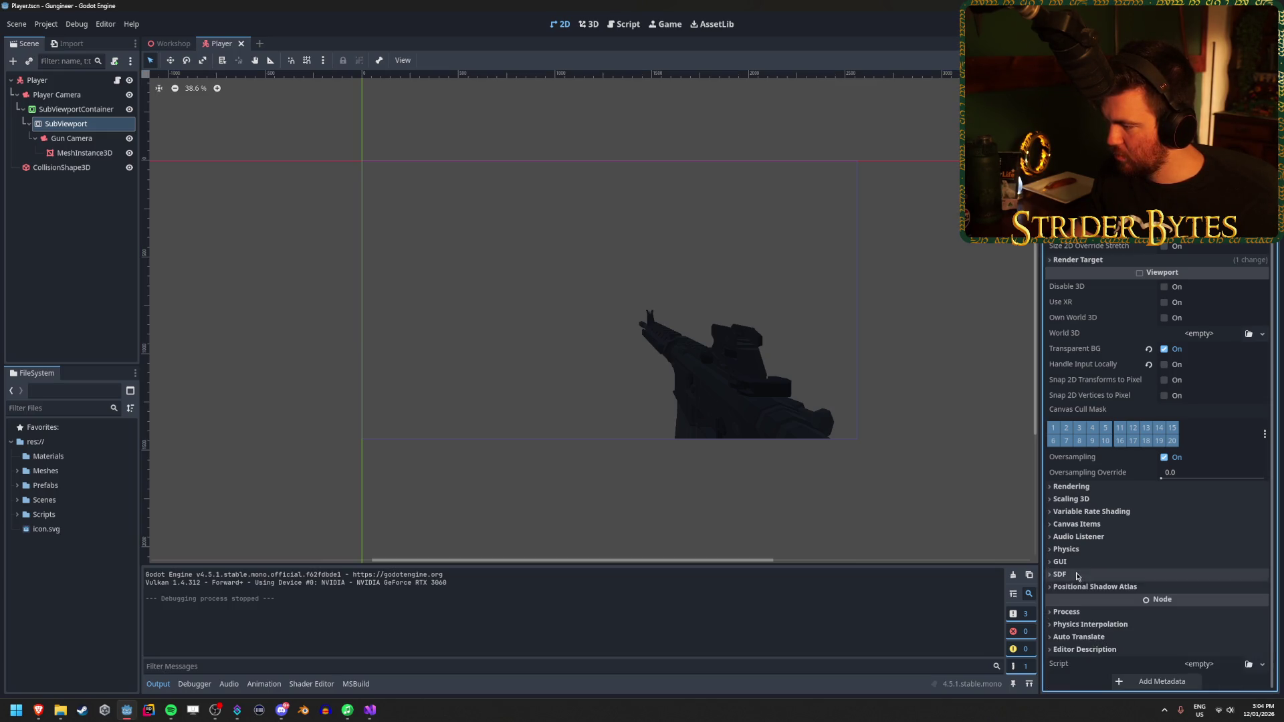
pyautogui.click(1080, 537)
pyautogui.click(1081, 537)
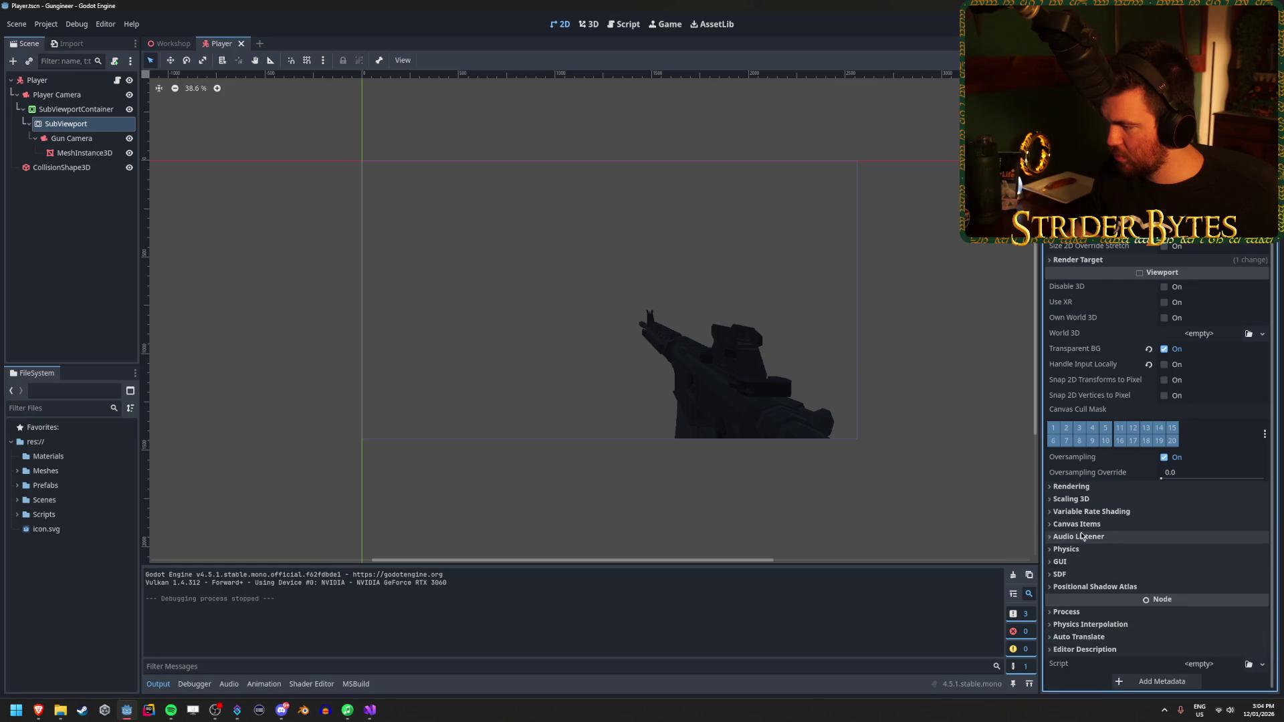
pyautogui.click(1085, 521)
pyautogui.click(1085, 522)
pyautogui.click(1092, 499)
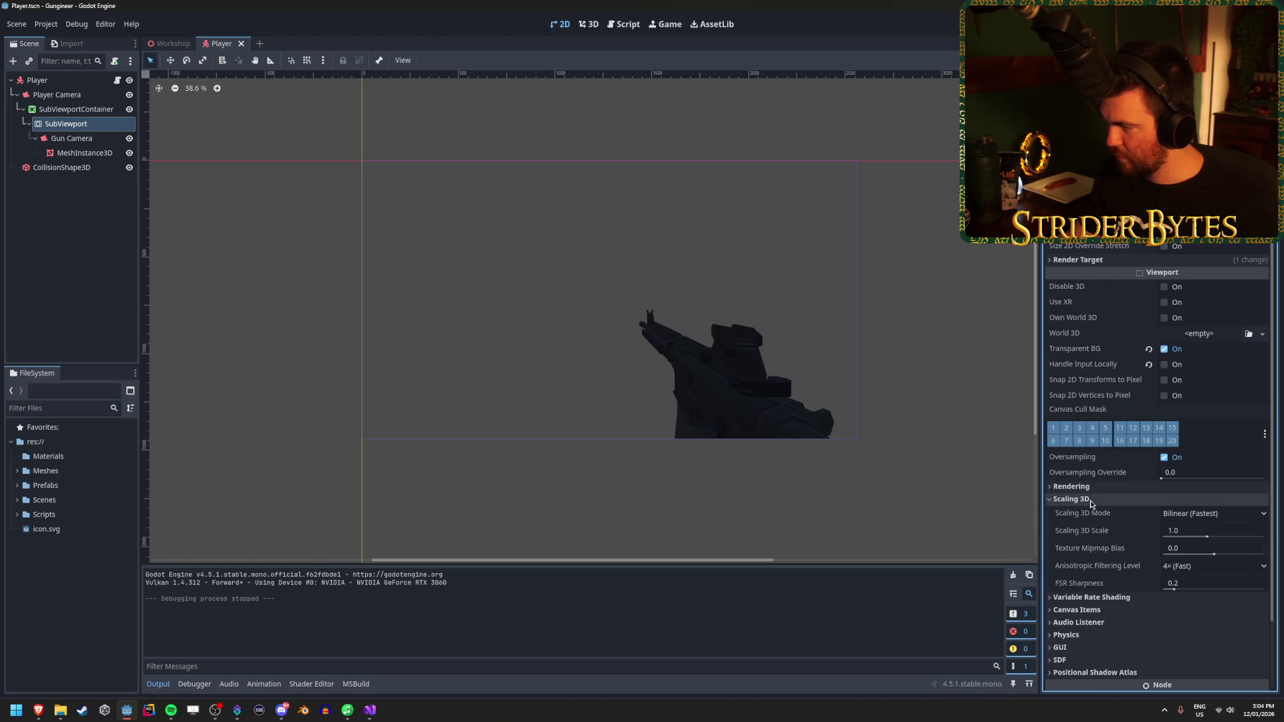
pyautogui.click(1091, 500)
pyautogui.click(1094, 487)
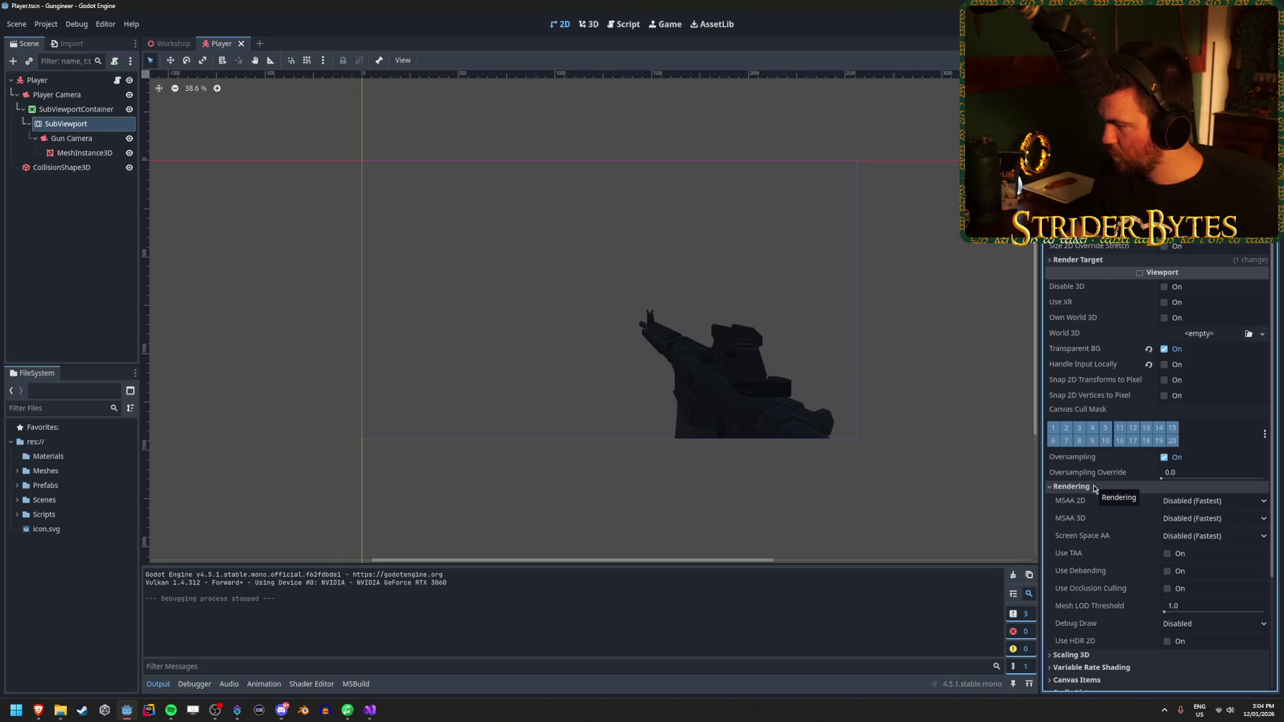
pyautogui.click(1094, 489)
pyautogui.scroll(2, 1080, 442)
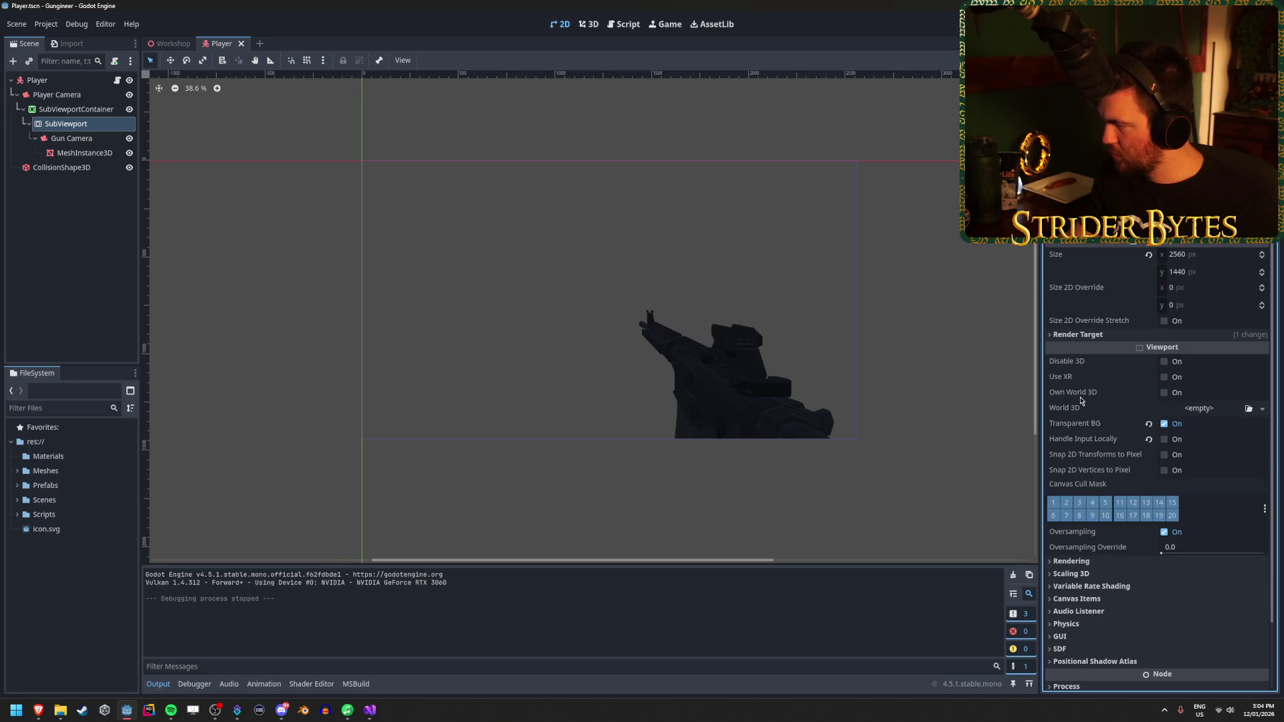
# Step: Try a new World3D and Own World 3D on the SubViewport, then revert both
pyautogui.click(1263, 409)
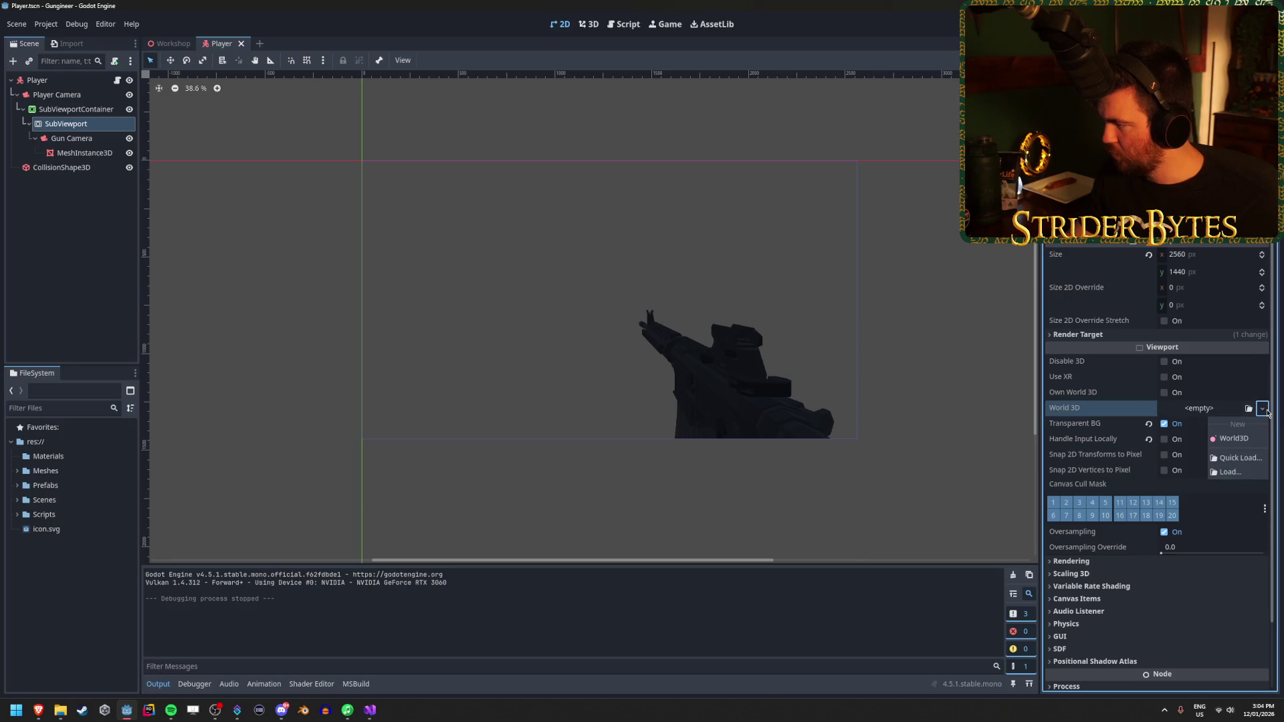
pyautogui.click(1243, 438)
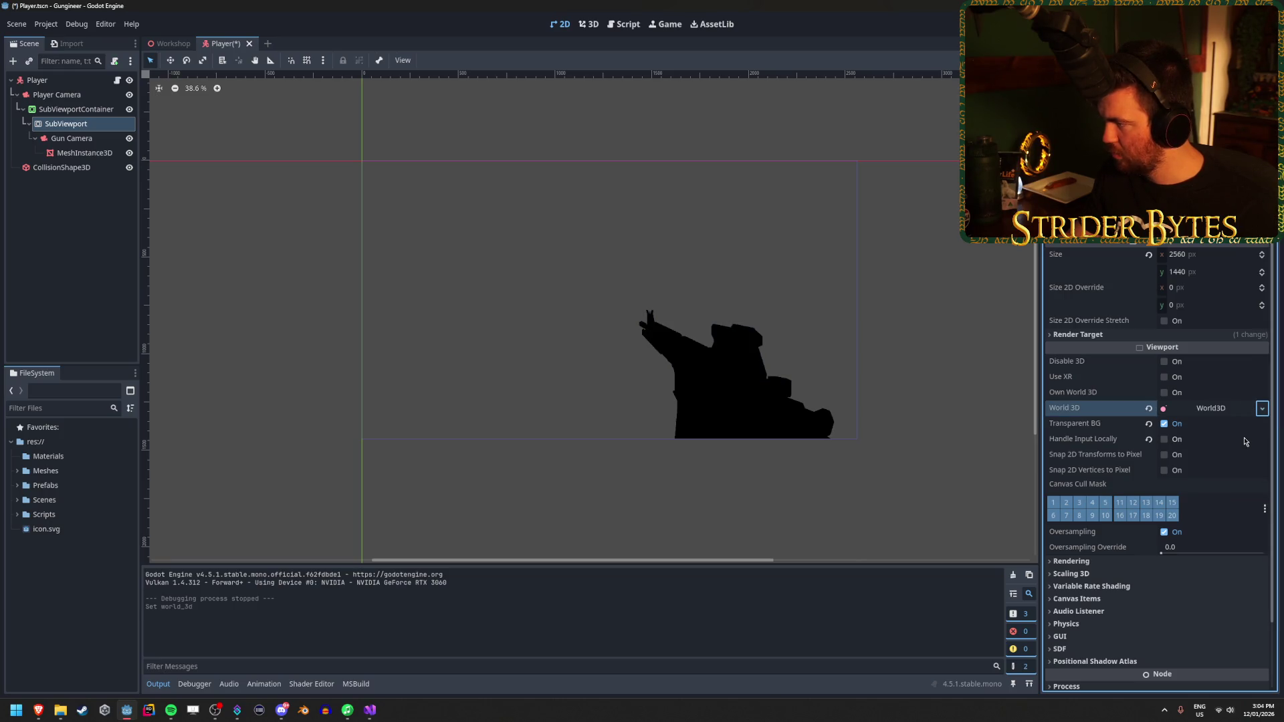
pyautogui.click(1214, 409)
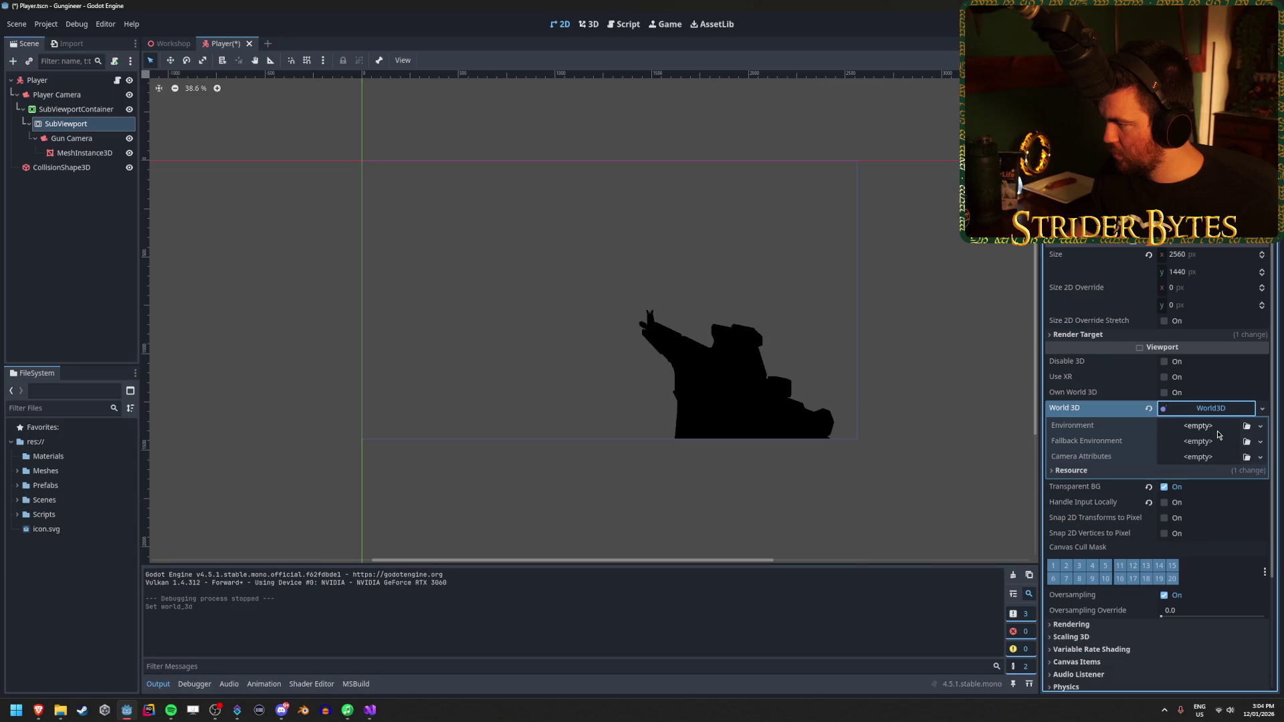
pyautogui.click(1148, 408)
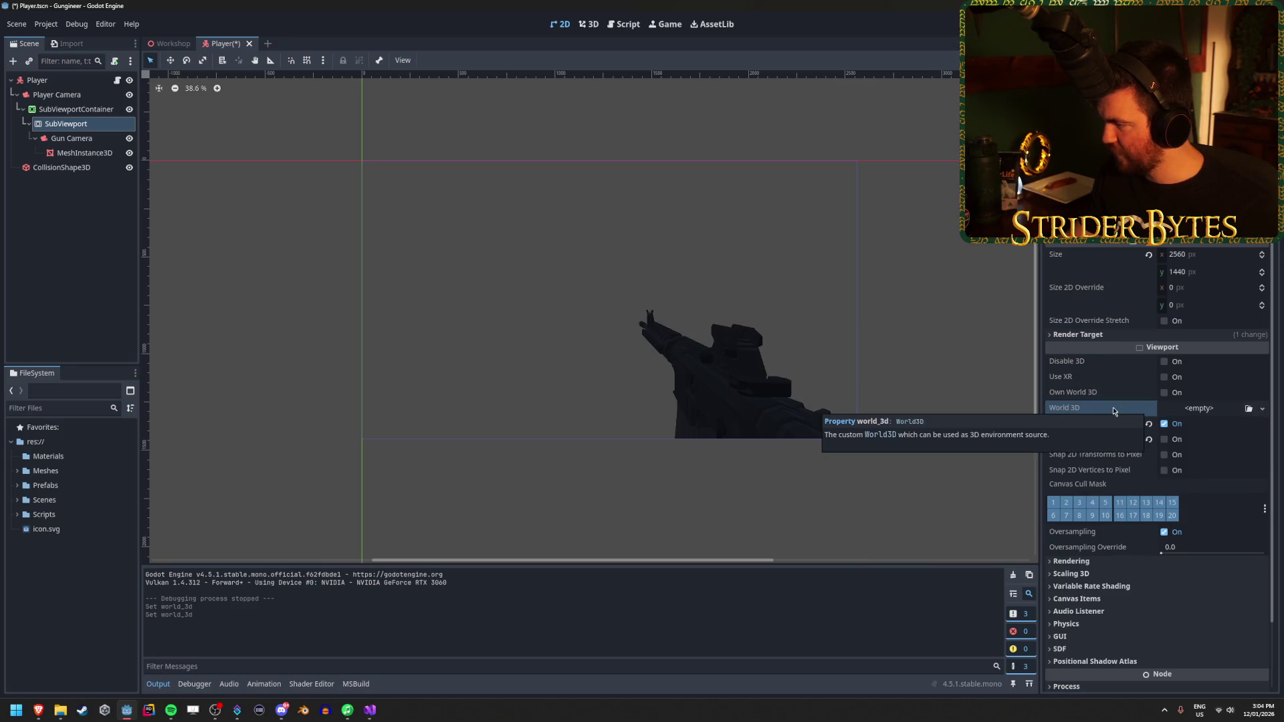
pyautogui.click(1164, 393)
pyautogui.hotkey('ctrl', 's')
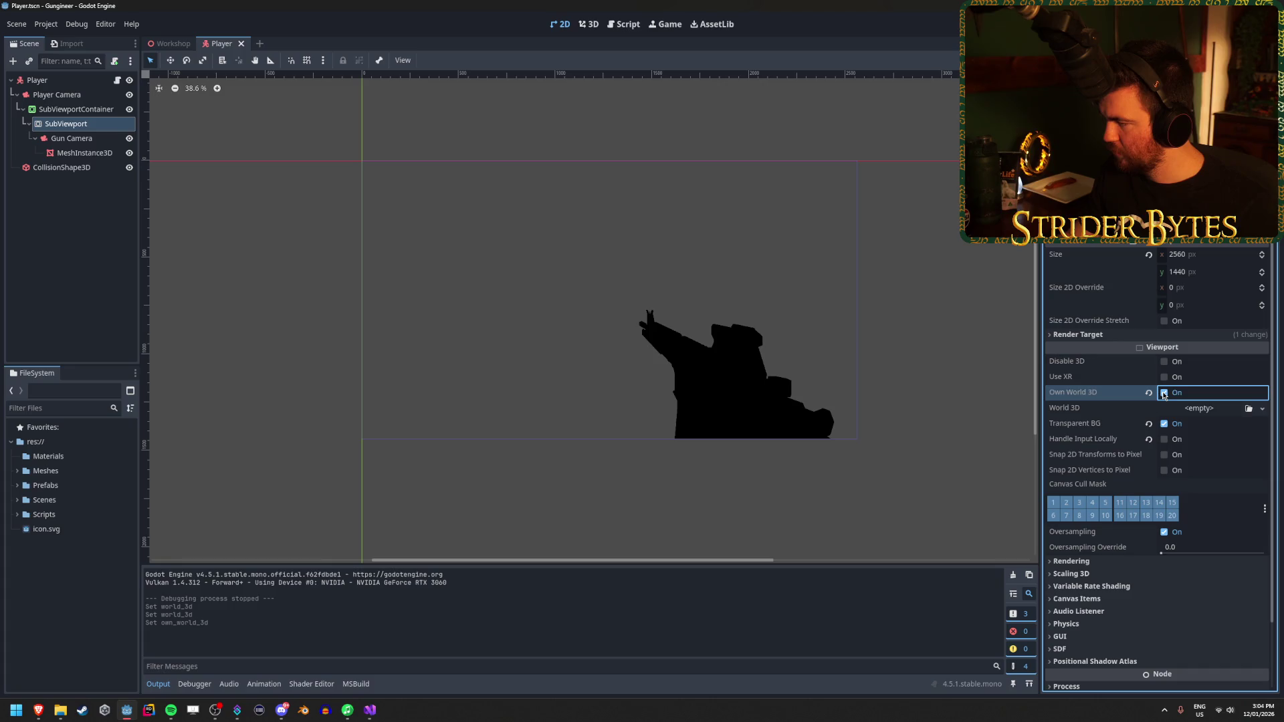
pyautogui.click(1163, 393)
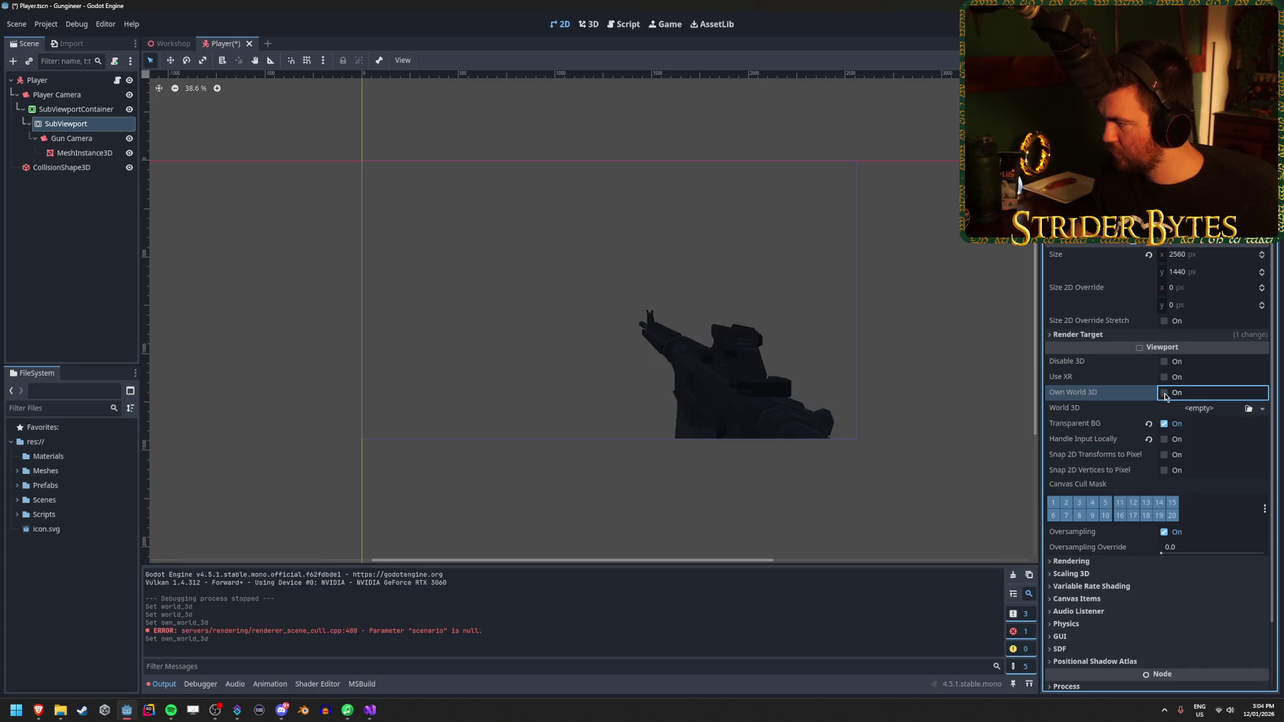
# Step: Try Render Target clear mode Never, then undo the change
pyautogui.click(1077, 335)
pyautogui.click(1197, 350)
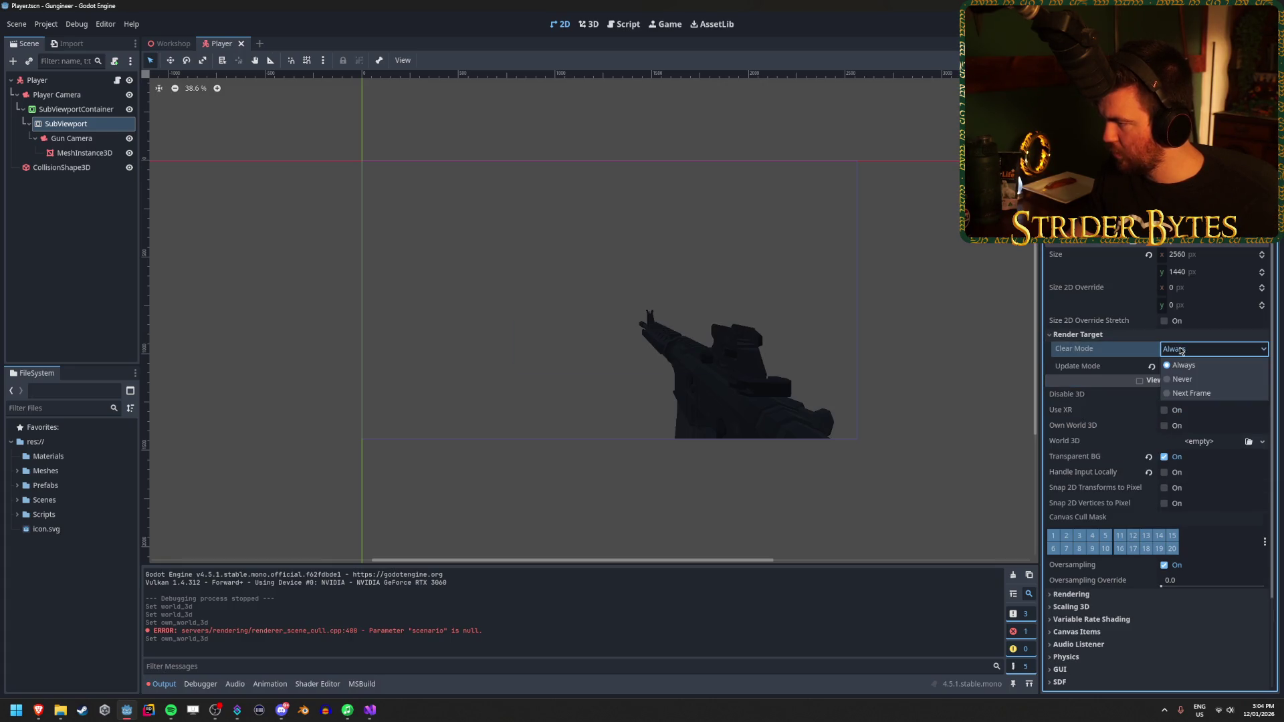
pyautogui.click(1186, 378)
pyautogui.click(1186, 366)
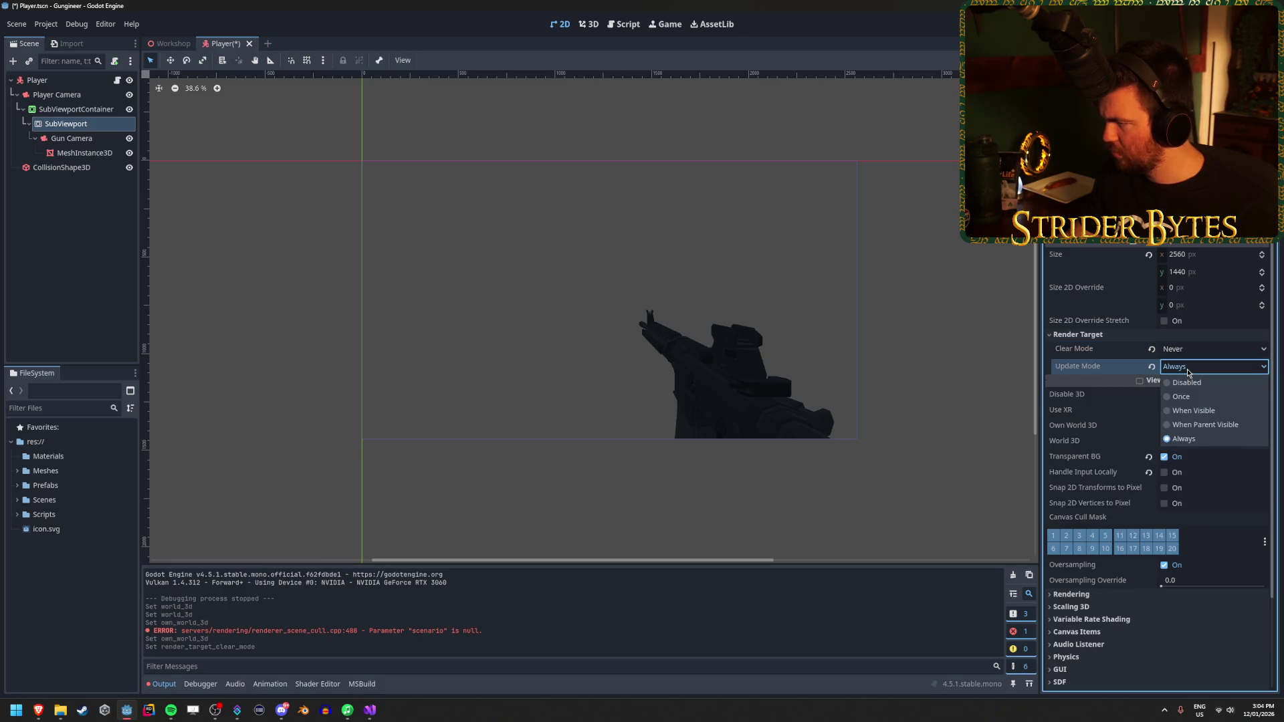
pyautogui.press('Escape')
pyautogui.hotkey('ctrl', 'z')
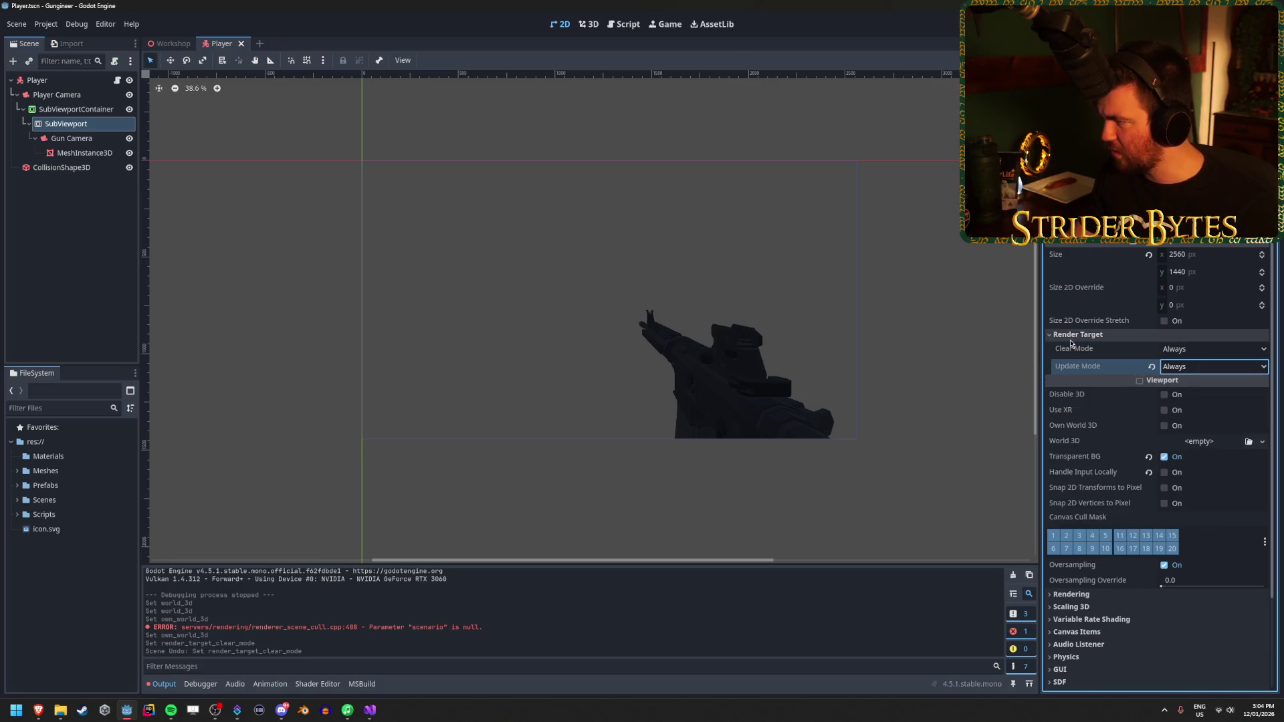
pyautogui.click(1080, 334)
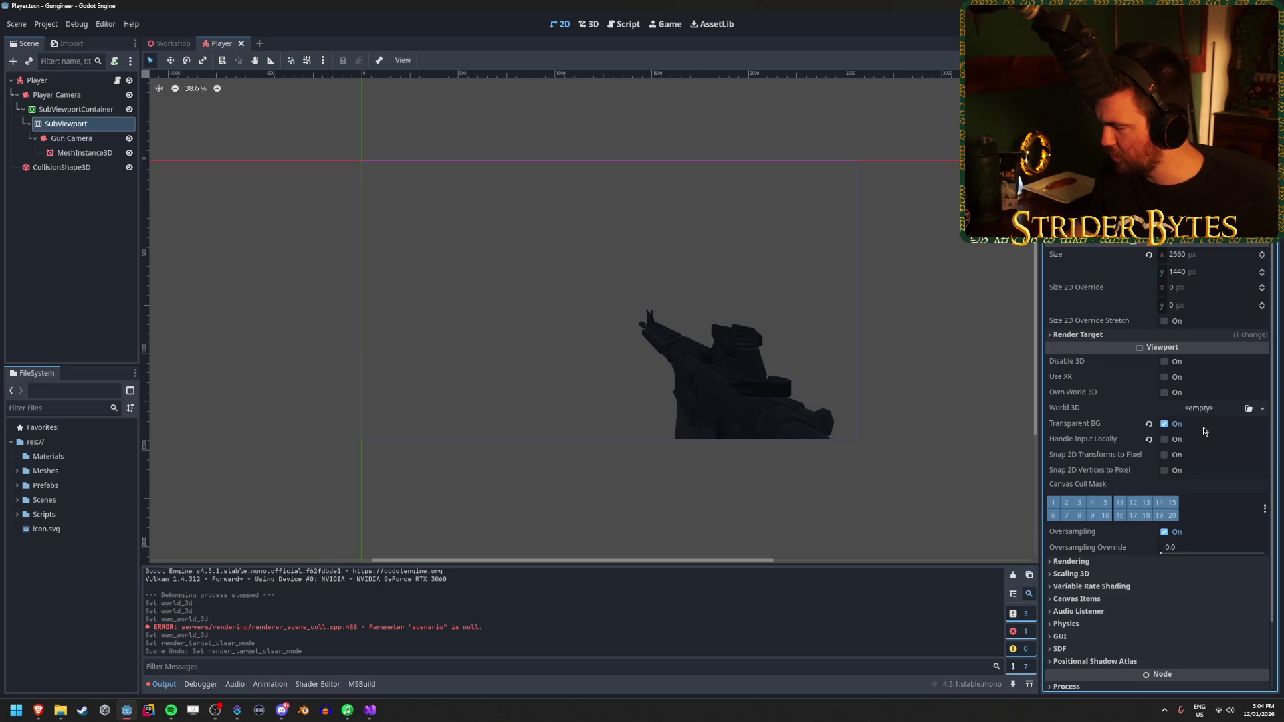
# Step: Limit the SubViewport's Canvas Cull Mask to layer 2 only and save the Player scene
pyautogui.scroll(-2, 1204, 430)
pyautogui.click(1054, 430)
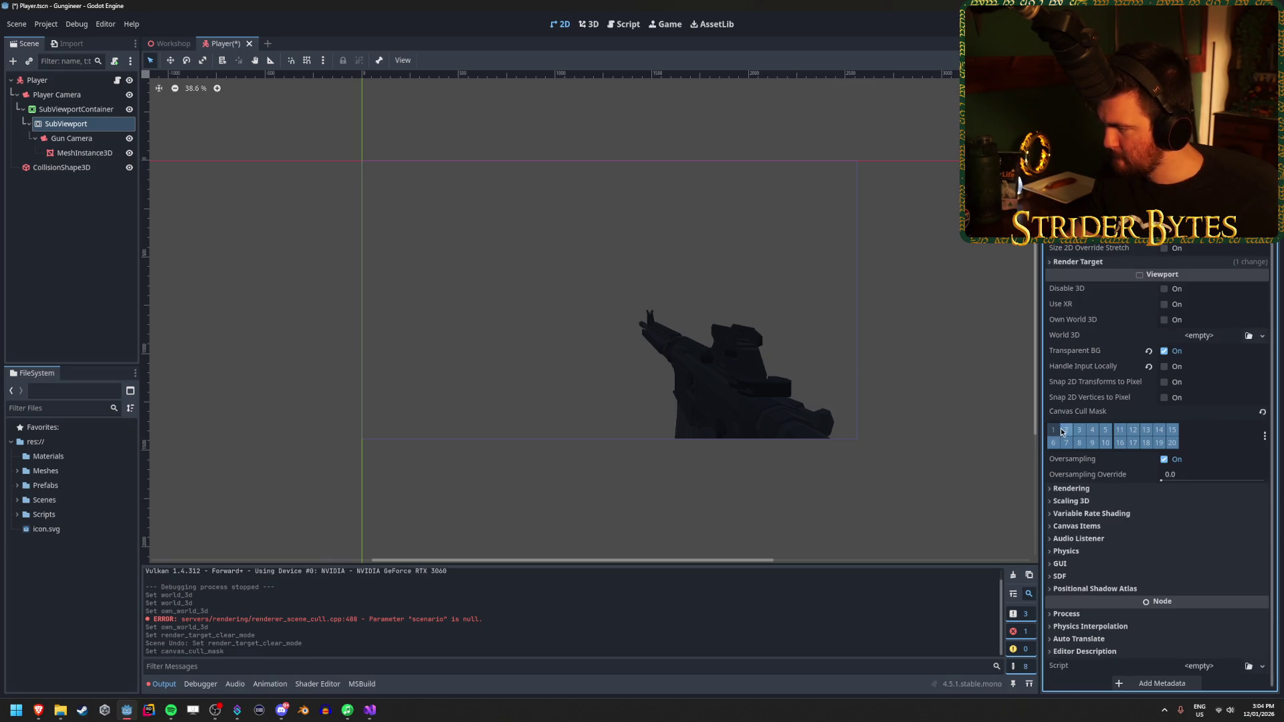
pyautogui.moveTo(1086, 433); pyautogui.dragTo(1127, 433)
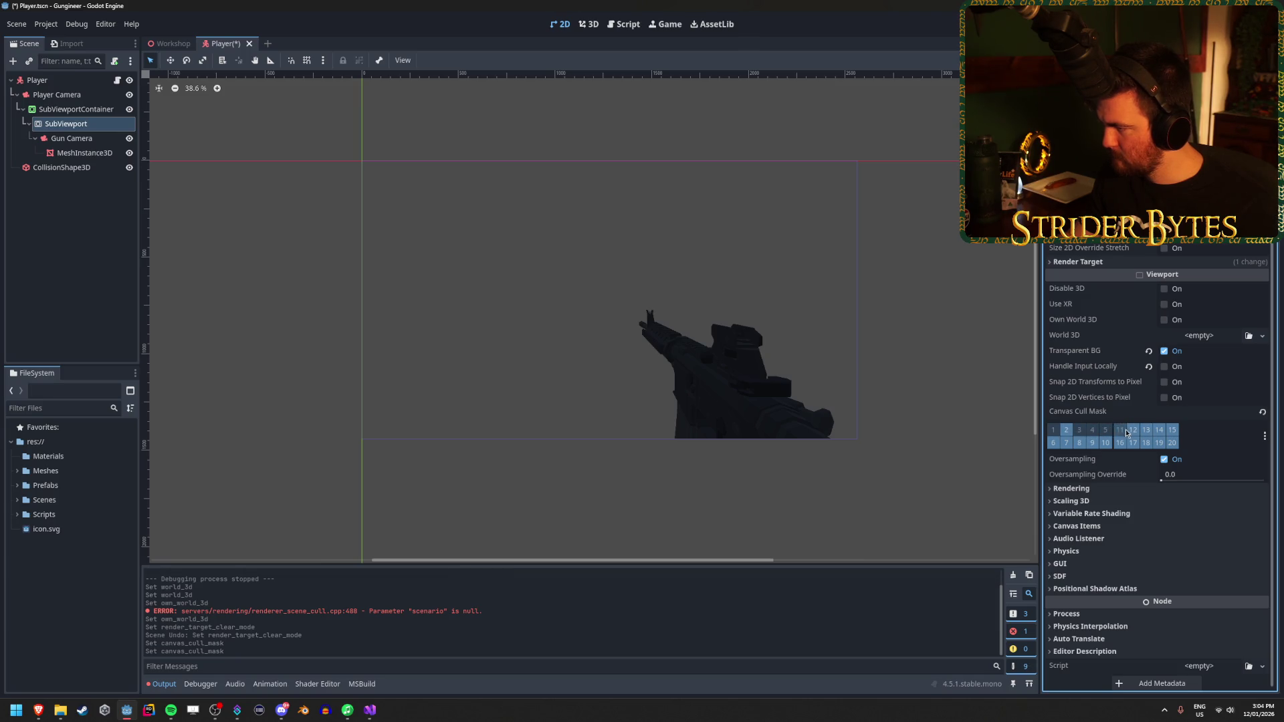
pyautogui.click(1263, 413)
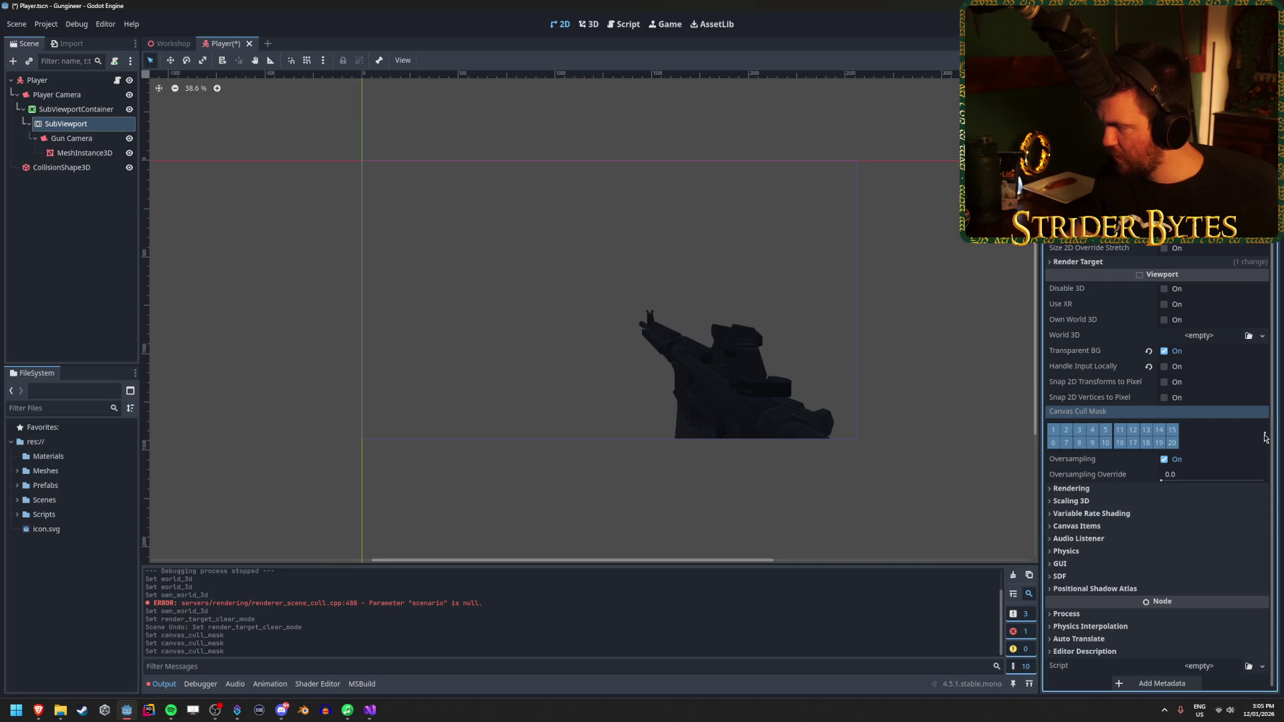
pyautogui.moveTo(1172, 430)
pyautogui.mouseDown()
pyautogui.moveTo(1172, 443)
pyautogui.moveTo(1082, 437)
pyautogui.moveTo(1097, 447)
pyautogui.moveTo(1054, 431)
pyautogui.mouseUp()
pyautogui.hotkey('ctrl', 's')
# Step: Test-run the game twice to check the viewport, then deselect the SubViewport
pyautogui.press('F5')
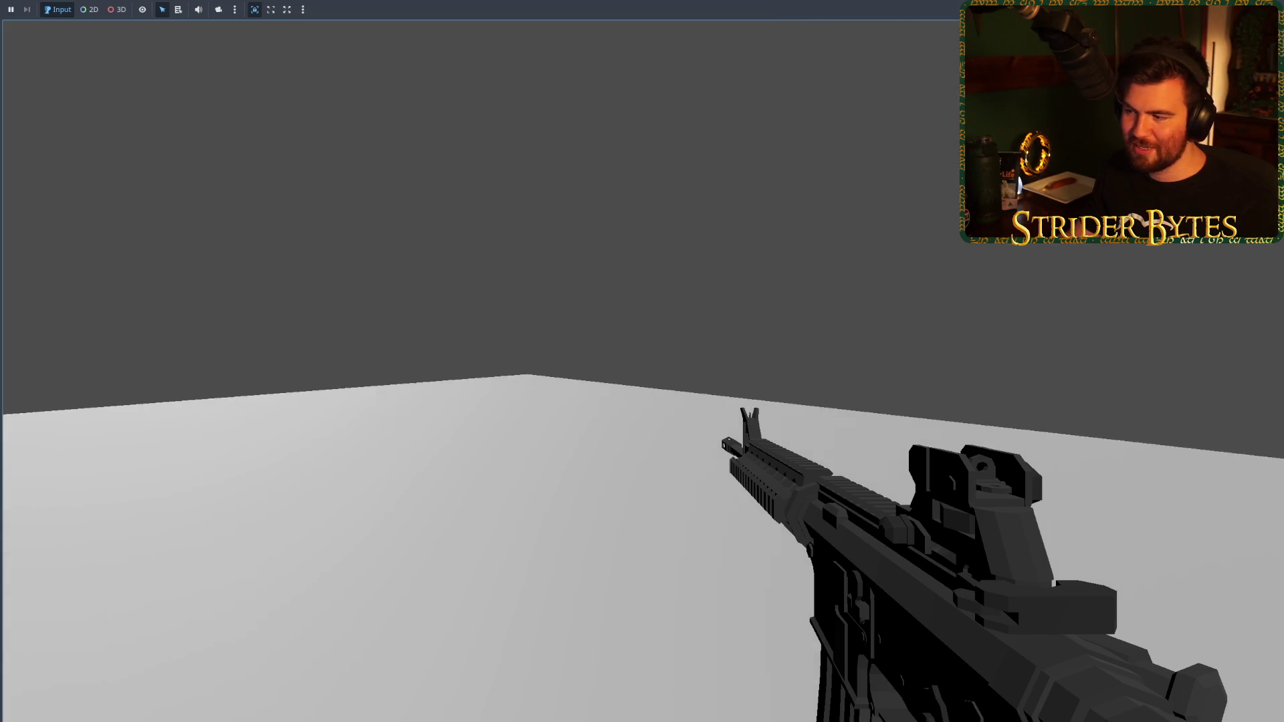
pyautogui.press('F8')
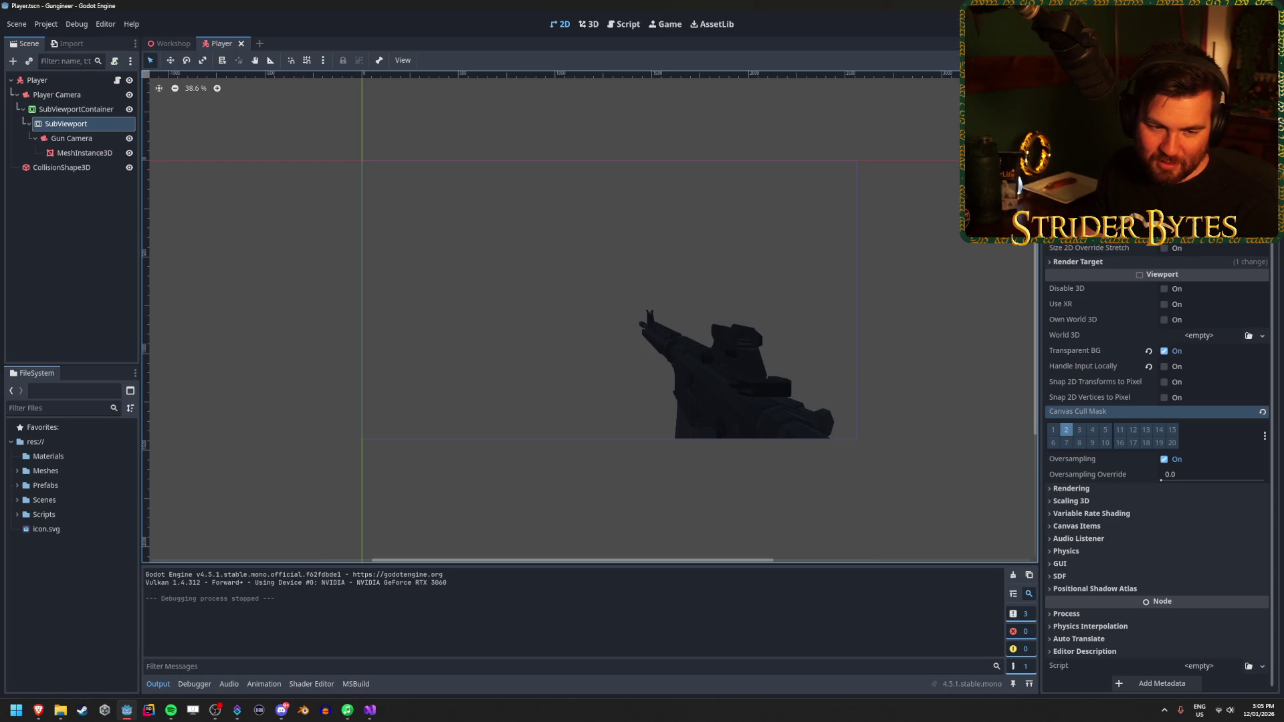
pyautogui.hotkey('alt', 'Tab')
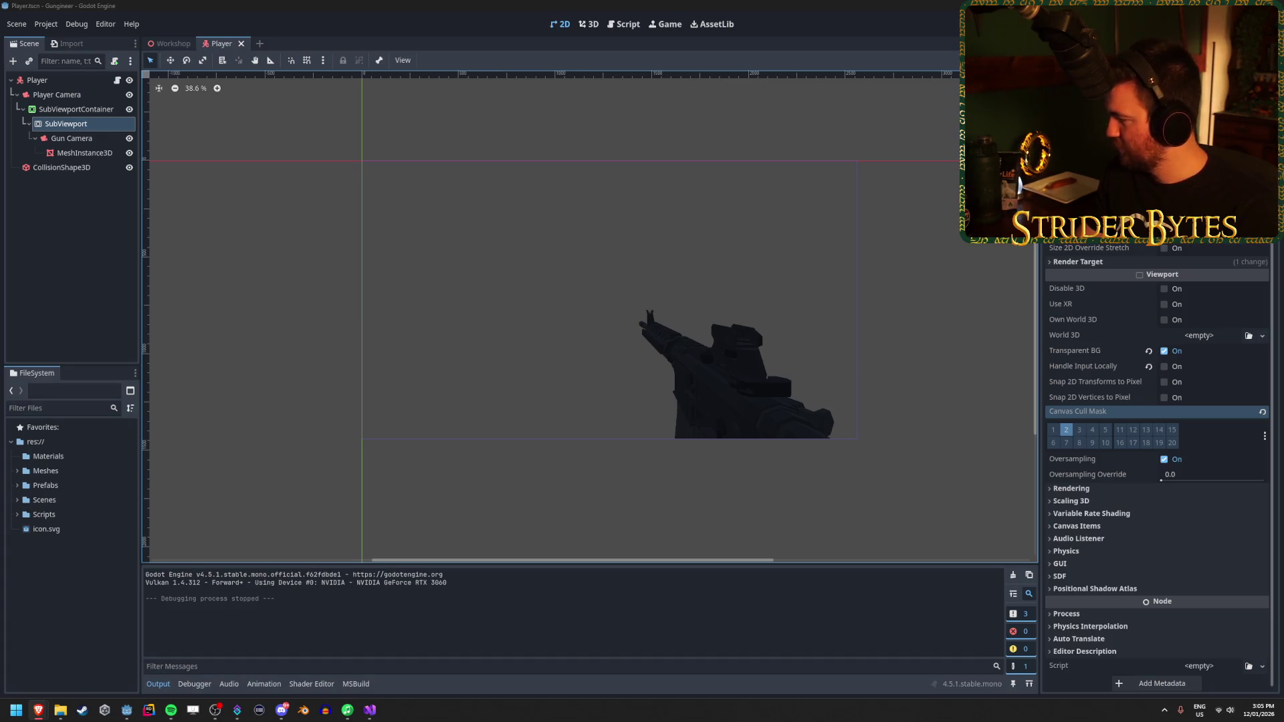
pyautogui.click(439, 145)
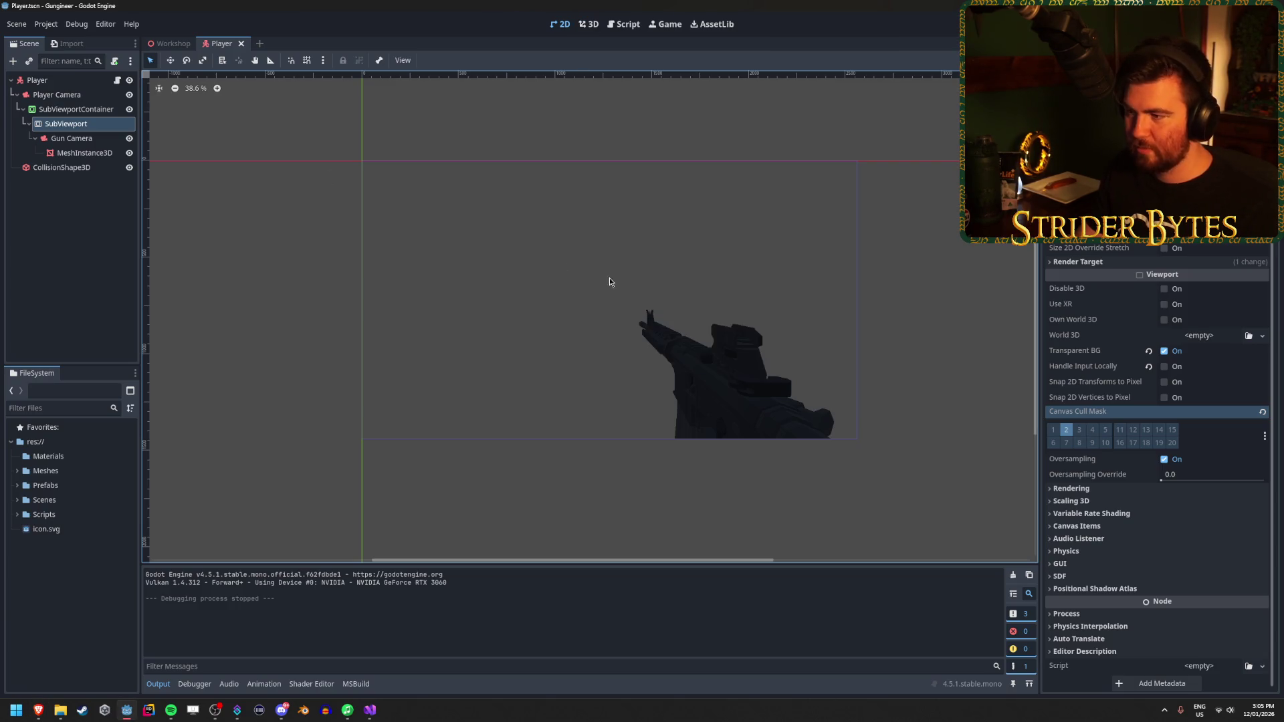
pyautogui.scroll(2, 648, 324)
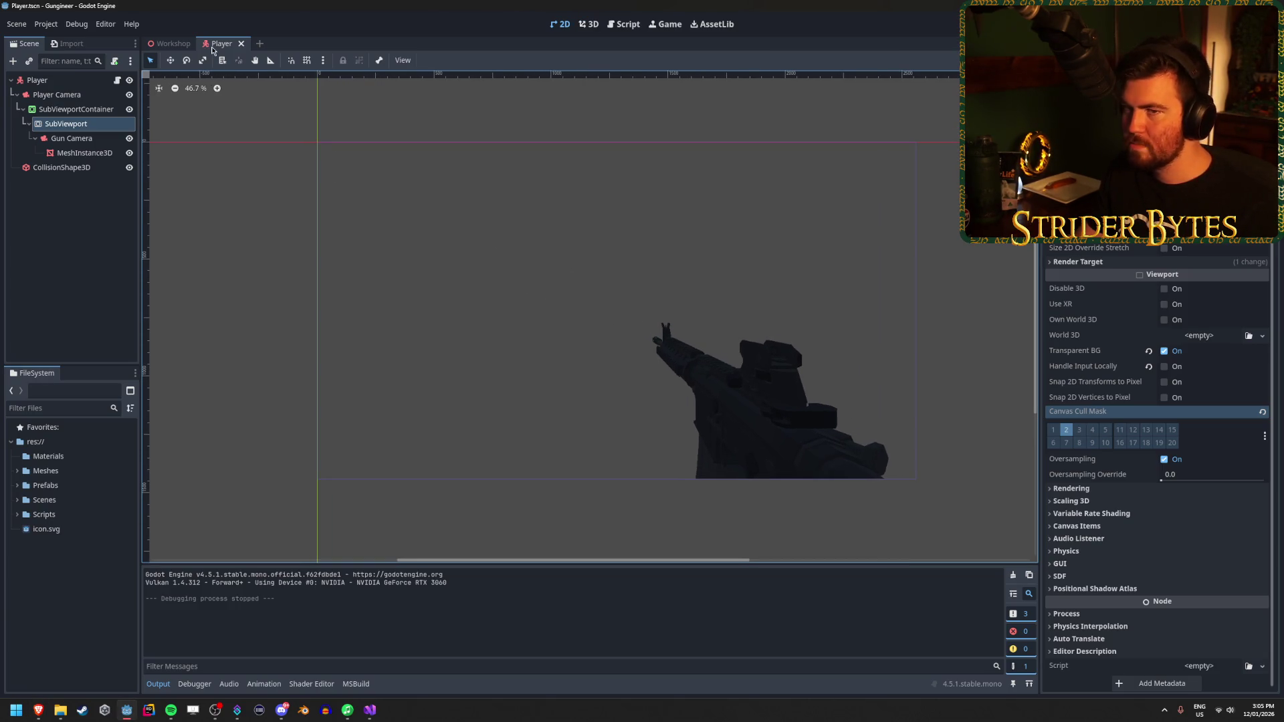
pyautogui.press('F5')
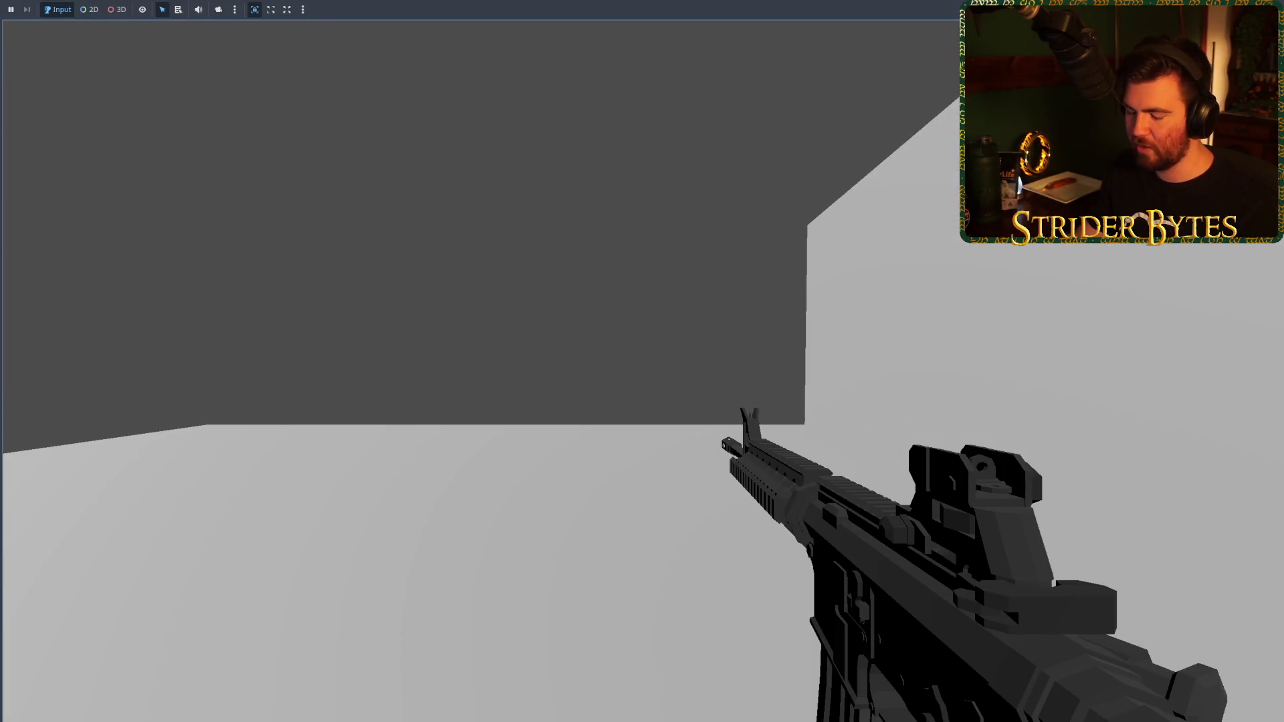
pyautogui.press('Escape')
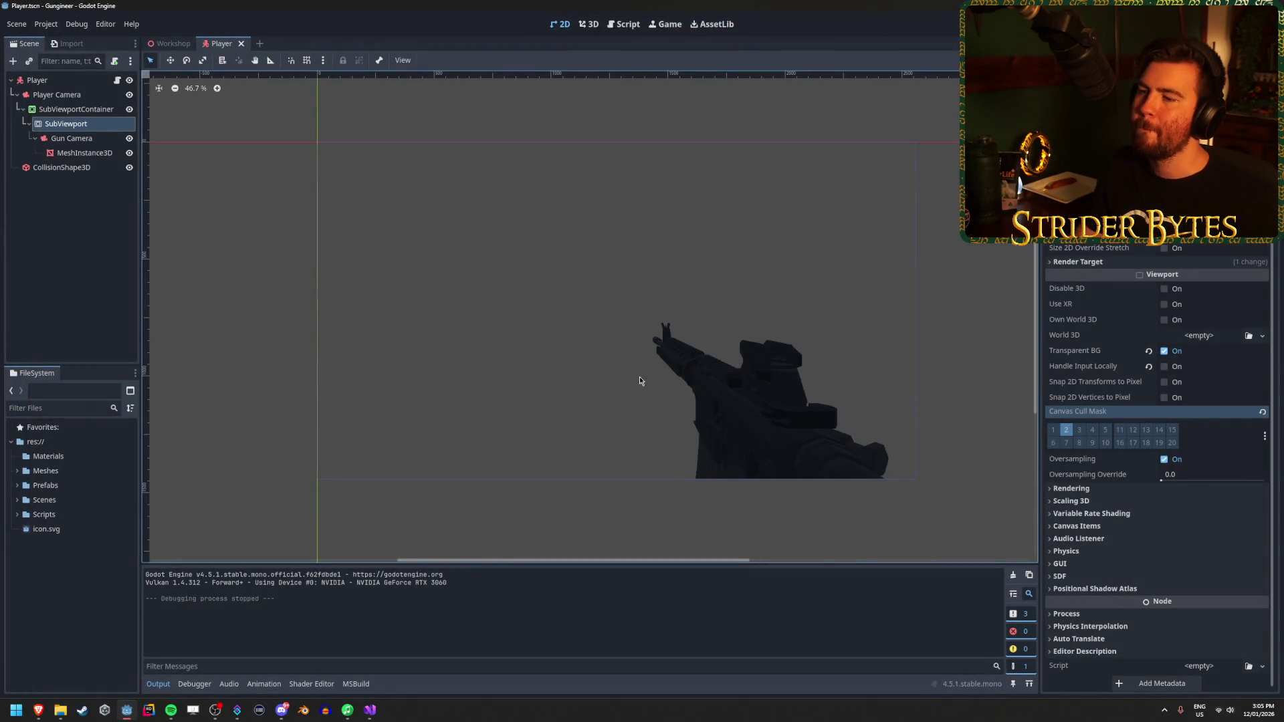
pyautogui.click(95, 258)
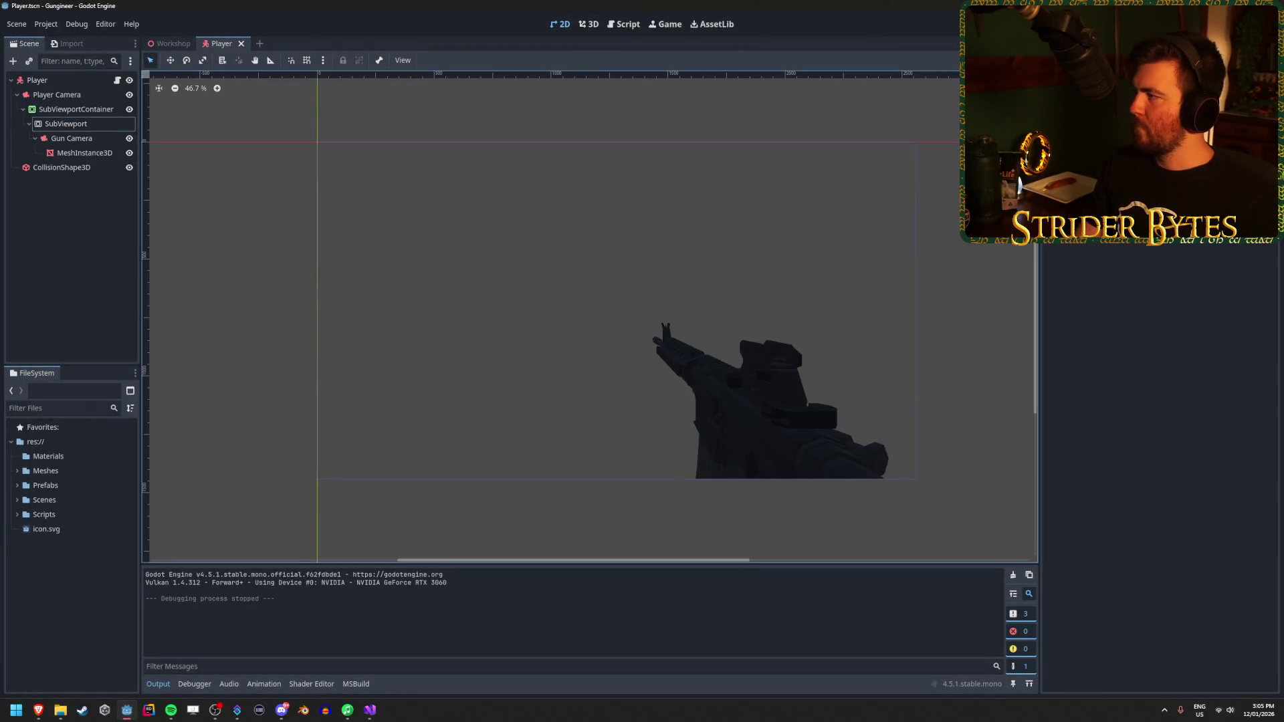
pyautogui.hotkey('alt', 'Tab')
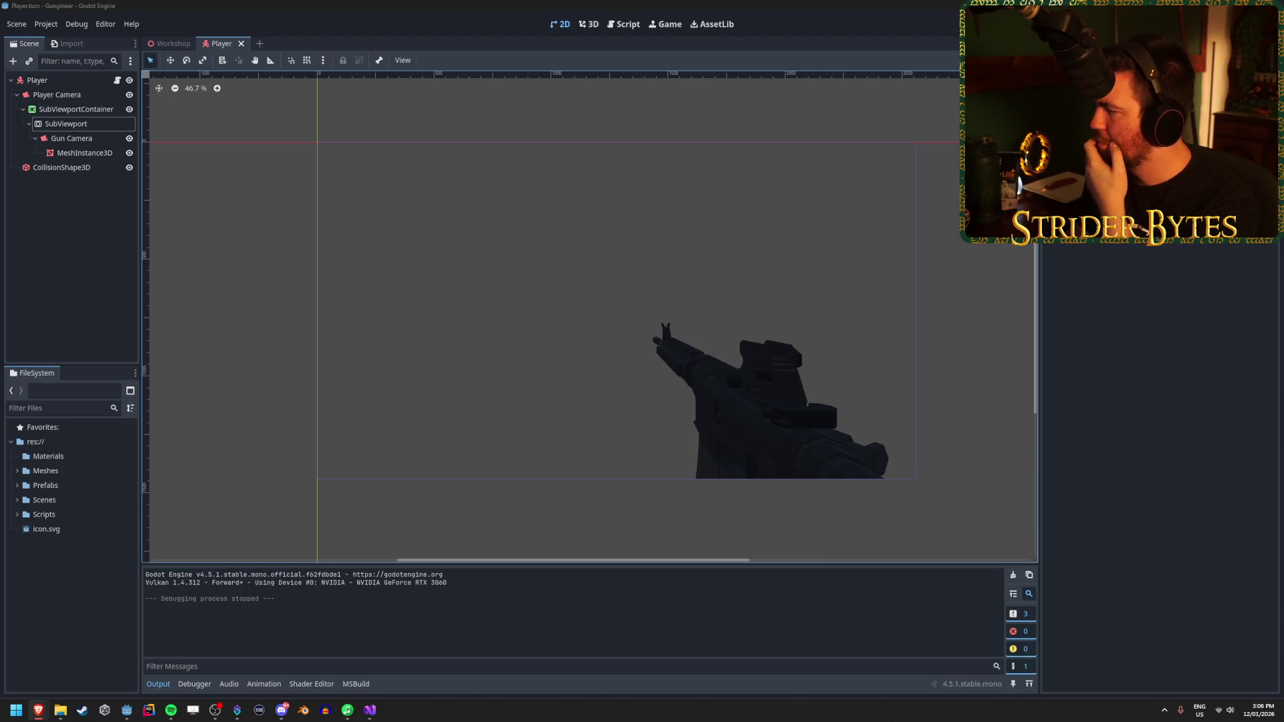
pyautogui.click(69, 598)
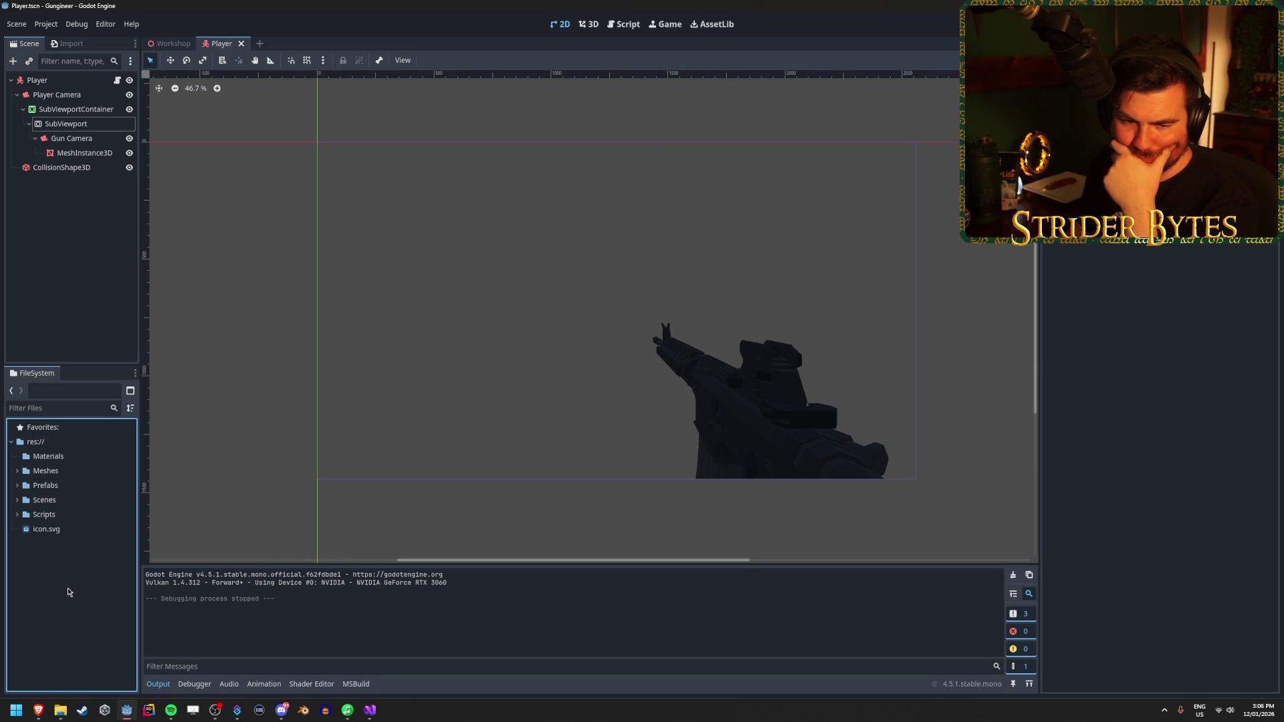
pyautogui.click(31, 515)
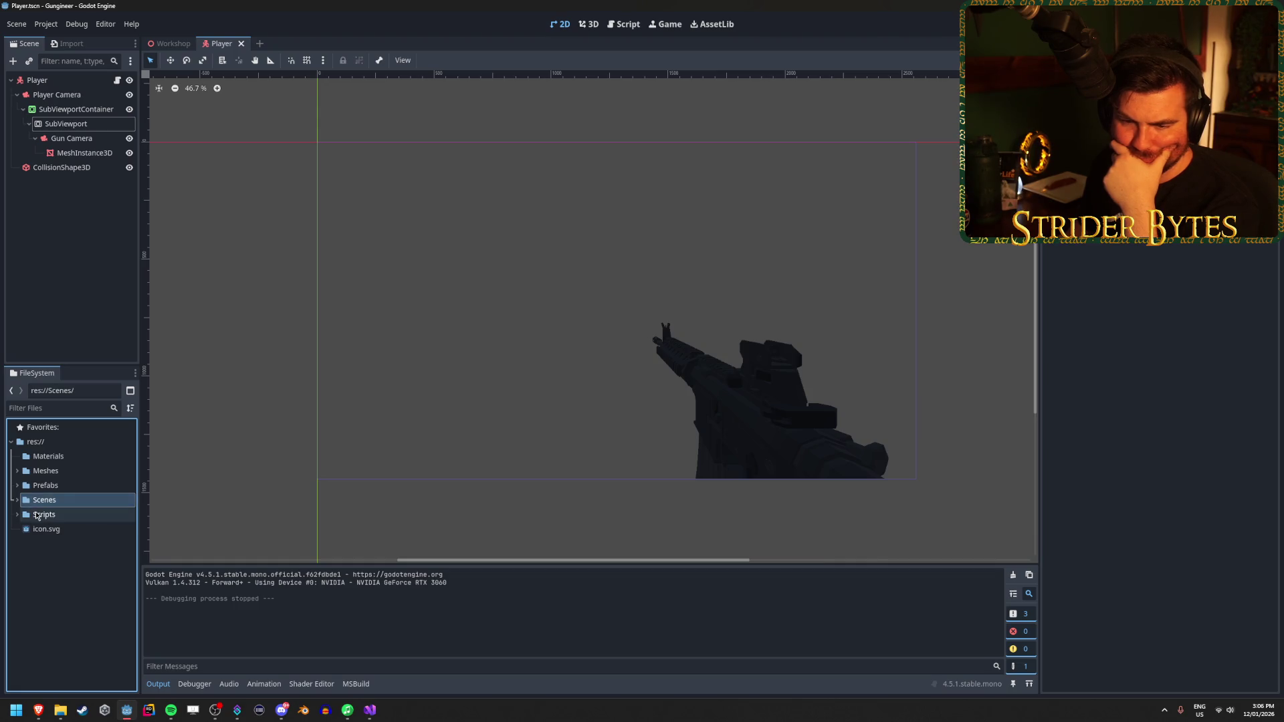
# Step: Start a new script in the Scripts folder named GunController
pyautogui.click(18, 516)
pyautogui.rightClick(55, 515)
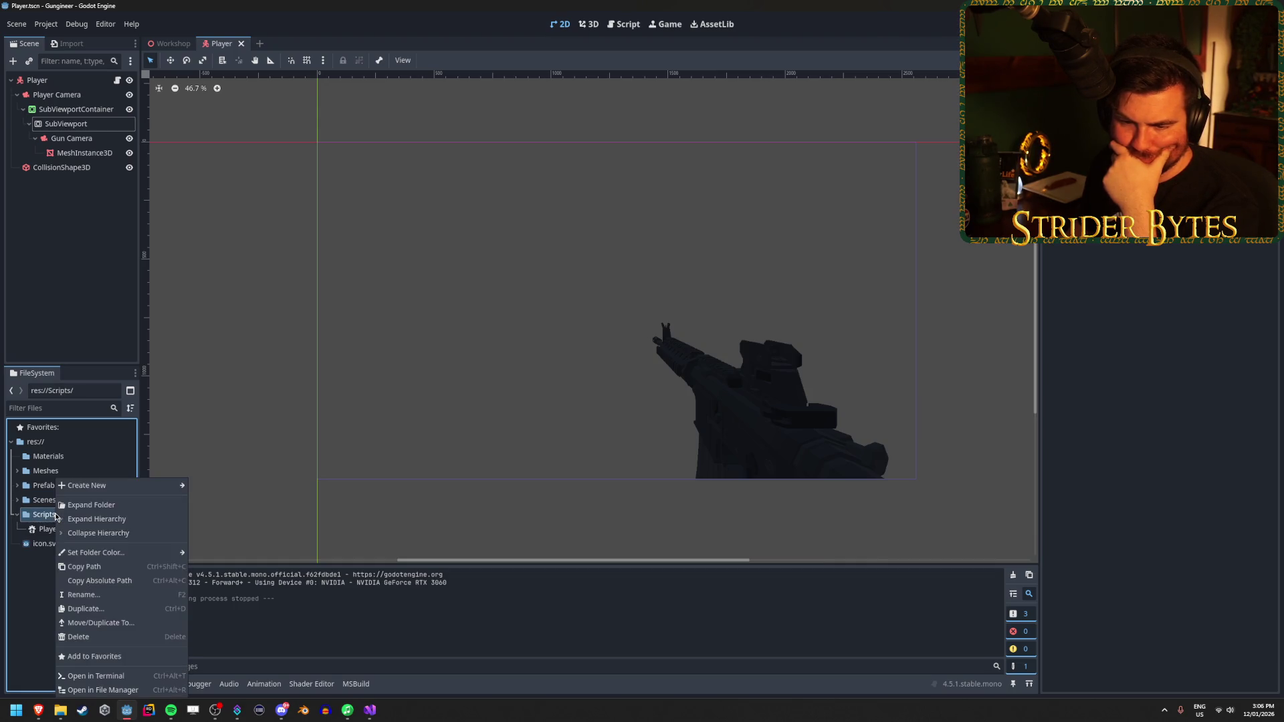
pyautogui.moveTo(111, 492)
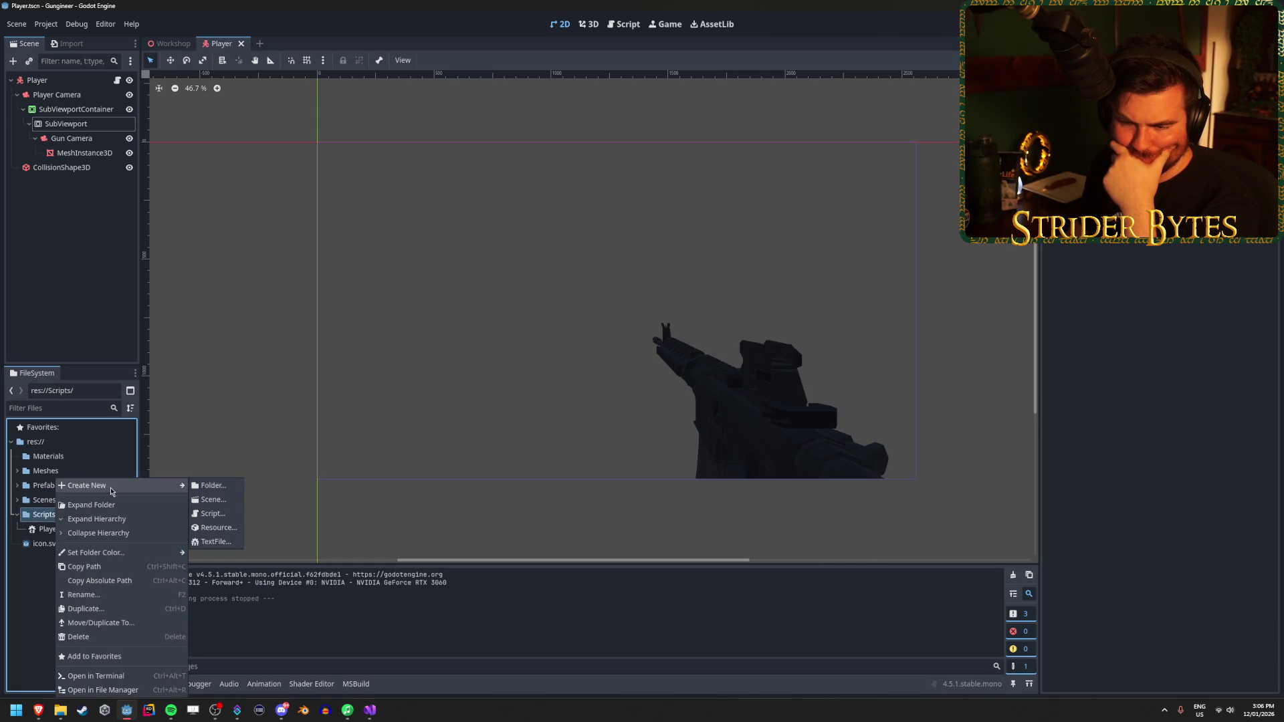
pyautogui.click(211, 512)
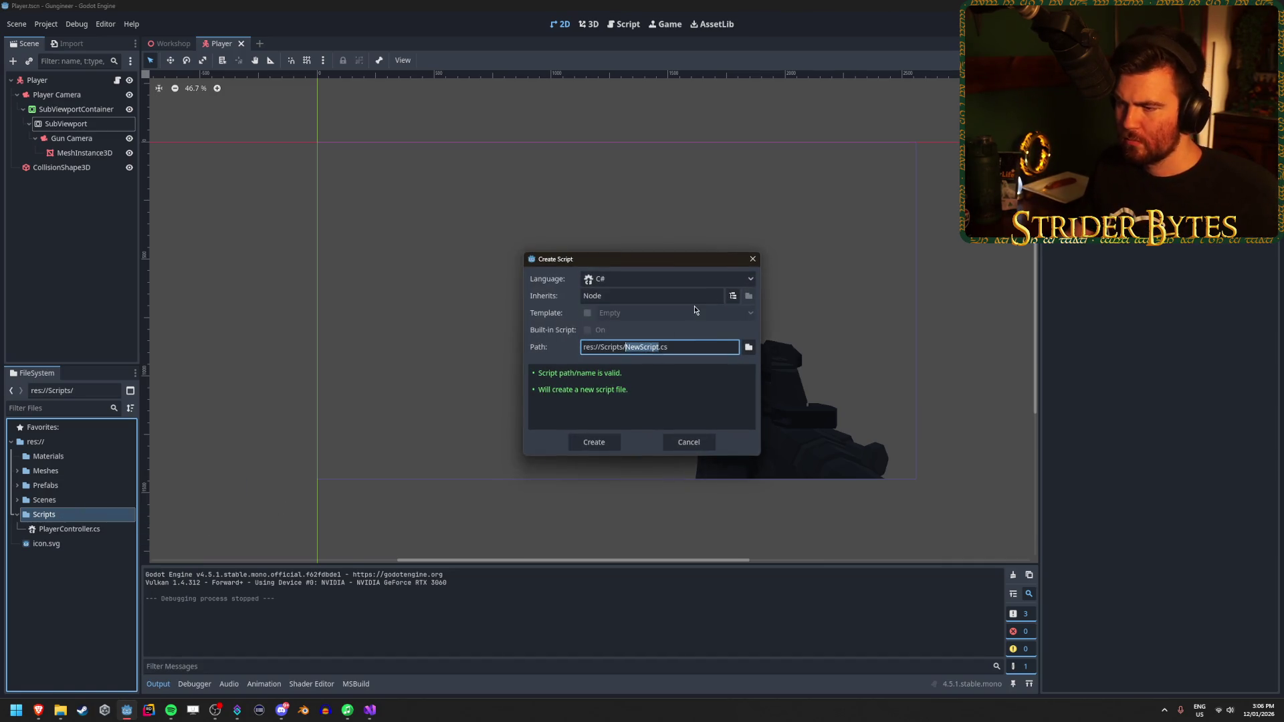
pyautogui.write('GunCot')
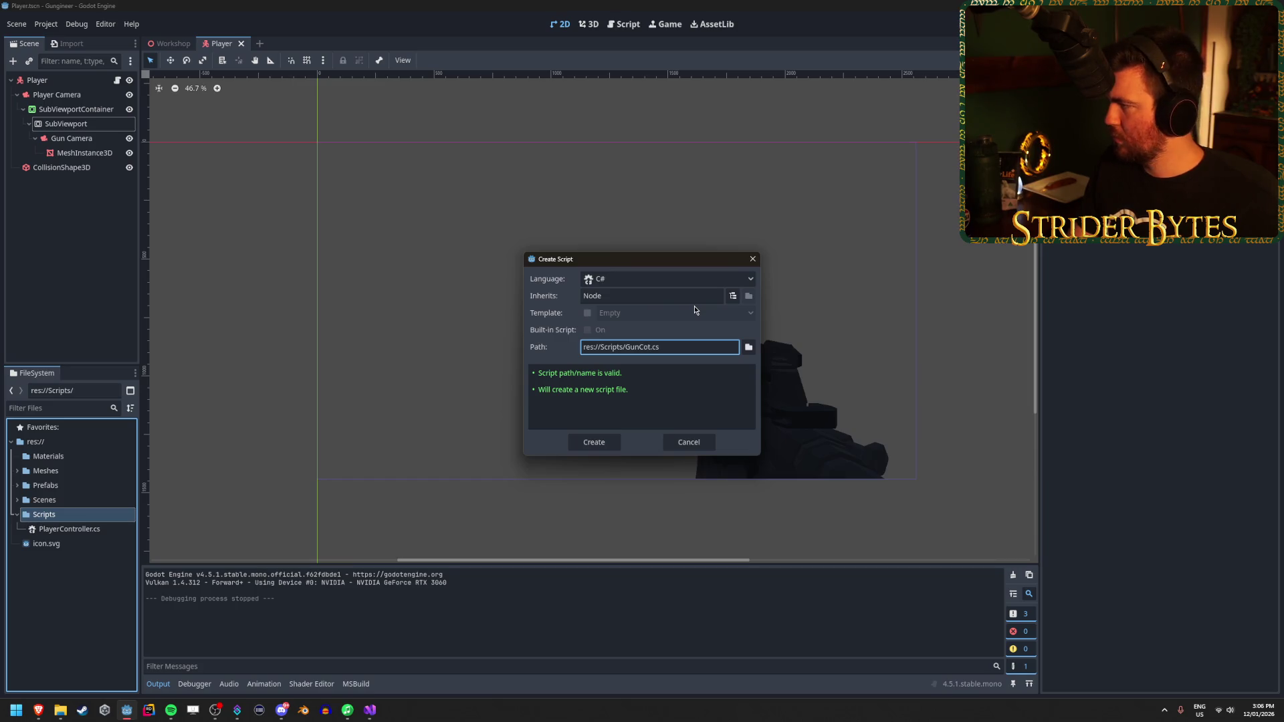
pyautogui.press('BackSpace')
pyautogui.write('ntroller')
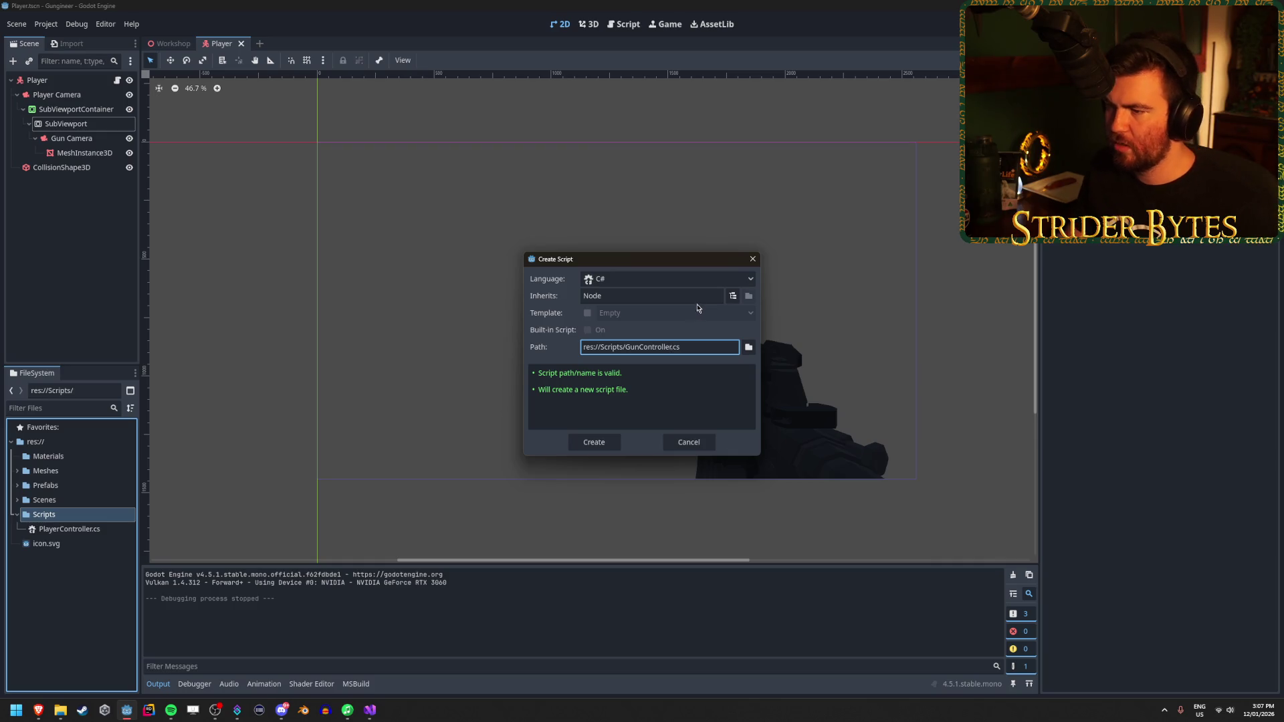
# Step: Keep Node as the base class, create GunController.cs, and open it
pyautogui.click(713, 299)
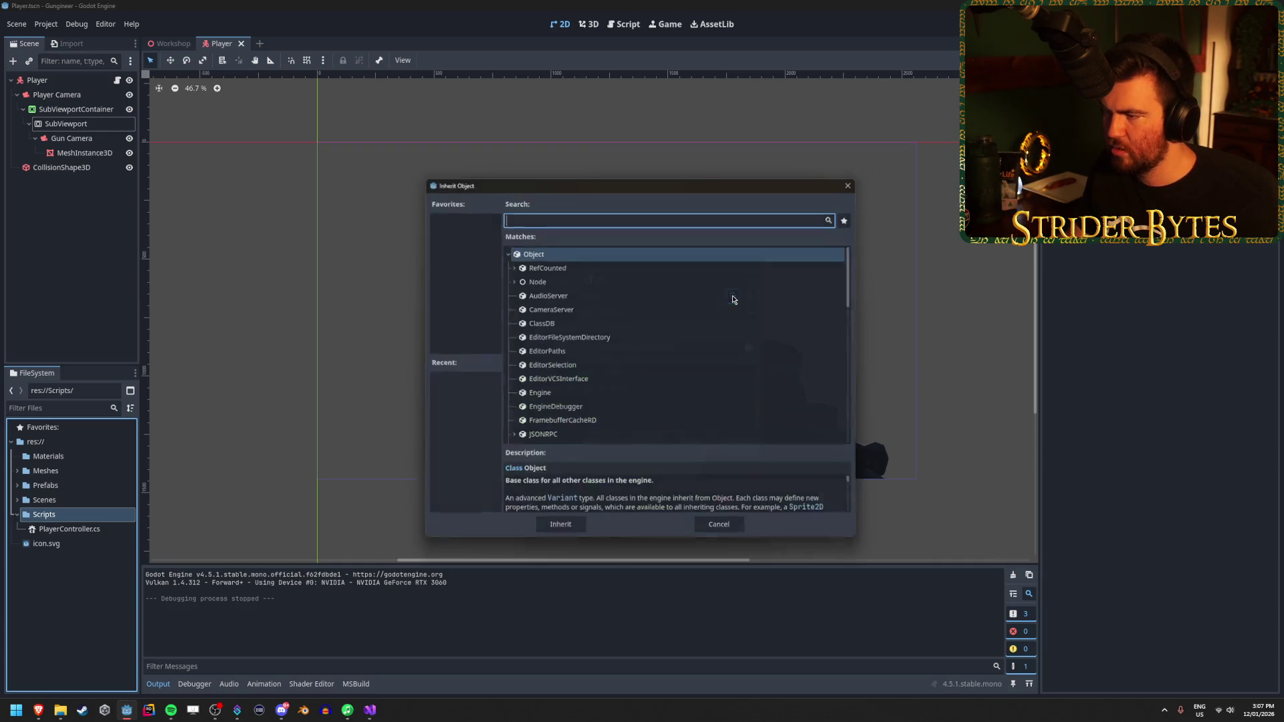
pyautogui.click(733, 296)
pyautogui.scroll(-5, 656, 370)
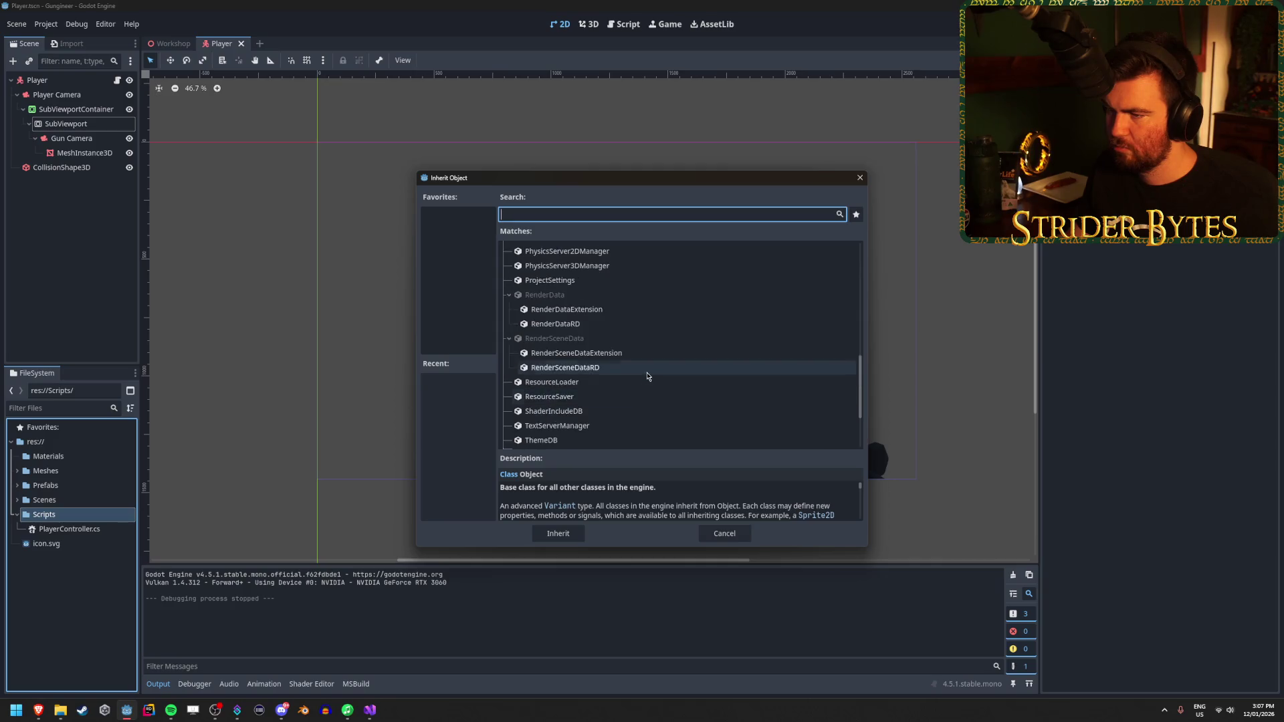
pyautogui.scroll(5, 641, 367)
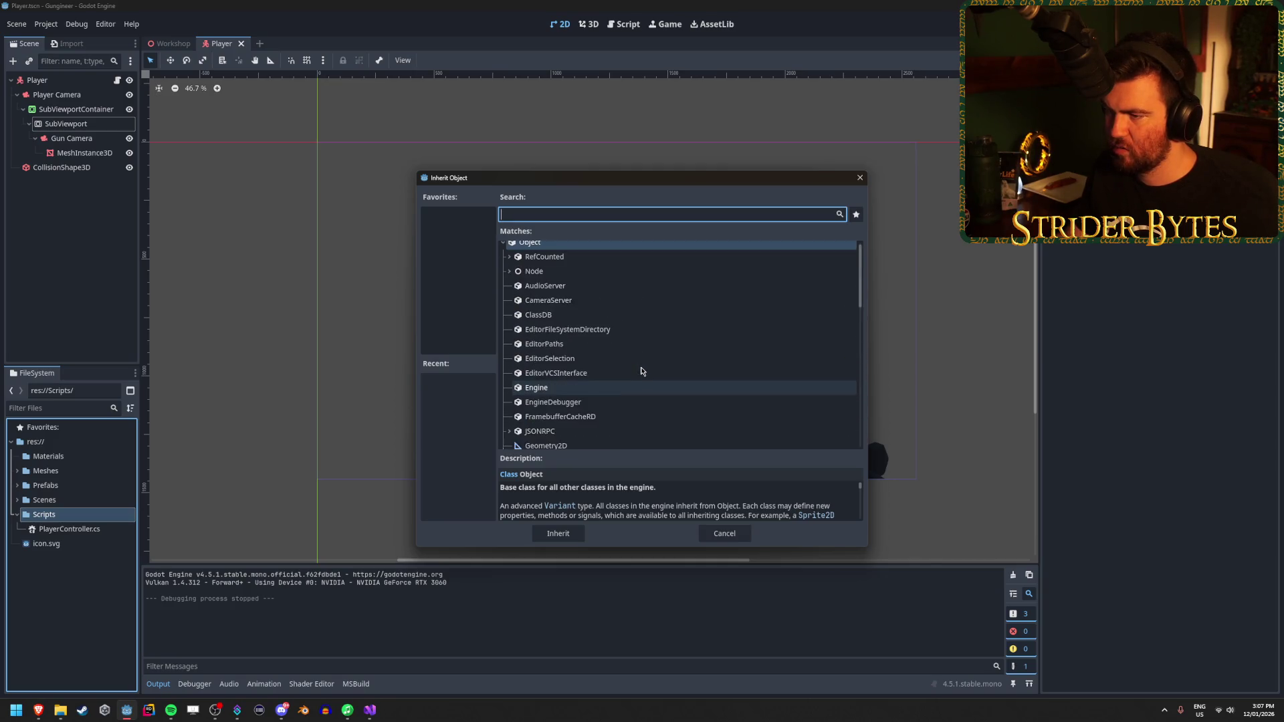
pyautogui.click(860, 178)
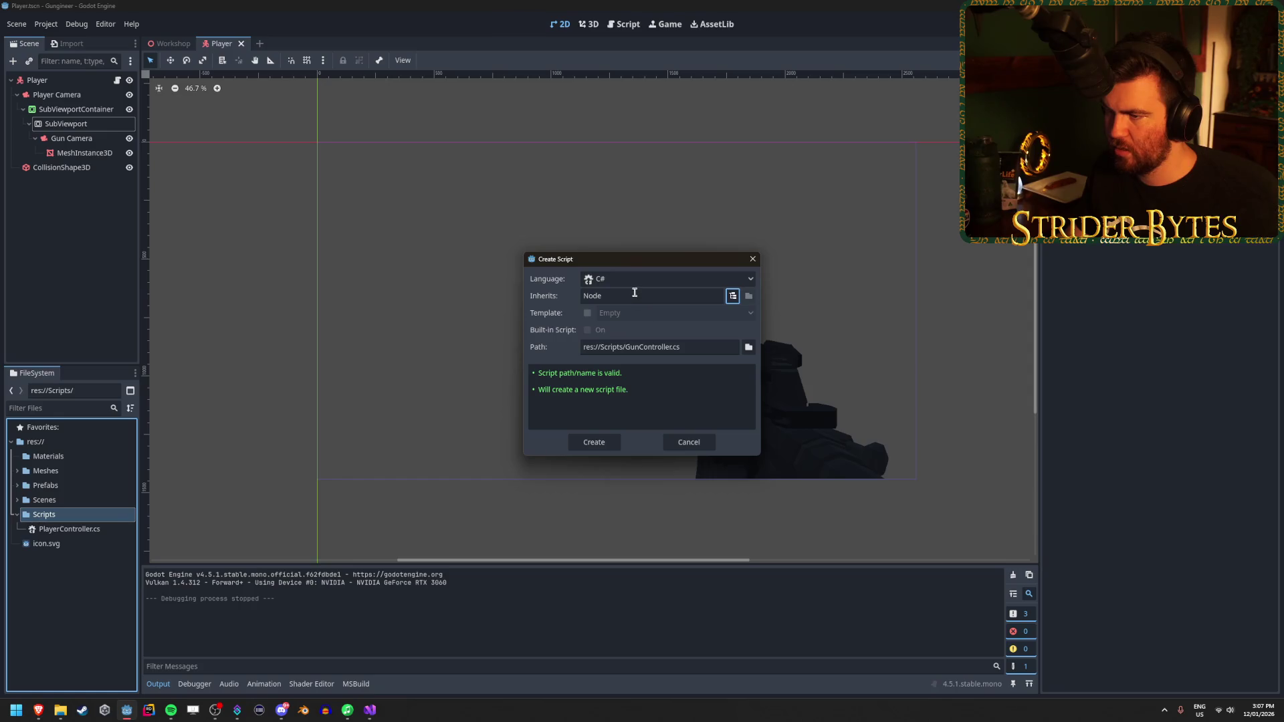
pyautogui.press('Tab')
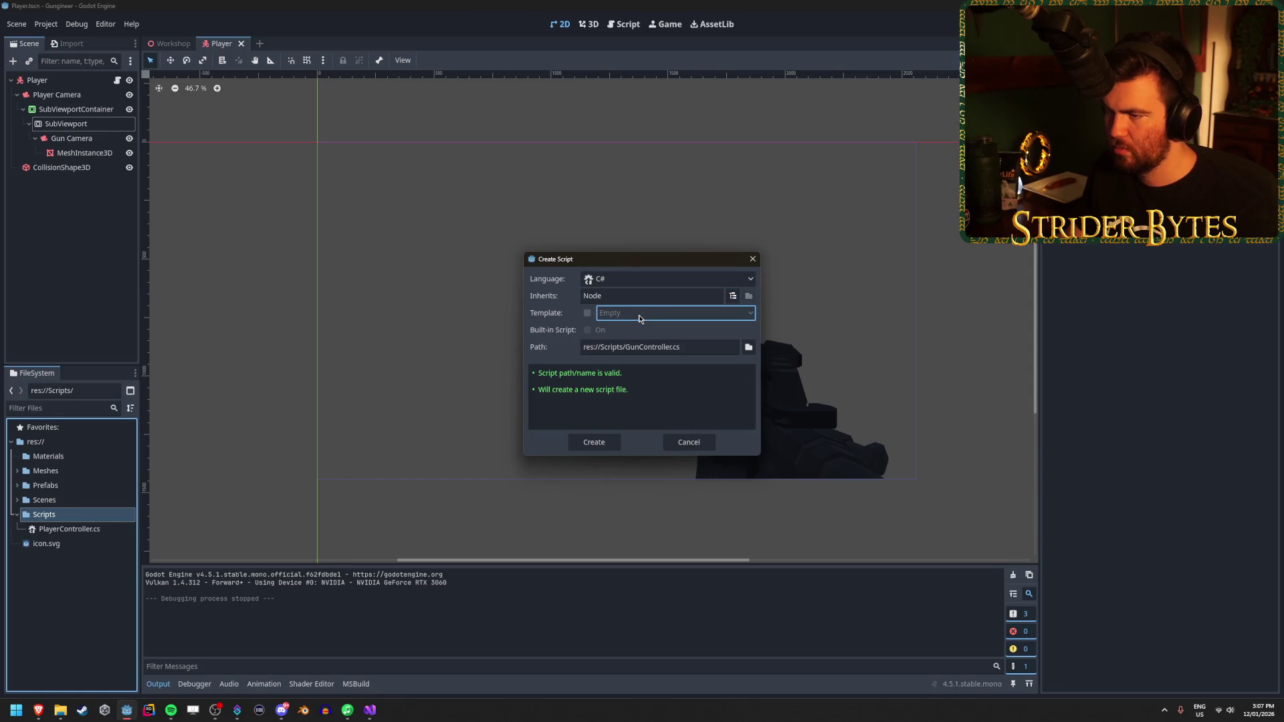
pyautogui.click(709, 297)
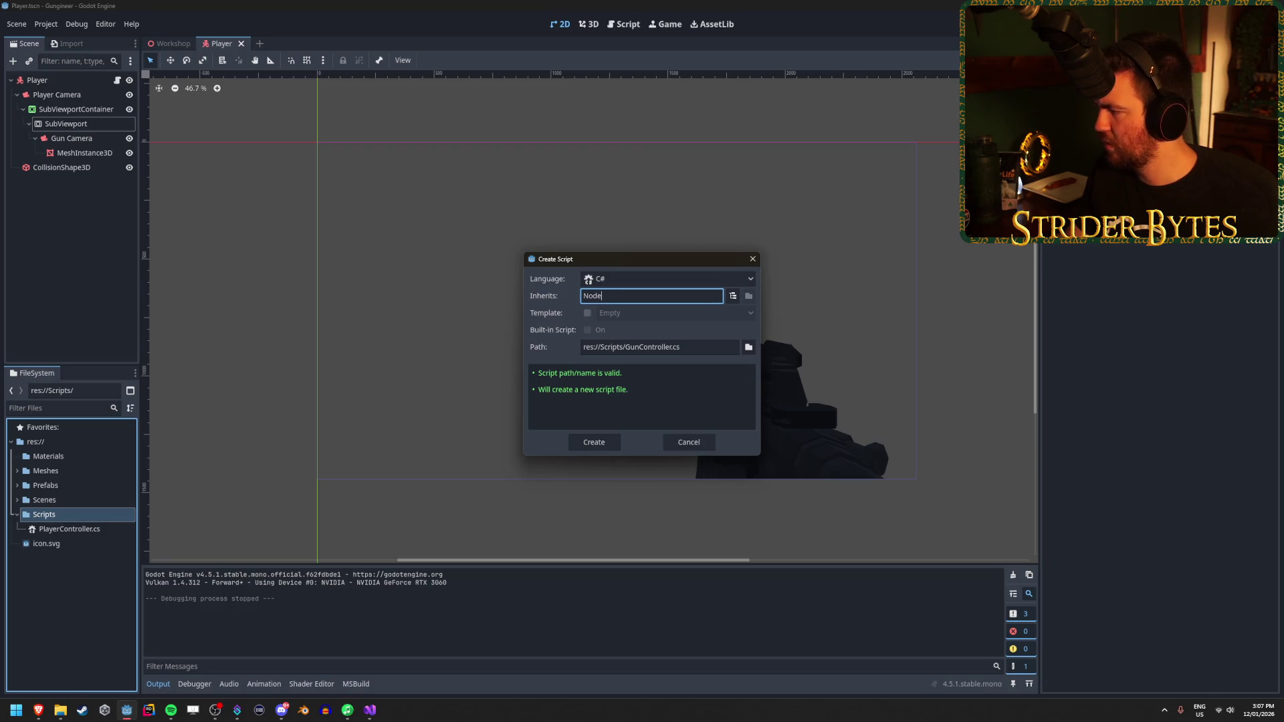
pyautogui.hotkey('alt', 'Tab')
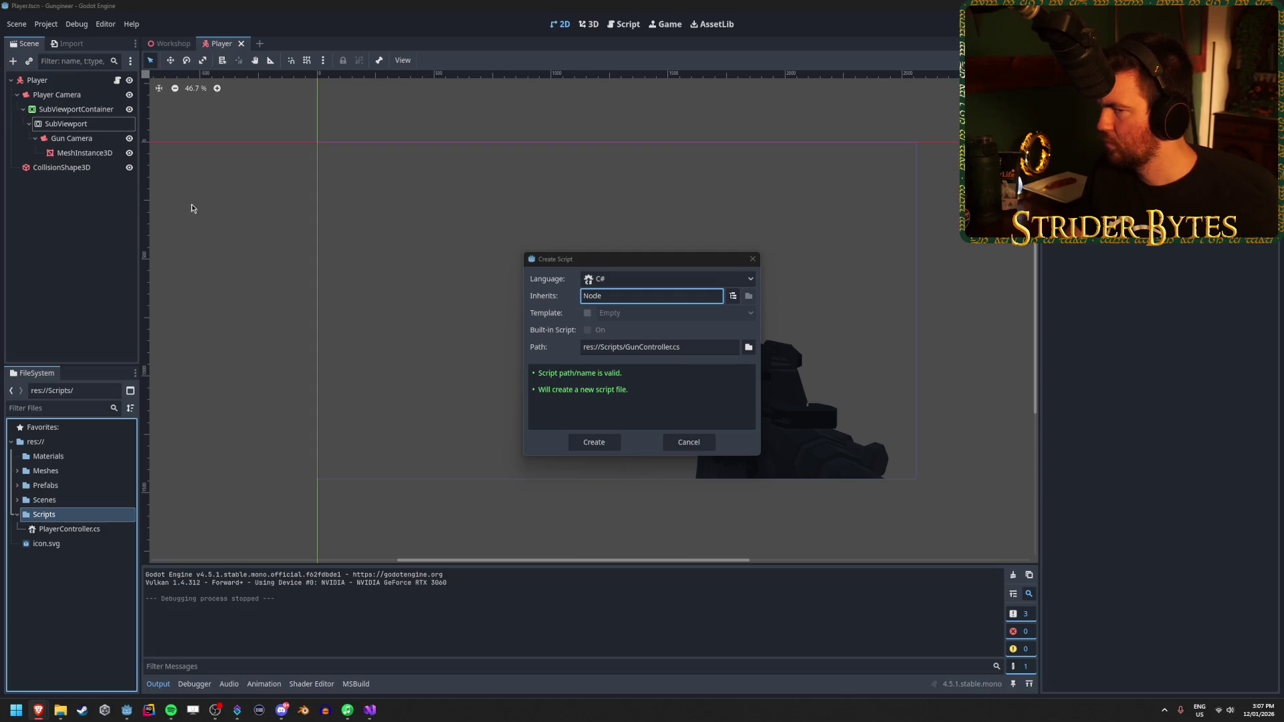
pyautogui.click(105, 236)
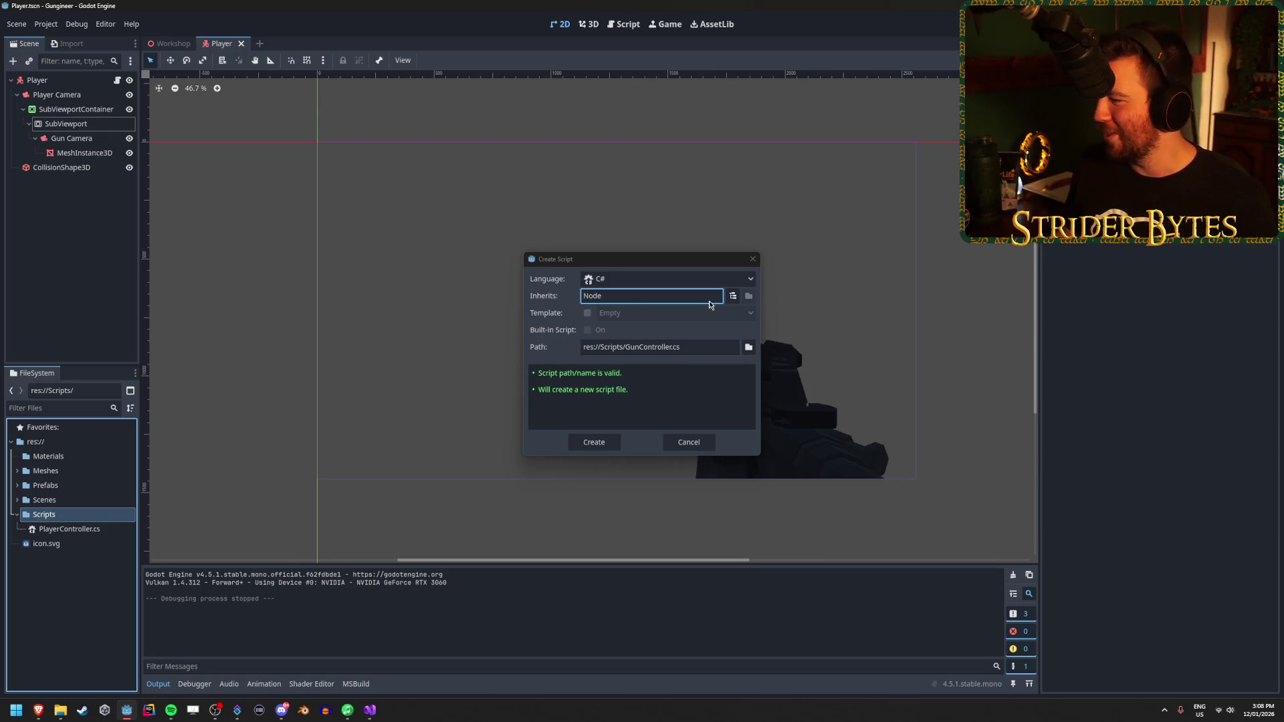
pyautogui.click(594, 442)
pyautogui.doubleClick(103, 530)
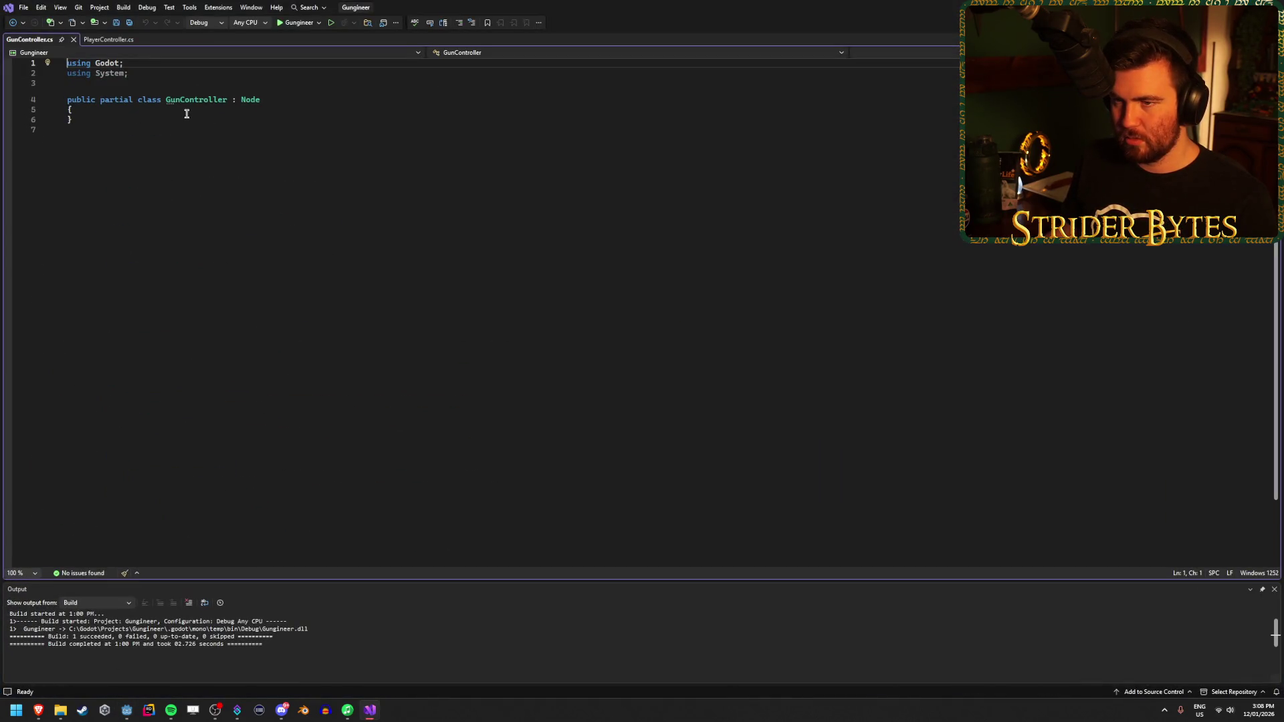
# Step: Add an empty line inside the GunController class and save the script
pyautogui.click(187, 114)
pyautogui.press('Return')
pyautogui.hotkey('ctrl', 's')
# Step: Glance at PlayerController, return to GunController, then maximise the tutorial's browser window
pyautogui.moveTo(252, 101)
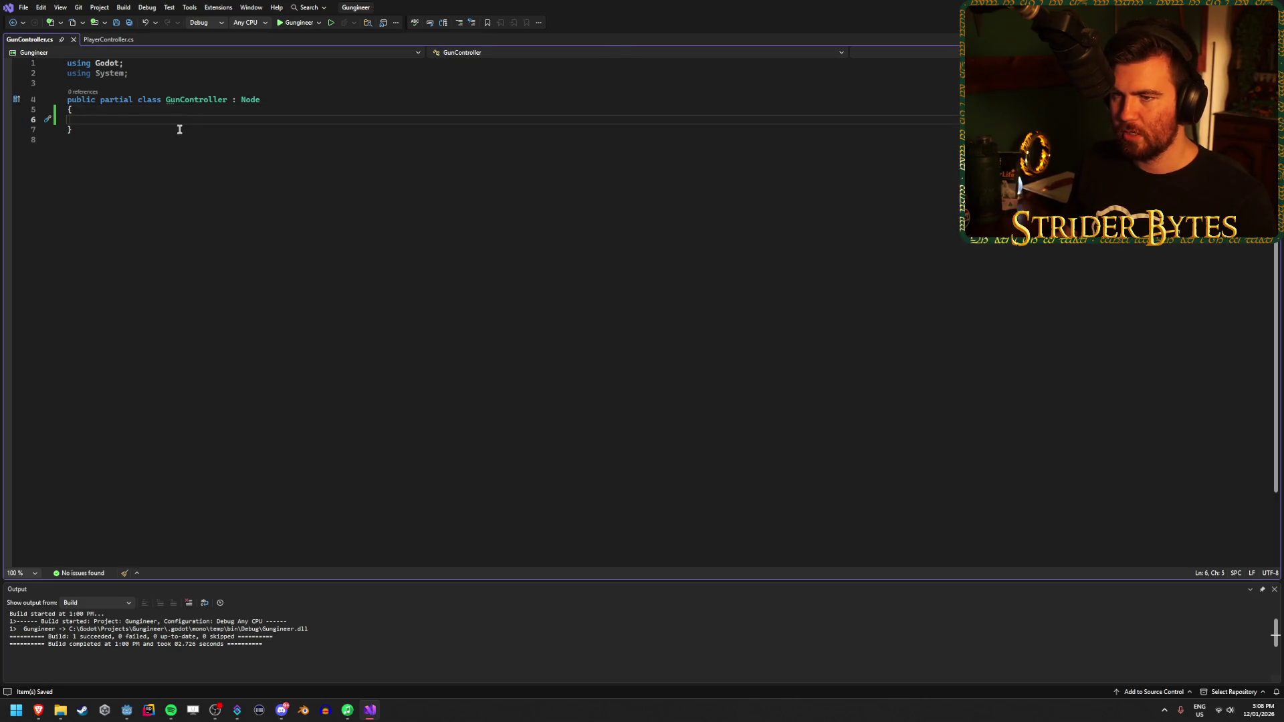
pyautogui.click(110, 40)
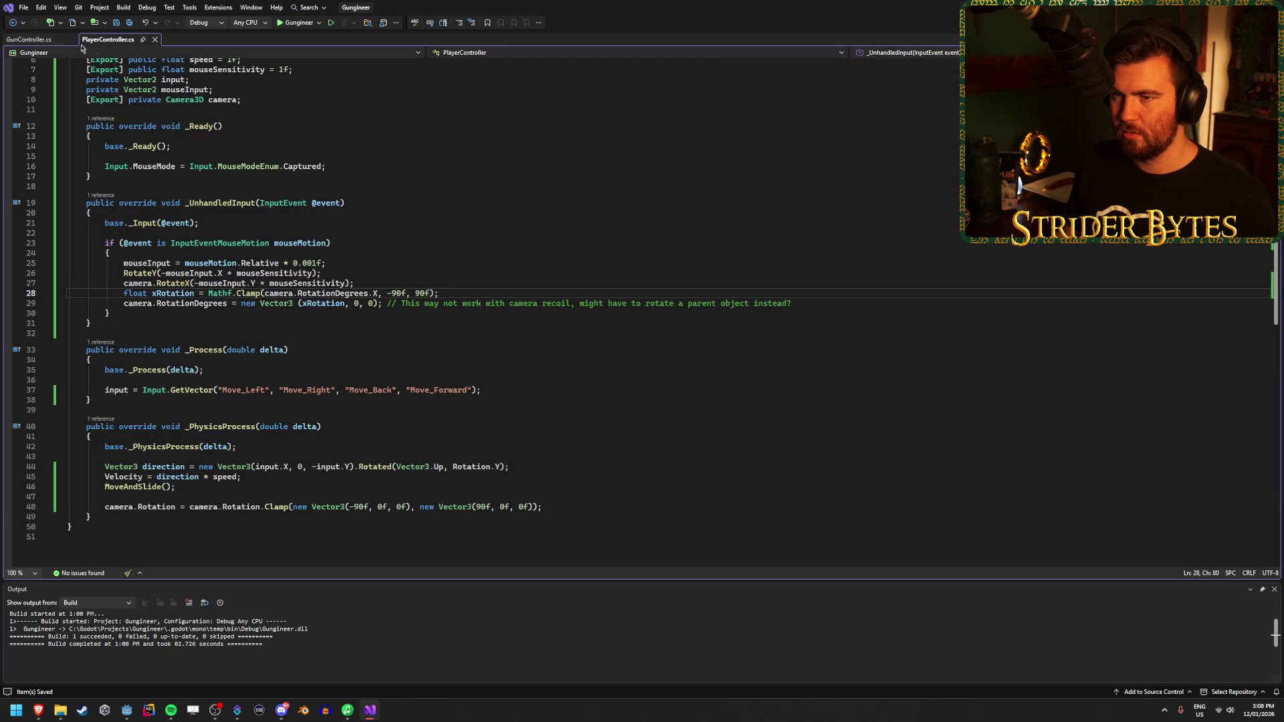
pyautogui.click(35, 43)
pyautogui.hotkey('alt', 'Tab')
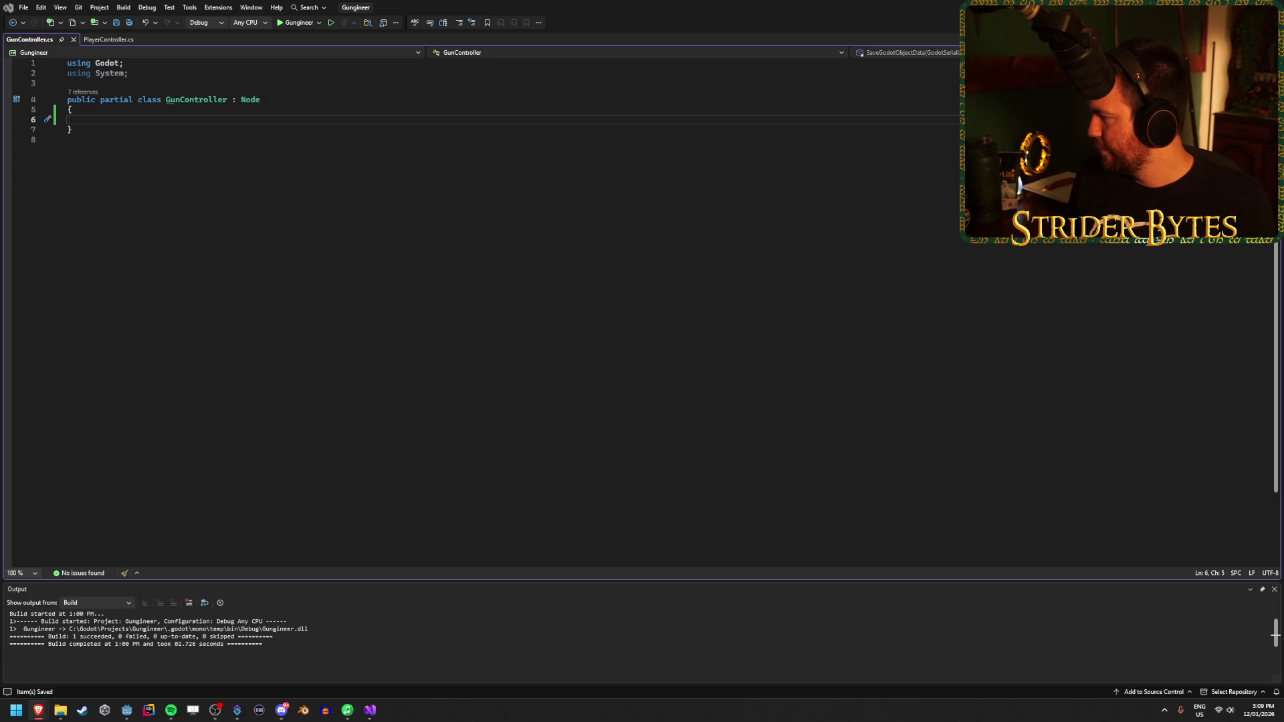
pyautogui.doubleClick(329, 97)
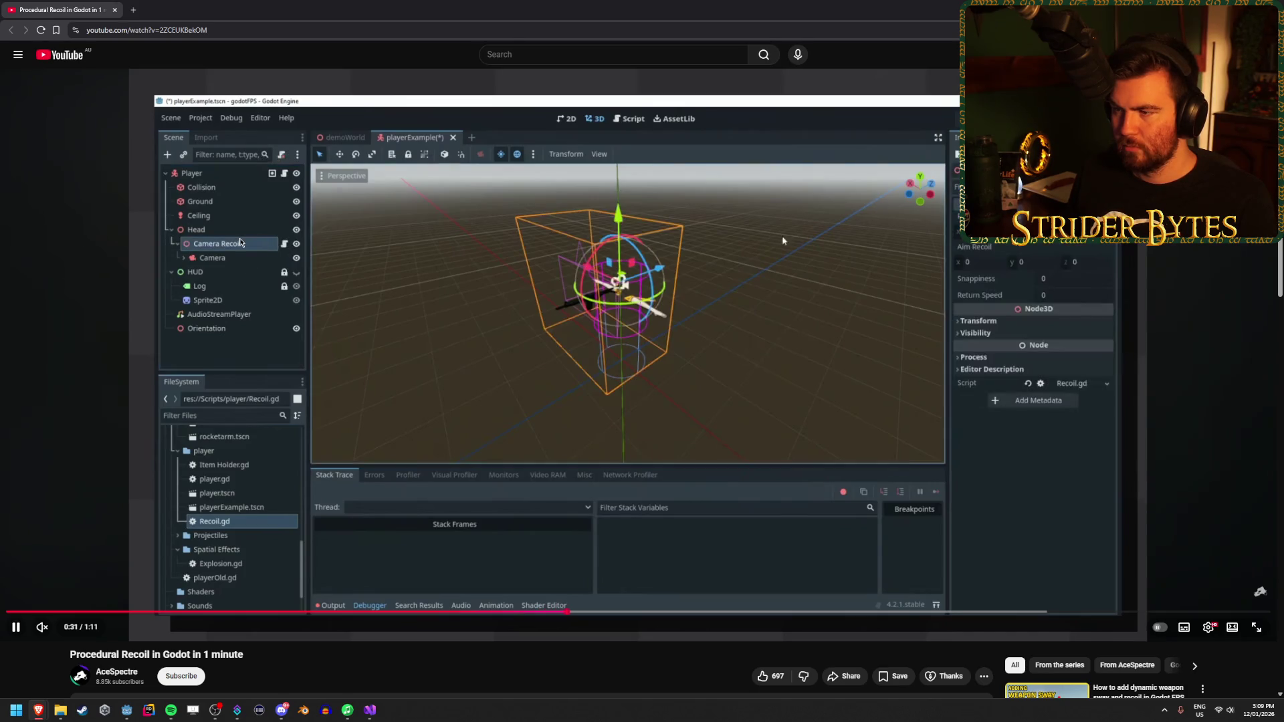
# Step: Pause the tutorial at 0:33 on the Camera Recoil node and return to Godot
pyautogui.click(755, 345)
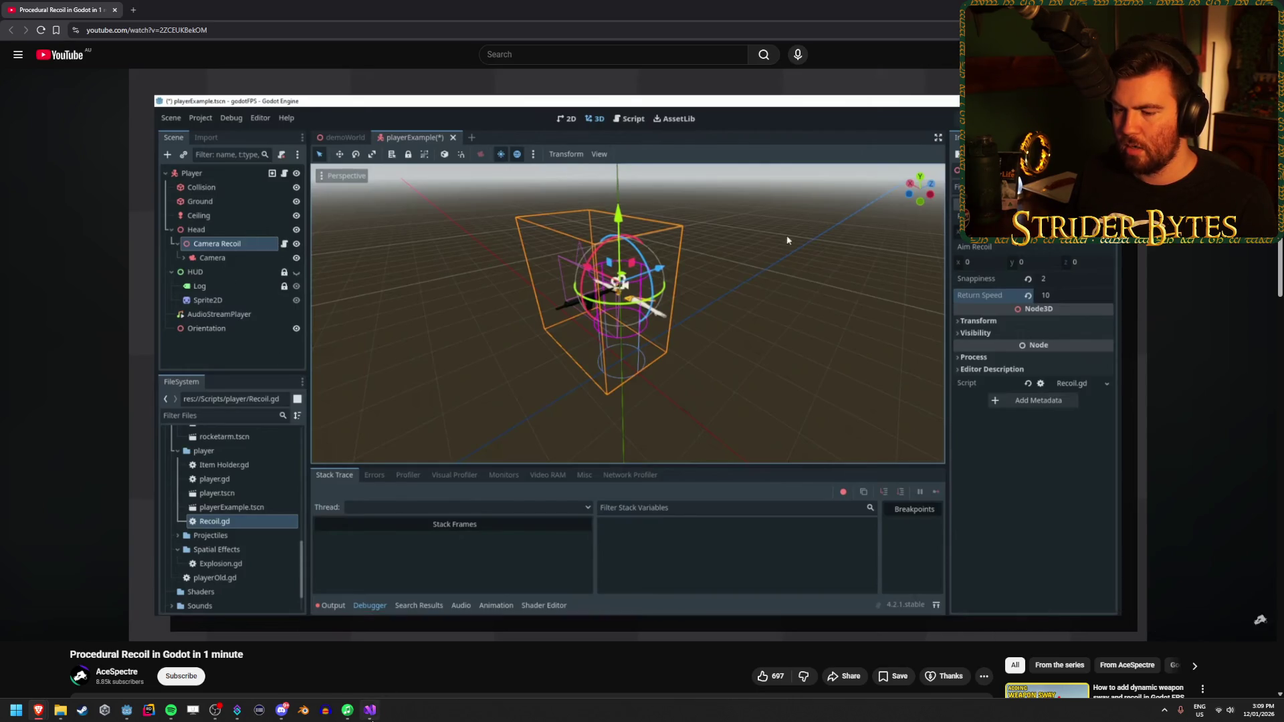
pyautogui.hotkey('alt', 'Tab')
pyautogui.hotkey('alt', 'Tab')
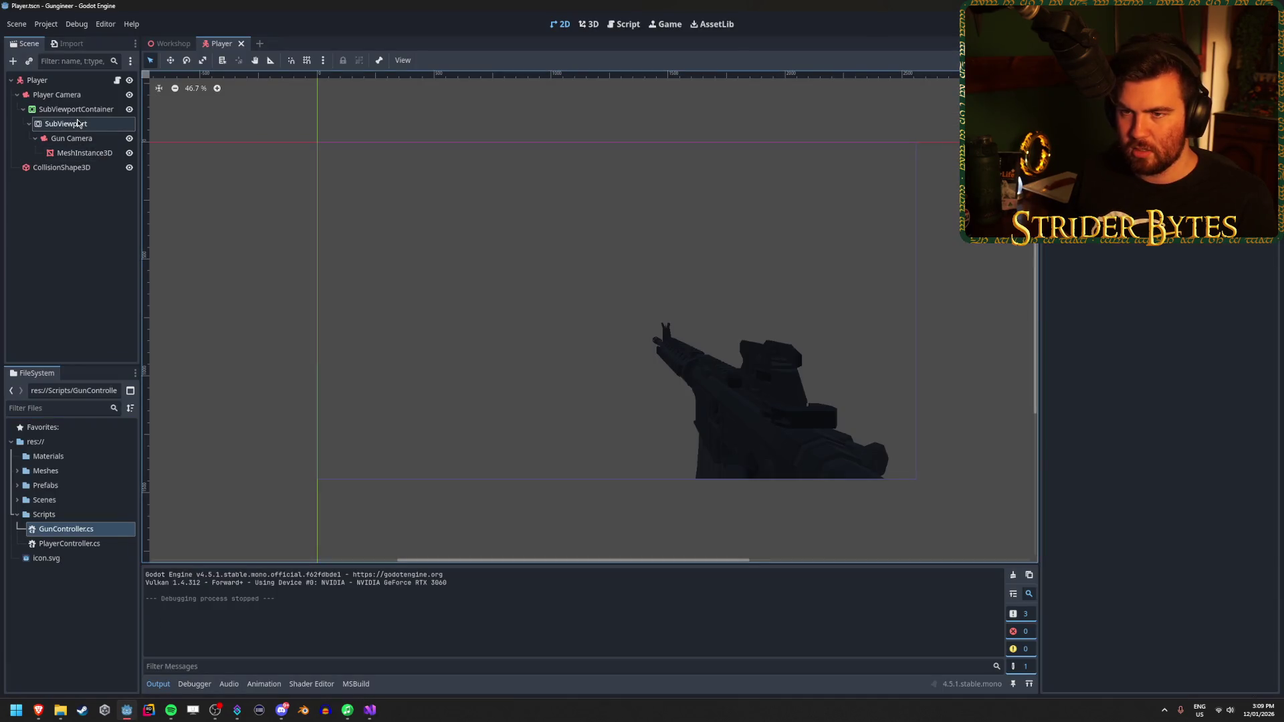
# Step: Add a Node3D child under Player and name it Camera Recoil
pyautogui.click(88, 95)
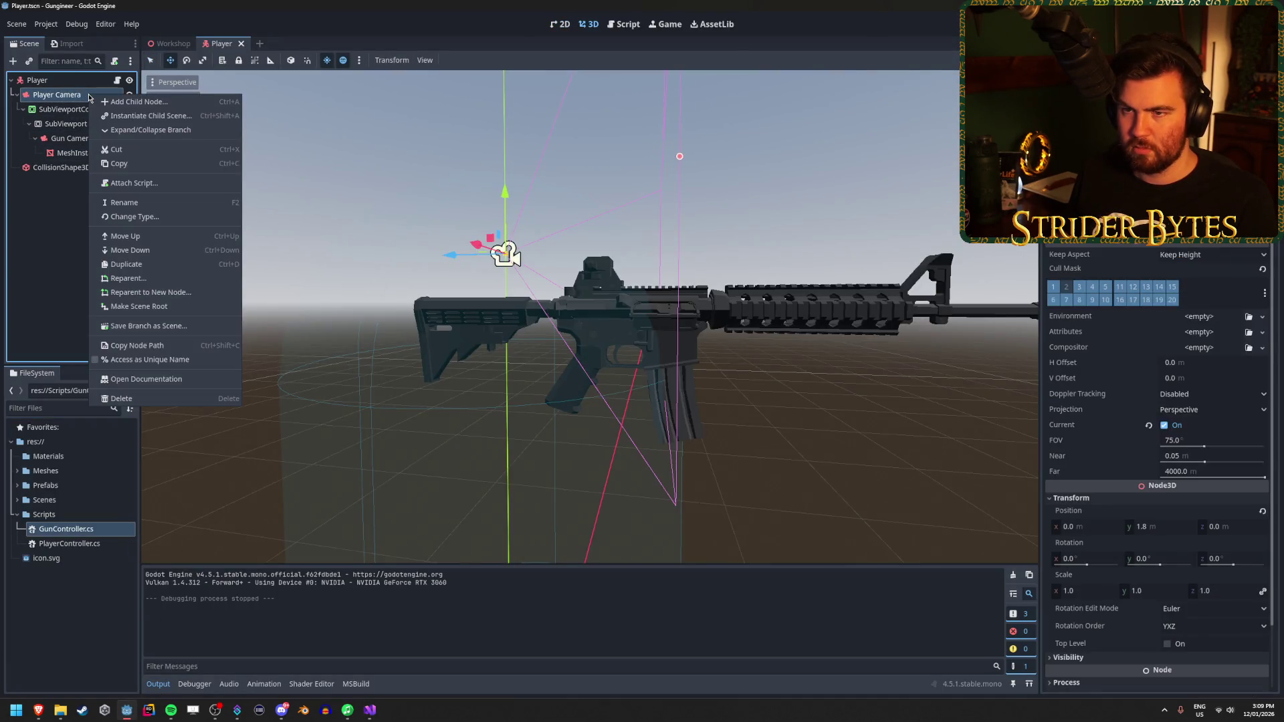
pyautogui.rightClick(60, 81)
pyautogui.rightClick(60, 80)
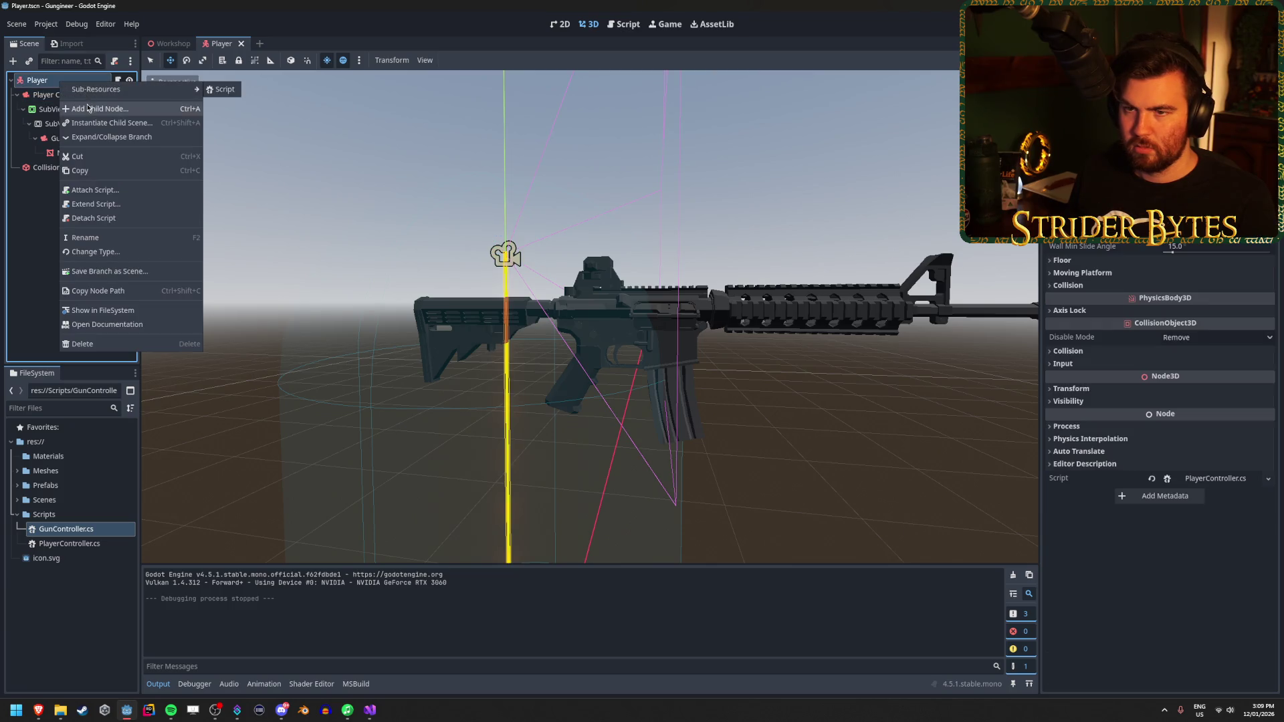
pyautogui.click(97, 109)
pyautogui.click(569, 322)
pyautogui.click(548, 308)
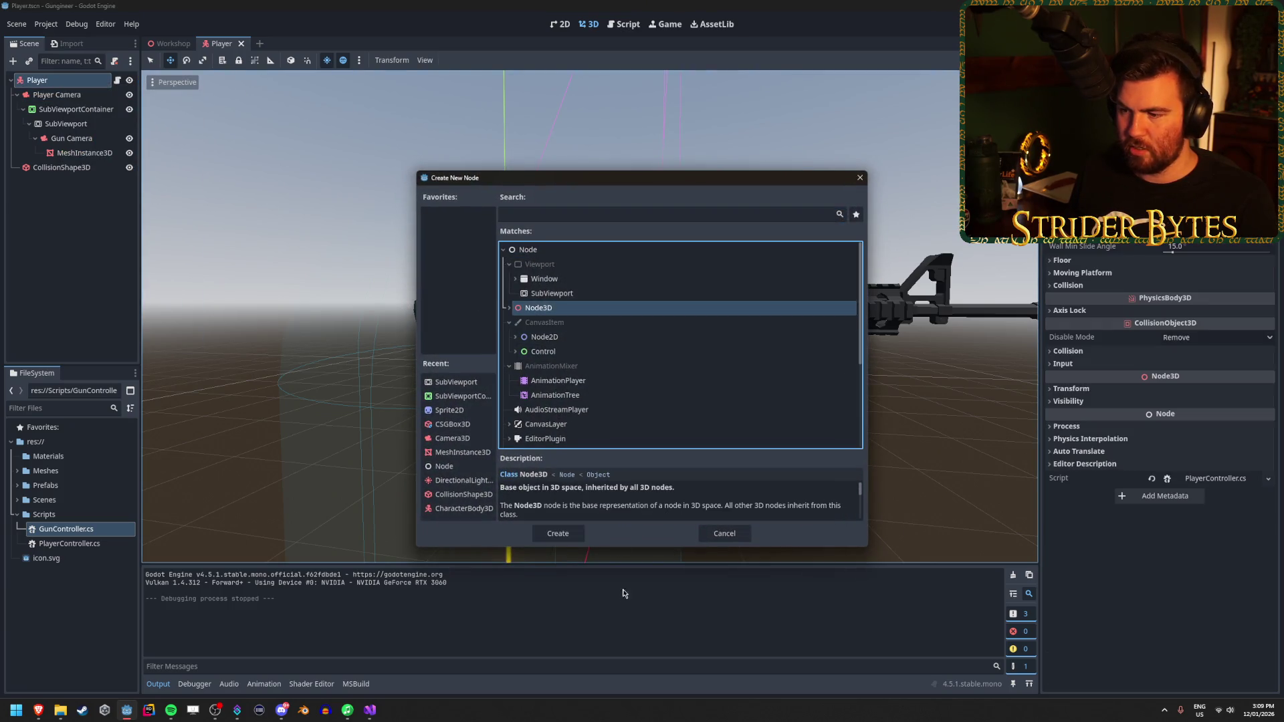
pyautogui.click(558, 533)
pyautogui.doubleClick(66, 186)
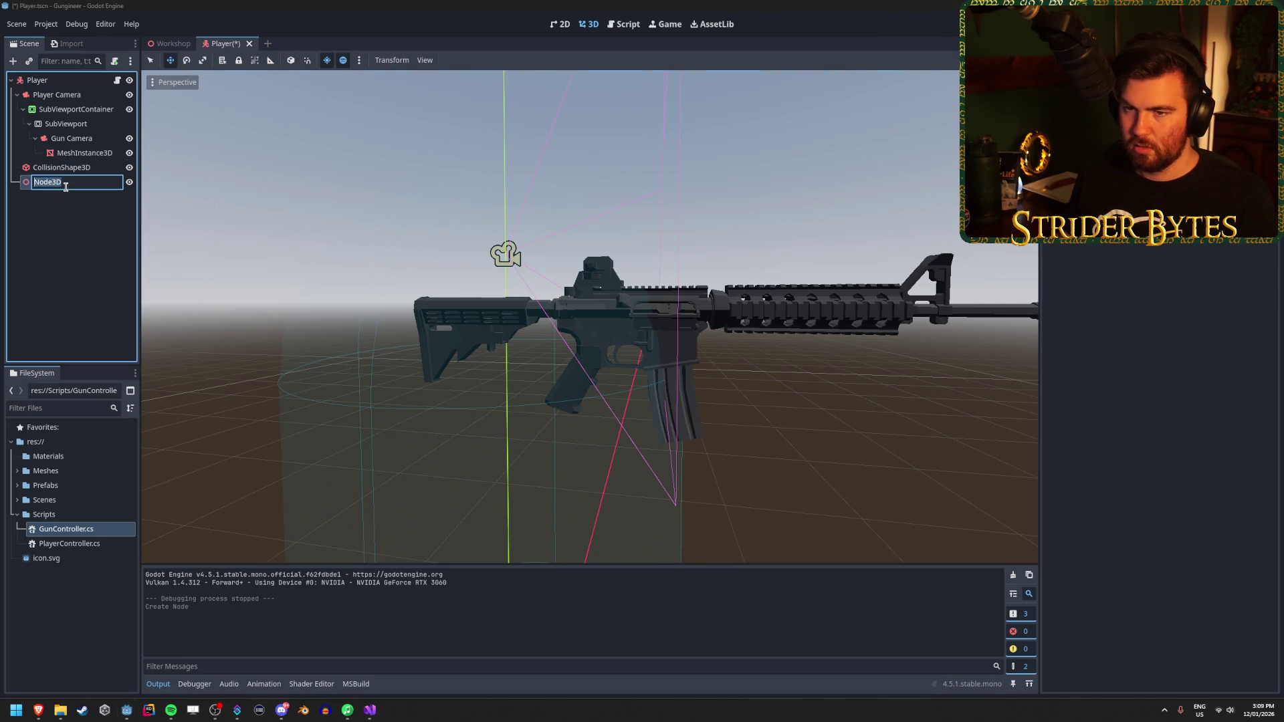
pyautogui.write('Camera ')
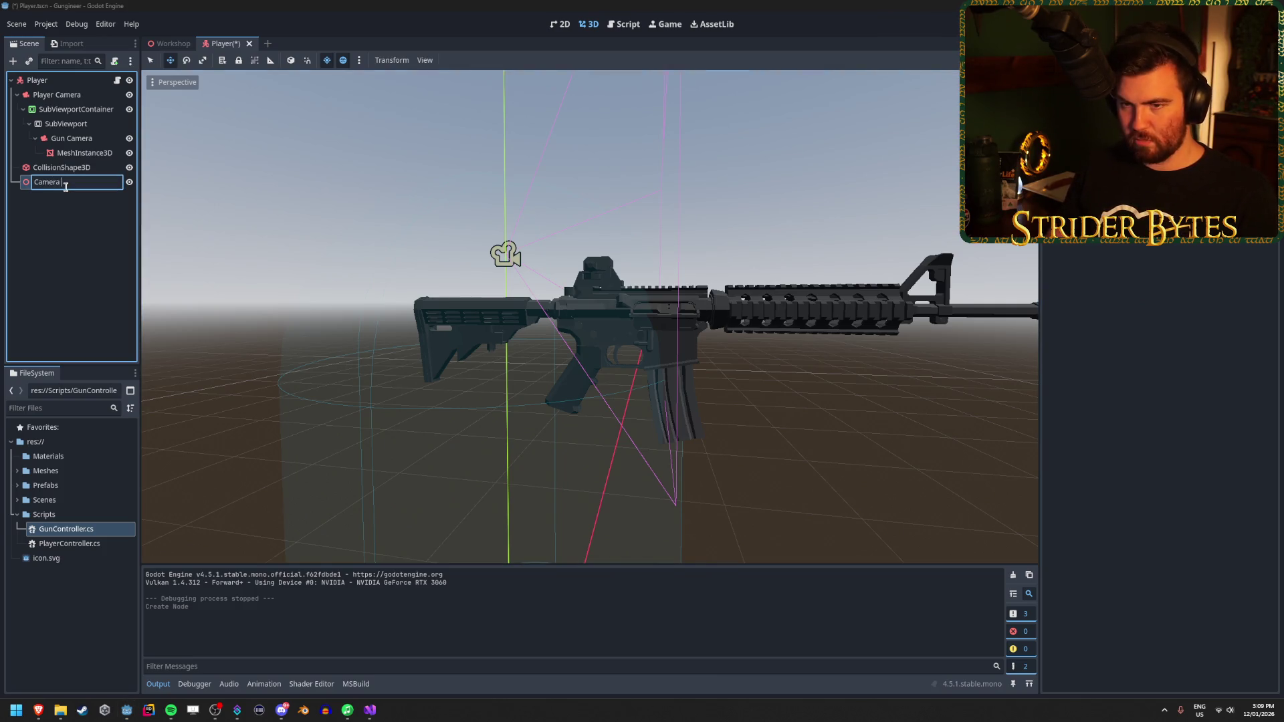
pyautogui.write('Recoil')
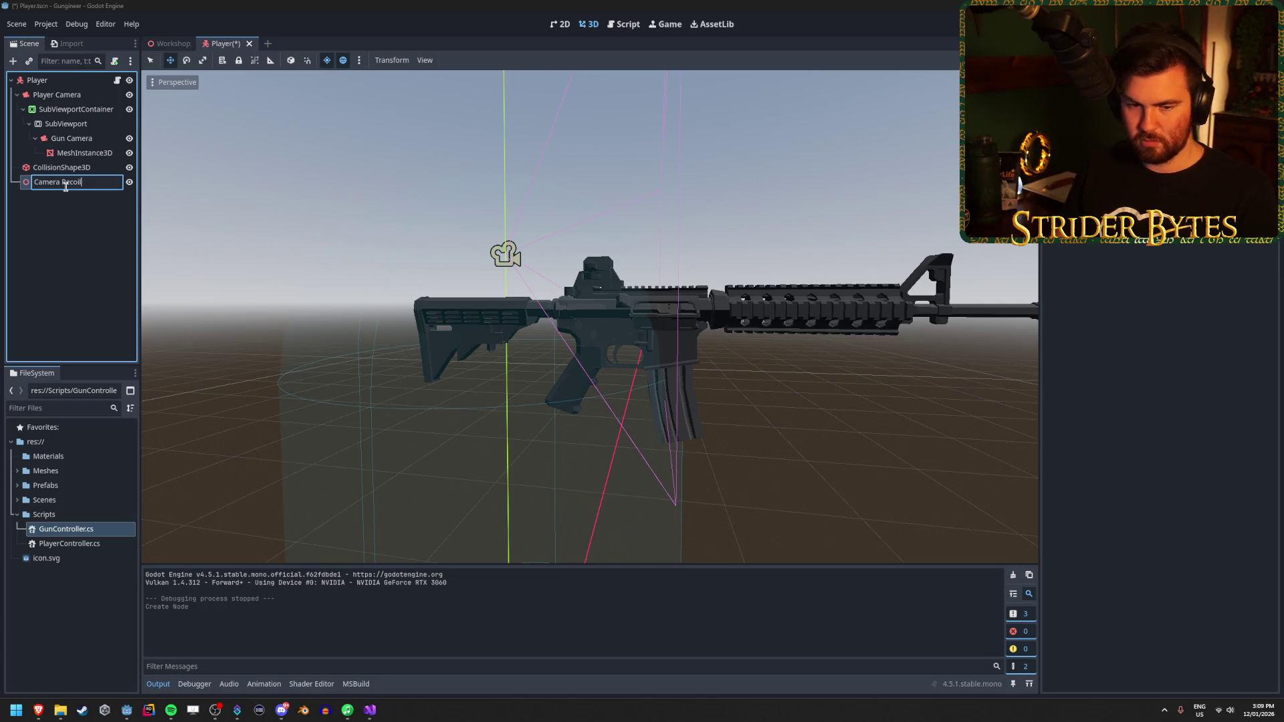
pyautogui.press('Return')
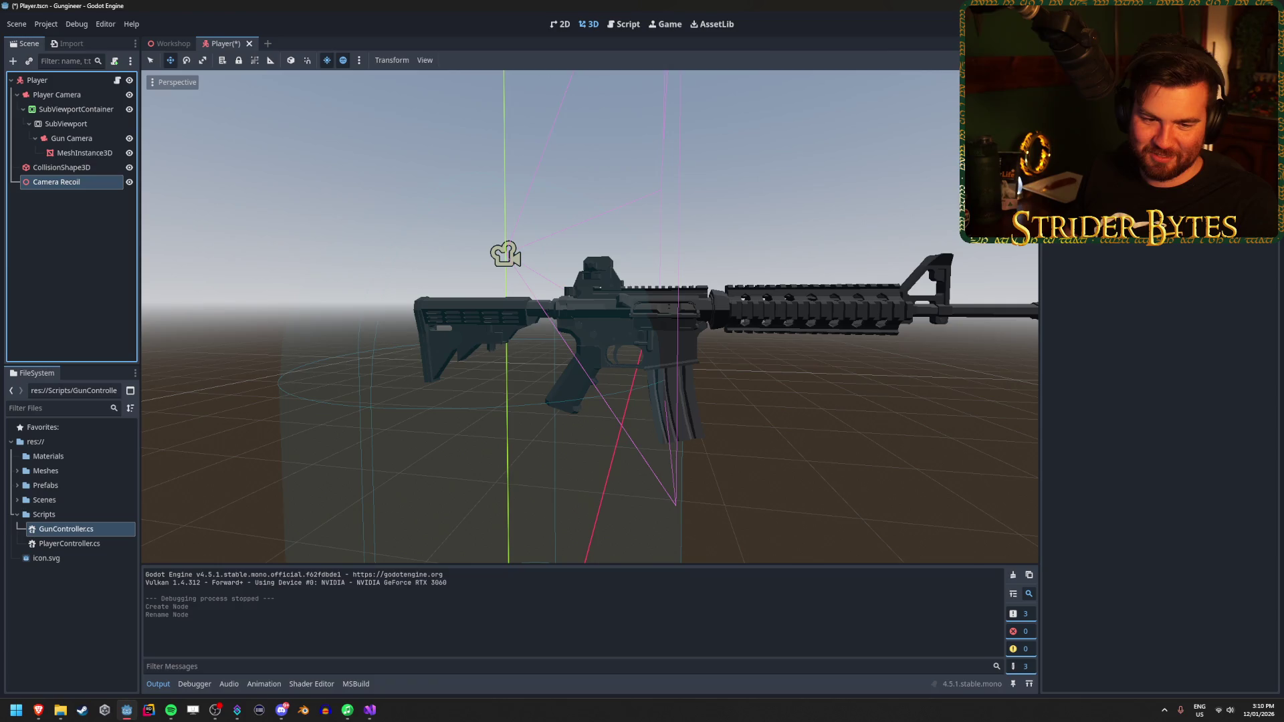
# Step: Nest Player Camera beneath Camera Recoil and set the camera's Position Y to 0
pyautogui.moveTo(56, 182); pyautogui.dragTo(56, 100)
pyautogui.click(56, 95)
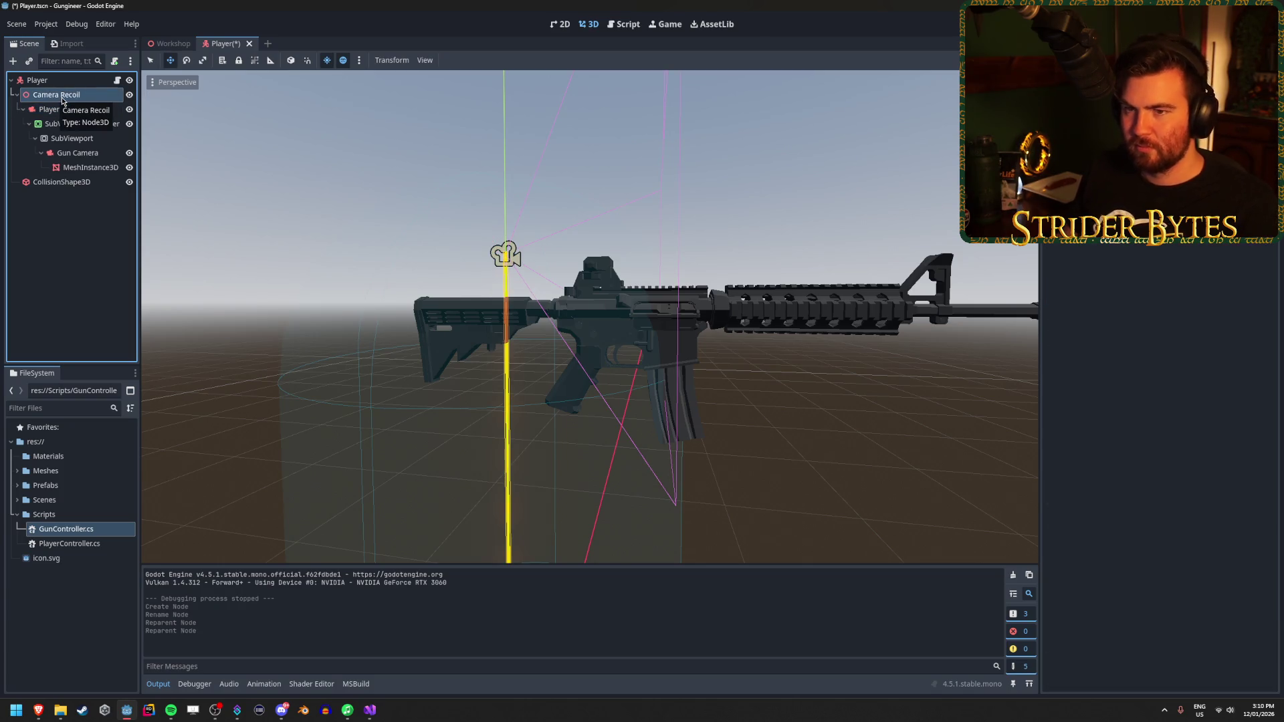
pyautogui.click(61, 111)
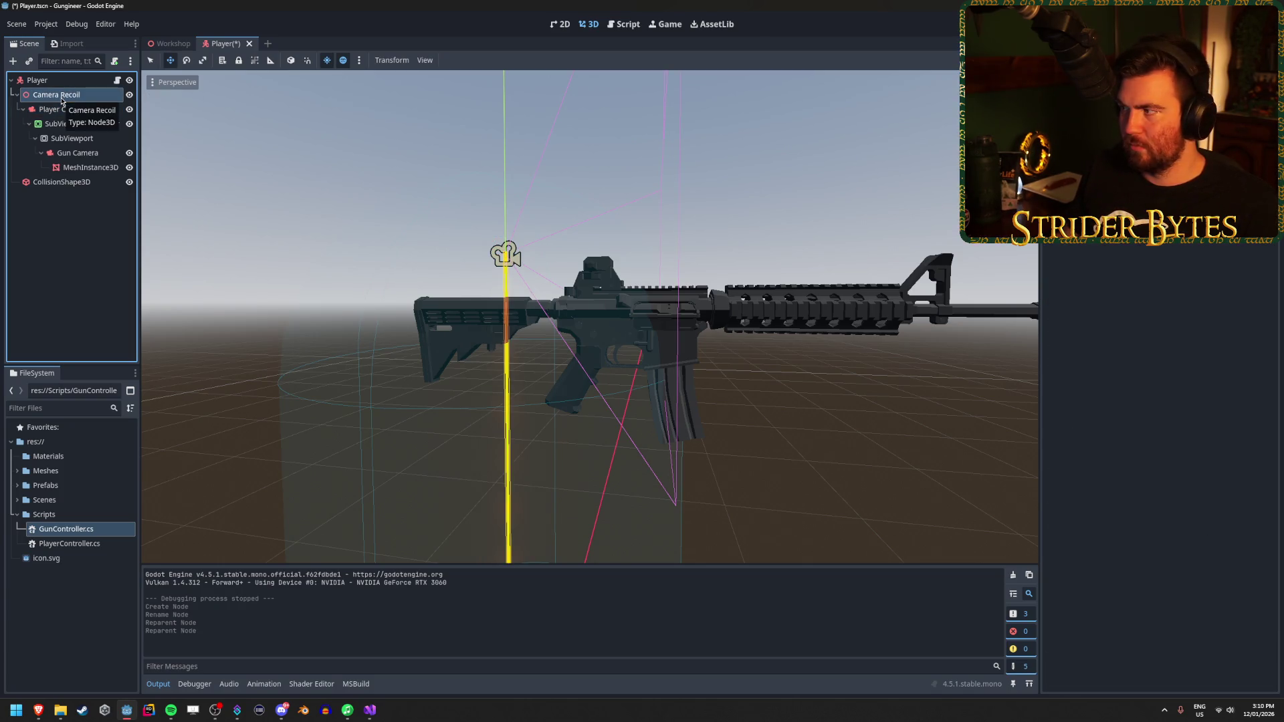
pyautogui.scroll(-5, 861, 356)
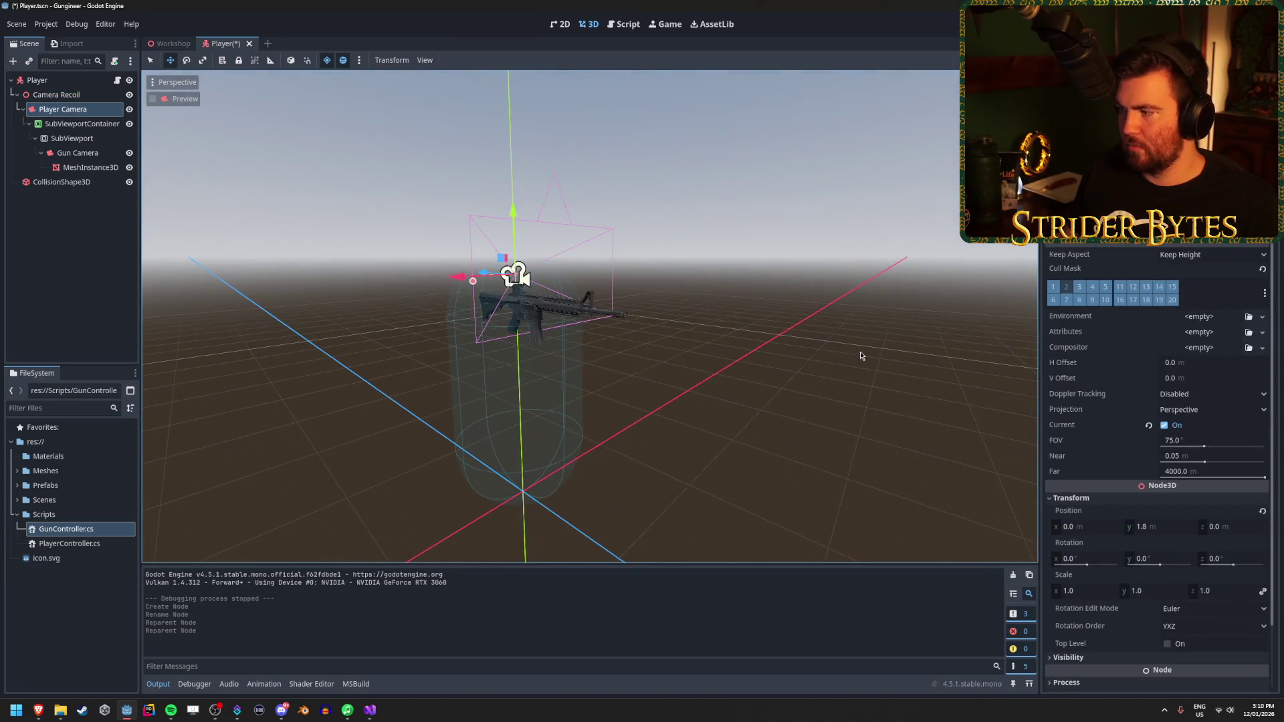
pyautogui.click(56, 94)
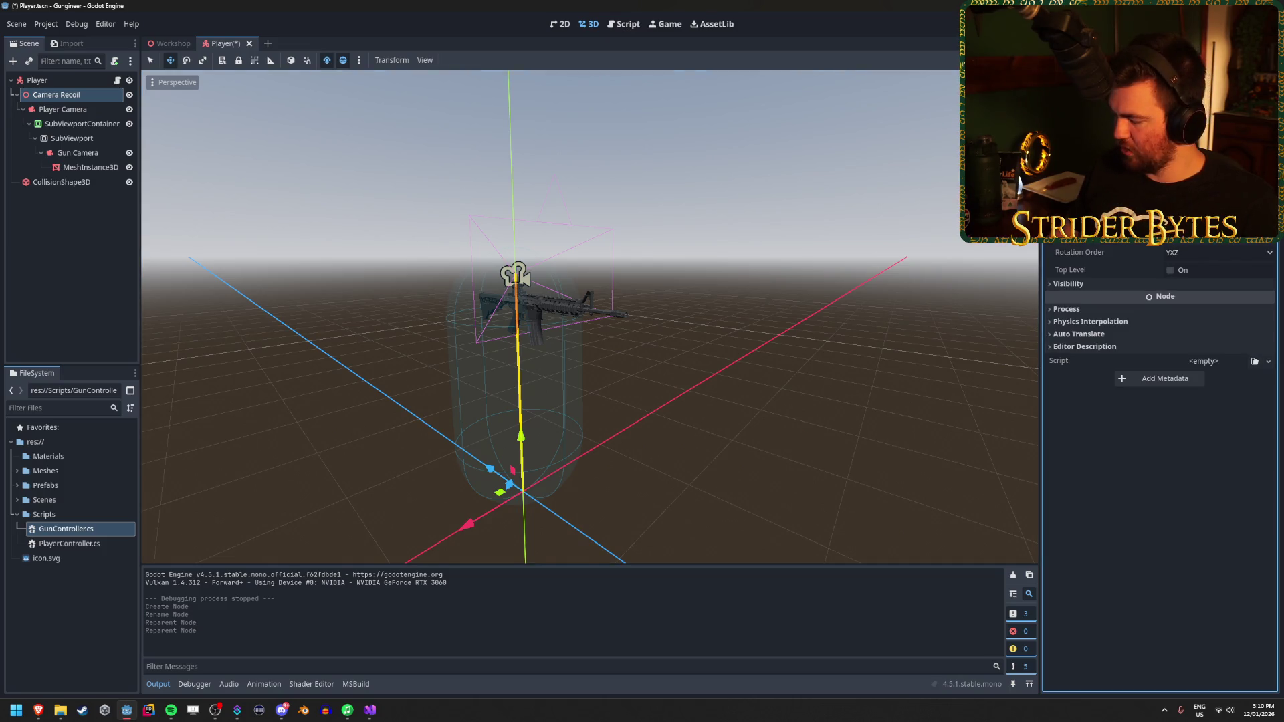
pyautogui.click(62, 109)
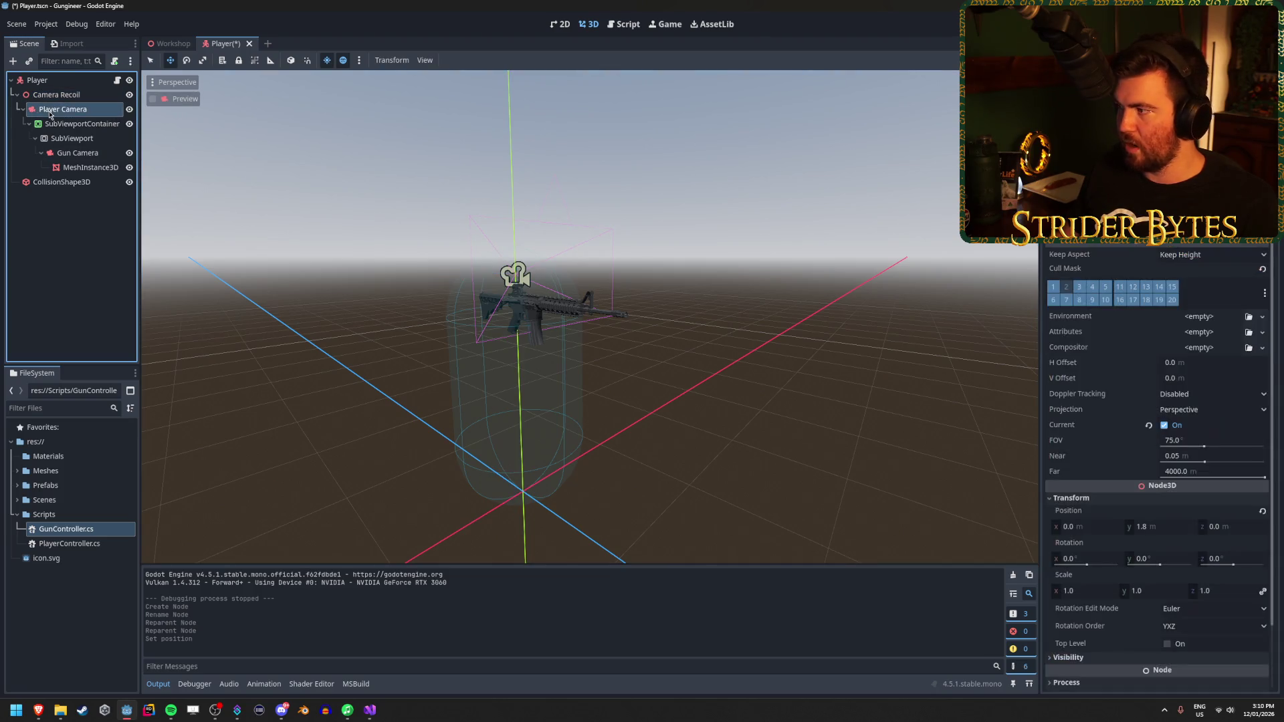
pyautogui.click(1142, 526)
pyautogui.write('0')
pyautogui.press('Return')
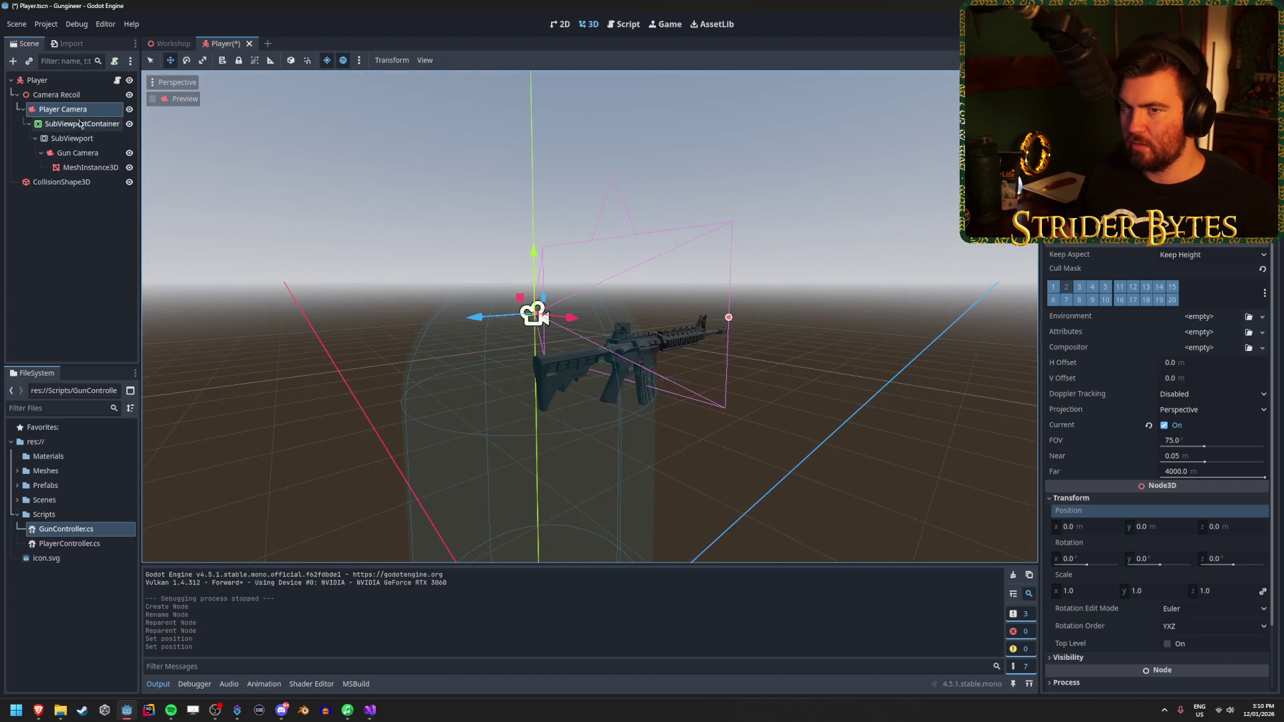
# Step: Save the Player scene with Camera Recoil selected
pyautogui.click(65, 96)
pyautogui.hotkey('ctrl', 's')
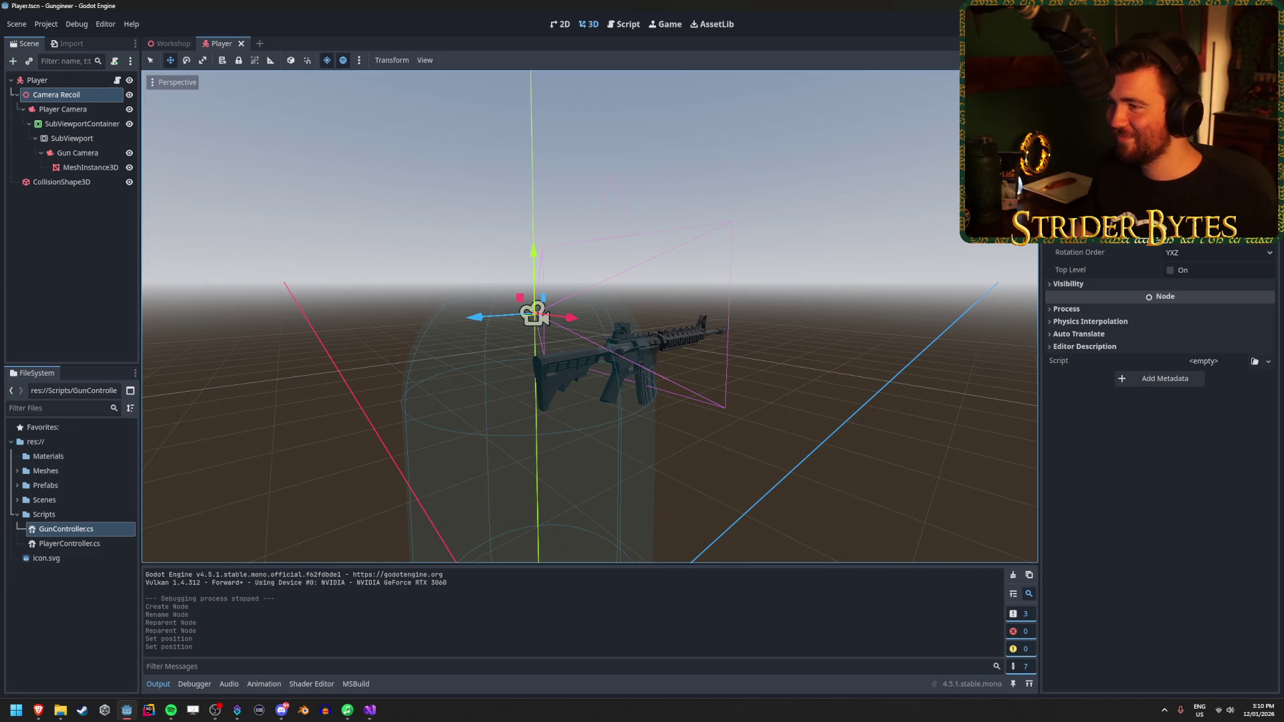
pyautogui.hotkey('ctrl', 's')
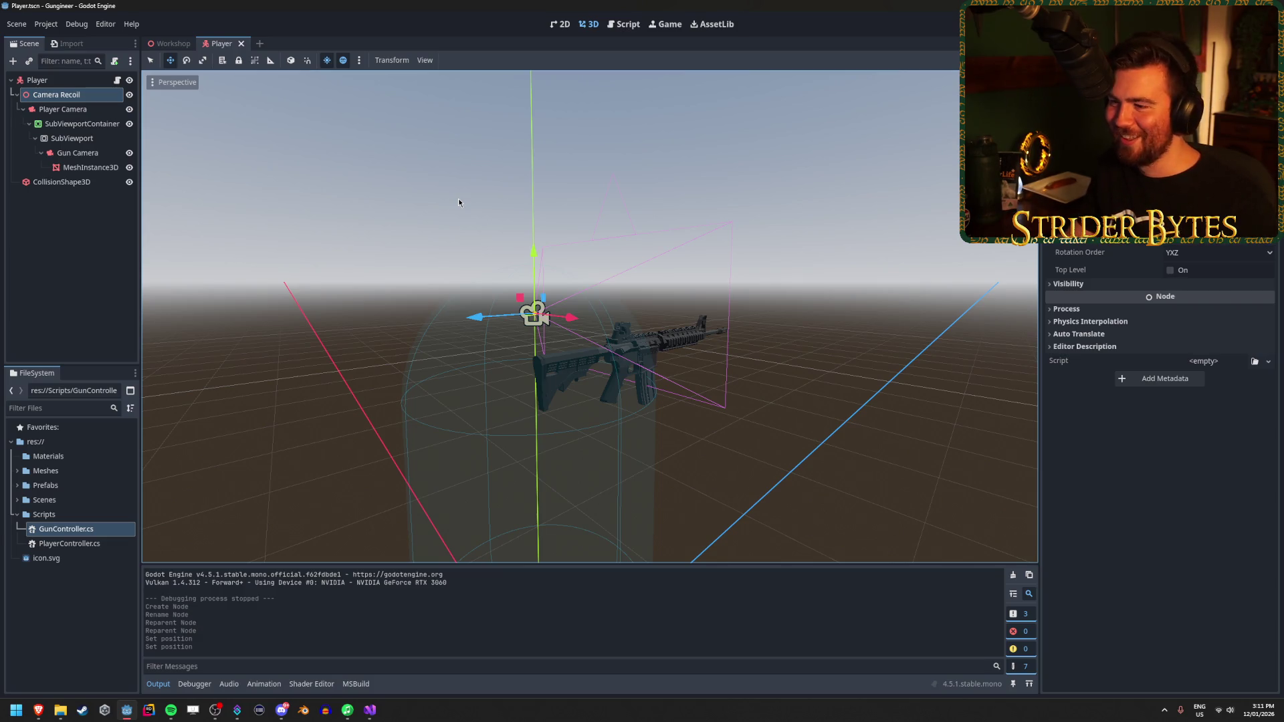
pyautogui.click(1104, 168)
pyautogui.hotkey('alt', 'Tab')
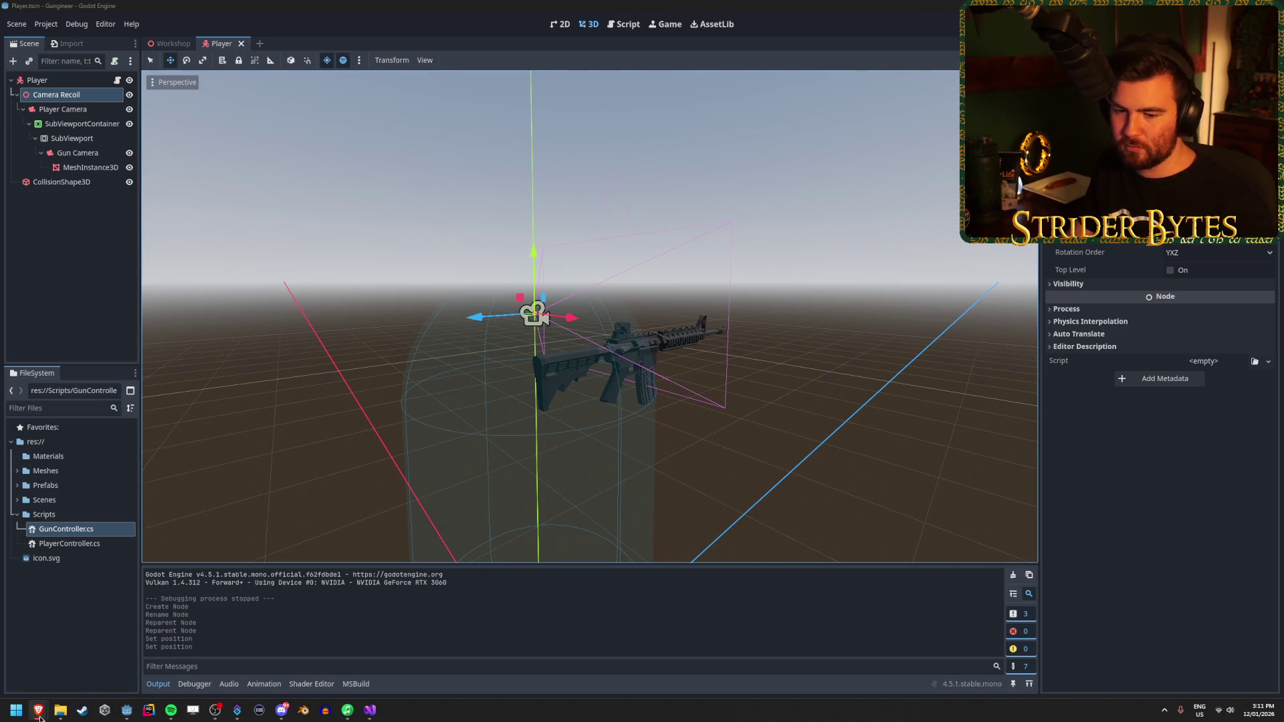
# Step: Resume the recoil tutorial video and pause it on the fire function code
pyautogui.moveTo(39, 714)
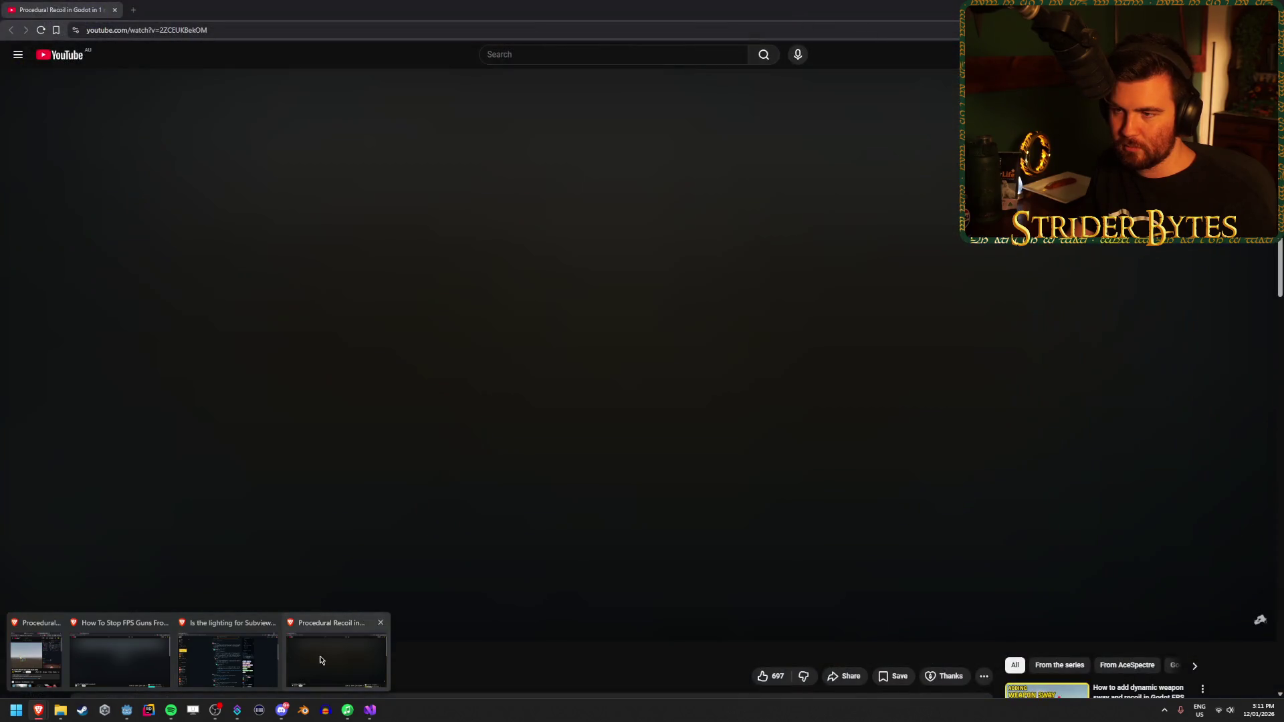
pyautogui.click(320, 661)
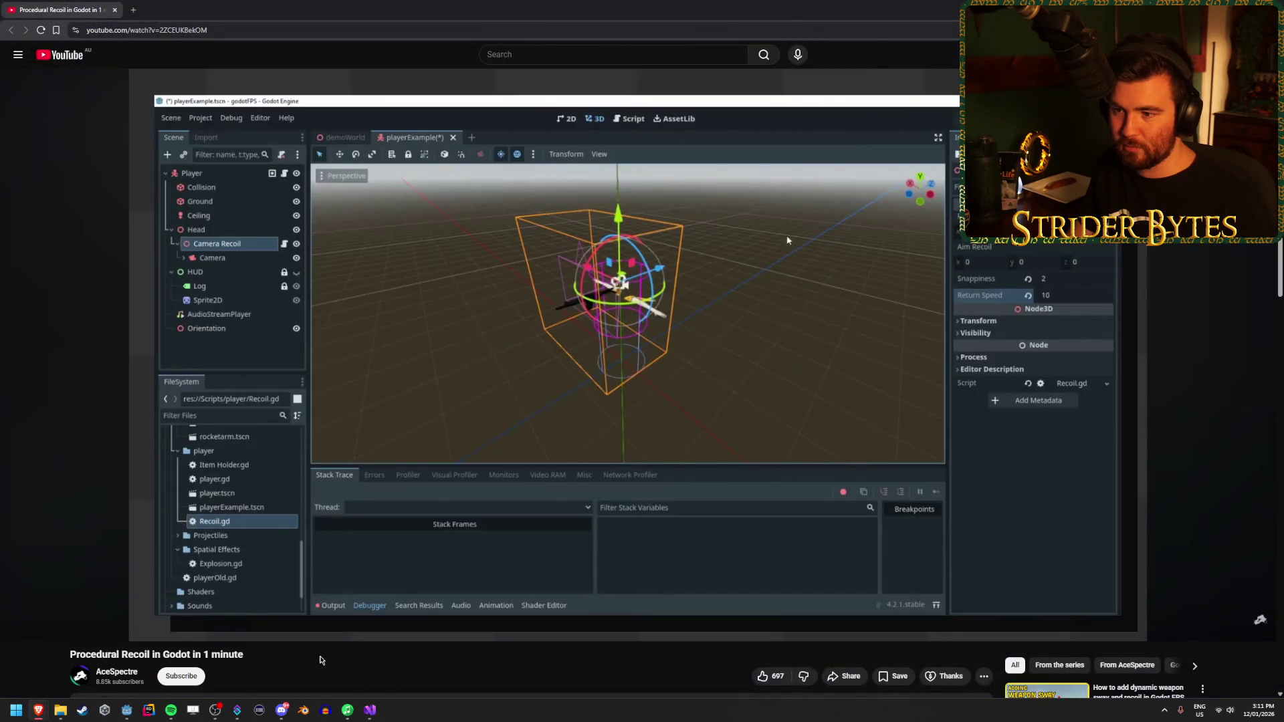
pyautogui.click(171, 710)
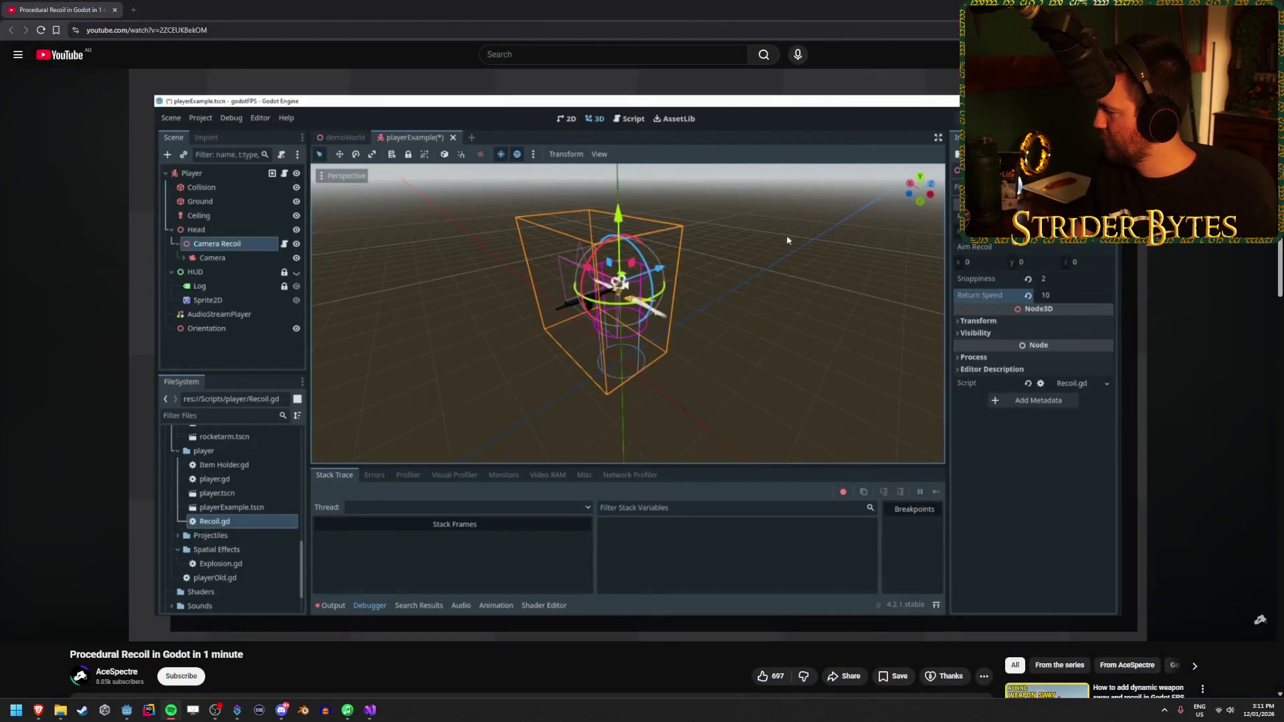
pyautogui.click(399, 263)
pyautogui.click(399, 263)
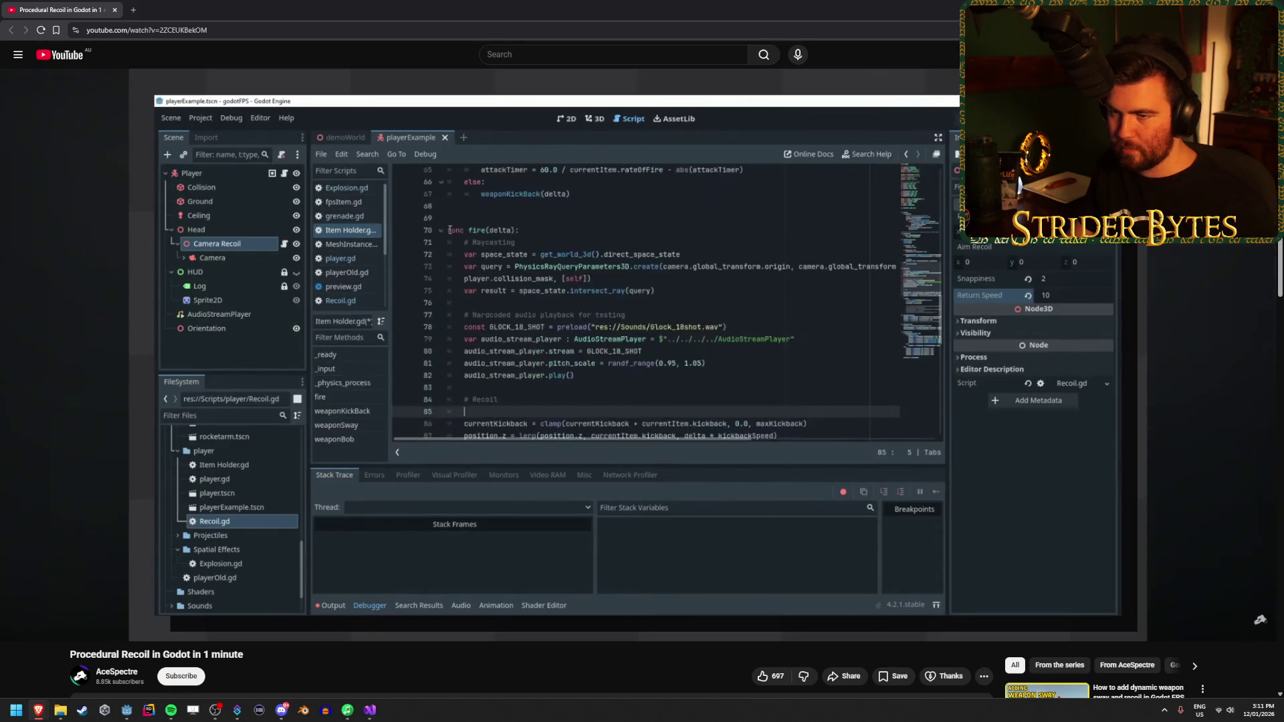
pyautogui.click(545, 183)
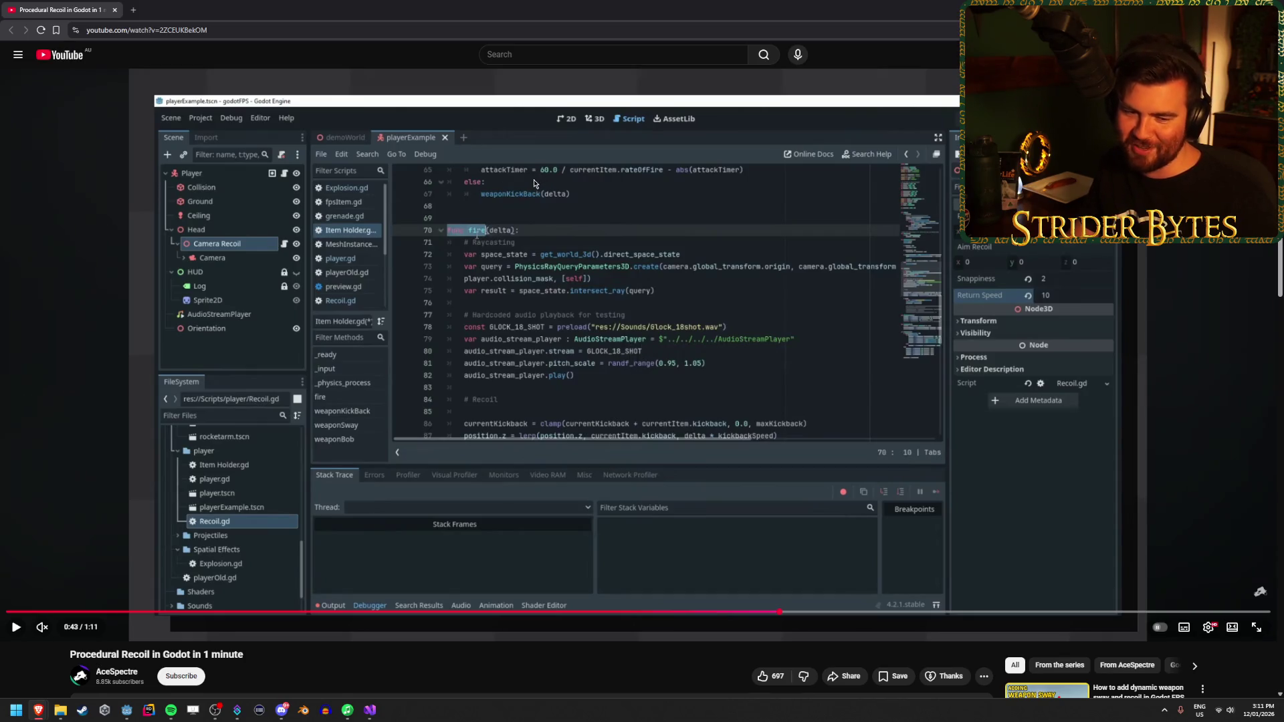
# Step: Play on to the setRecoil call, pause, and return to Godot
pyautogui.click(466, 228)
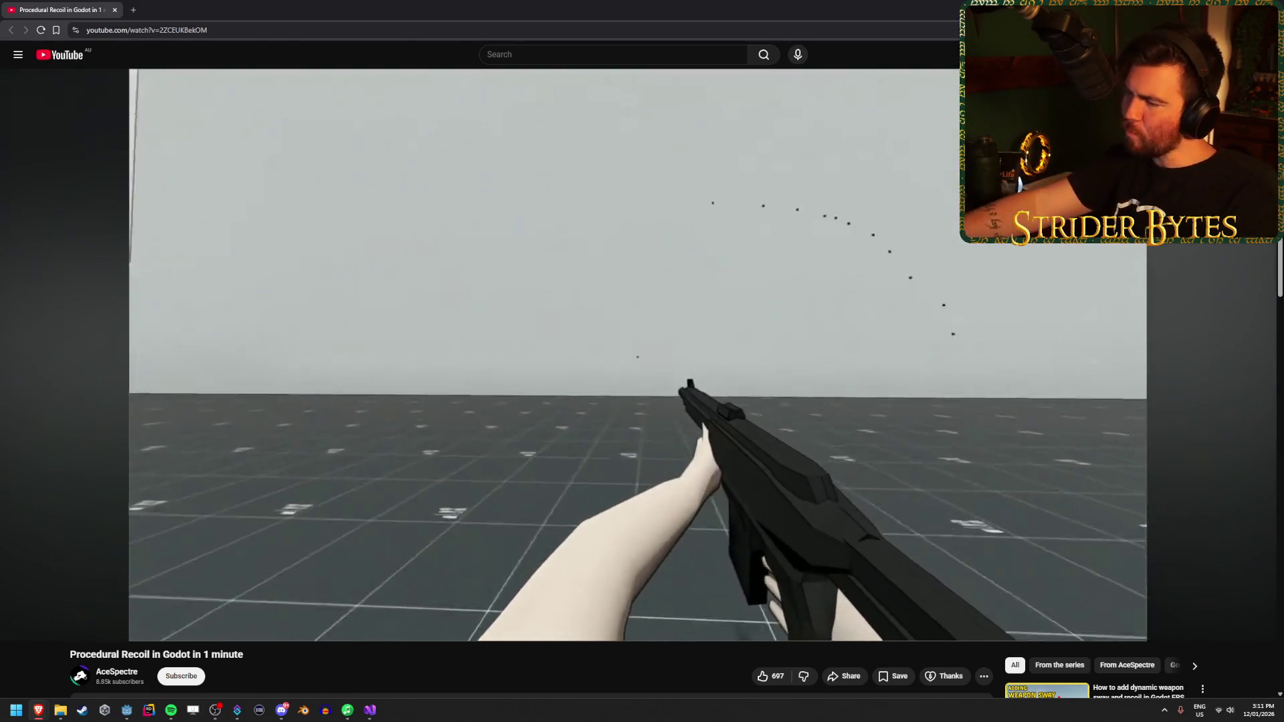
pyautogui.click(566, 224)
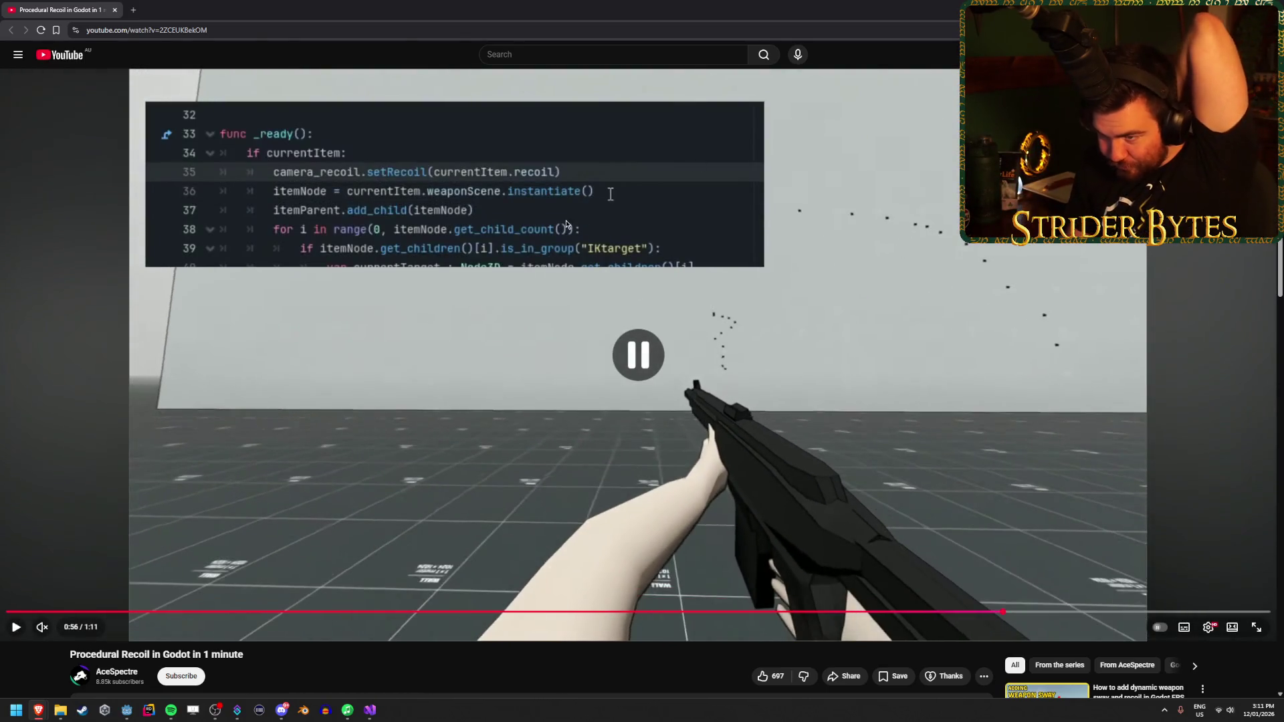
pyautogui.hotkey('alt', 'Tab')
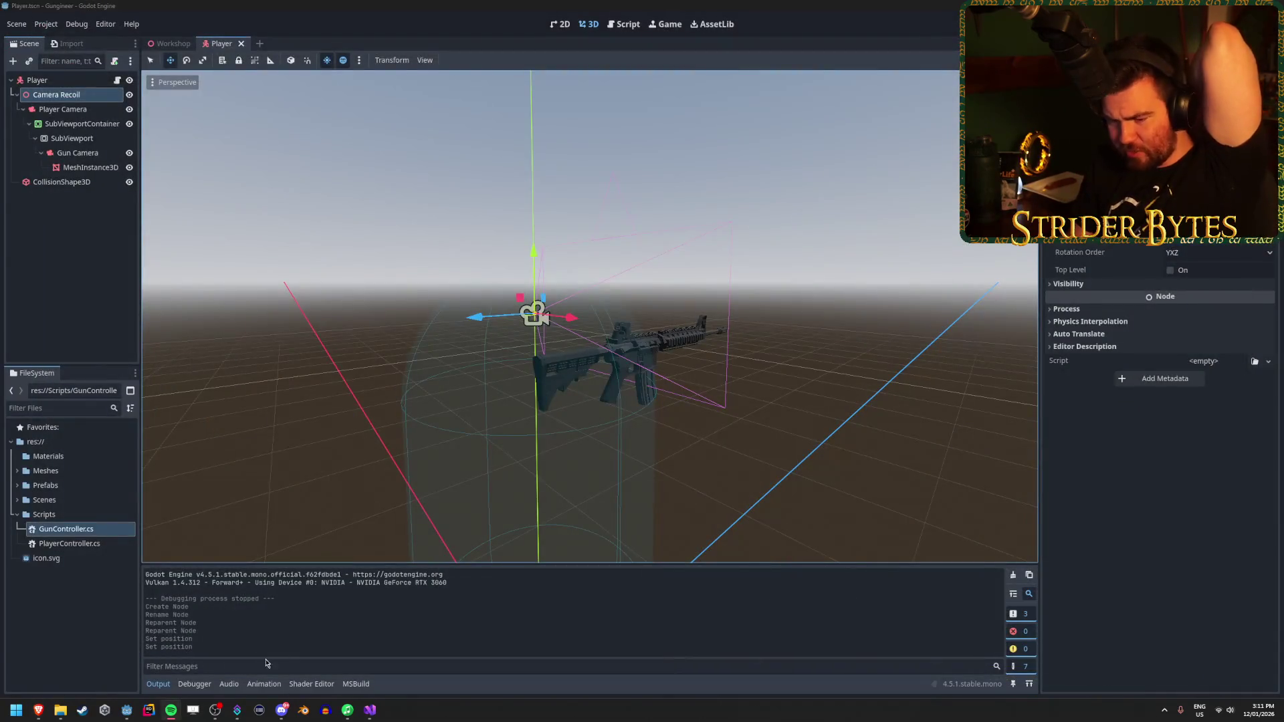
pyautogui.click(148, 710)
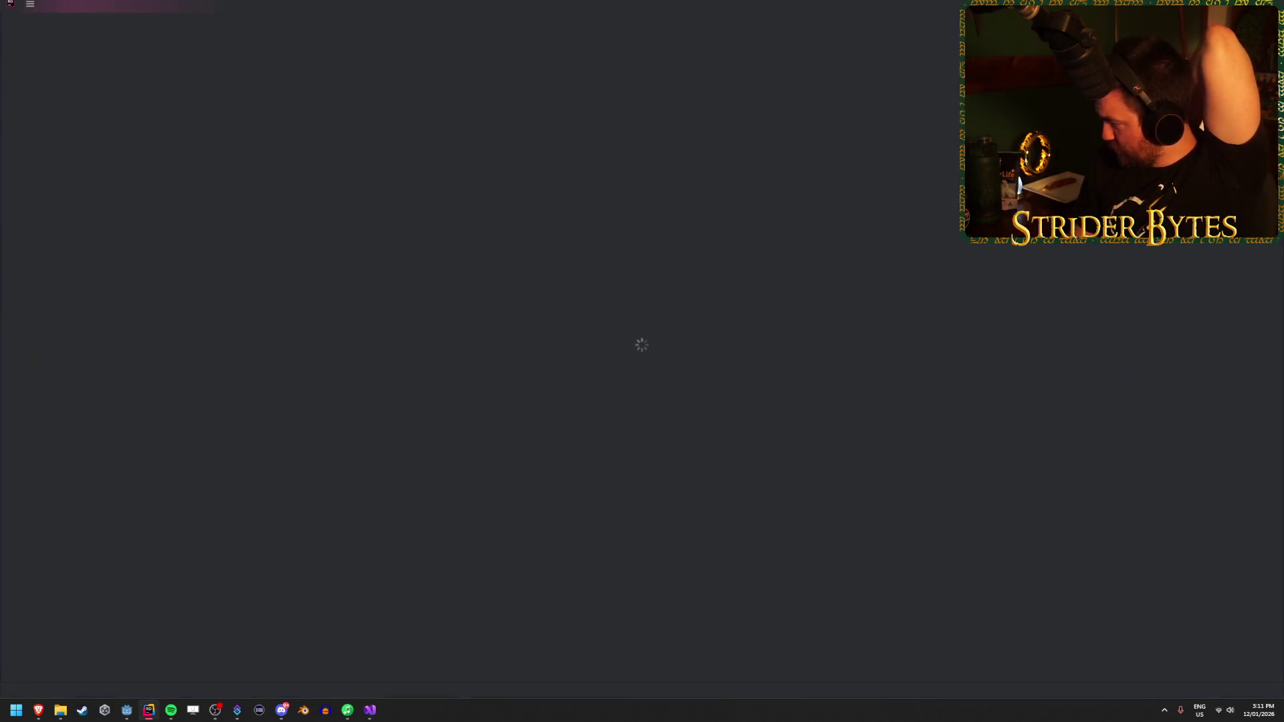
pyautogui.moveTo(670, 9); pyautogui.dragTo(1283, 257)
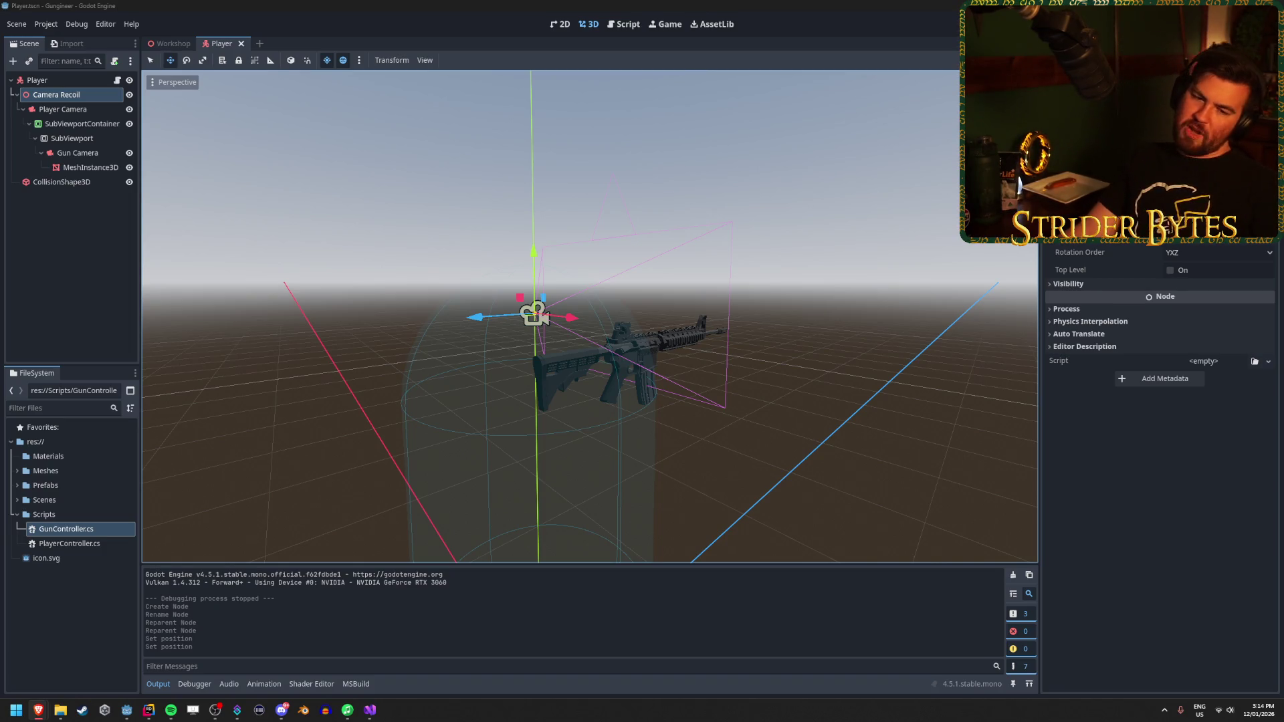
# Step: Create a new script named CameraRecoil in the FileSystem's Scripts folder
pyautogui.click(86, 519)
pyautogui.rightClick(86, 521)
pyautogui.click(65, 533)
pyautogui.rightClick(69, 515)
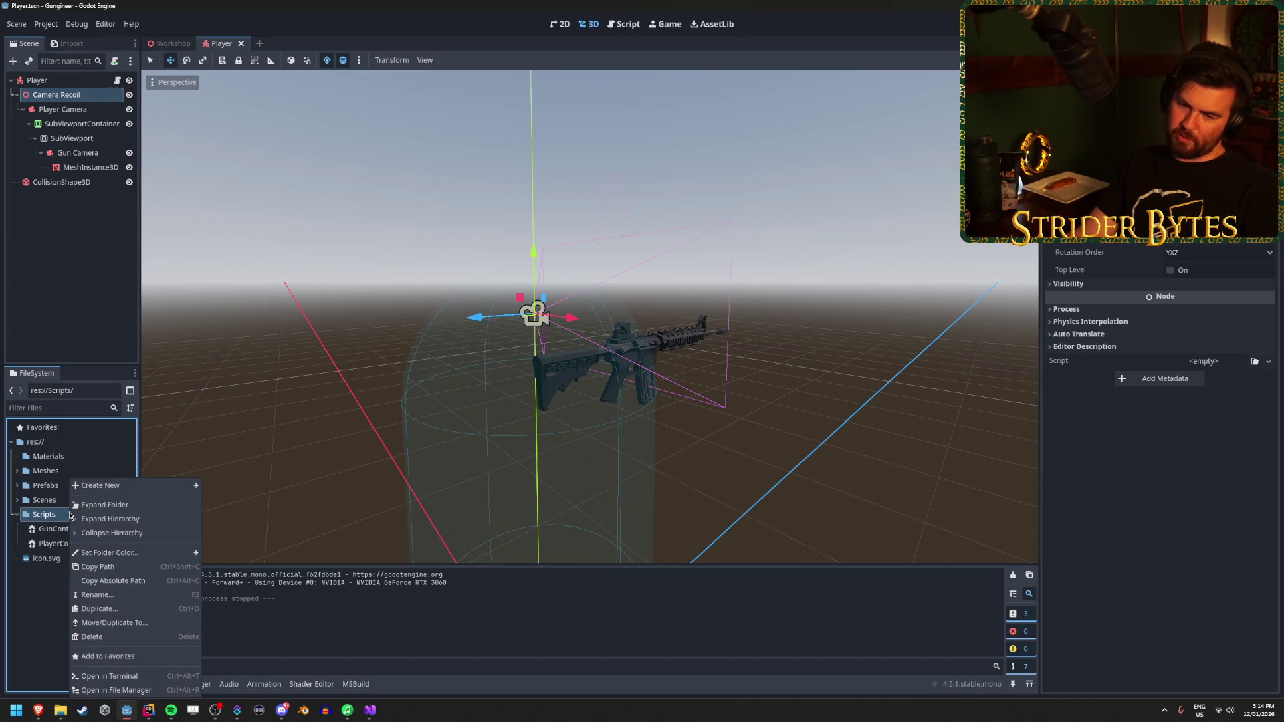
pyautogui.moveTo(133, 484)
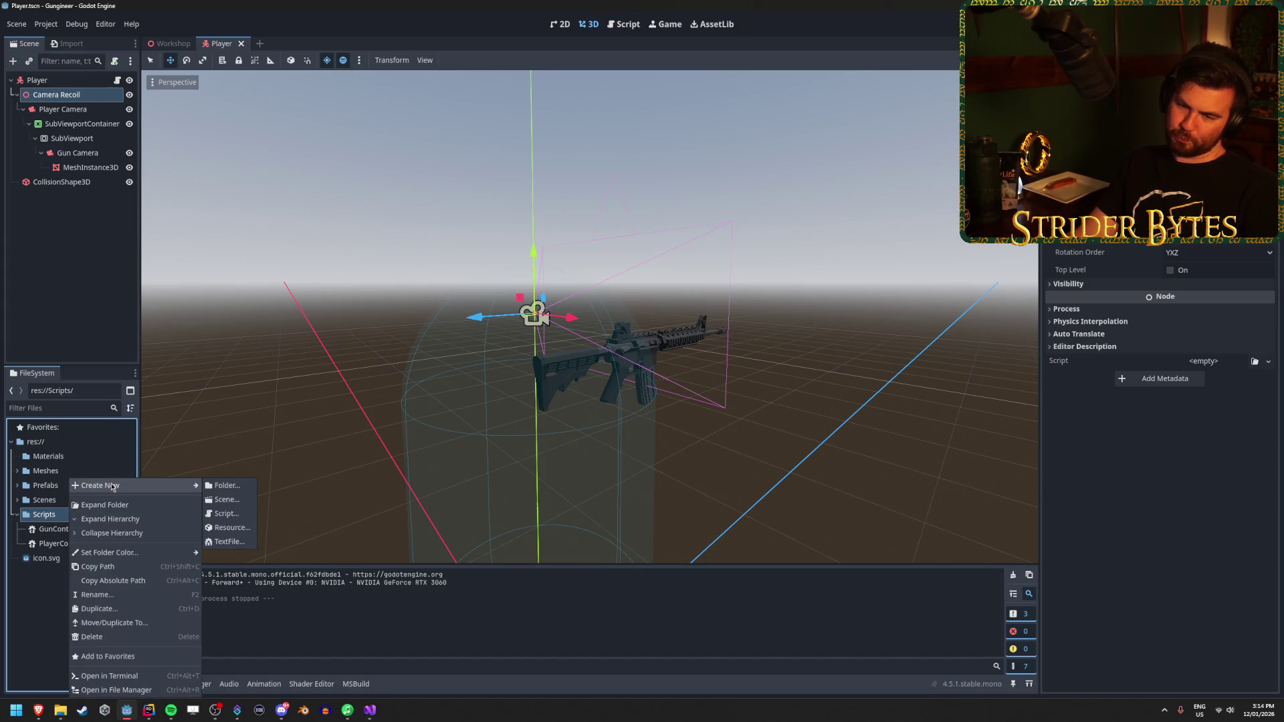
pyautogui.click(221, 513)
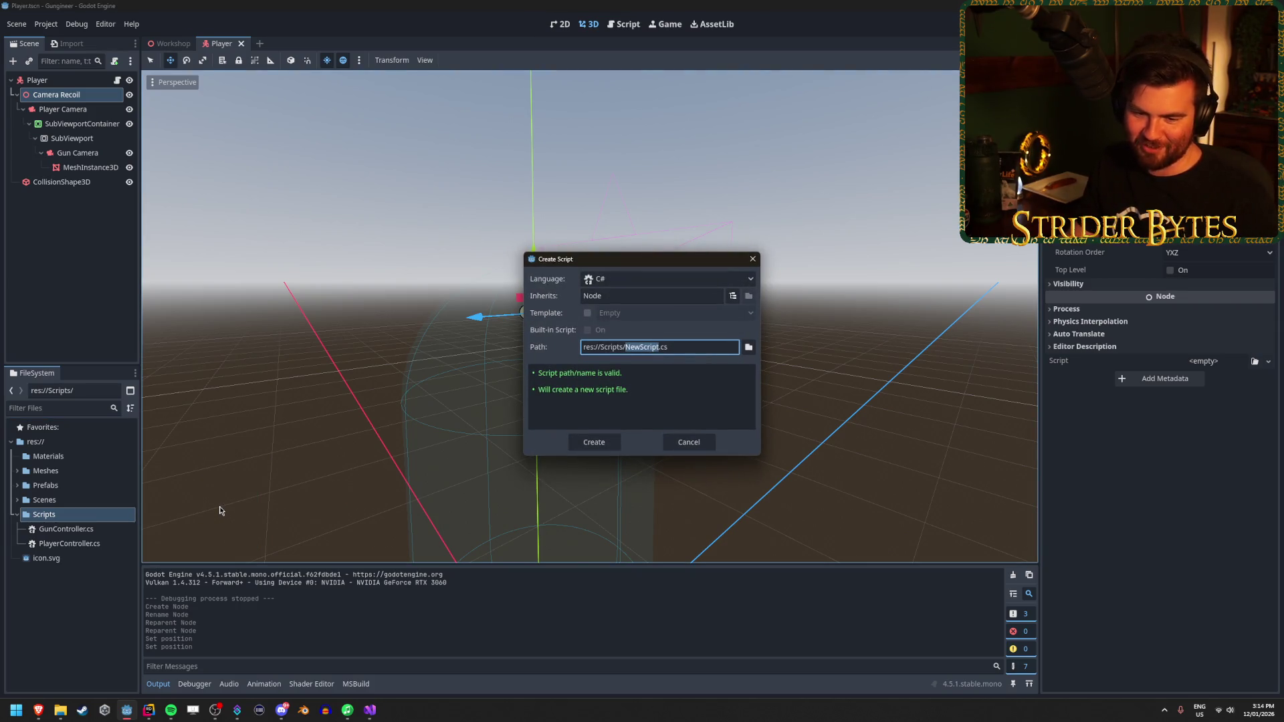
pyautogui.write('CameraRecoil')
pyautogui.press('Return')
pyautogui.press('Return')
pyautogui.press('Return')
pyautogui.press('Return')
# Step: Insert a _Process override calling base._Process(delta) and save CameraRecoil.cs
pyautogui.write('p')
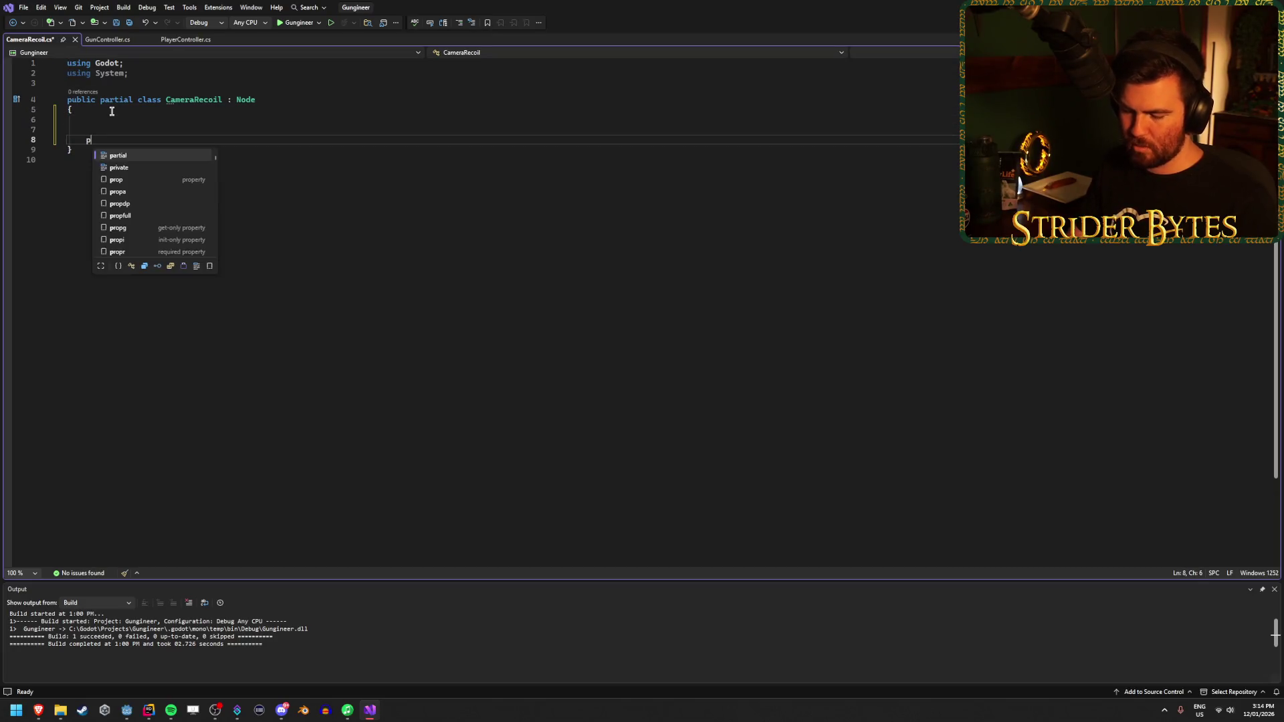
pyautogui.write('ublic override ')
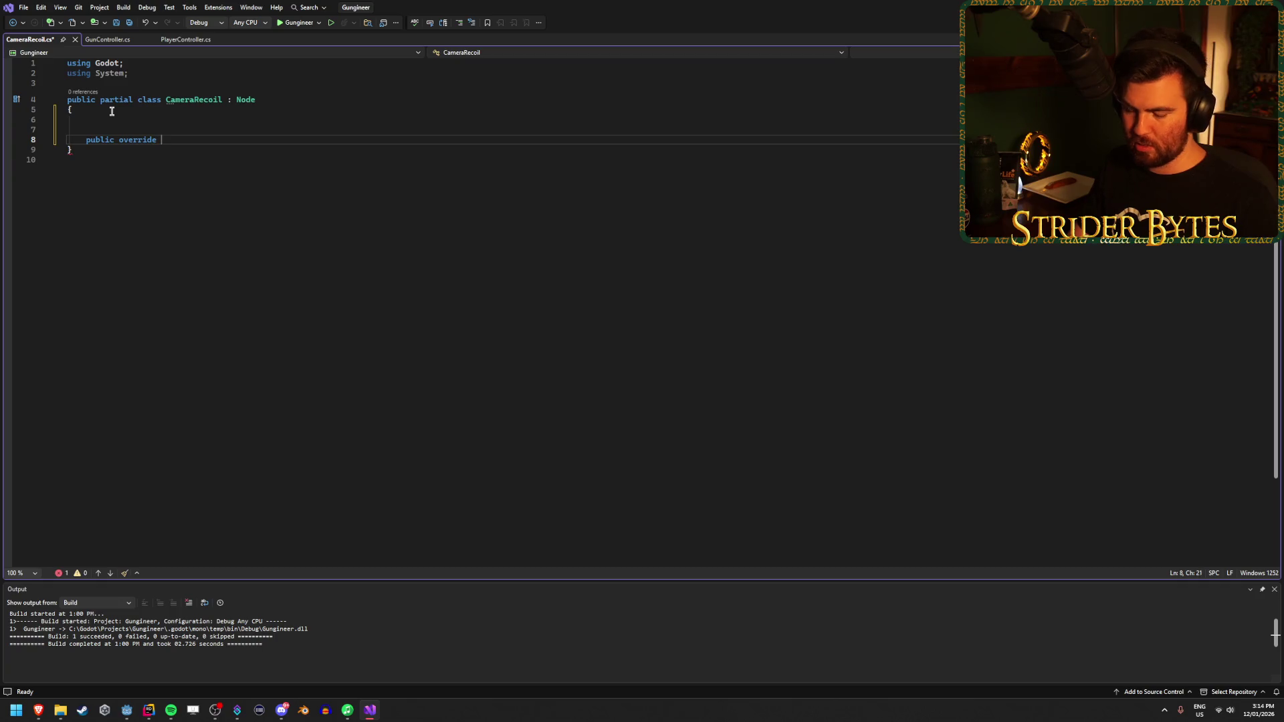
pyautogui.write('void pro')
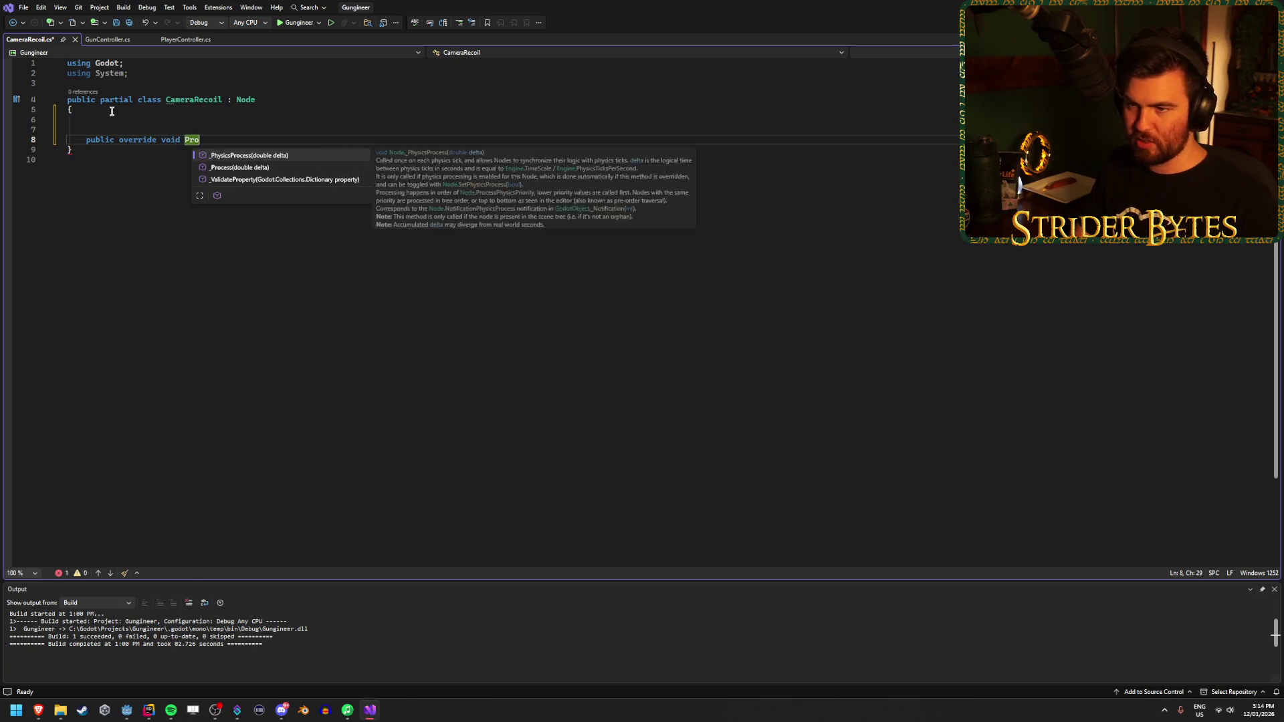
pyautogui.press('Down')
pyautogui.press('Return')
pyautogui.press('End')
pyautogui.press('Return')
pyautogui.press('Return')
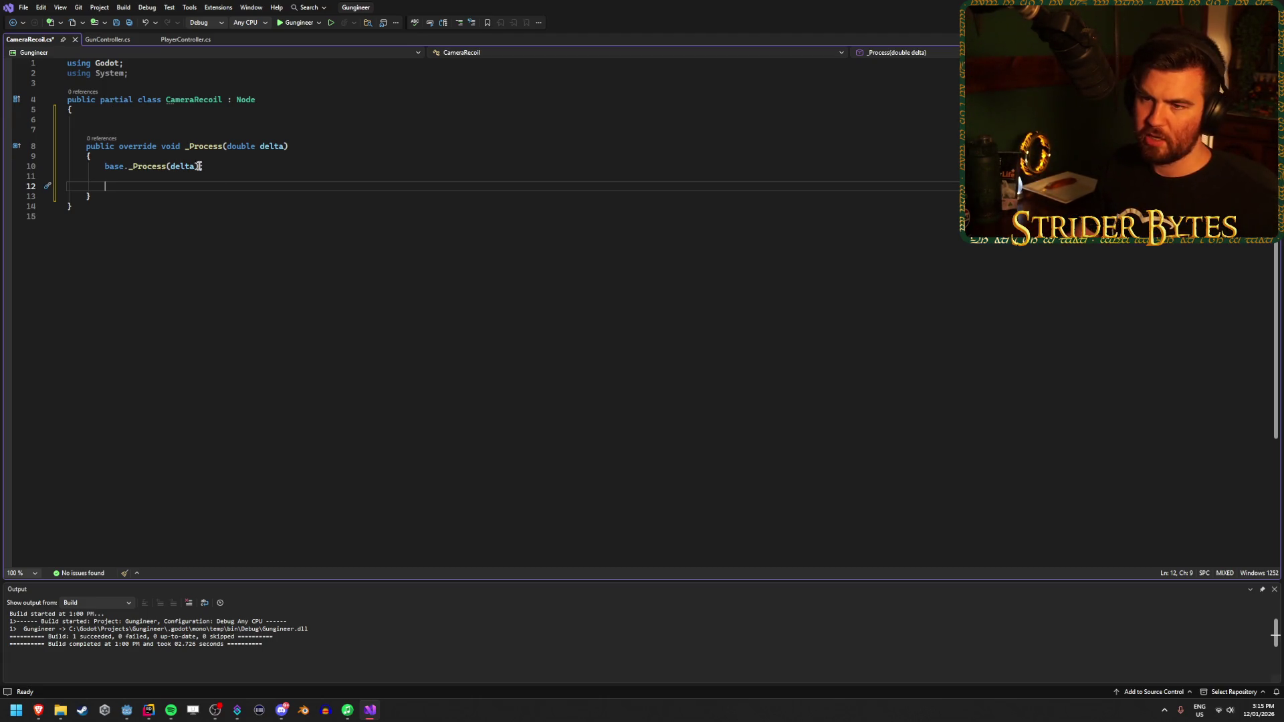
pyautogui.moveTo(207, 167); pyautogui.dragTo(104, 168)
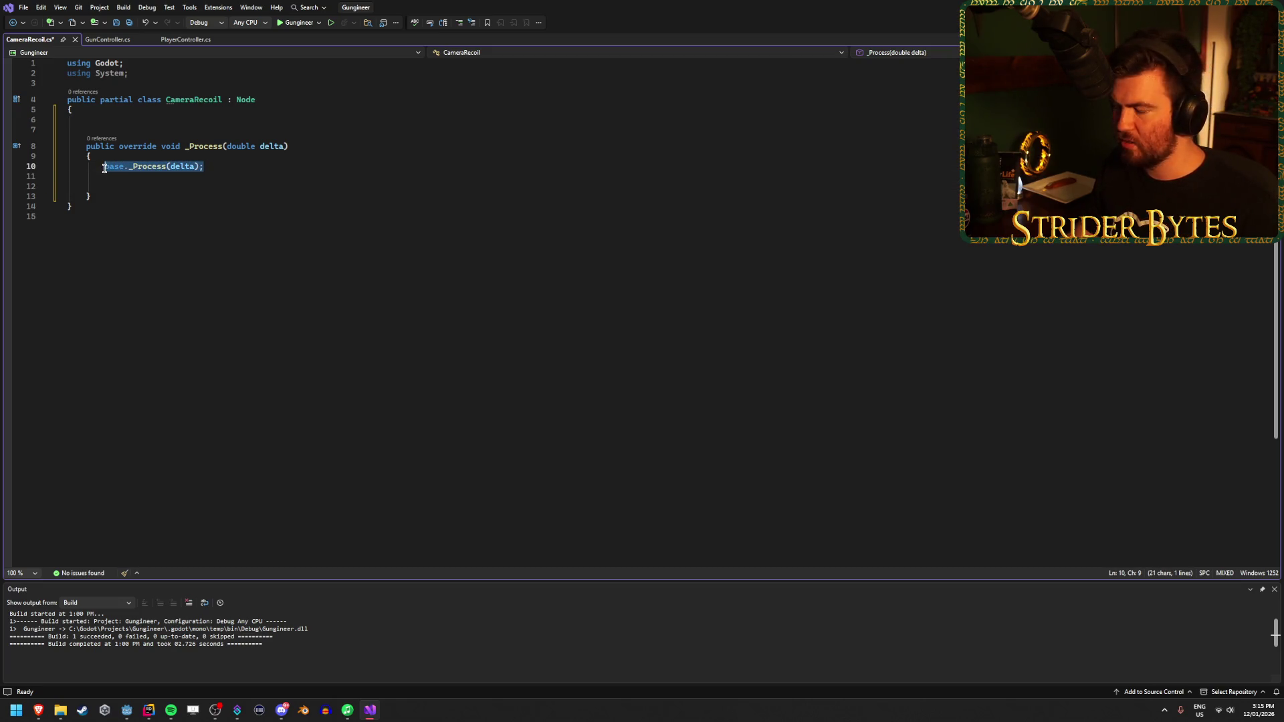
pyautogui.press('Down')
pyautogui.press('Down')
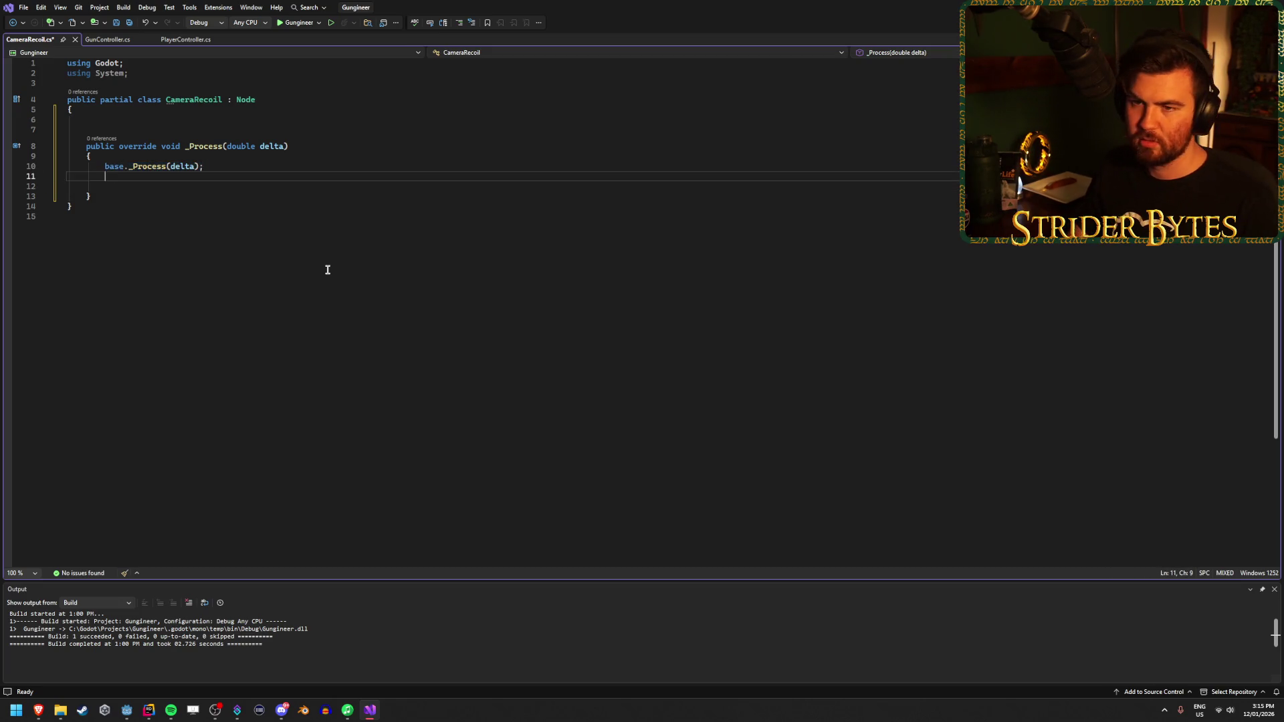
pyautogui.hotkey('ctrl', 's')
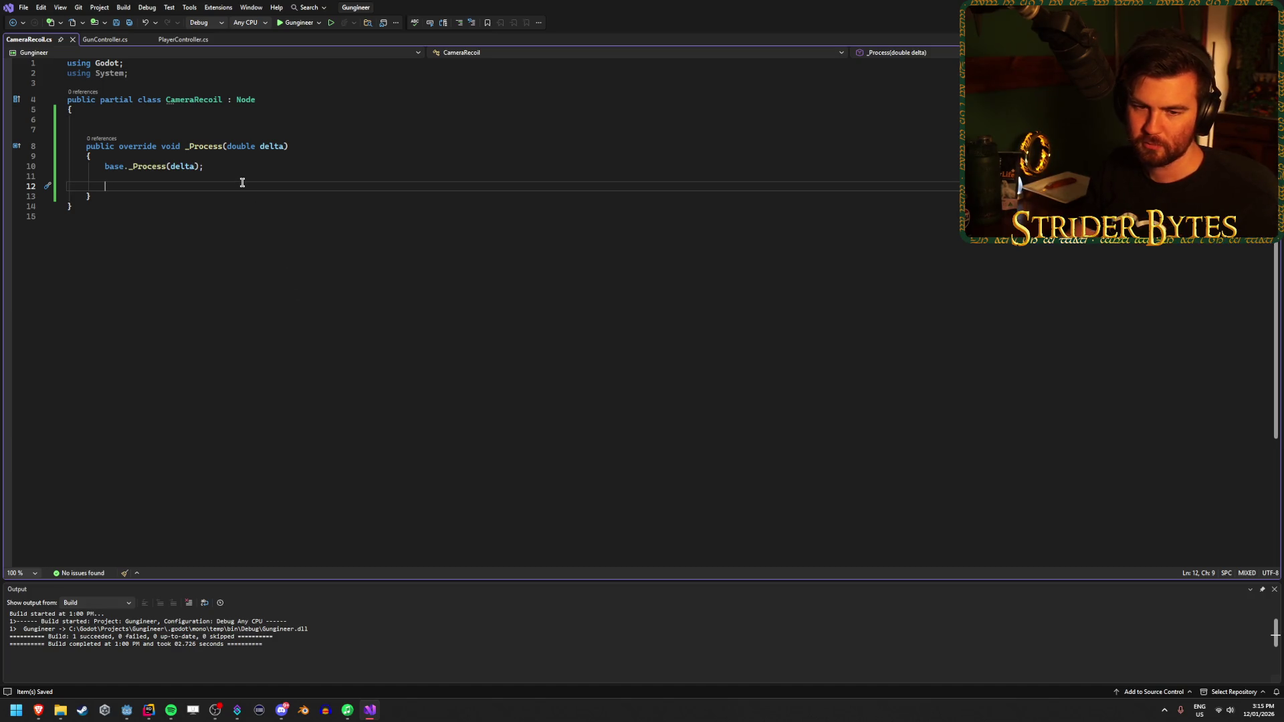
# Step: Return to CameraRecoil.cs and place the caret on the empty line inside _Process
pyautogui.click(152, 119)
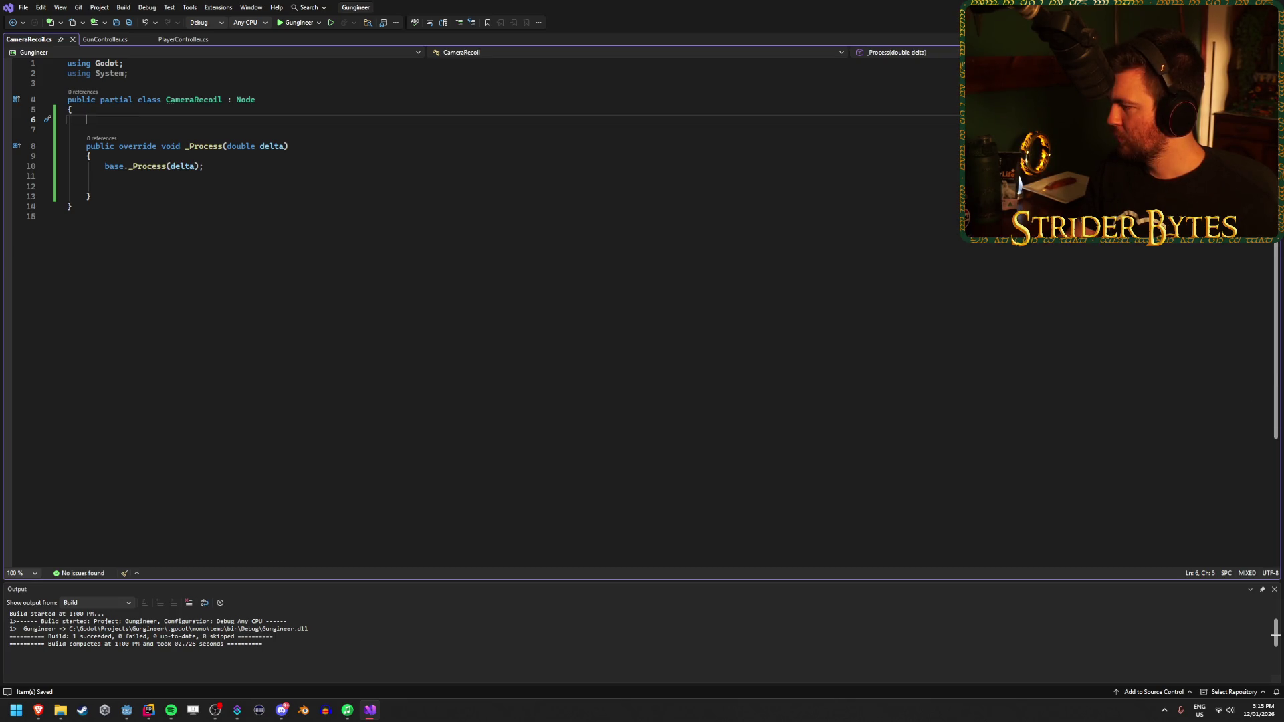
pyautogui.hotkey('alt', 'Tab')
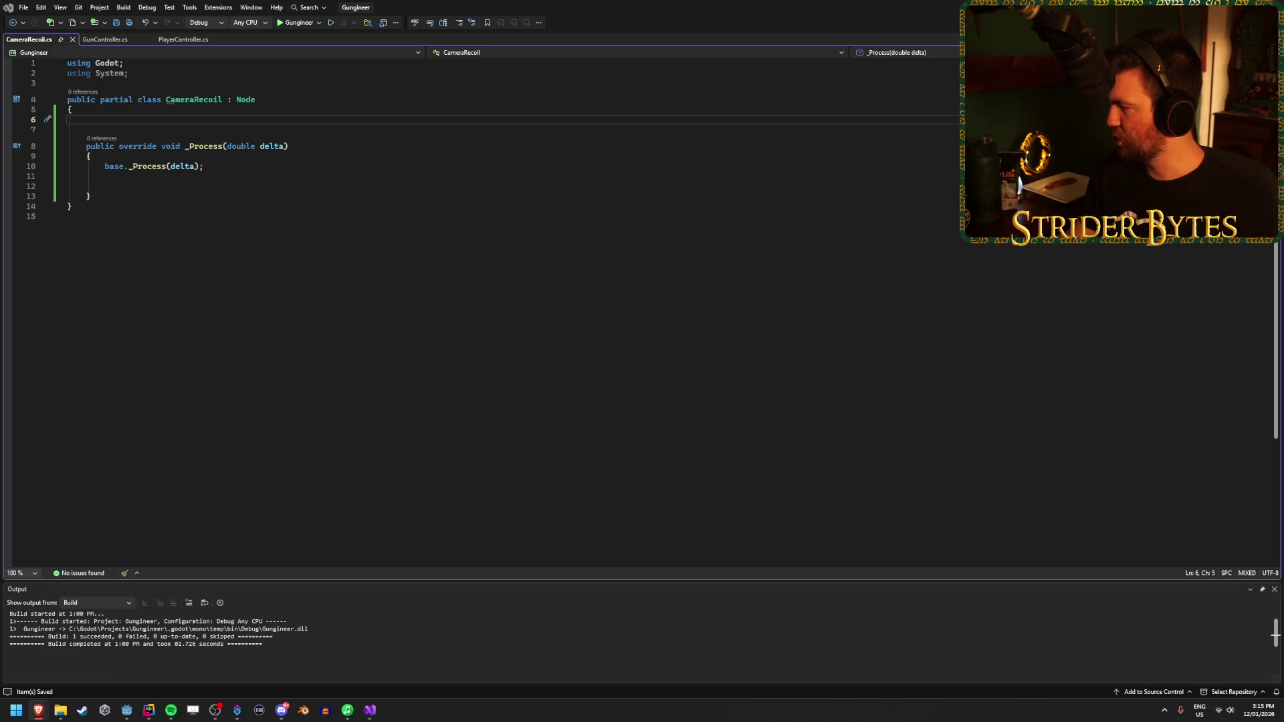
pyautogui.click(169, 121)
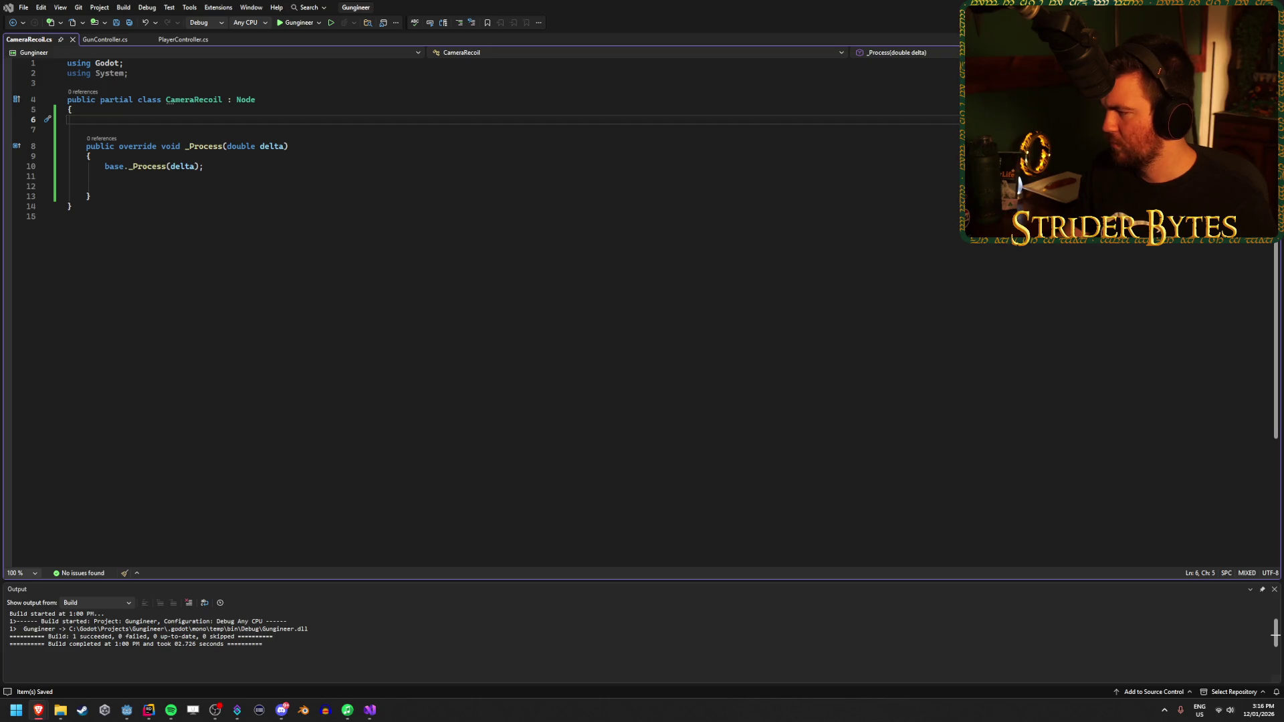
pyautogui.click(149, 186)
pyautogui.click(144, 195)
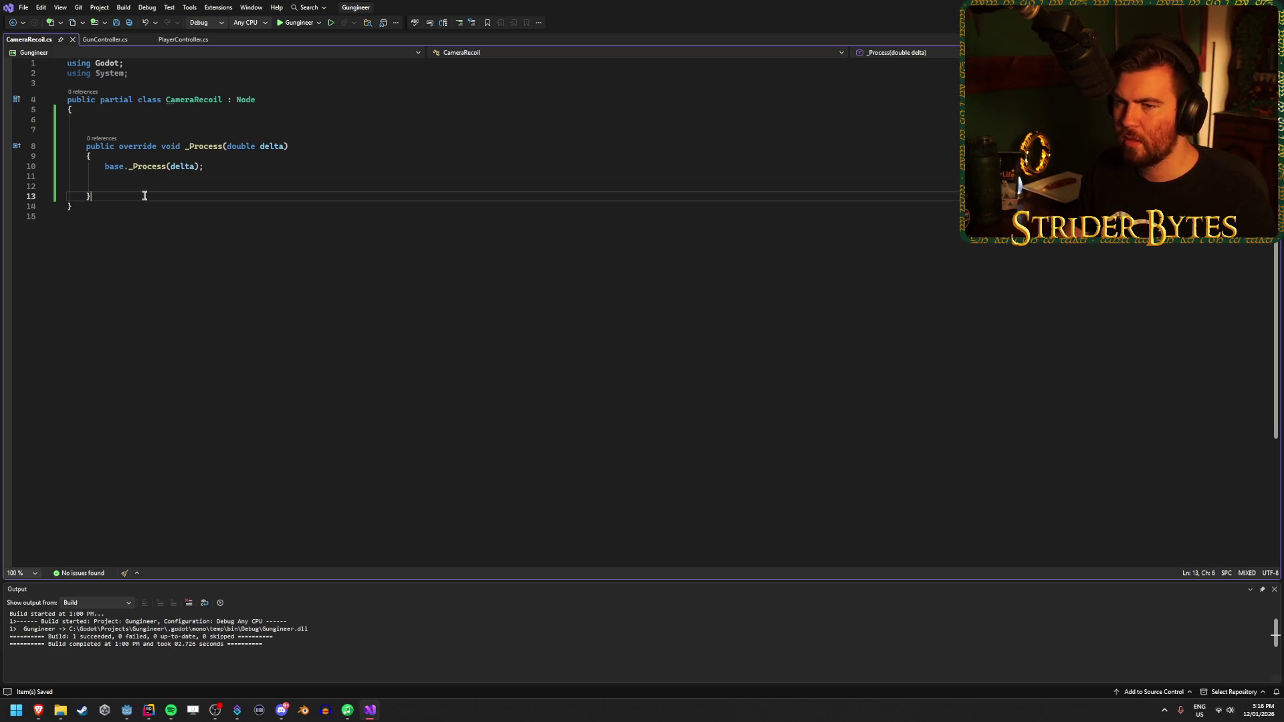
pyautogui.click(156, 183)
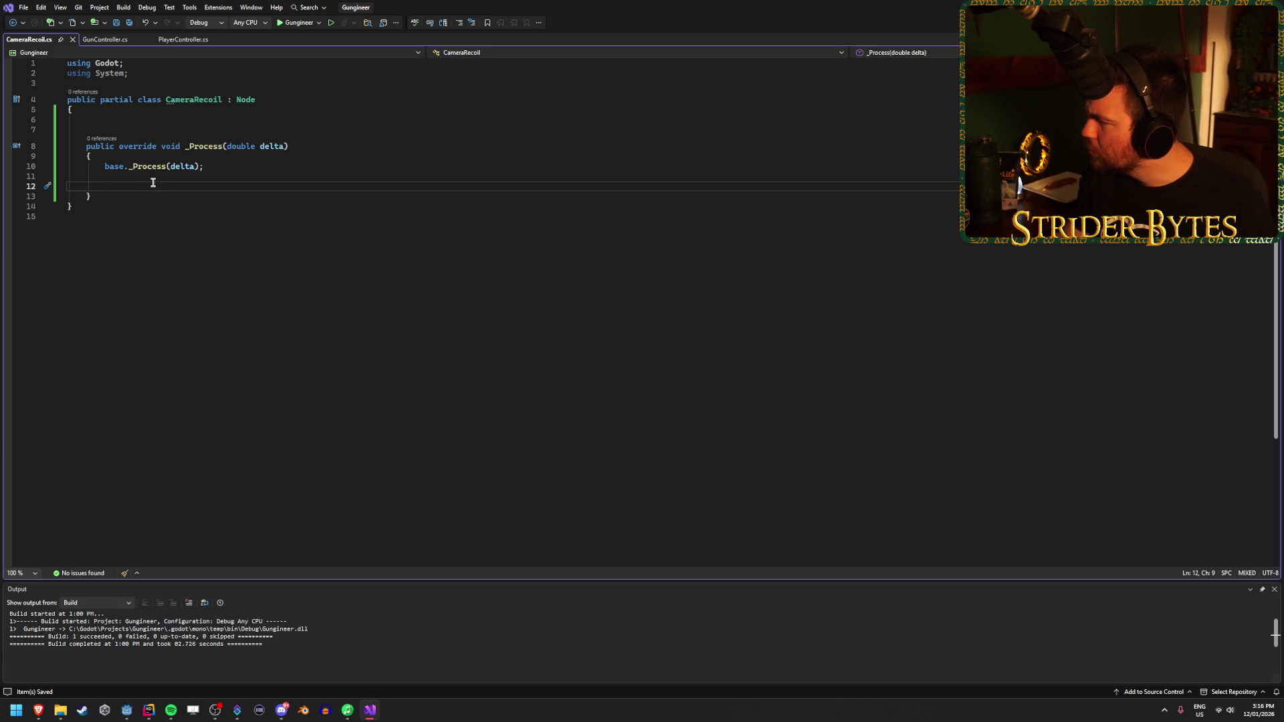
# Step: Declare private Vector3 fields currentRotation and targetRotation, and save
pyautogui.click(126, 118)
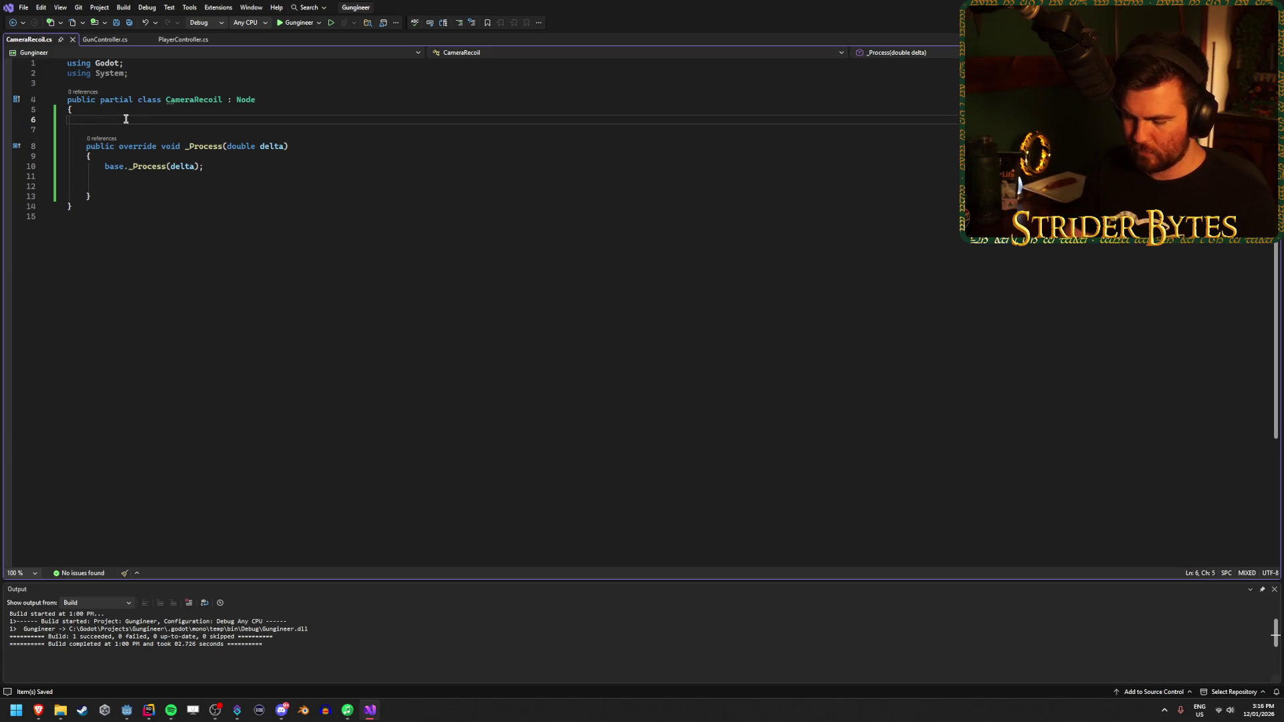
pyautogui.write('private ')
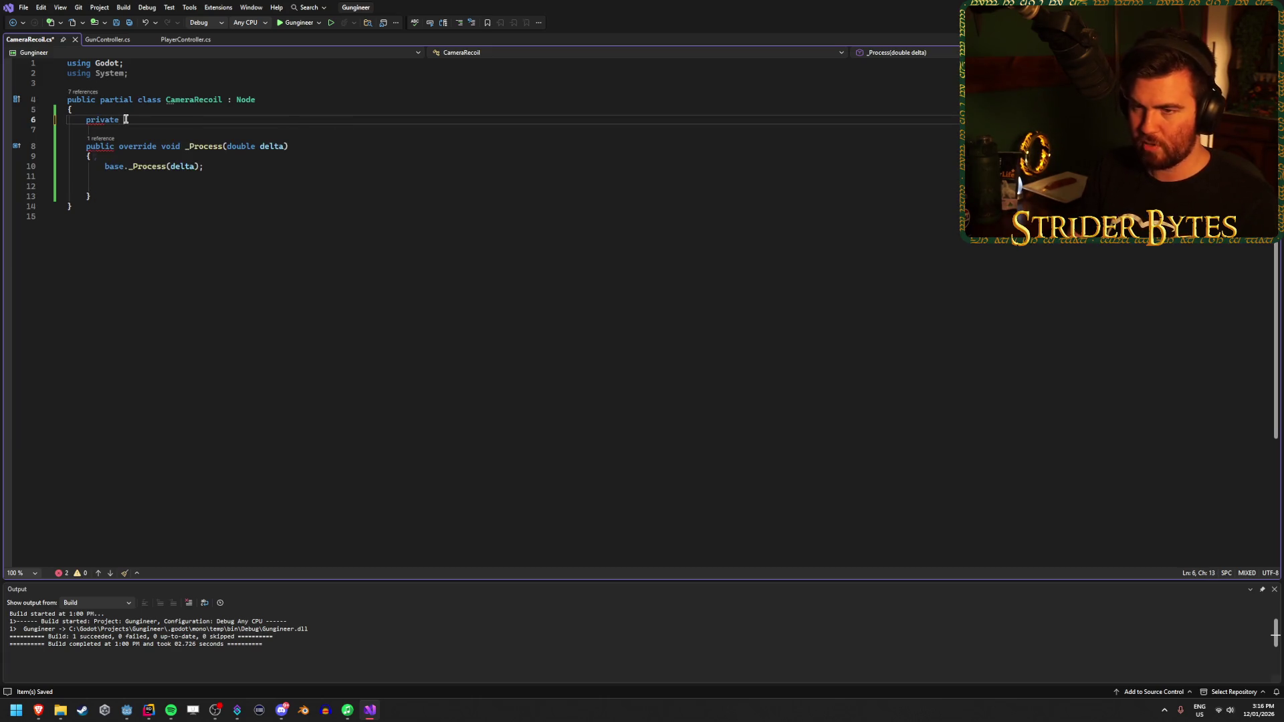
pyautogui.write('Vectt')
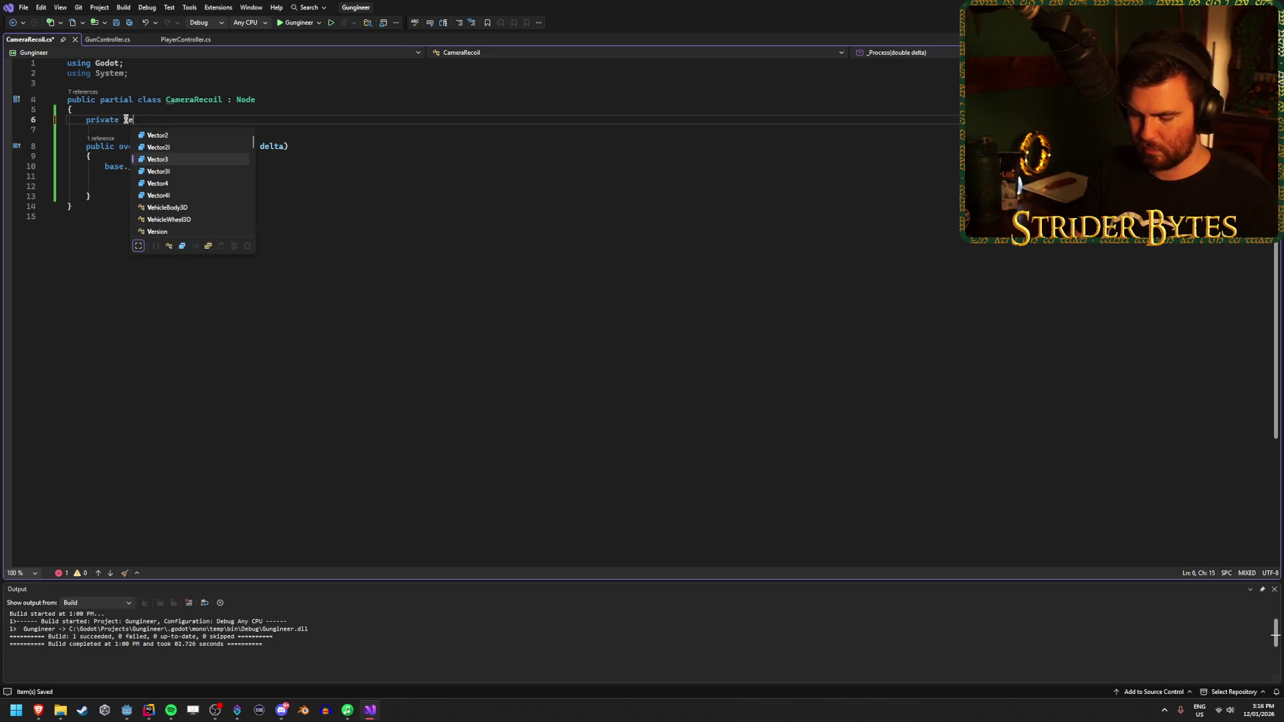
pyautogui.press('BackSpace')
pyautogui.write('or3 ')
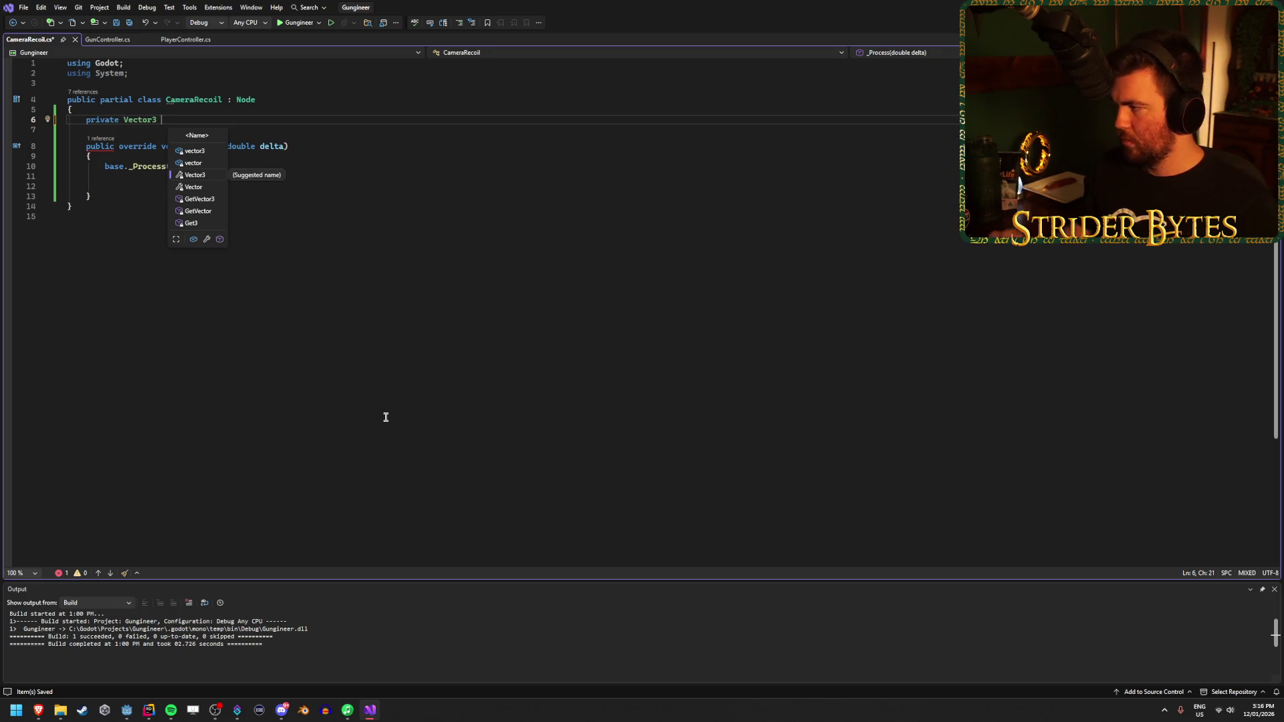
pyautogui.write('currentRotation, ')
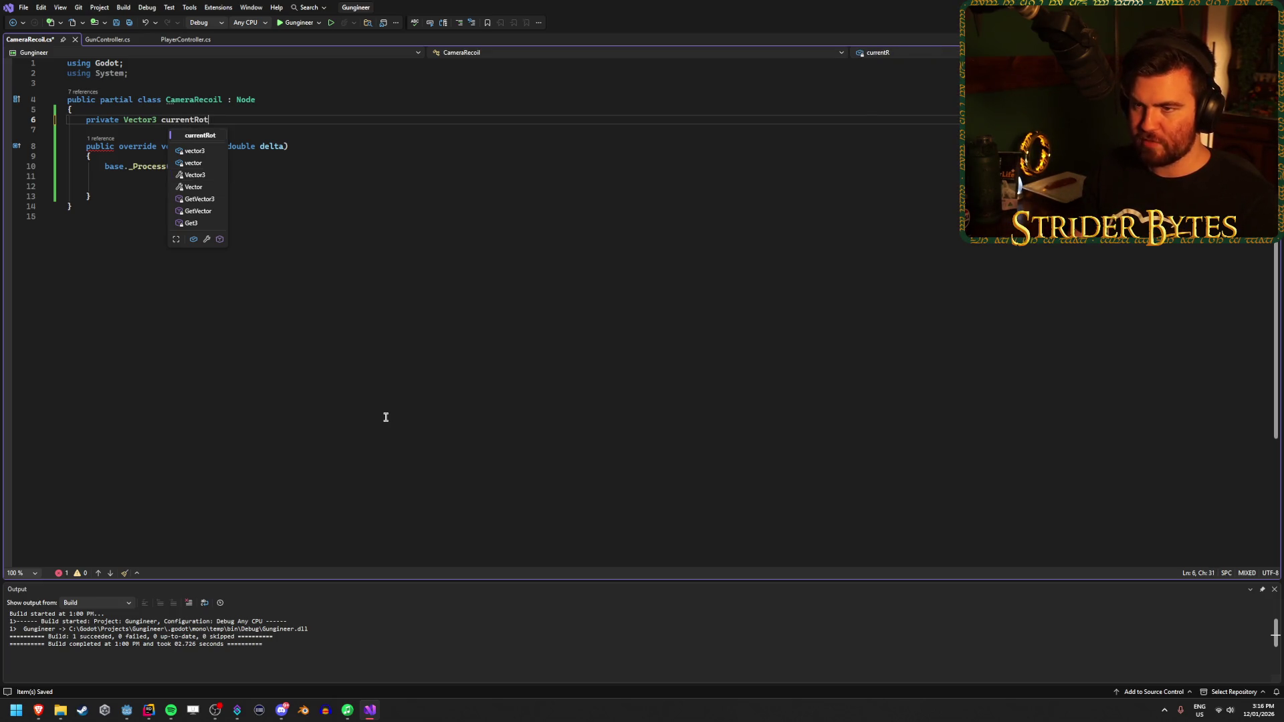
pyautogui.write('targetRotation;')
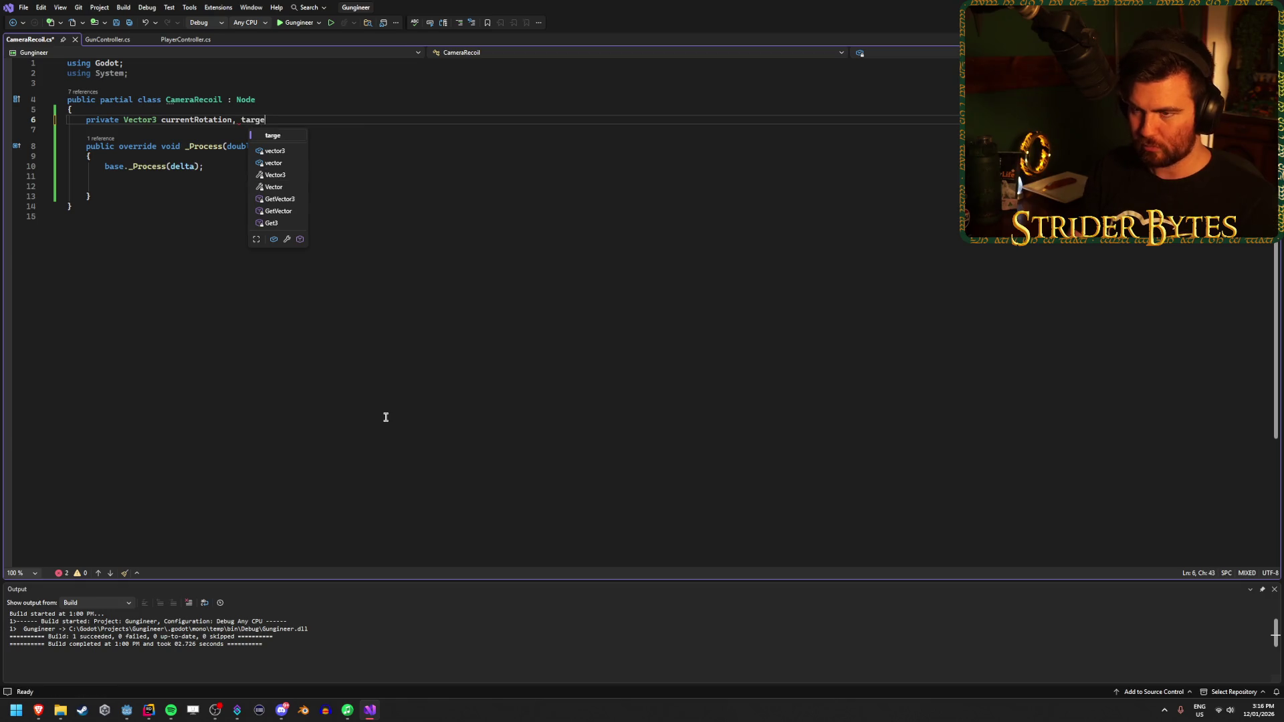
pyautogui.hotkey('ctrl', 's')
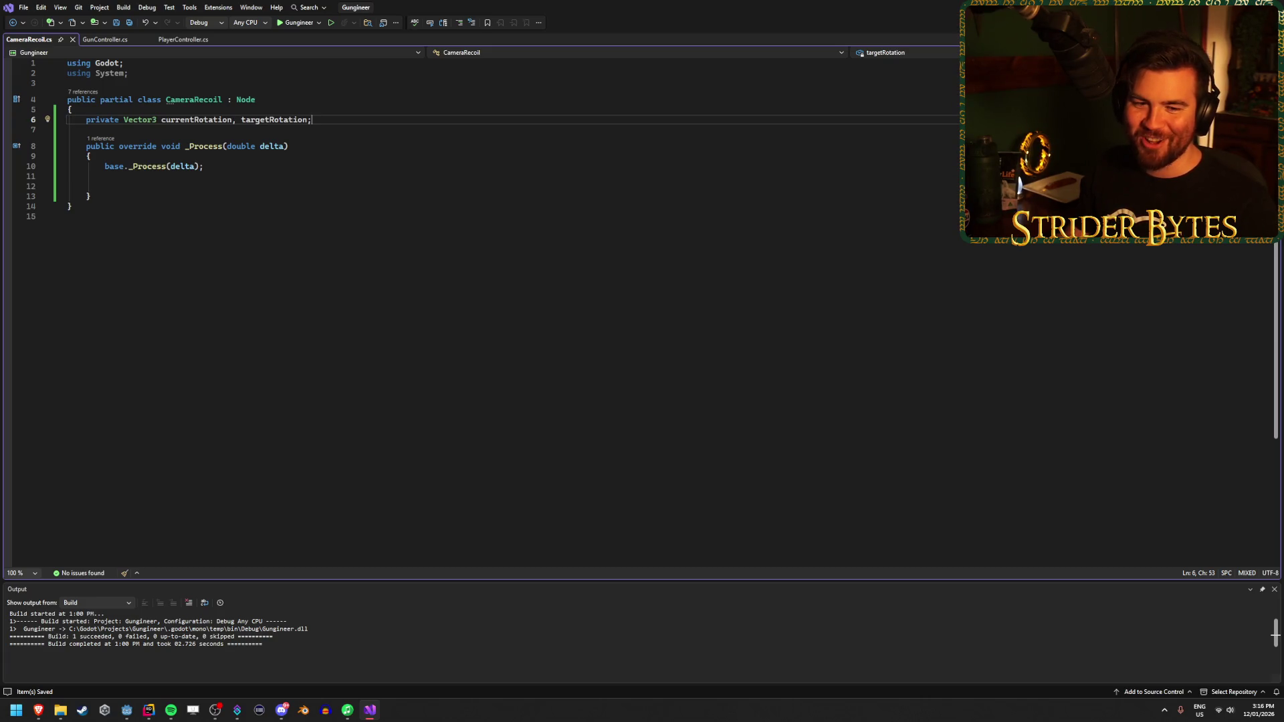
# Step: Write targetRotation = Vector3.Lerp(); on line 12 inside _Process
pyautogui.click(159, 185)
pyautogui.write('target')
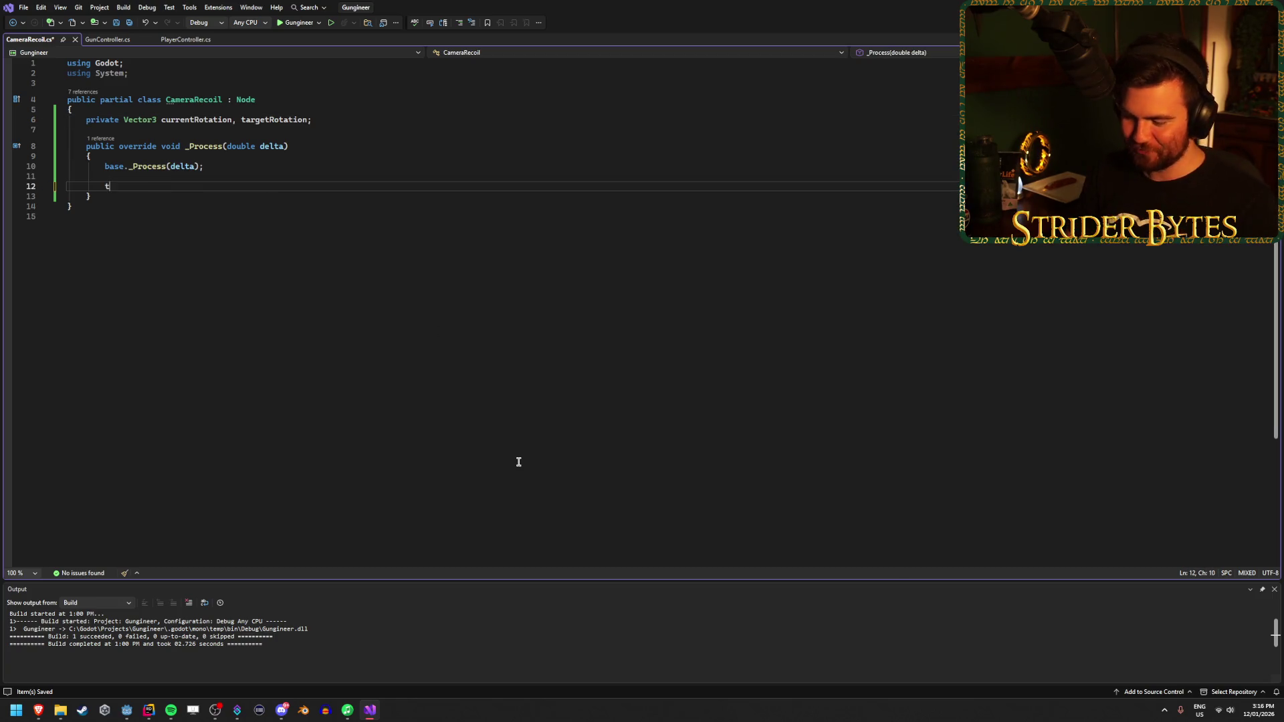
pyautogui.press('Tab')
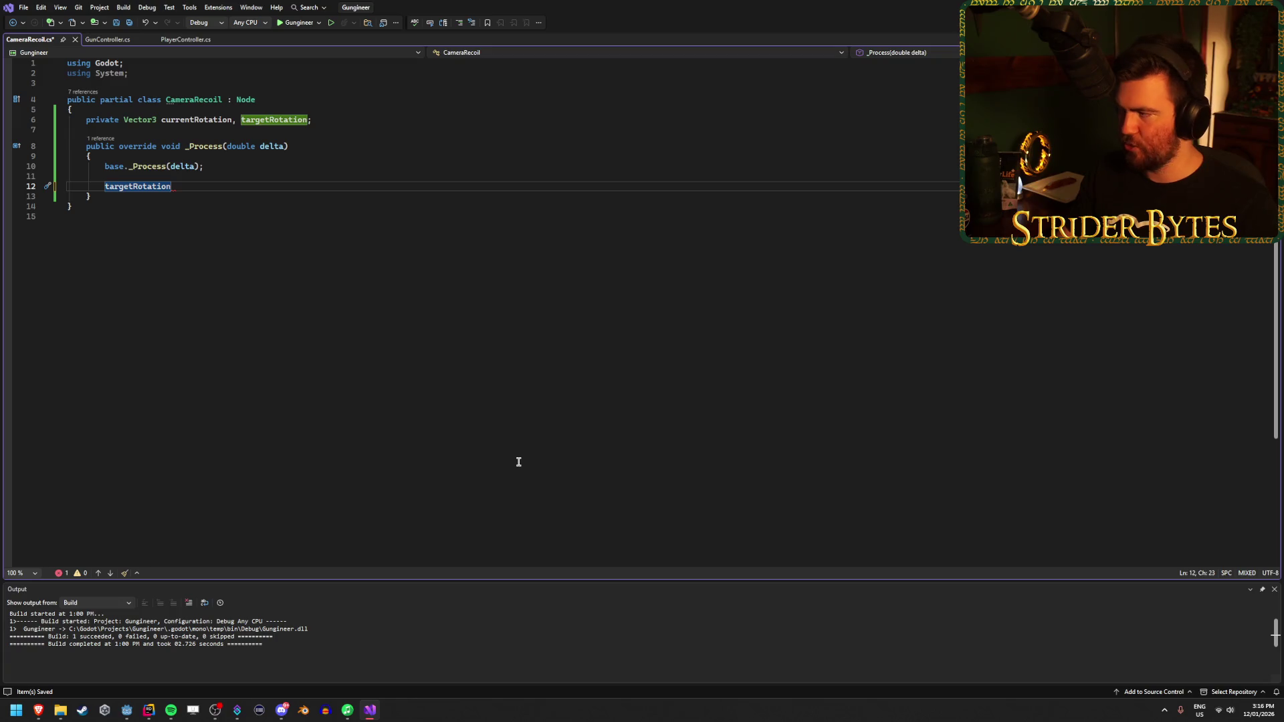
pyautogui.write(' = ')
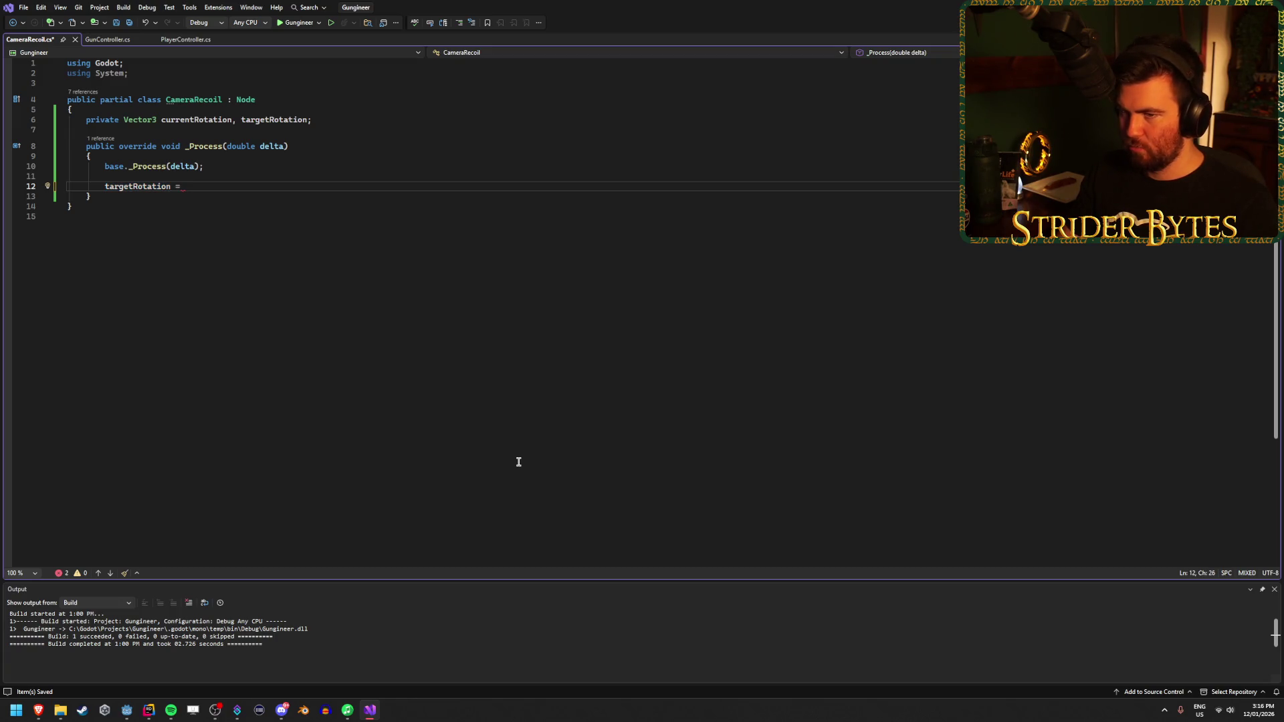
pyautogui.write('Vector3.Lerp')
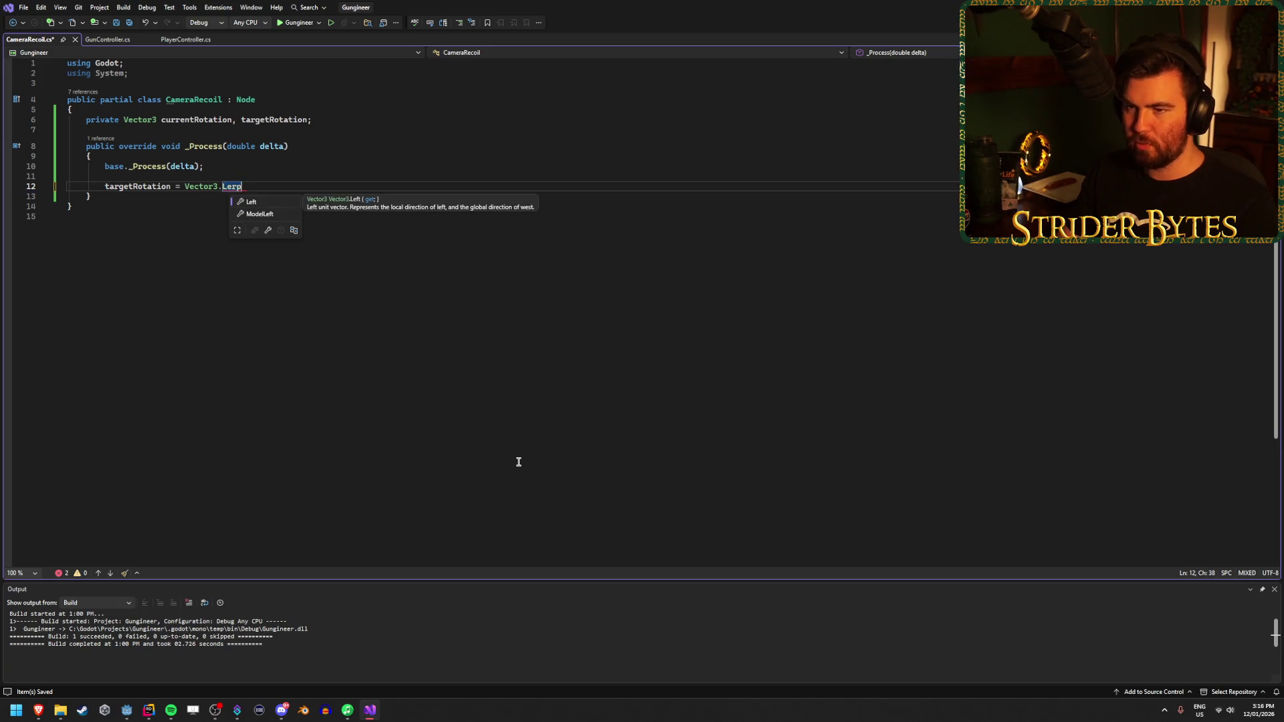
pyautogui.write('()')
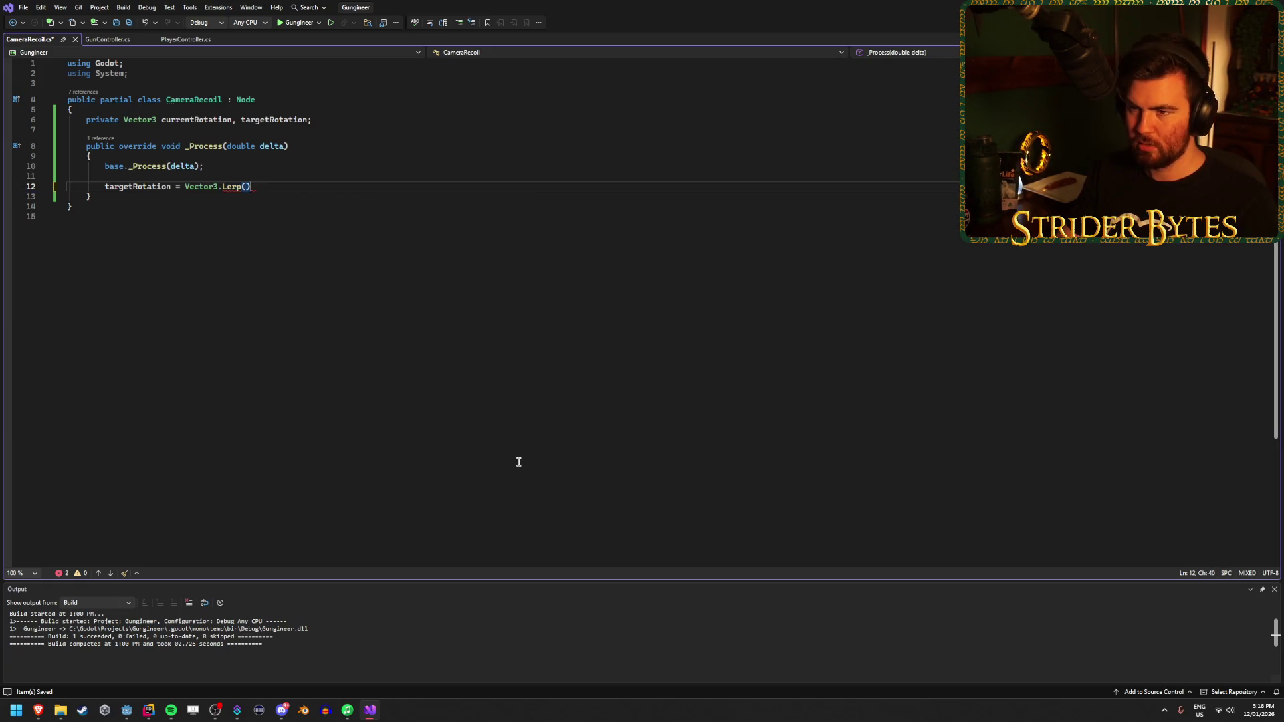
pyautogui.moveTo(234, 189)
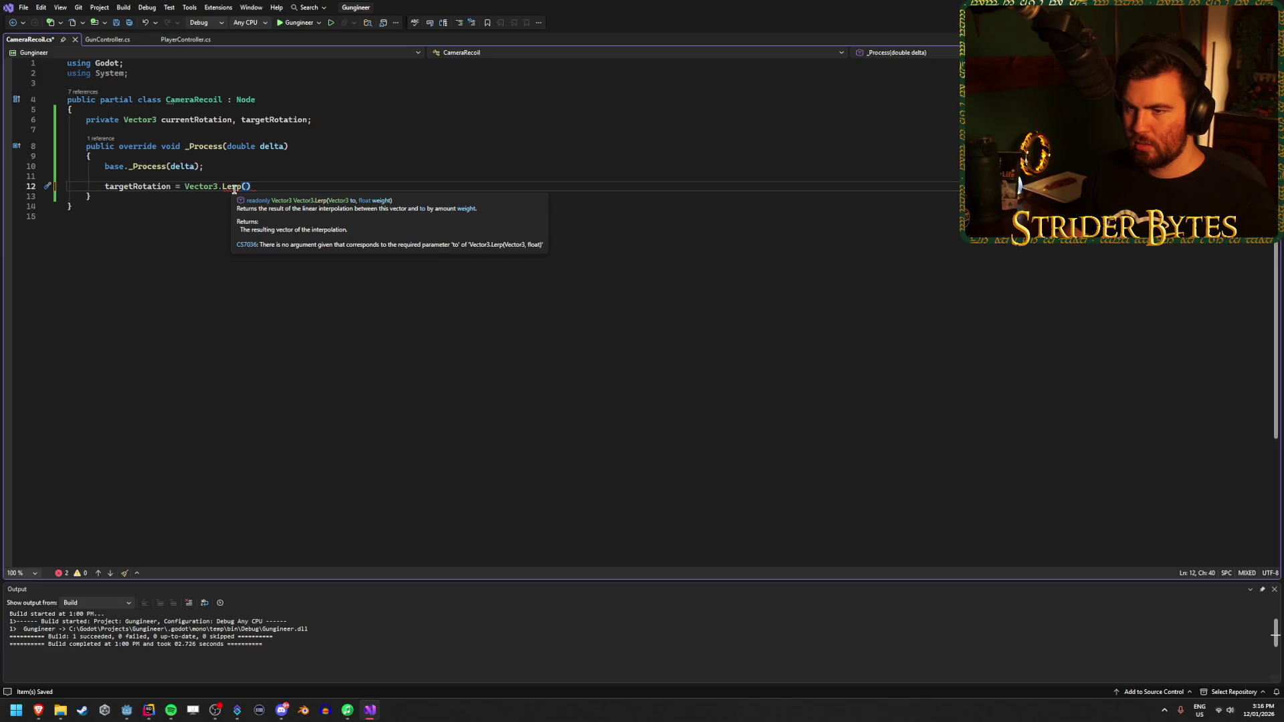
pyautogui.rightClick(234, 190)
pyautogui.click(260, 197)
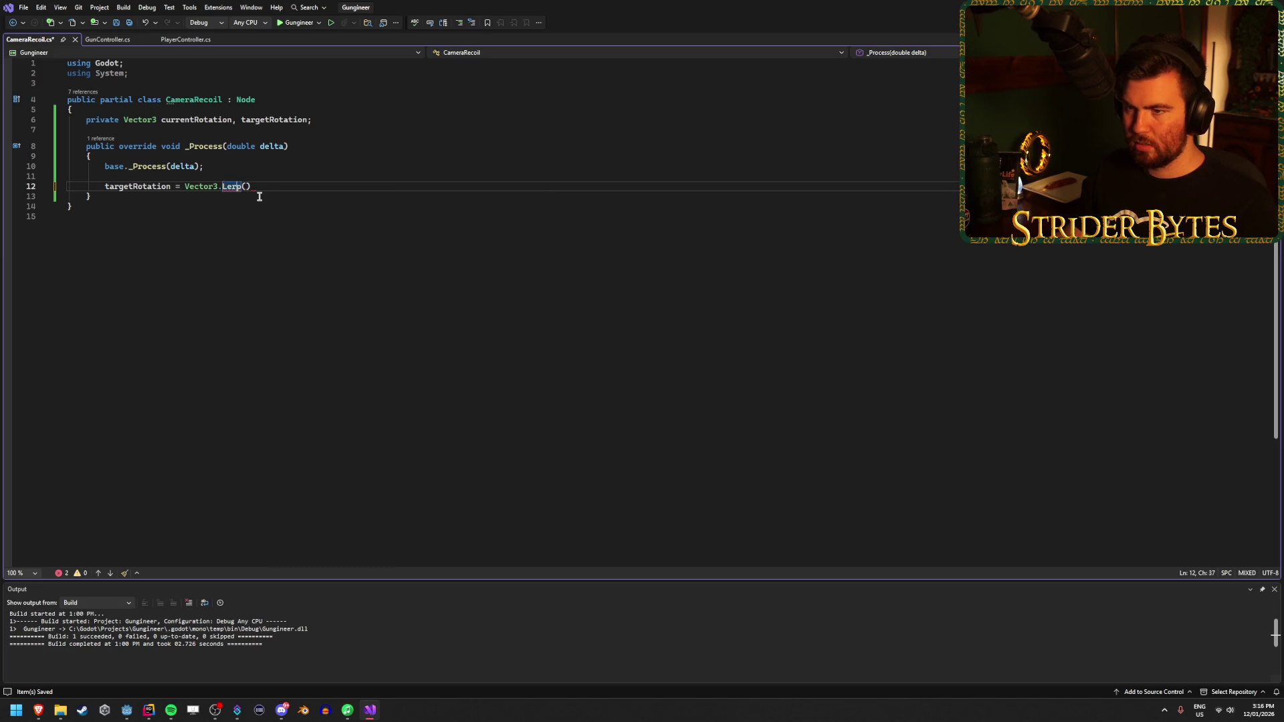
pyautogui.moveTo(234, 191)
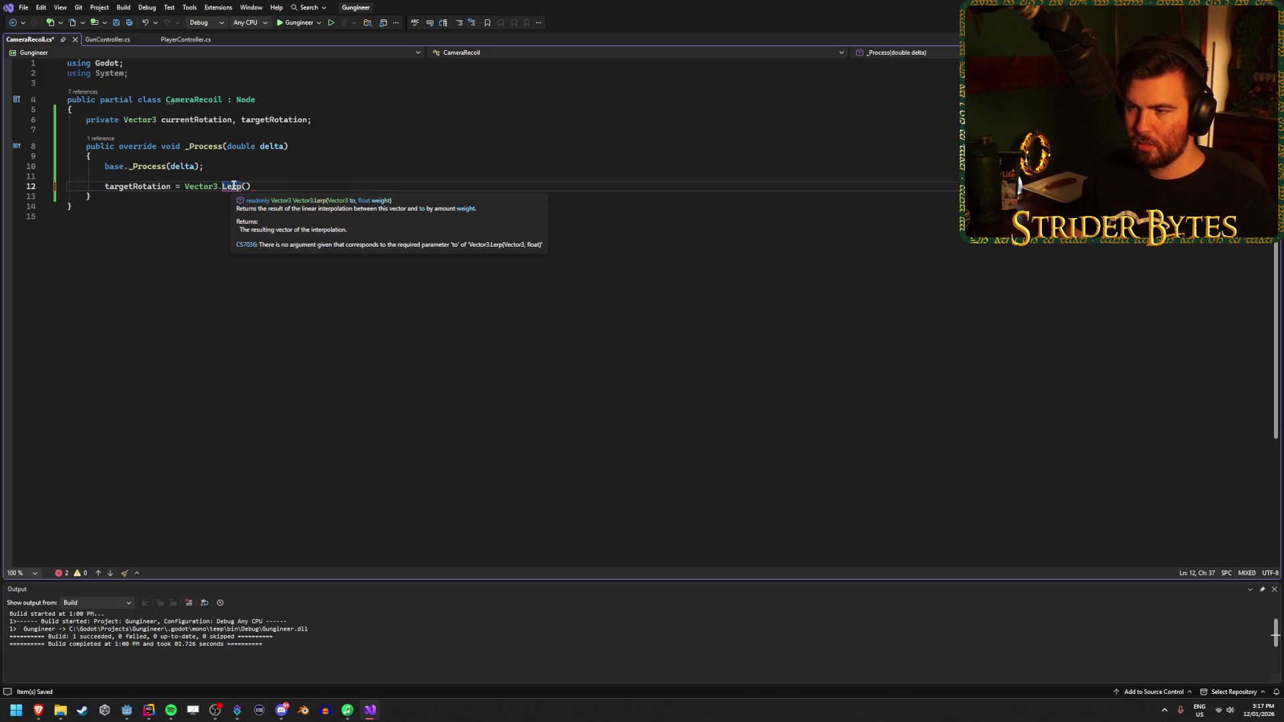
pyautogui.click(292, 189)
pyautogui.write(';')
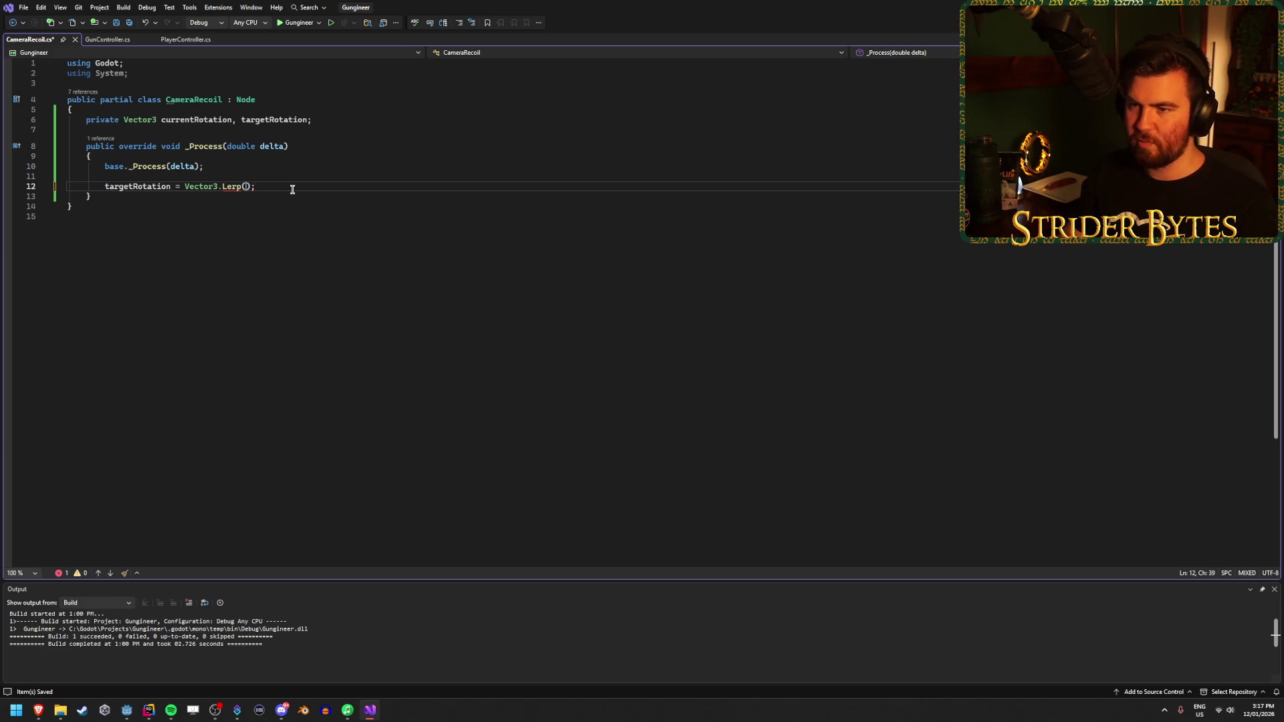
pyautogui.press('Right')
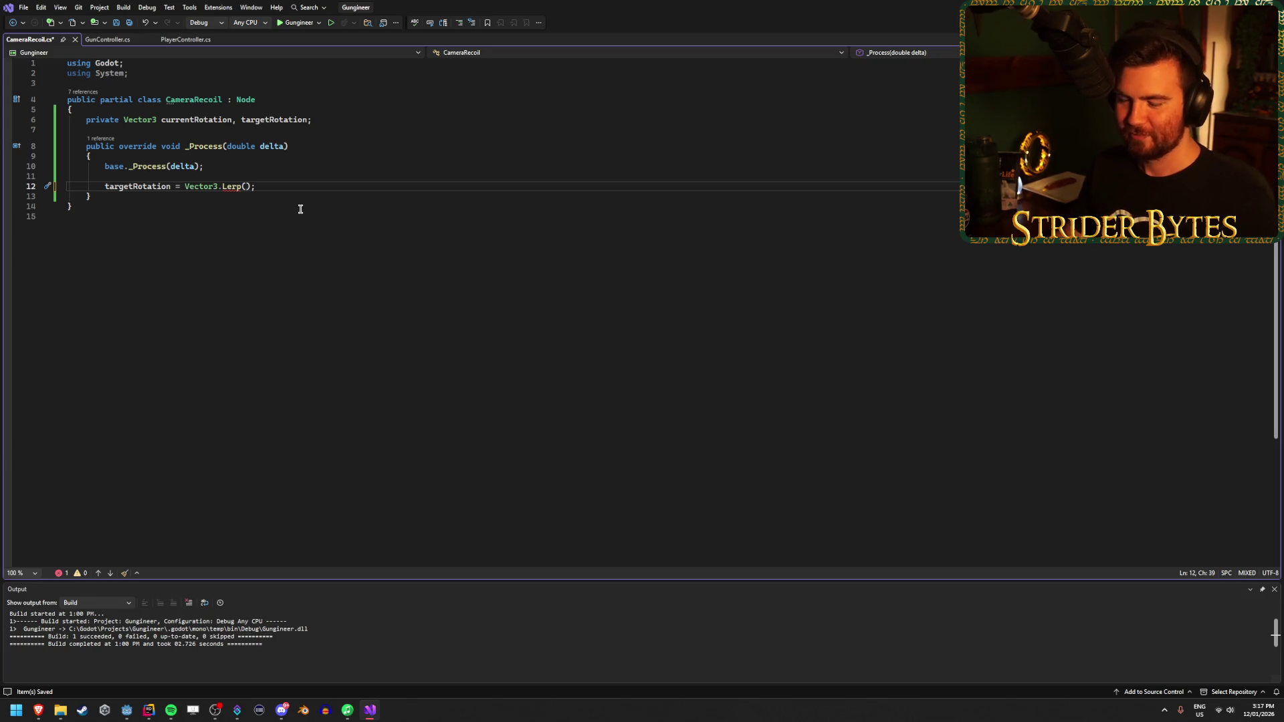
# Step: Fill in targetRotation and Vector3.Zero as the Lerp arguments
pyautogui.click(254, 186)
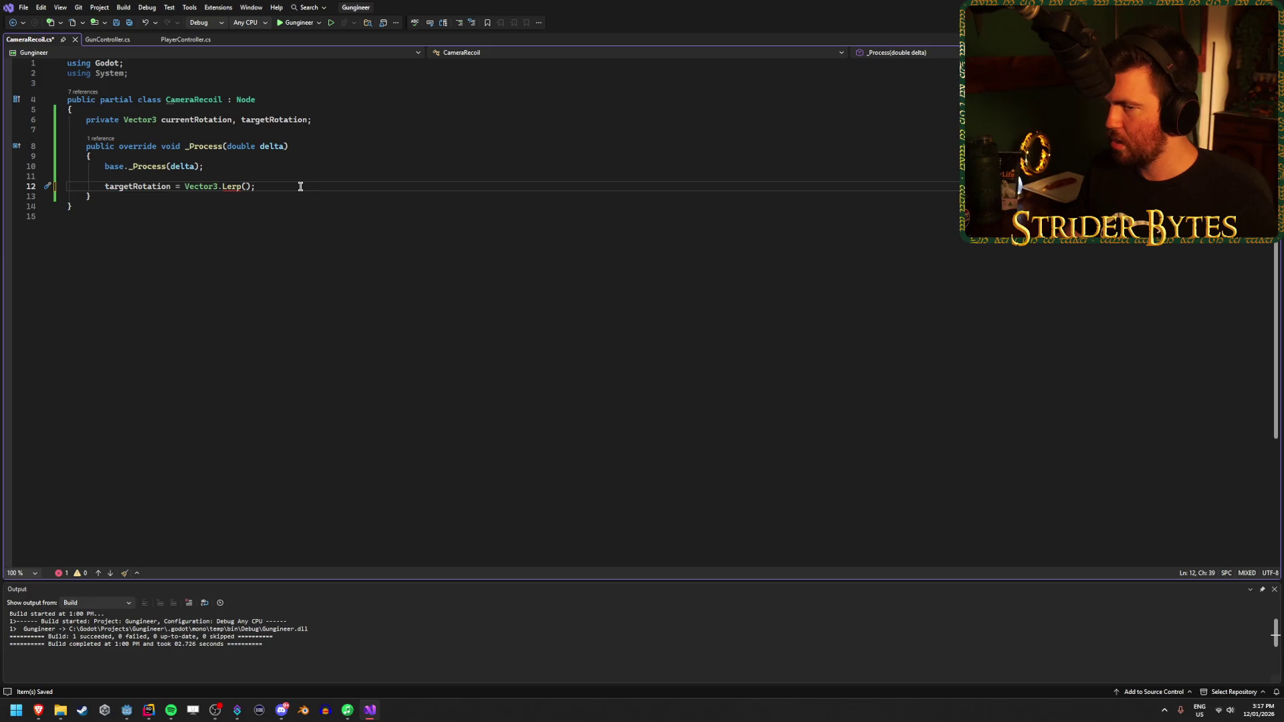
pyautogui.write('target')
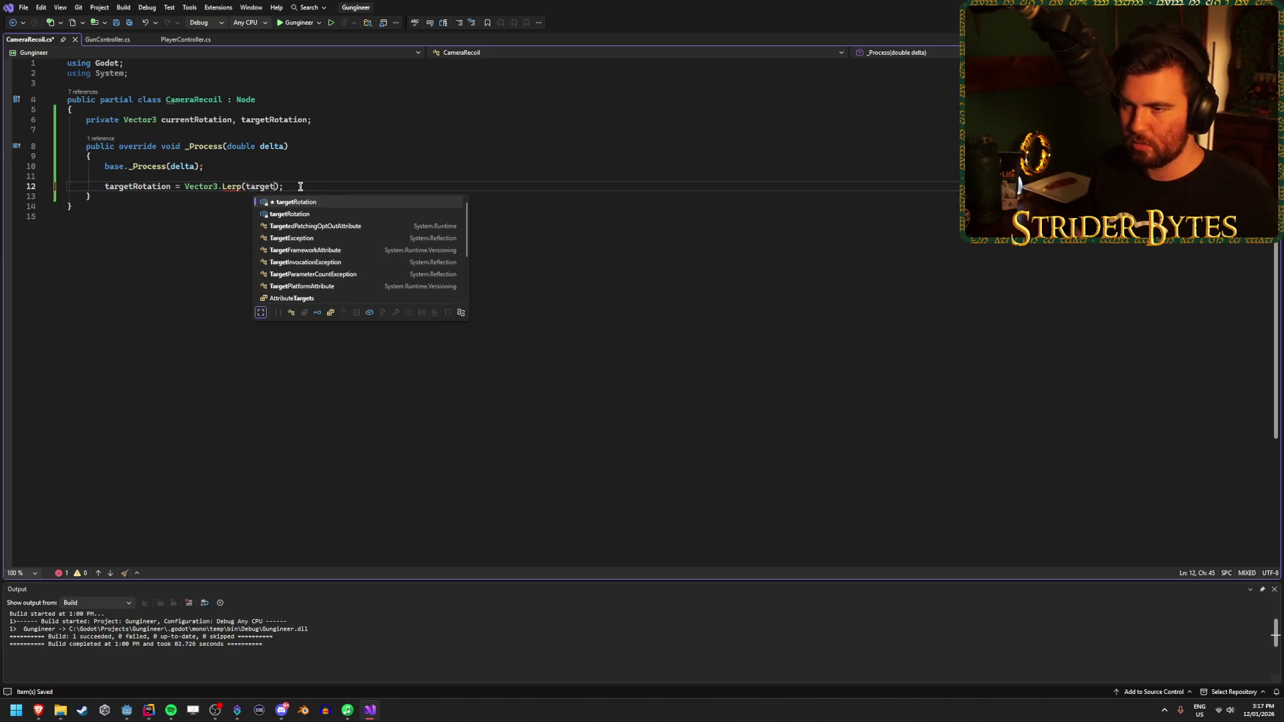
pyautogui.press('Tab')
pyautogui.write(', ')
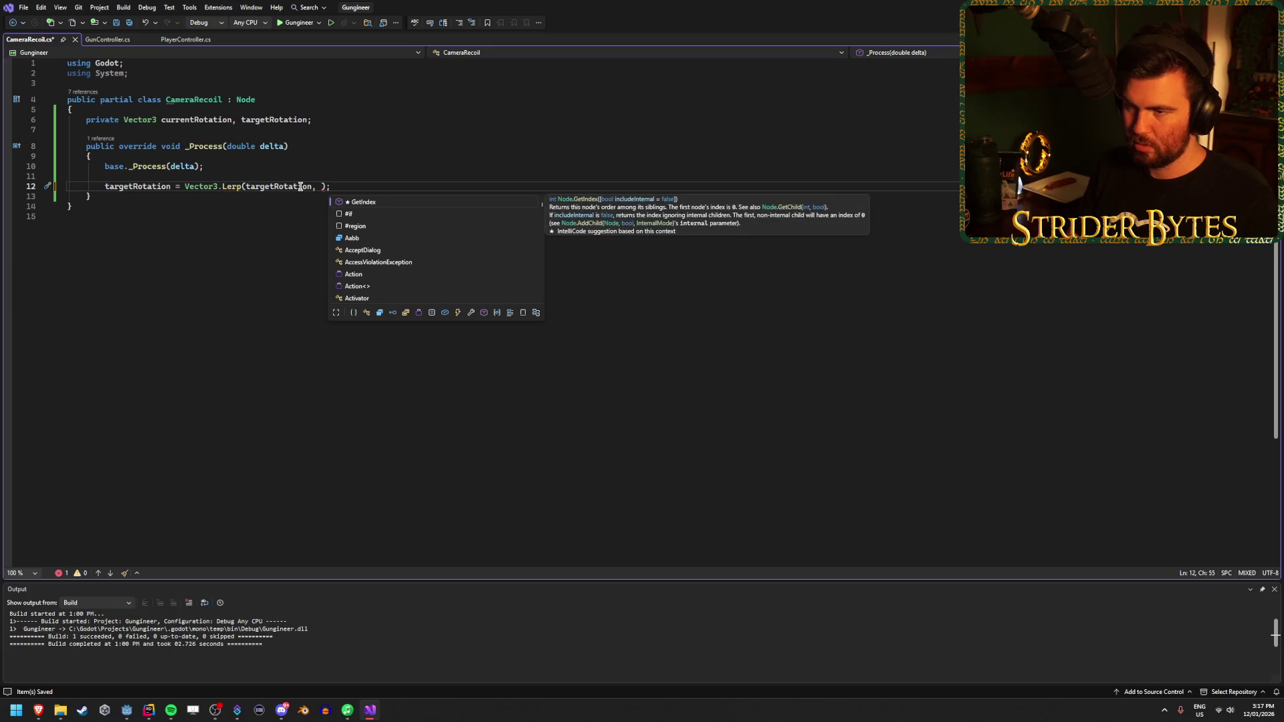
pyautogui.write('Vec')
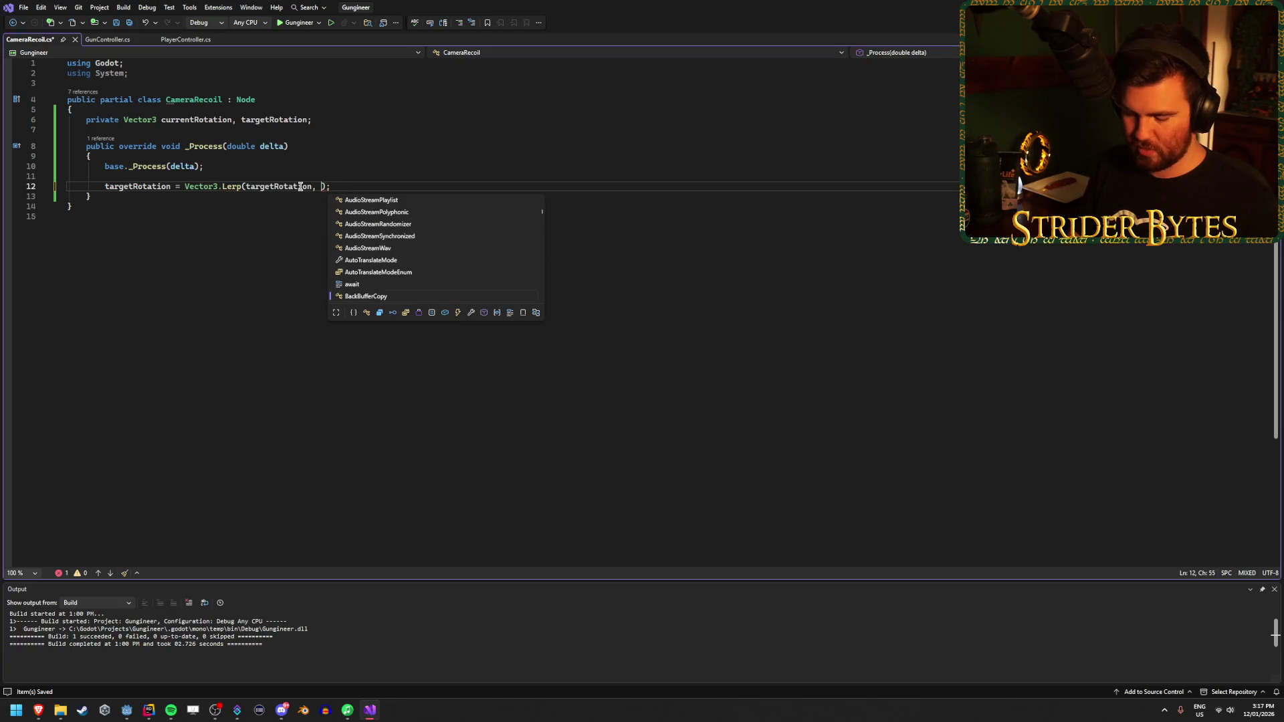
pyautogui.write('tor3.z')
pyautogui.press('Tab')
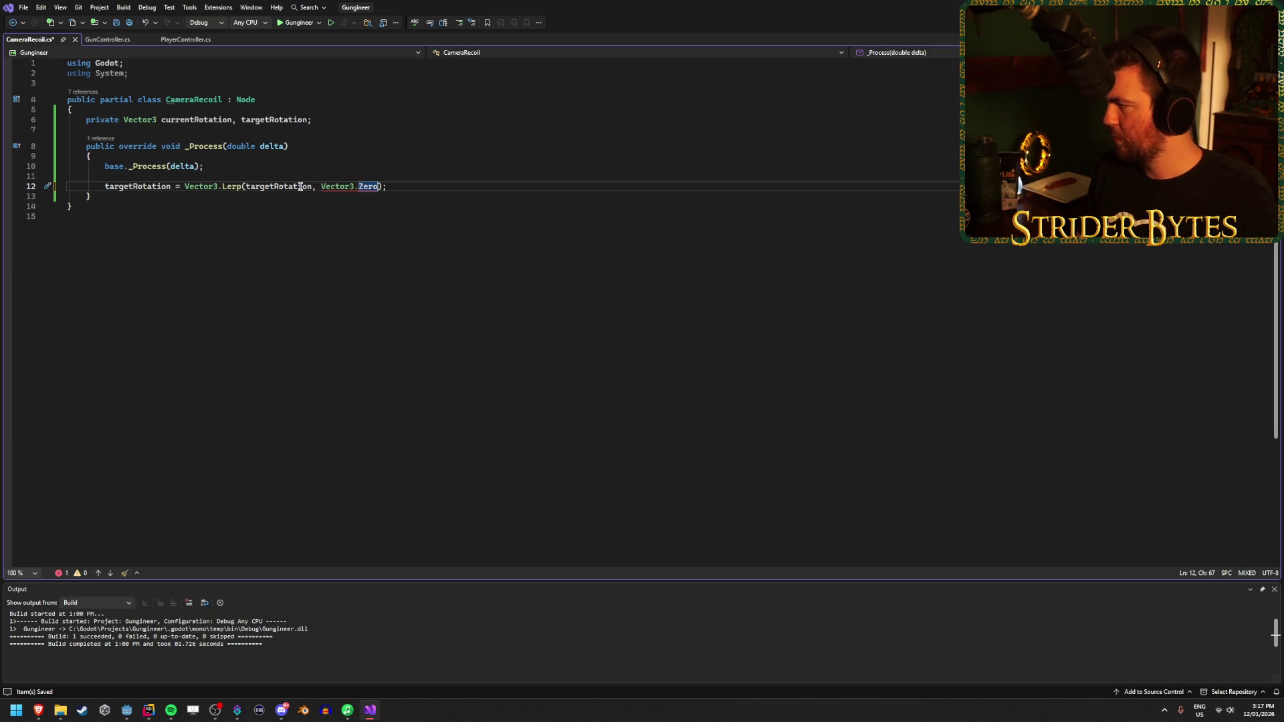
pyautogui.write(',')
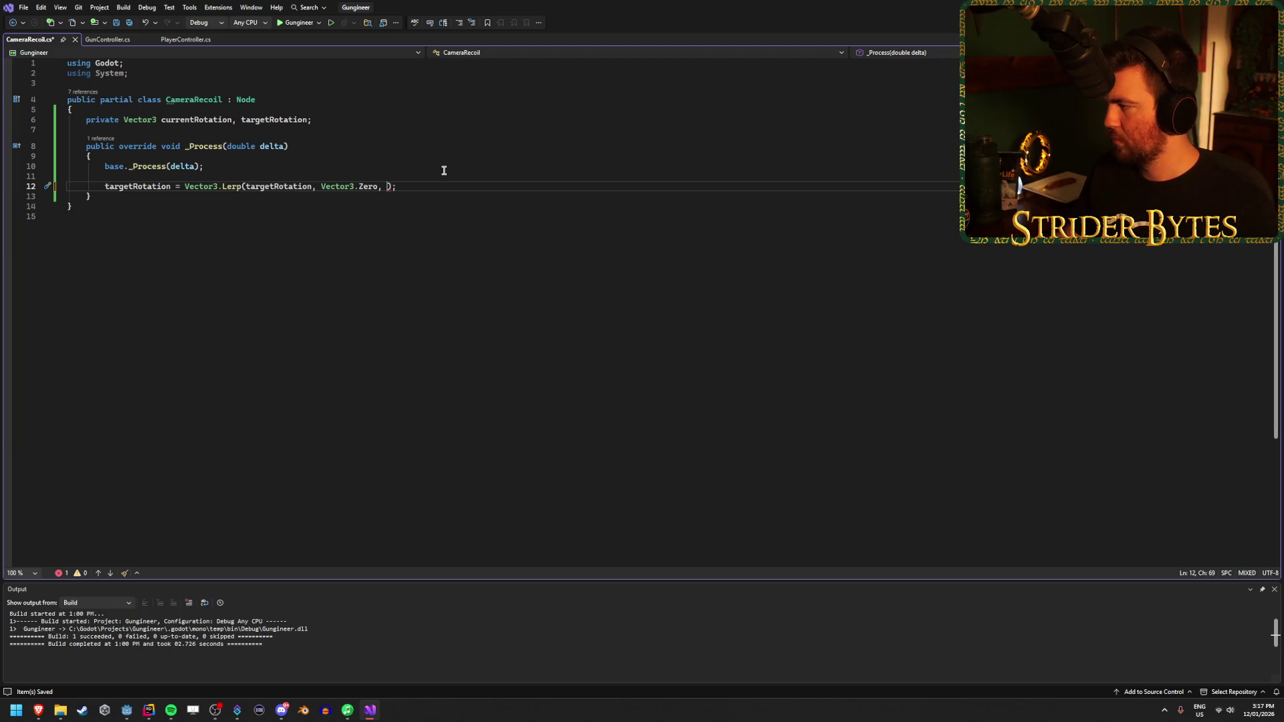
# Step: Add delta as the Lerp weight and delete the extra targetRotation argument
pyautogui.click(326, 119)
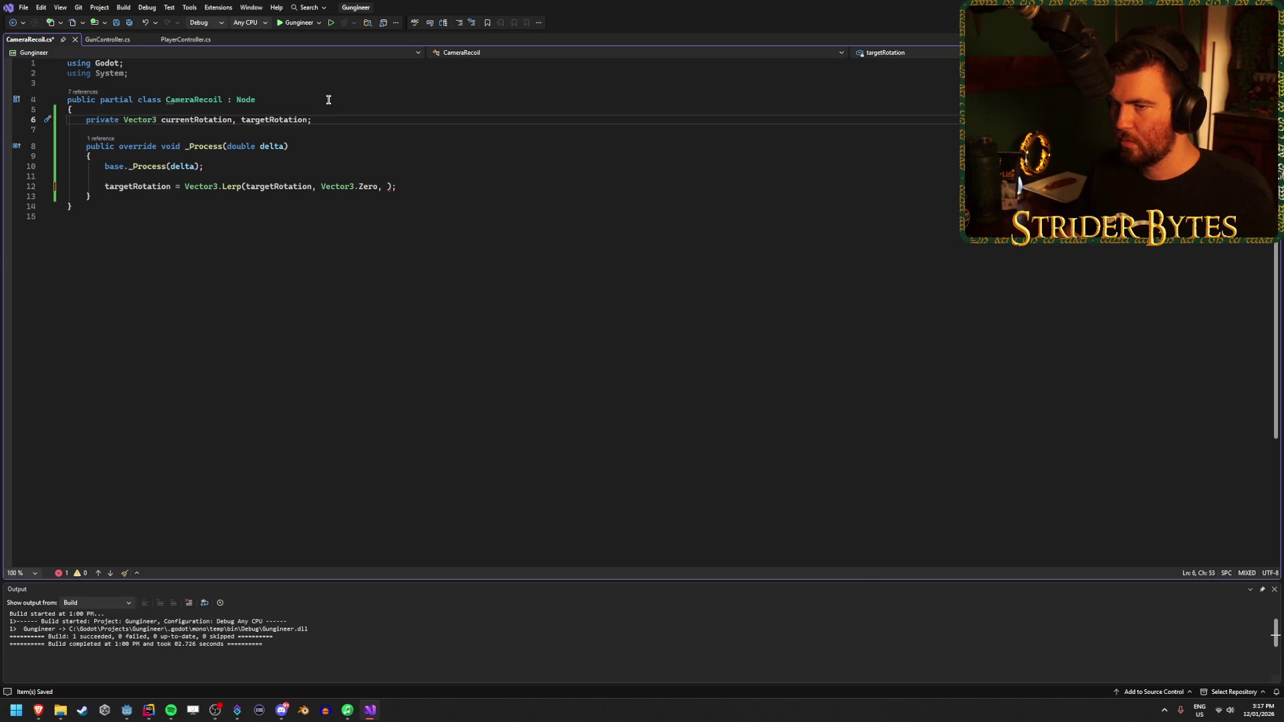
pyautogui.press('Up')
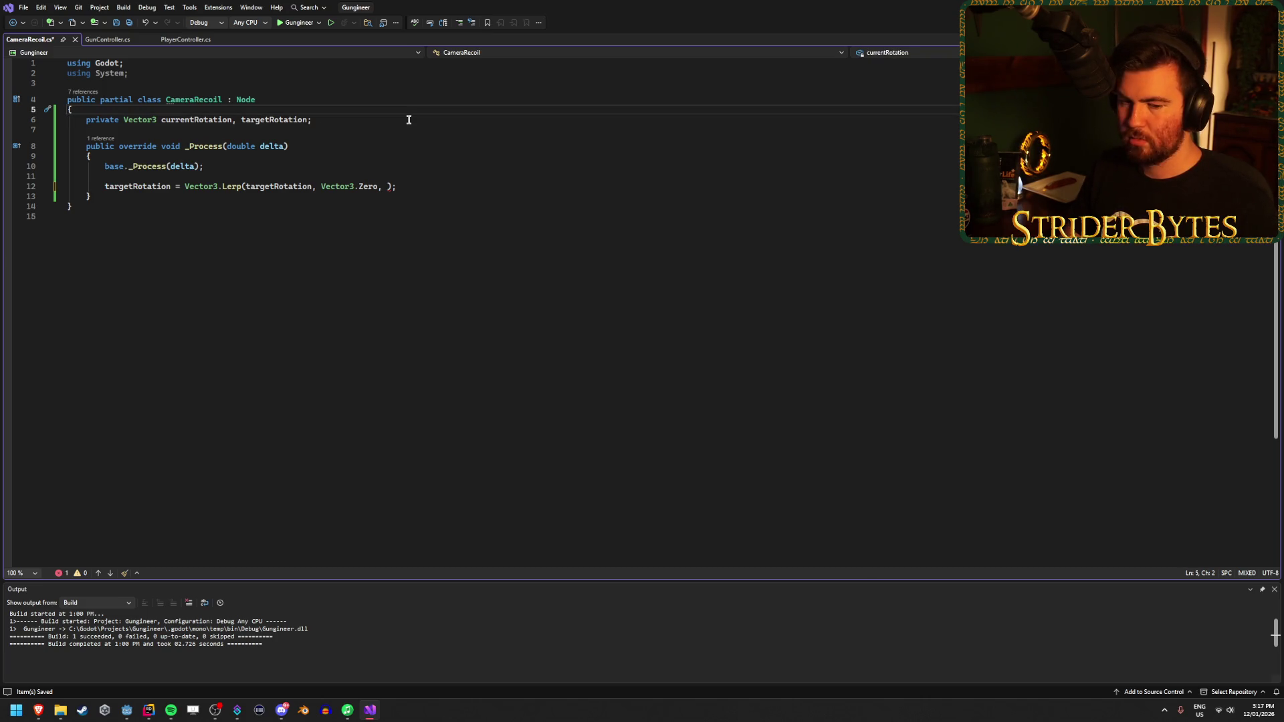
pyautogui.press('Down')
pyautogui.click(386, 186)
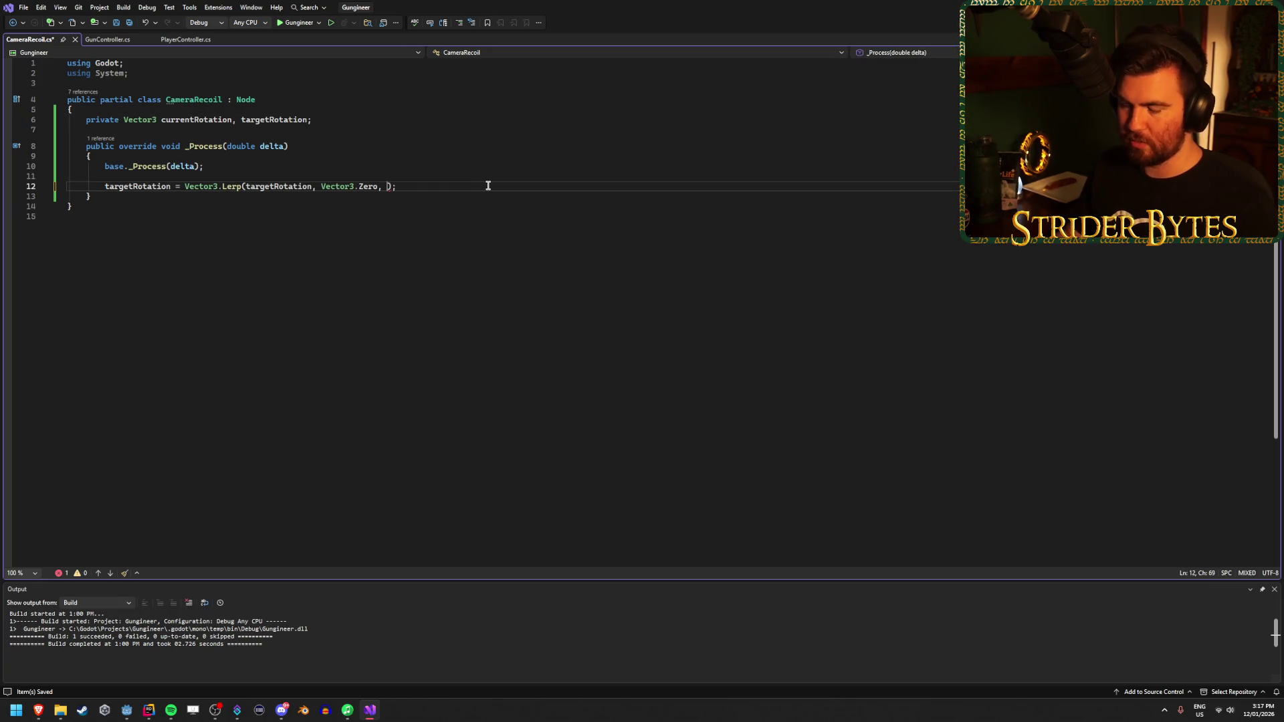
pyautogui.write('delta')
pyautogui.press('End')
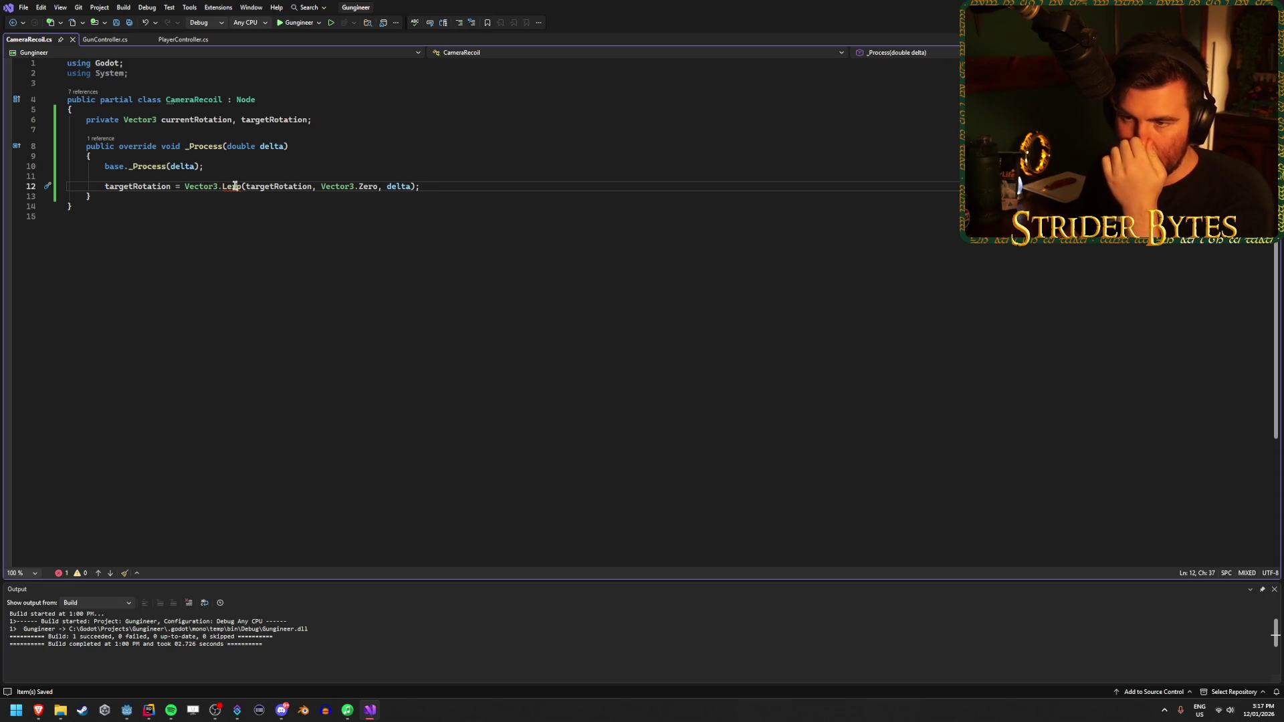
pyautogui.moveTo(233, 186)
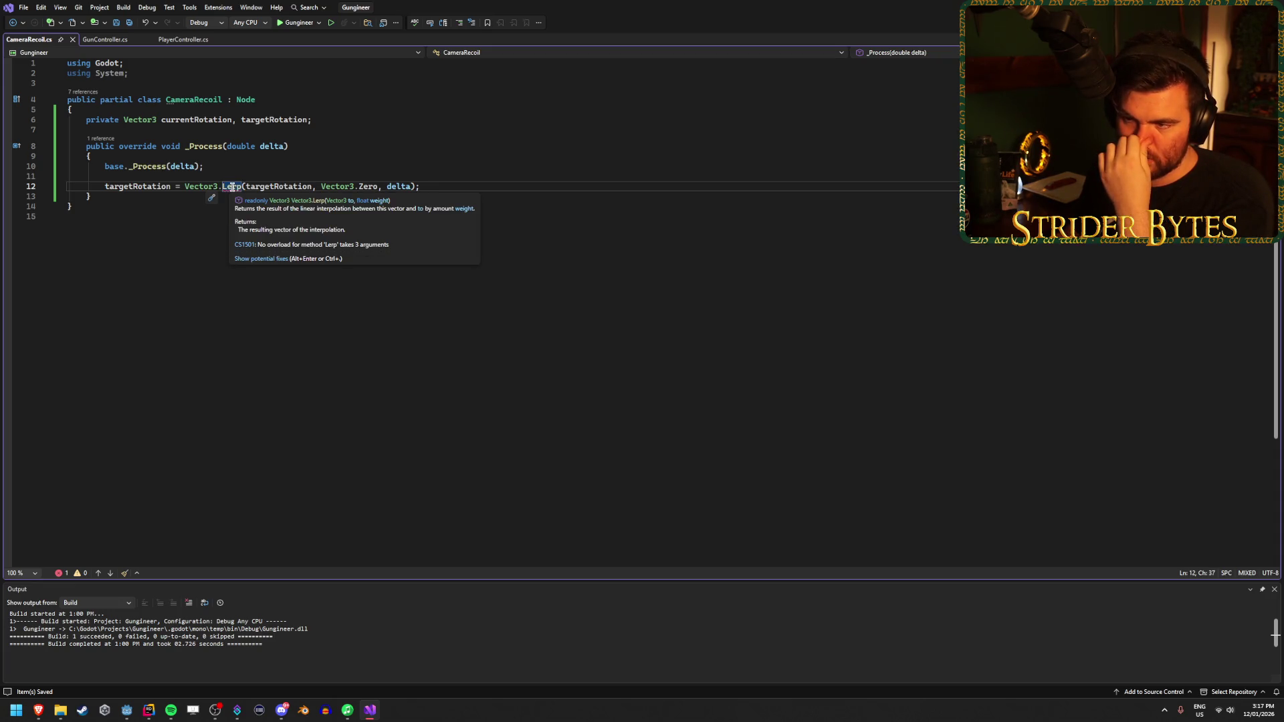
pyautogui.moveTo(319, 186); pyautogui.dragTo(248, 189)
pyautogui.press('Delete')
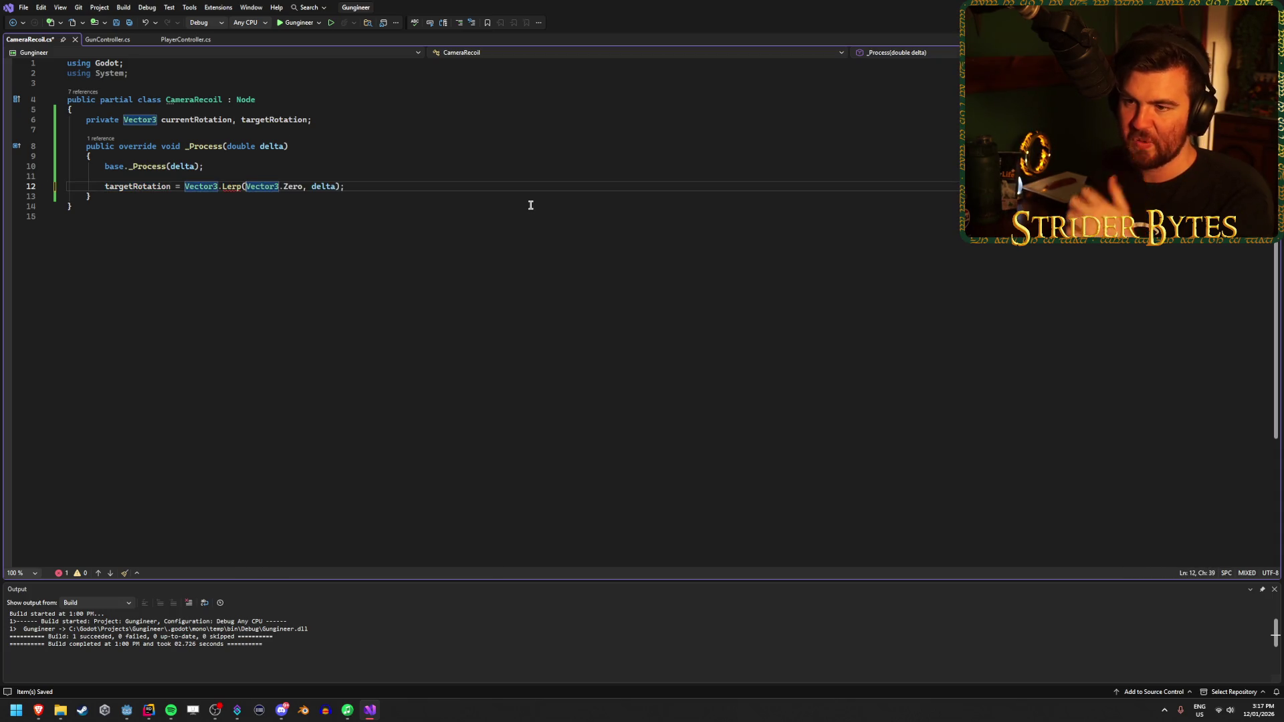
# Step: Add currentRotation = Vector3.Lerp(targetRotation, delta) below the targetRotation line and save
pyautogui.click(402, 186)
pyautogui.press('Return')
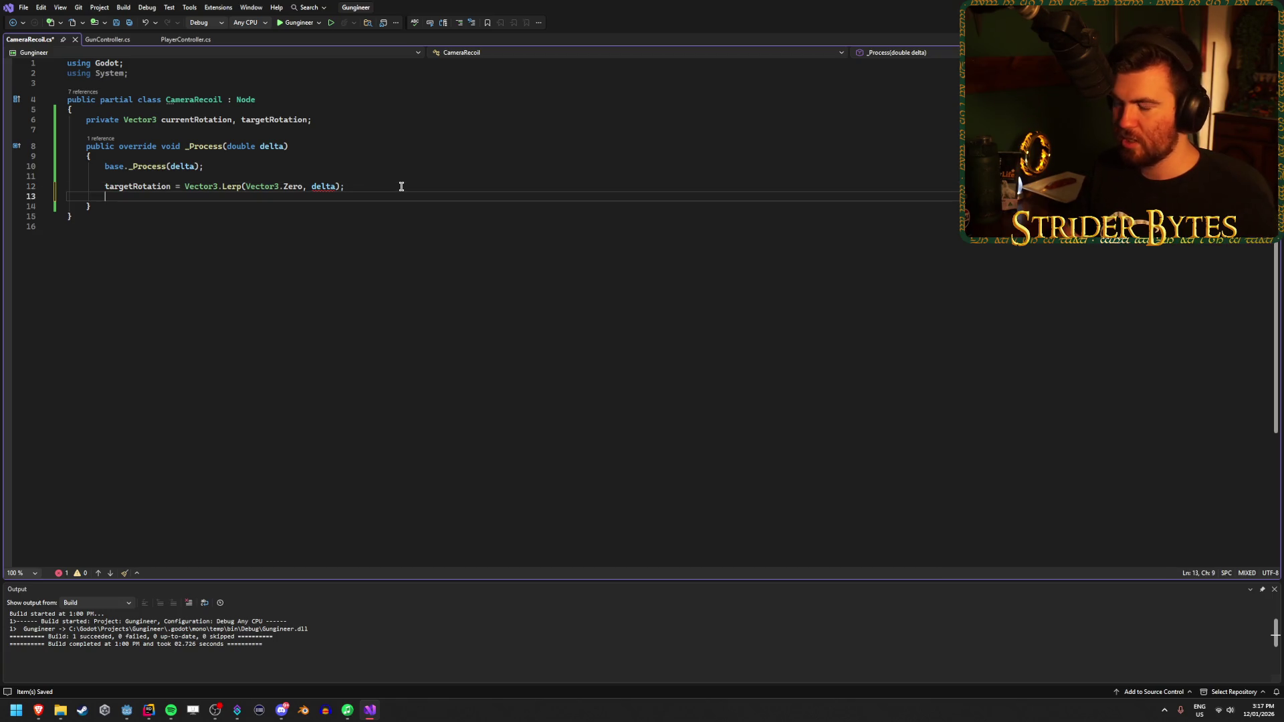
pyautogui.write('current')
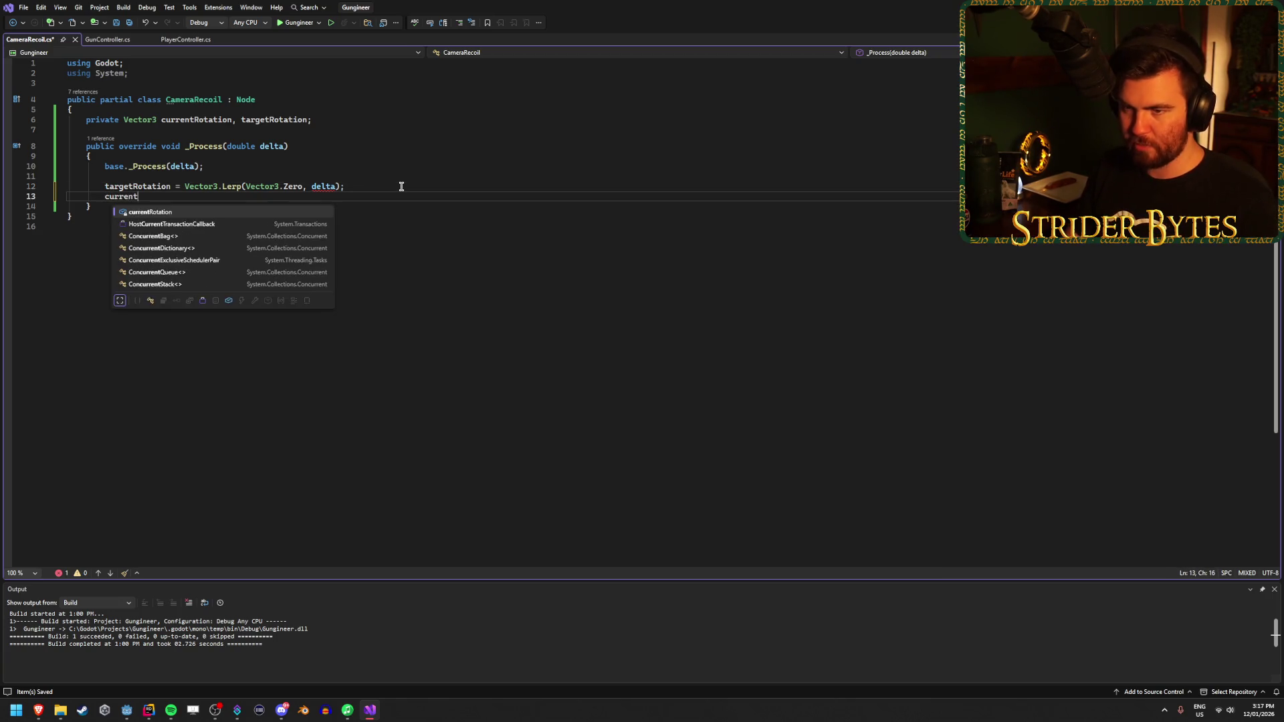
pyautogui.write('Rotation = Vect')
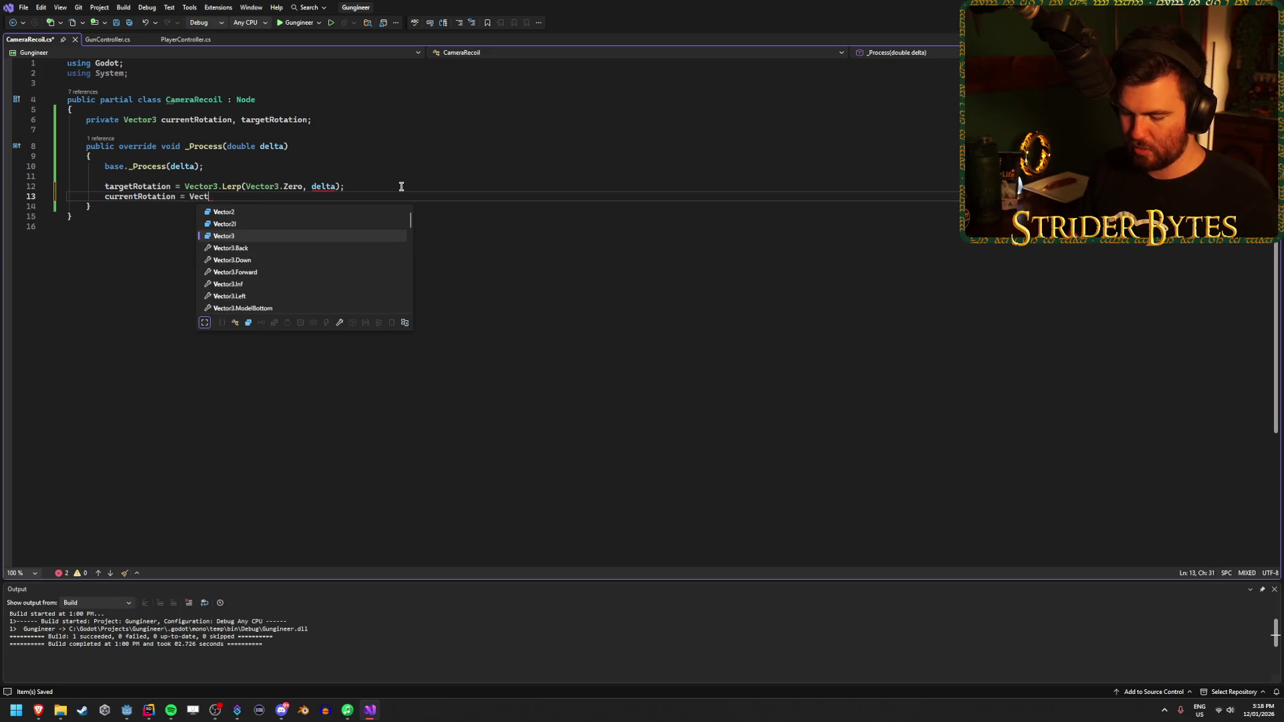
pyautogui.write('or3.Lerp')
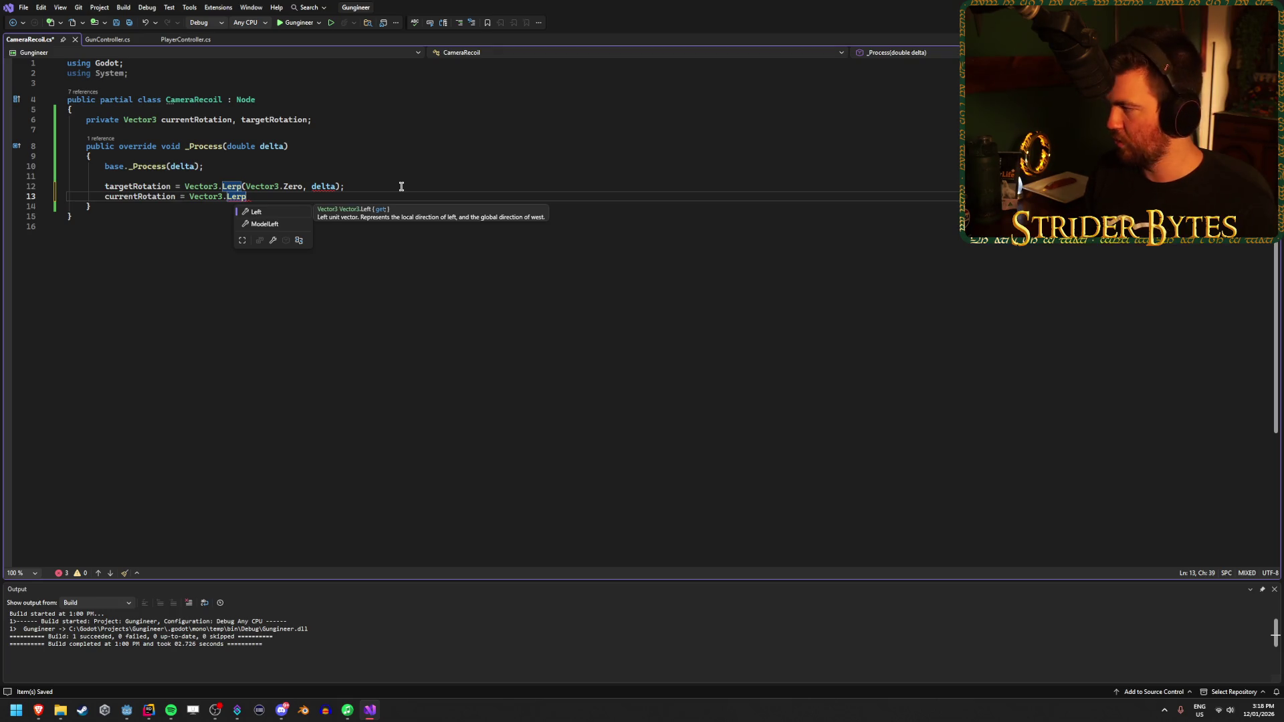
pyautogui.write('(targetRotation')
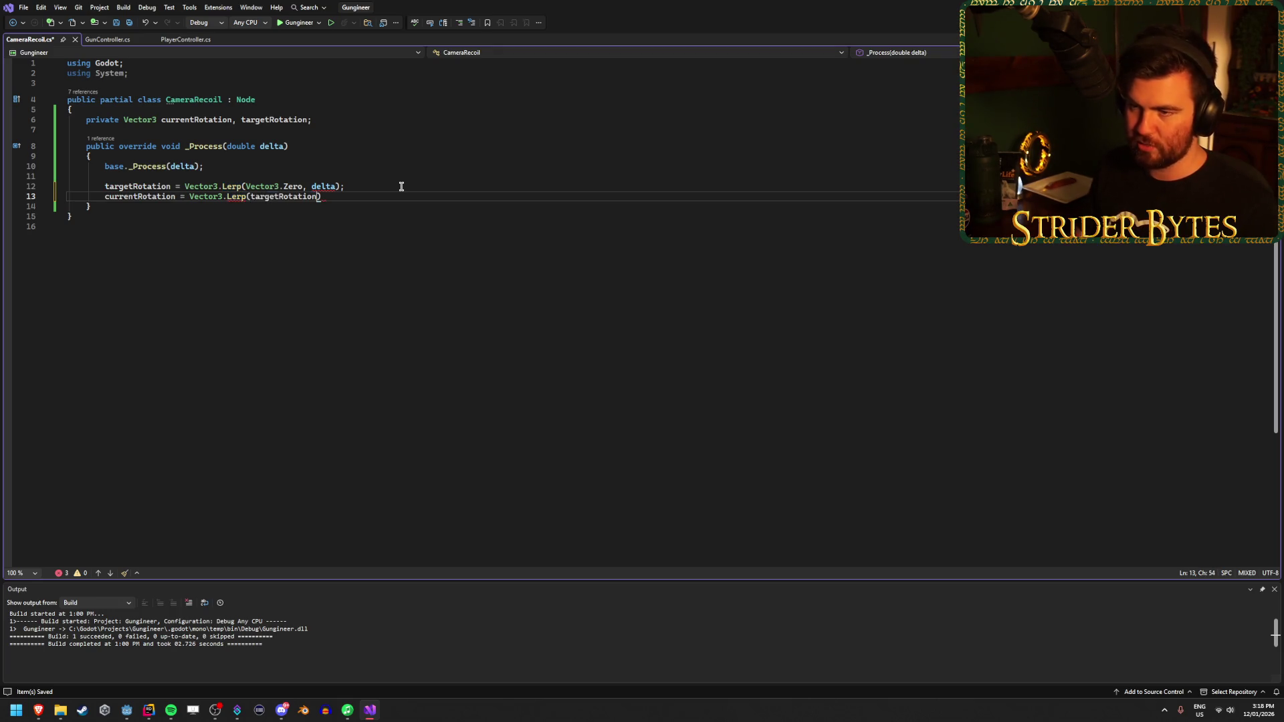
pyautogui.write(', delta)')
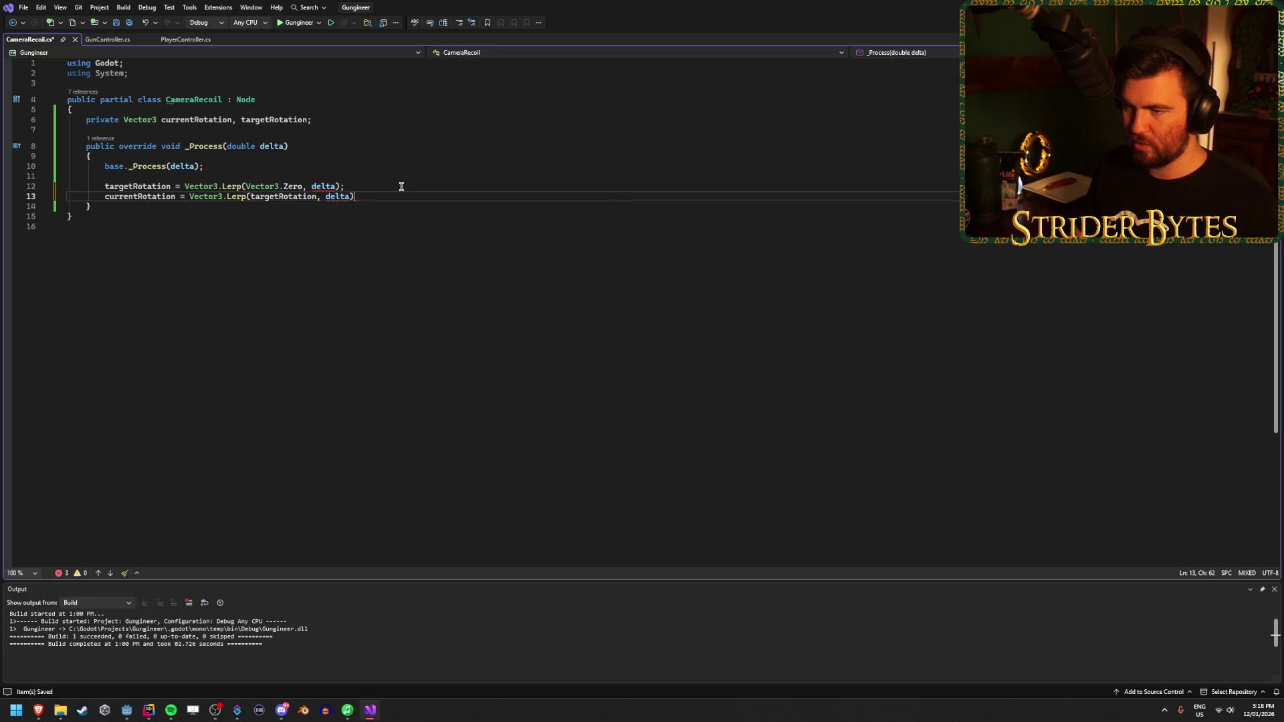
pyautogui.hotkey('ctrl', 's')
# Step: Insert a blank line after the class's opening brace, above the rotation fields
pyautogui.moveTo(342, 196)
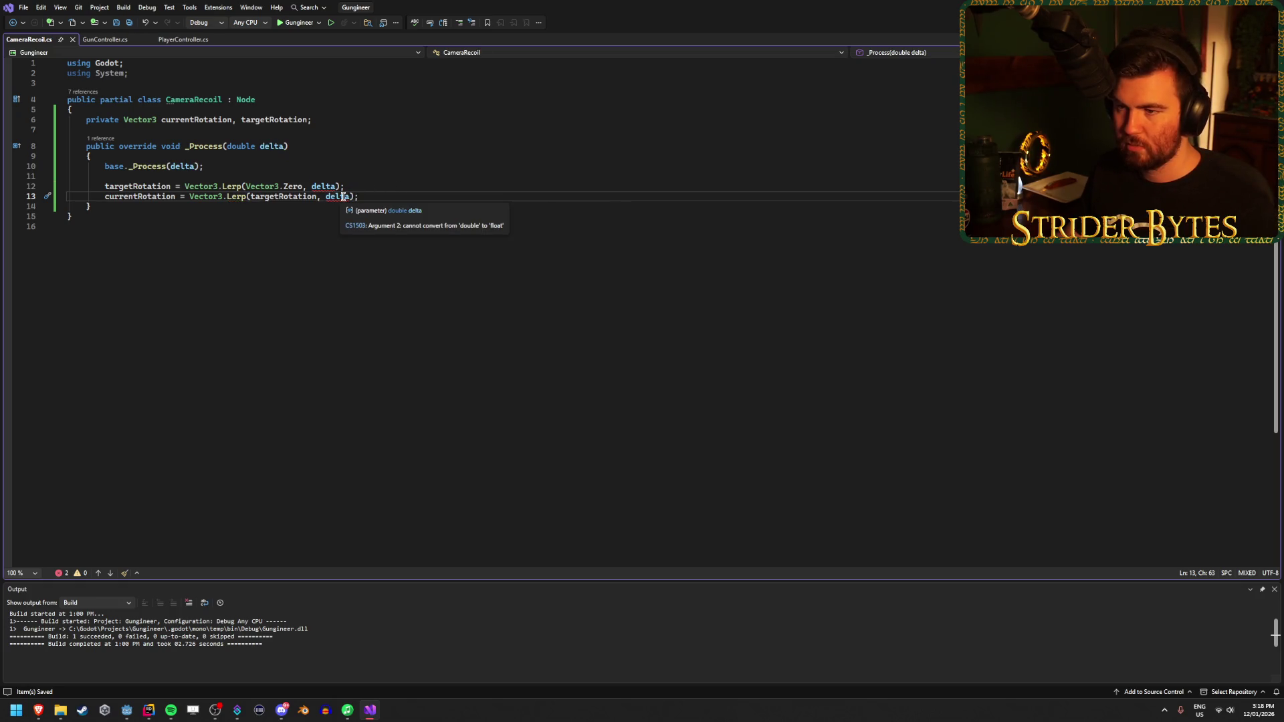
pyautogui.click(329, 118)
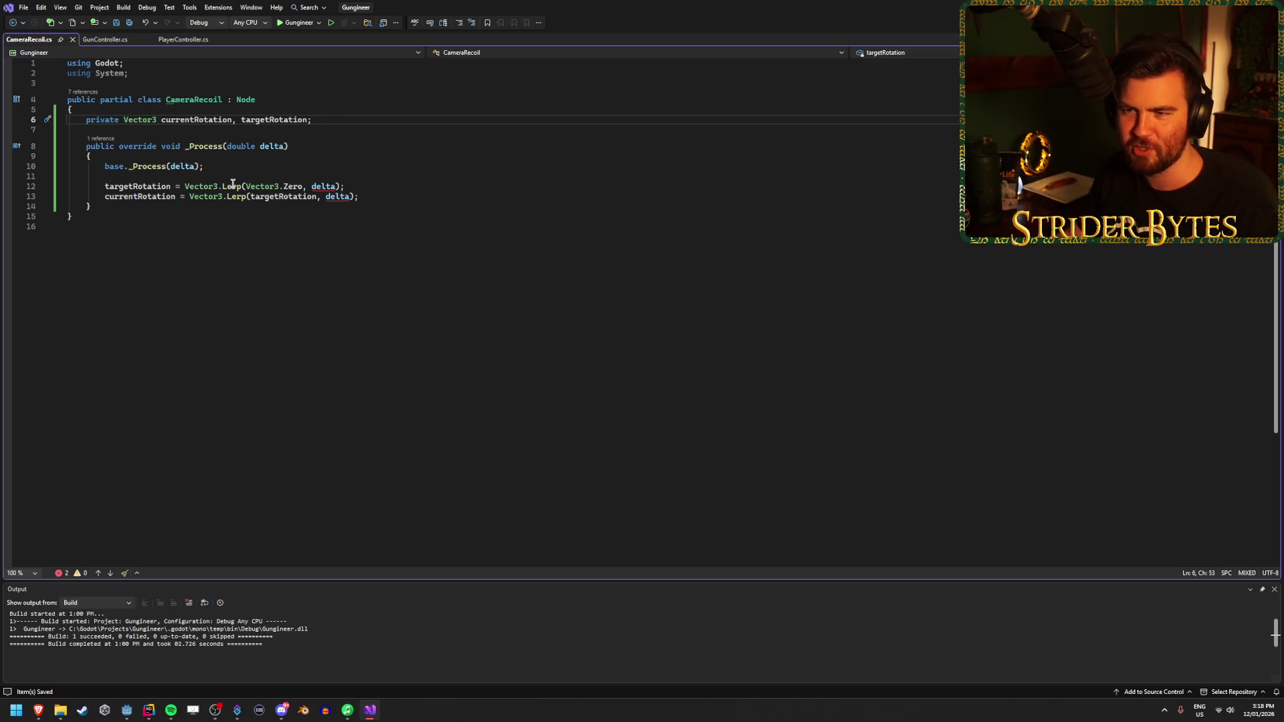
pyautogui.moveTo(232, 186)
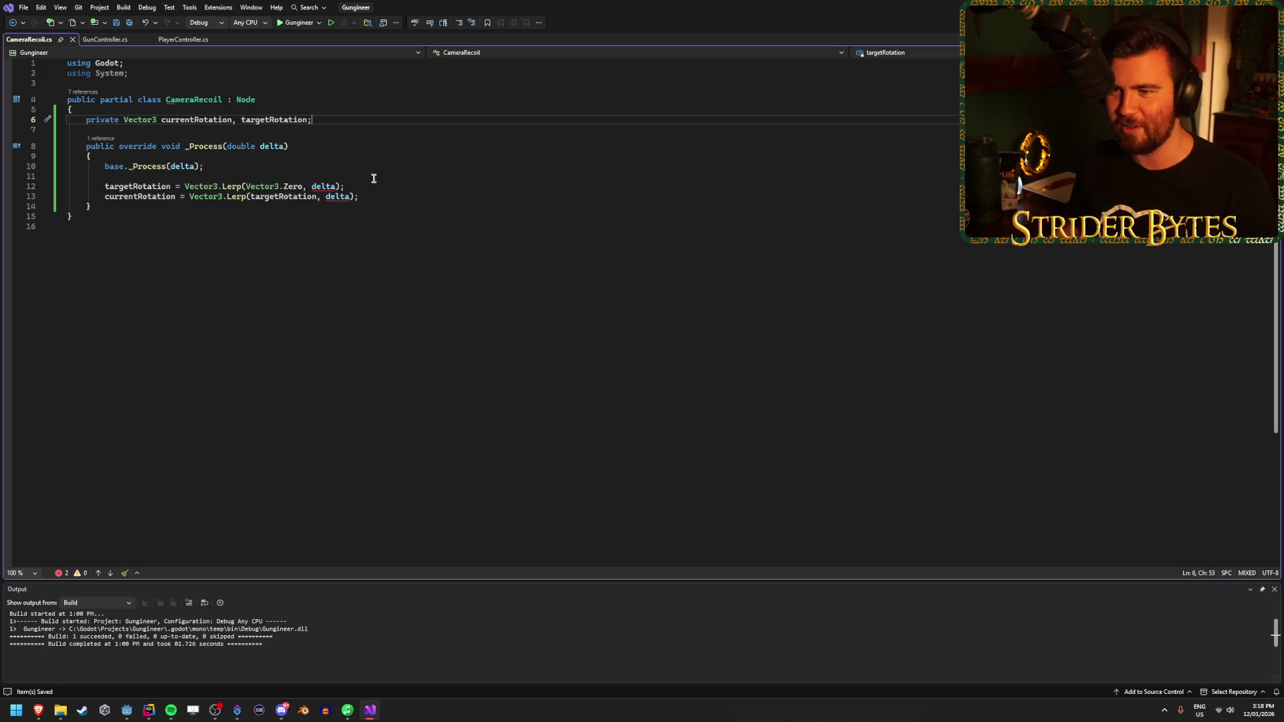
pyautogui.click(362, 187)
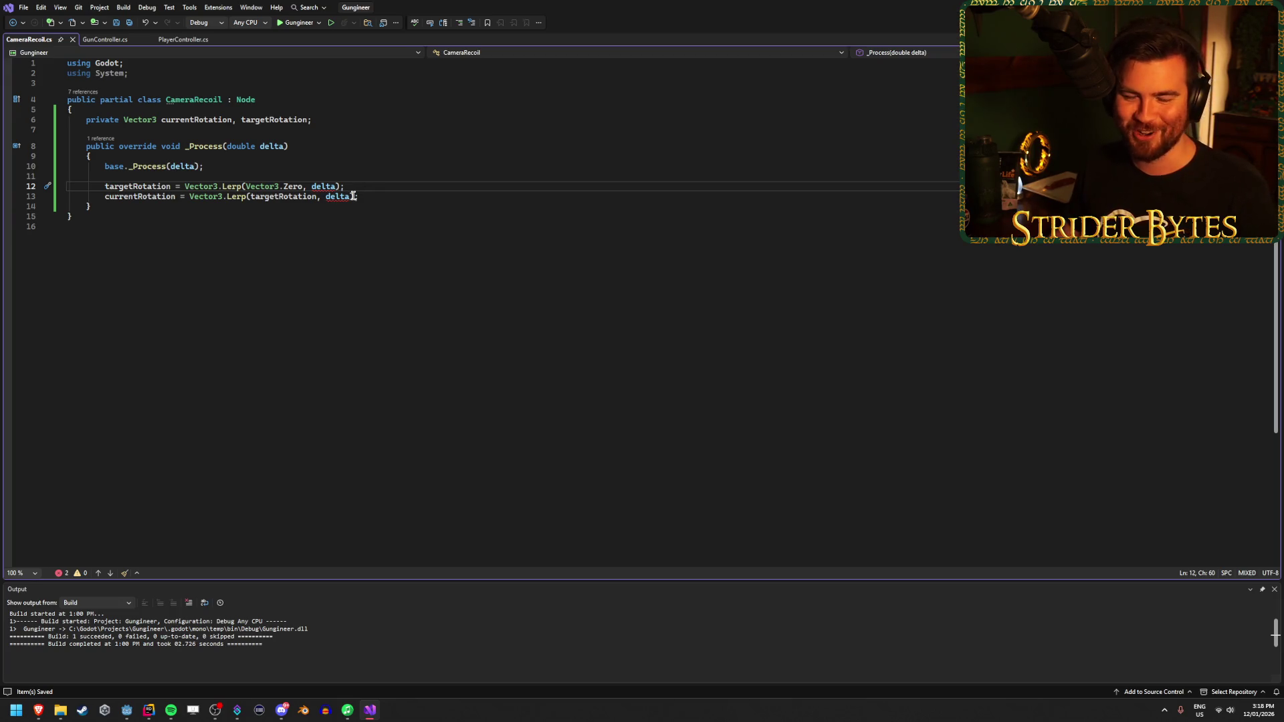
pyautogui.click(294, 144)
pyautogui.click(326, 121)
pyautogui.click(337, 111)
pyautogui.press('Return')
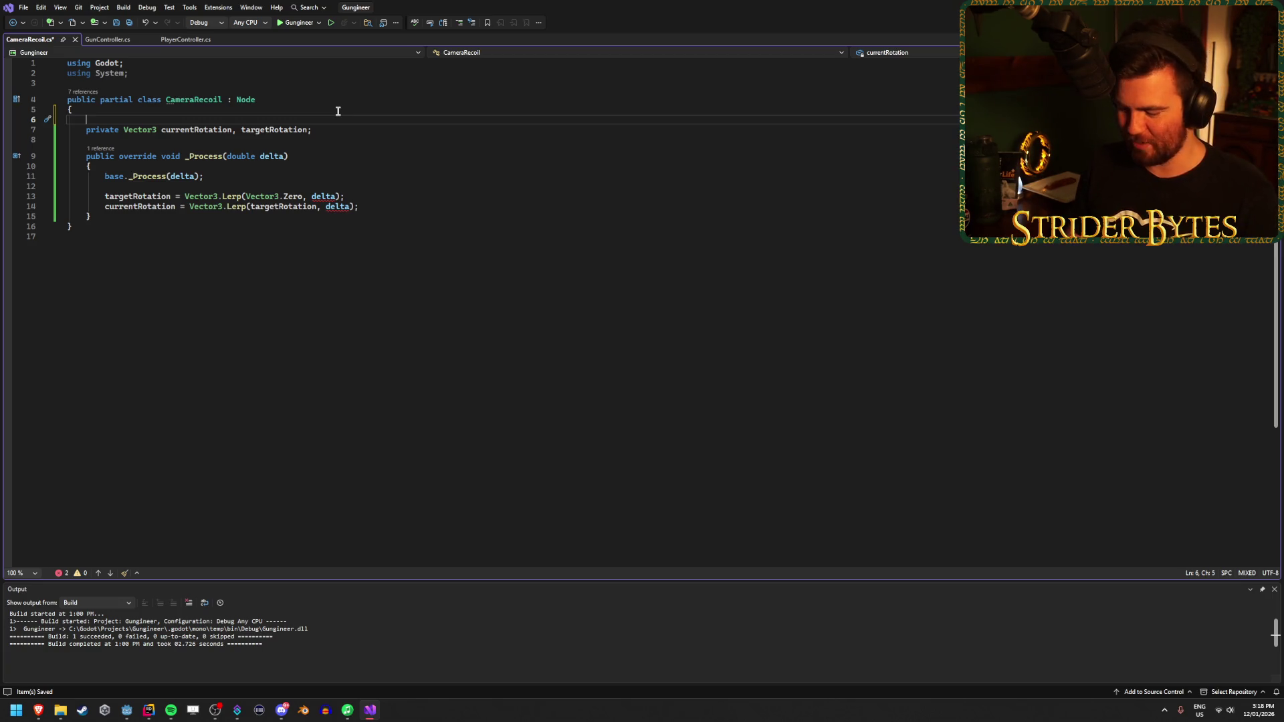
# Step: Declare [Export] public float fields returnAmount and snappiness, and save
pyautogui.write('[Export] ')
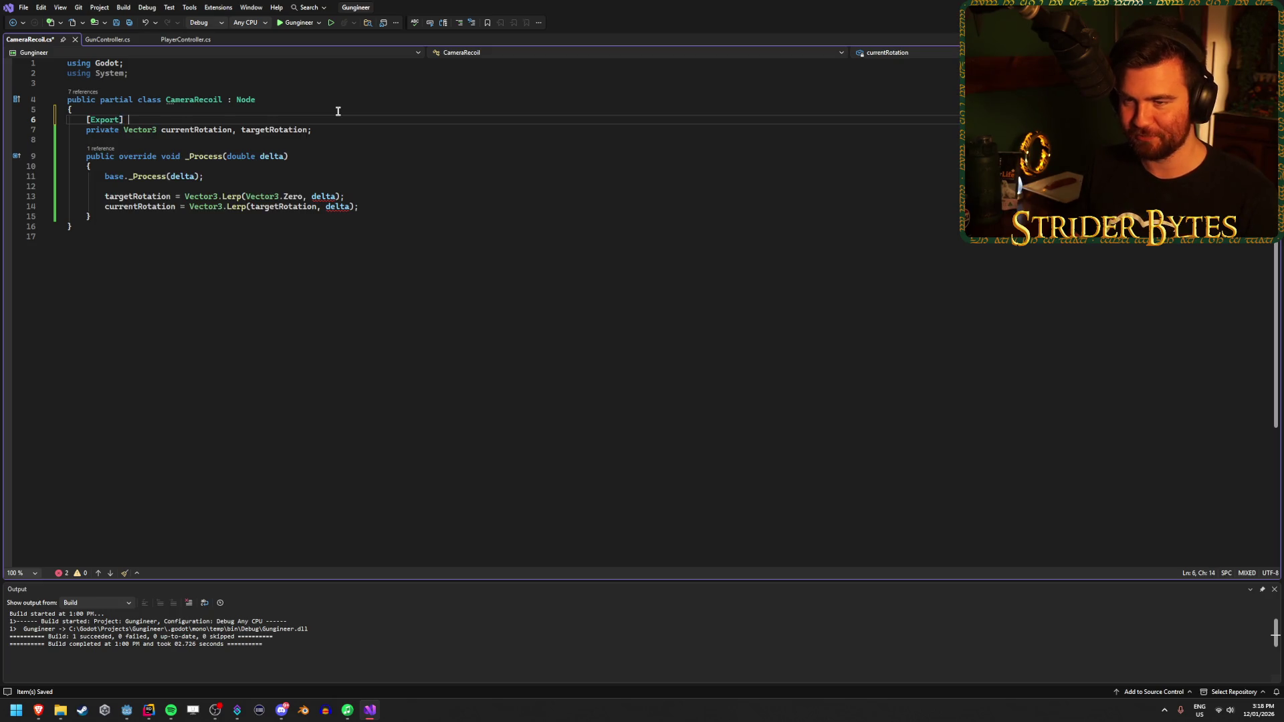
pyautogui.write('public')
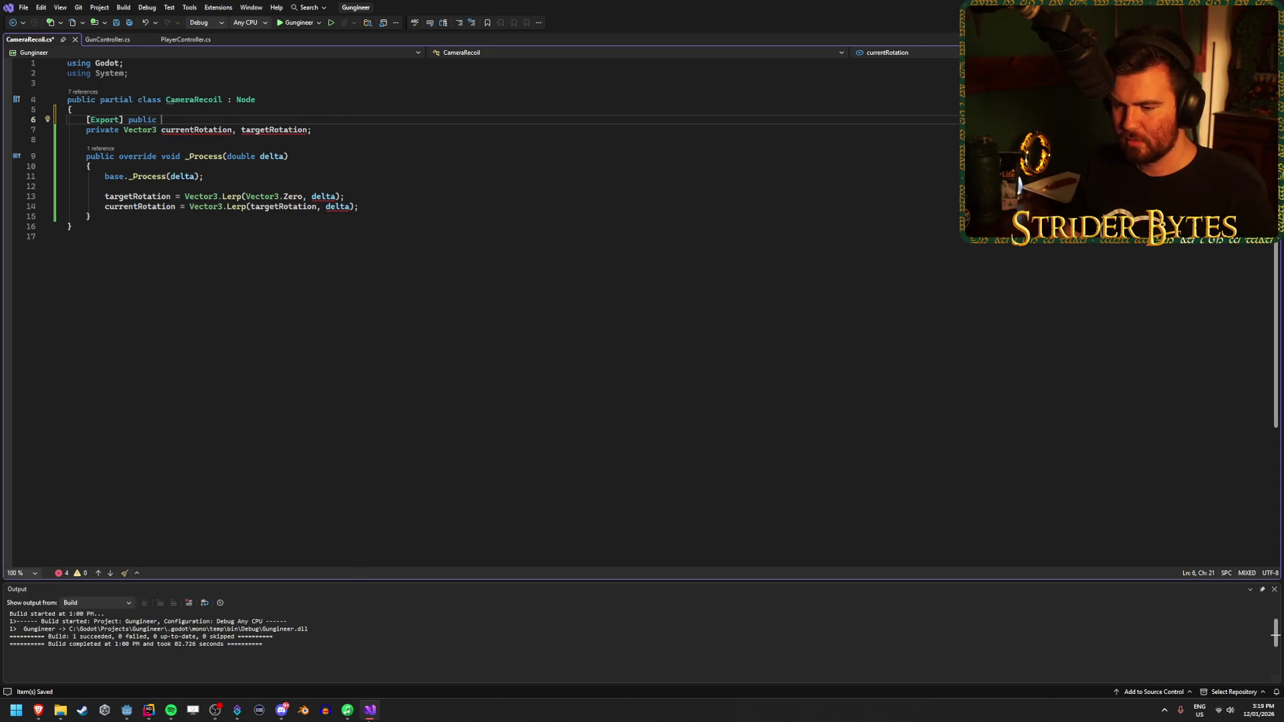
pyautogui.click(154, 714)
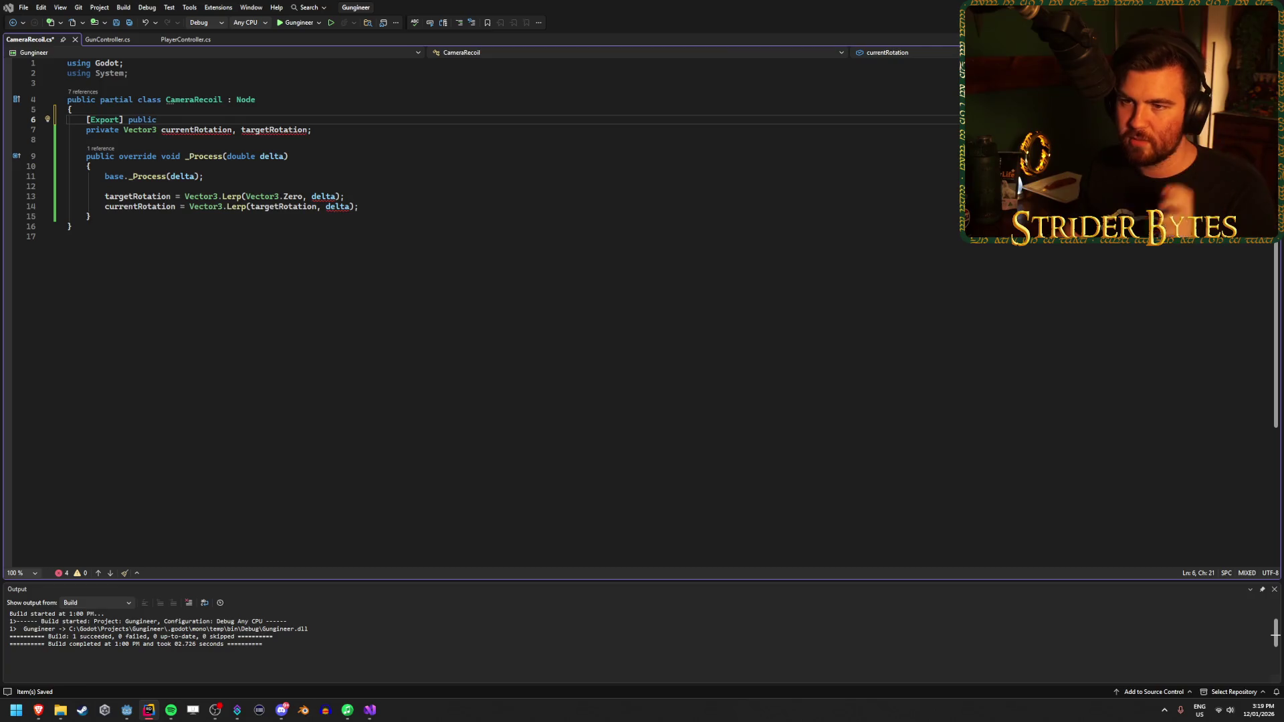
pyautogui.click(448, 116)
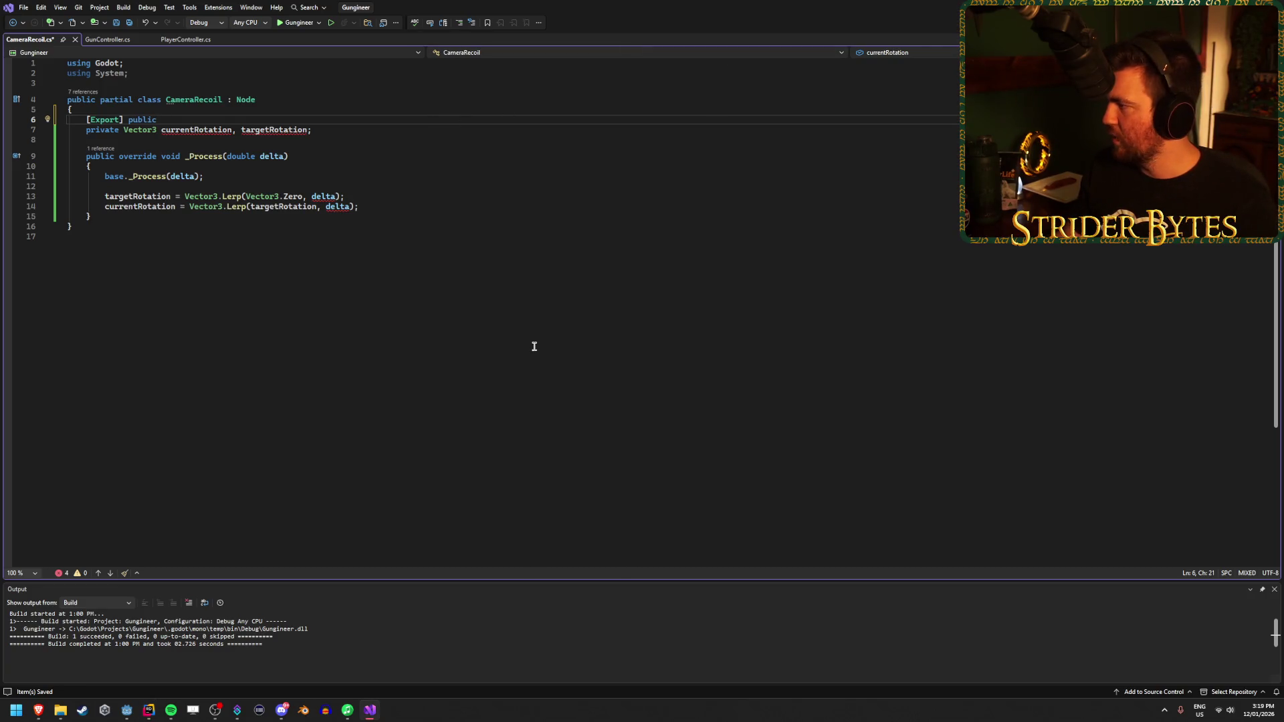
pyautogui.write('float ')
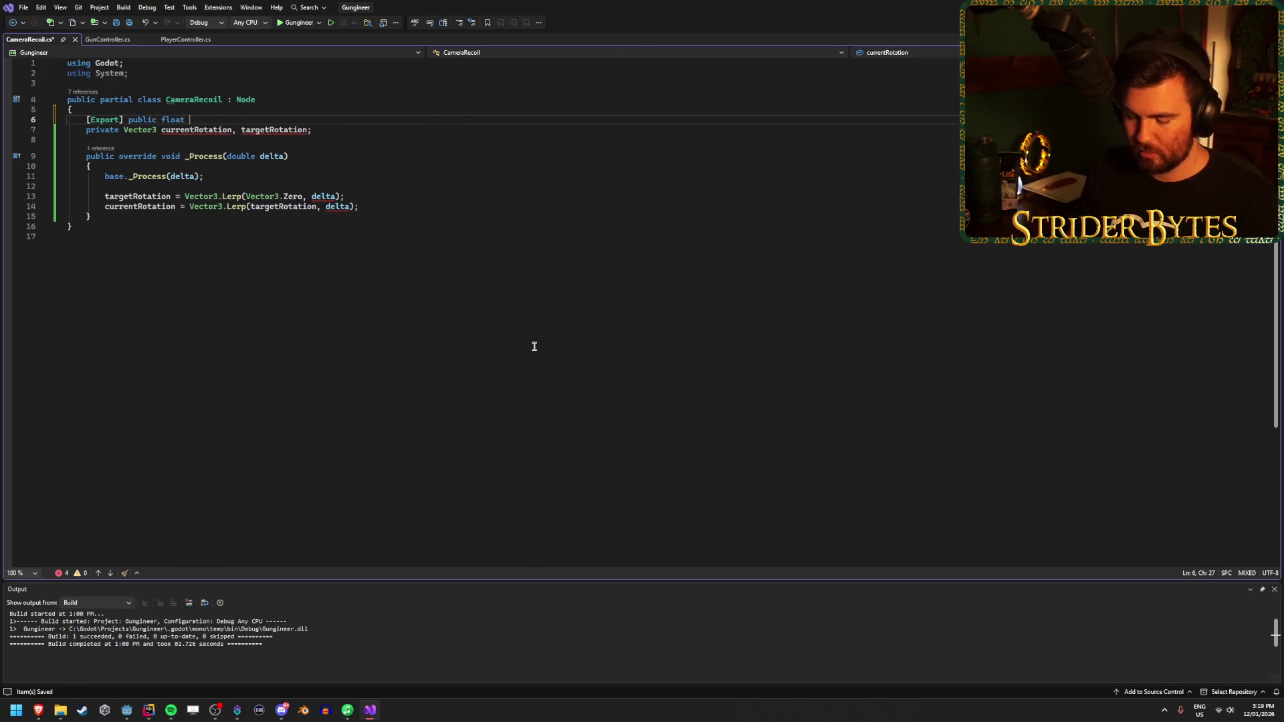
pyautogui.write('returnAmou')
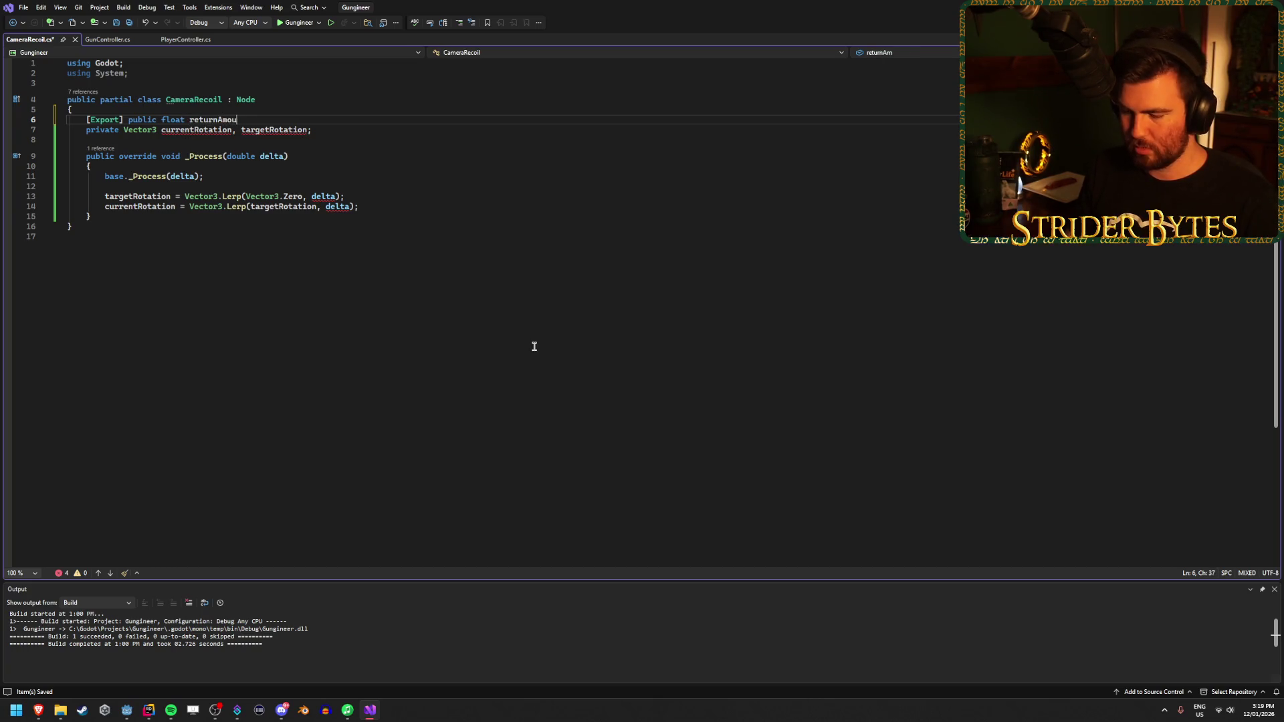
pyautogui.write('nt;')
pyautogui.press('Return')
pyautogui.write('[')
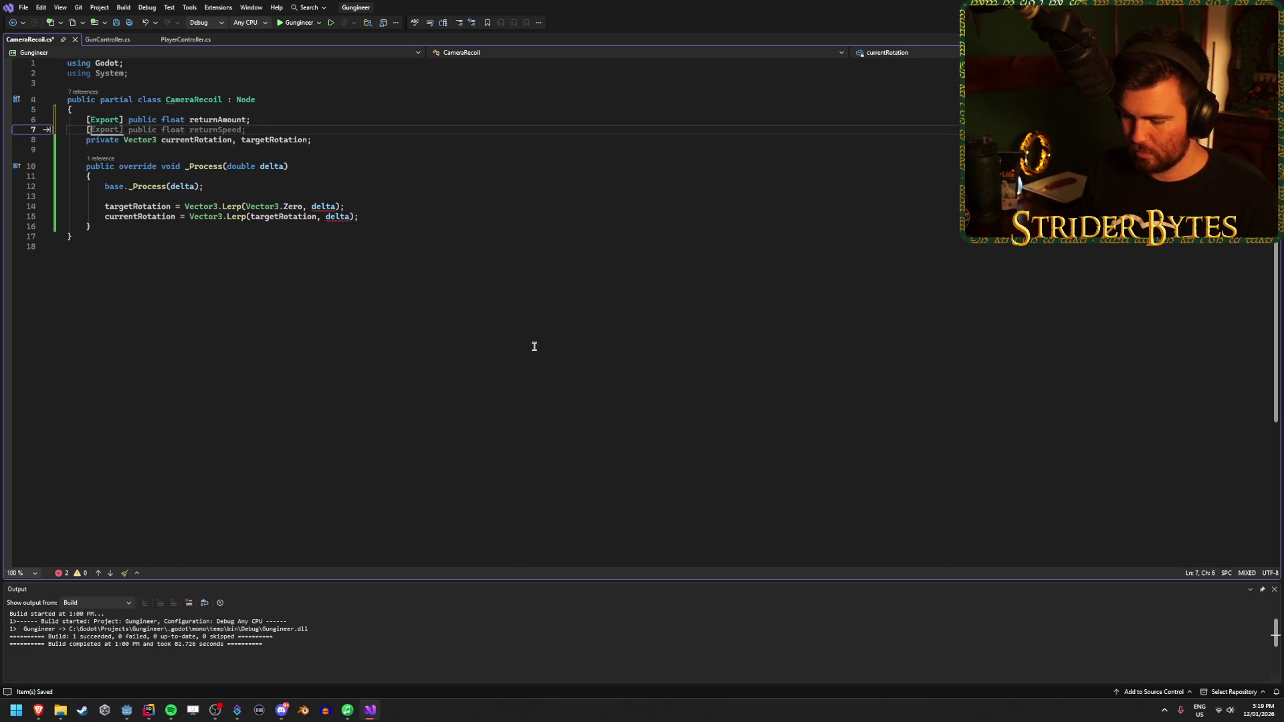
pyautogui.write('Export')
pyautogui.press('Escape')
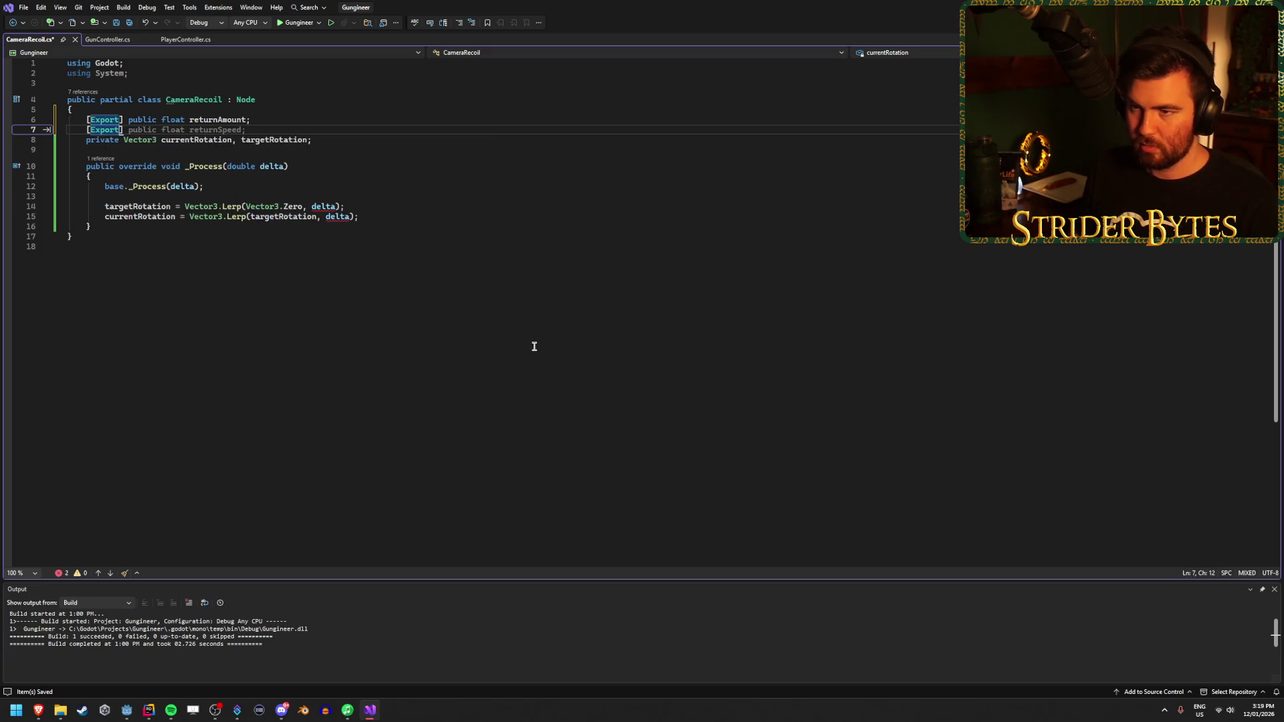
pyautogui.press('Tab')
pyautogui.press('BackSpace')
pyautogui.press('BackSpace')
pyautogui.press('BackSpace')
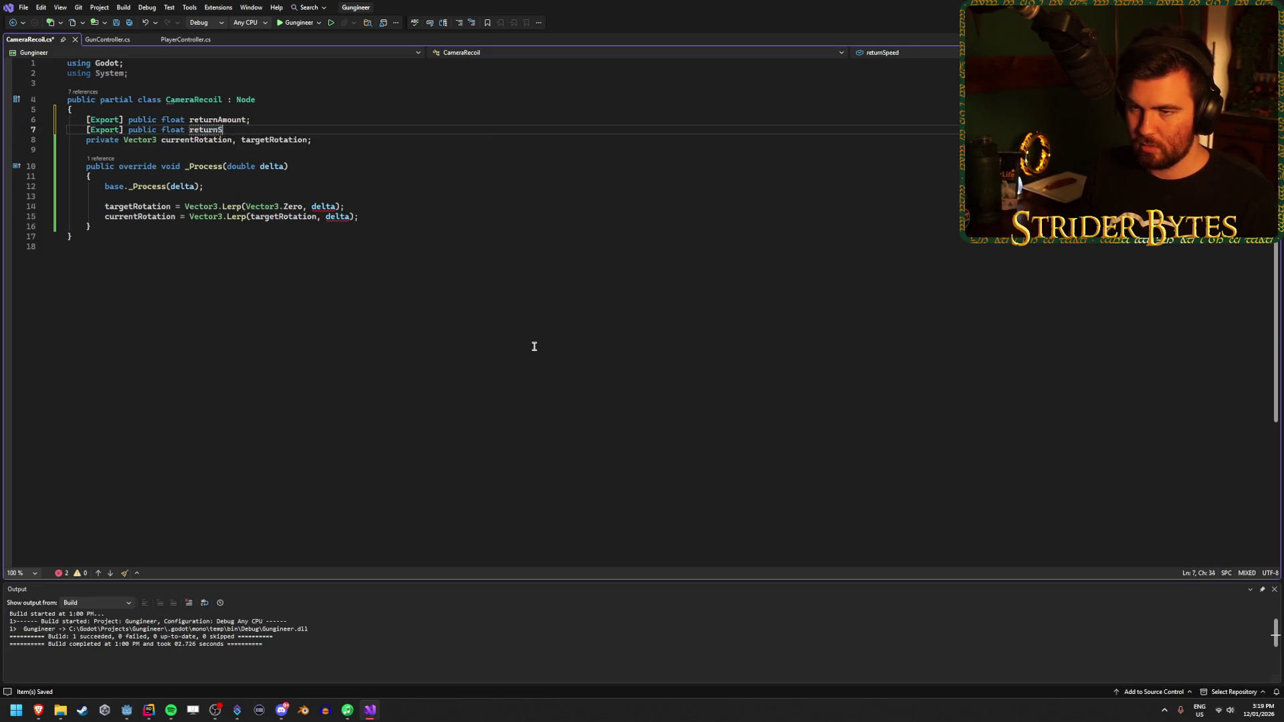
pyautogui.write('appiness;')
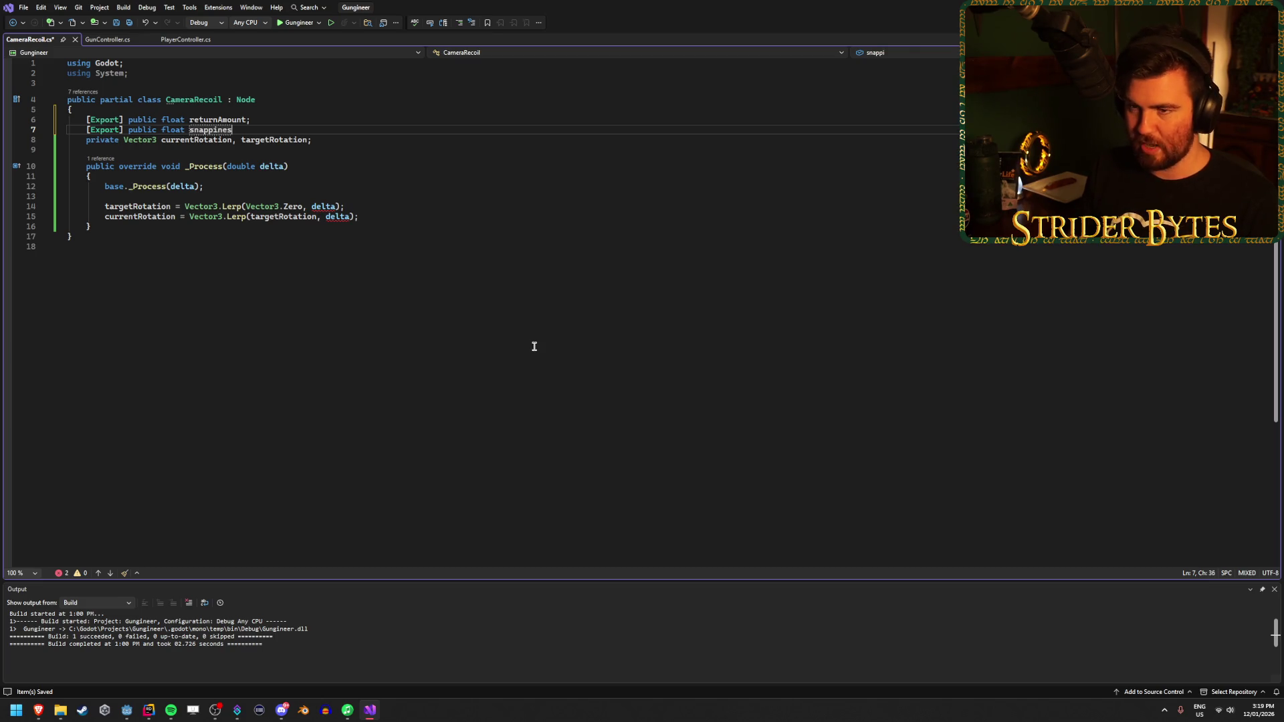
pyautogui.hotkey('ctrl', 's')
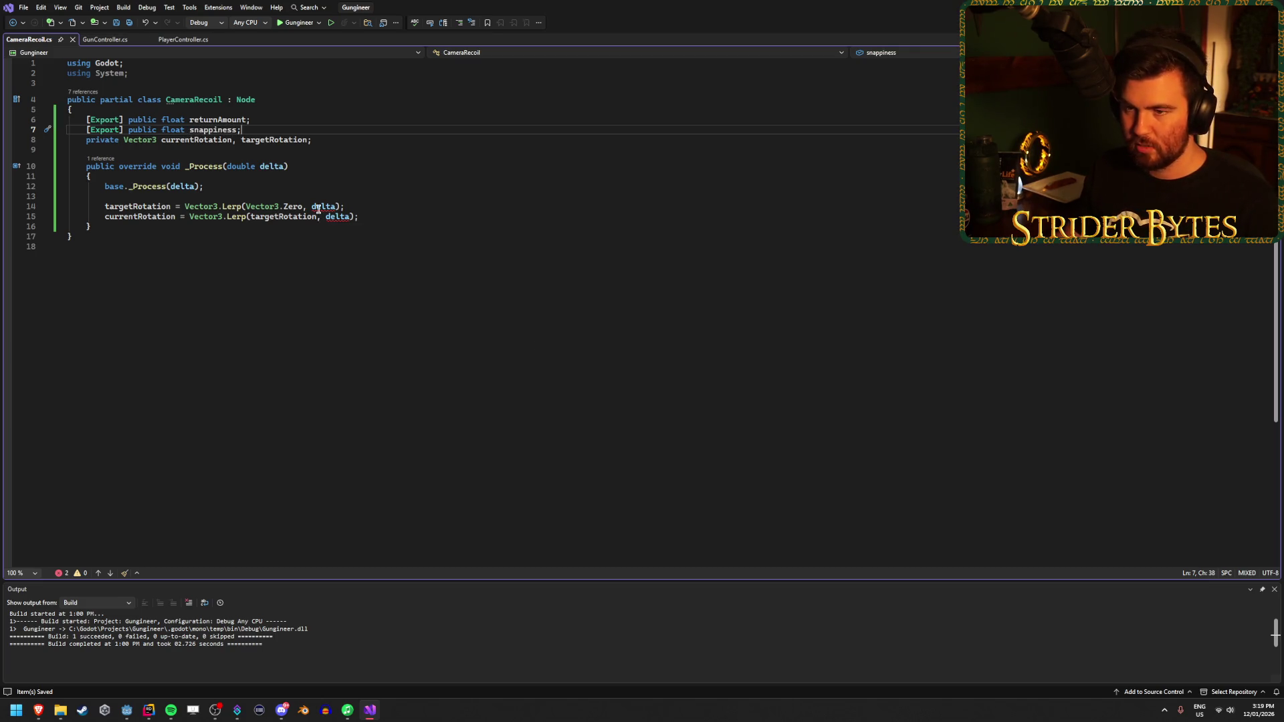
# Step: Change the targetRotation Lerp weight to returnAmount * delta and inspect the resulting error
pyautogui.doubleClick(316, 206)
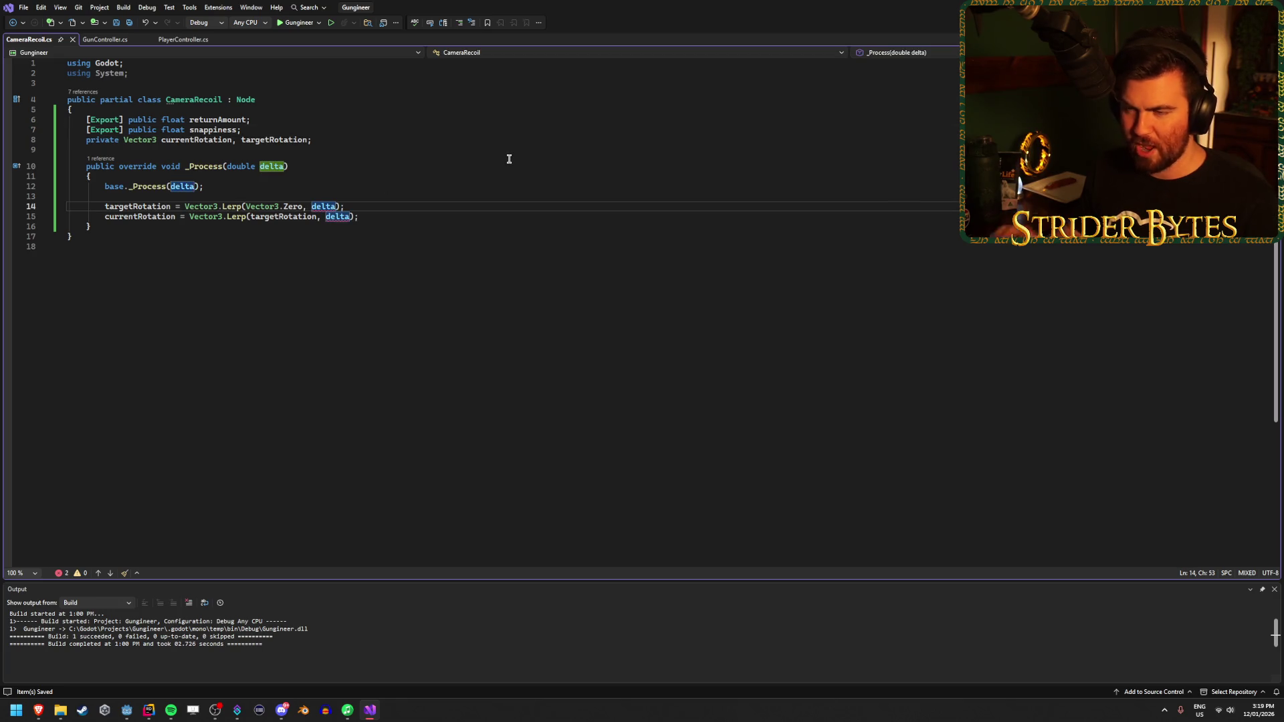
pyautogui.write('returnAmount *')
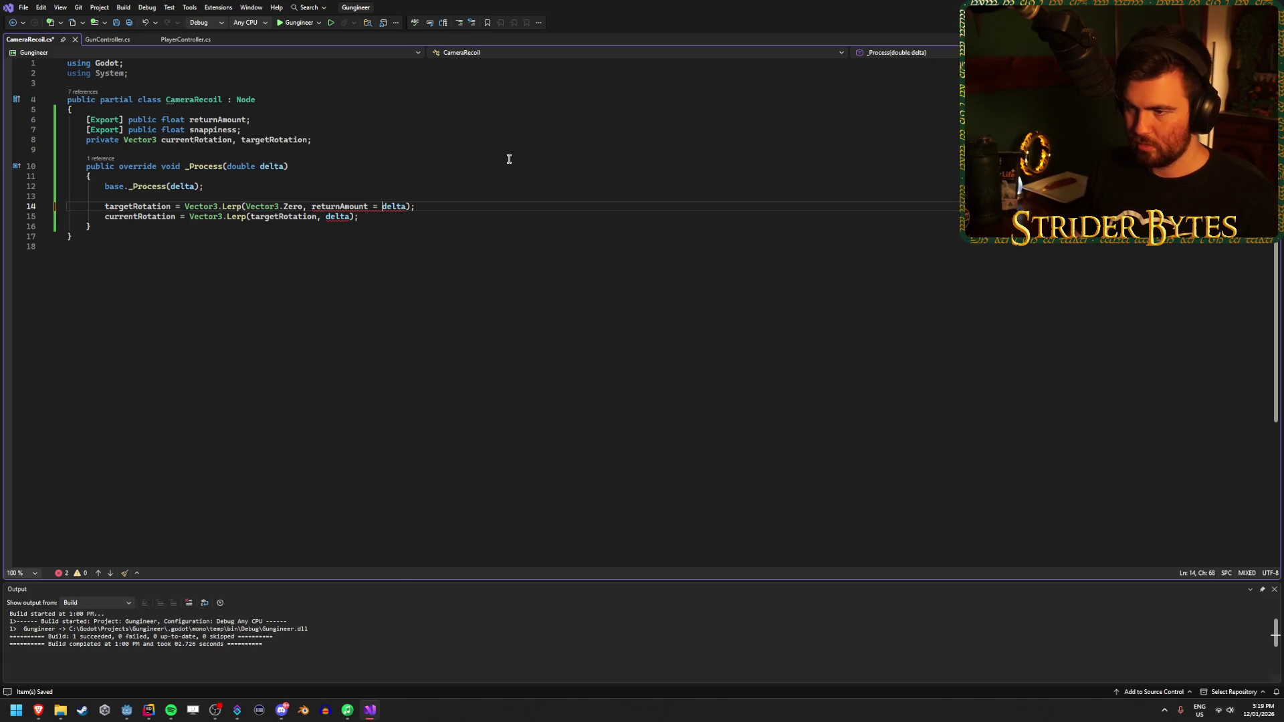
pyautogui.press('BackSpace')
pyautogui.press('BackSpace')
pyautogui.write('*')
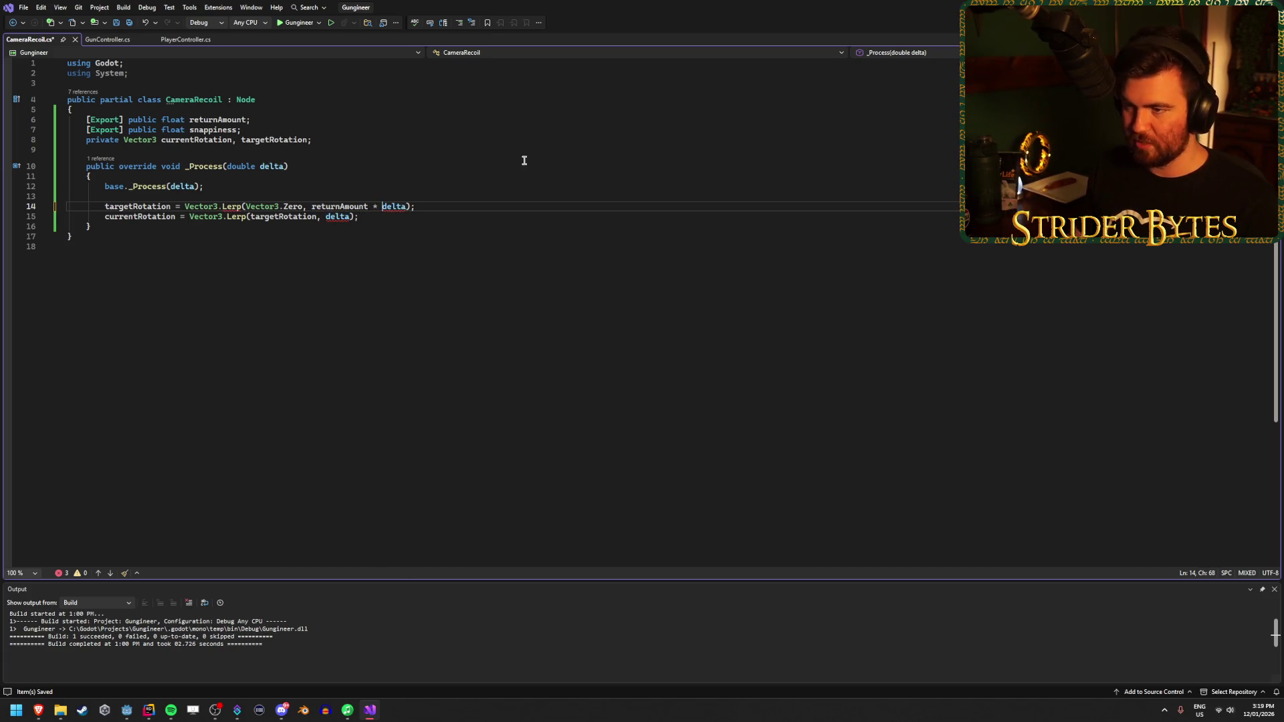
pyautogui.click(387, 226)
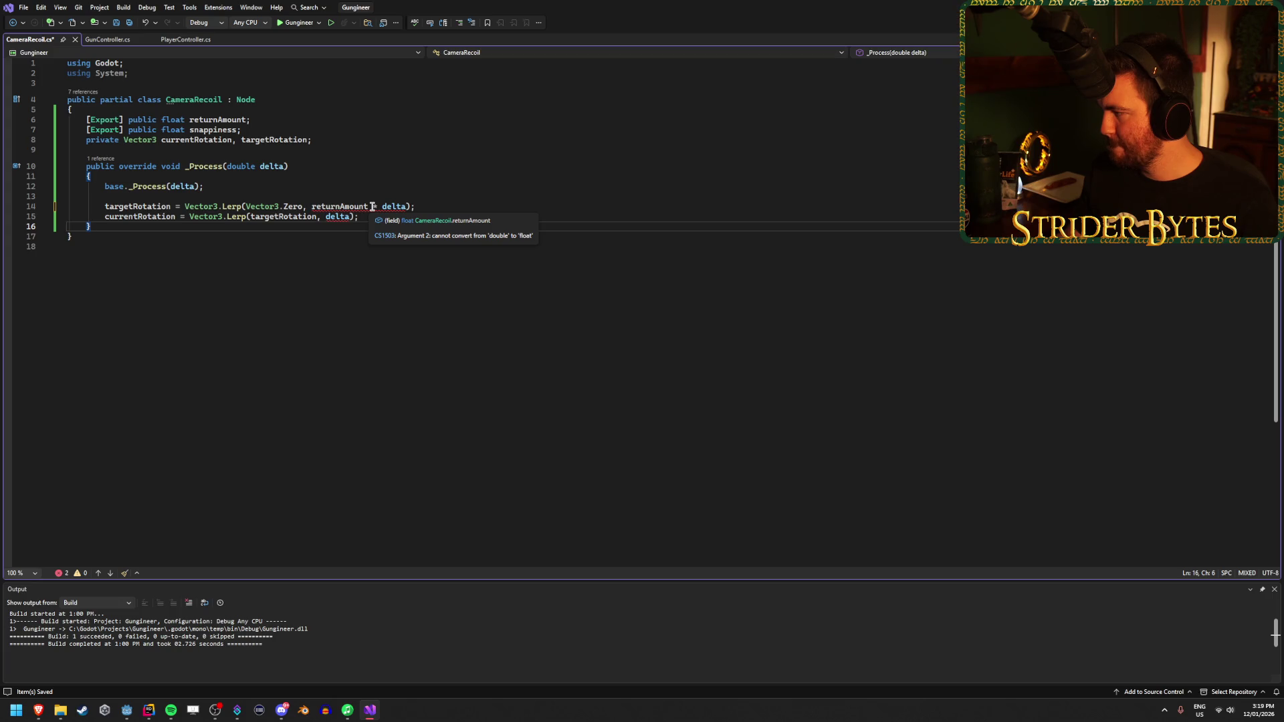
# Step: Try changing the _Process delta parameter to float, then undo it and save
pyautogui.doubleClick(241, 167)
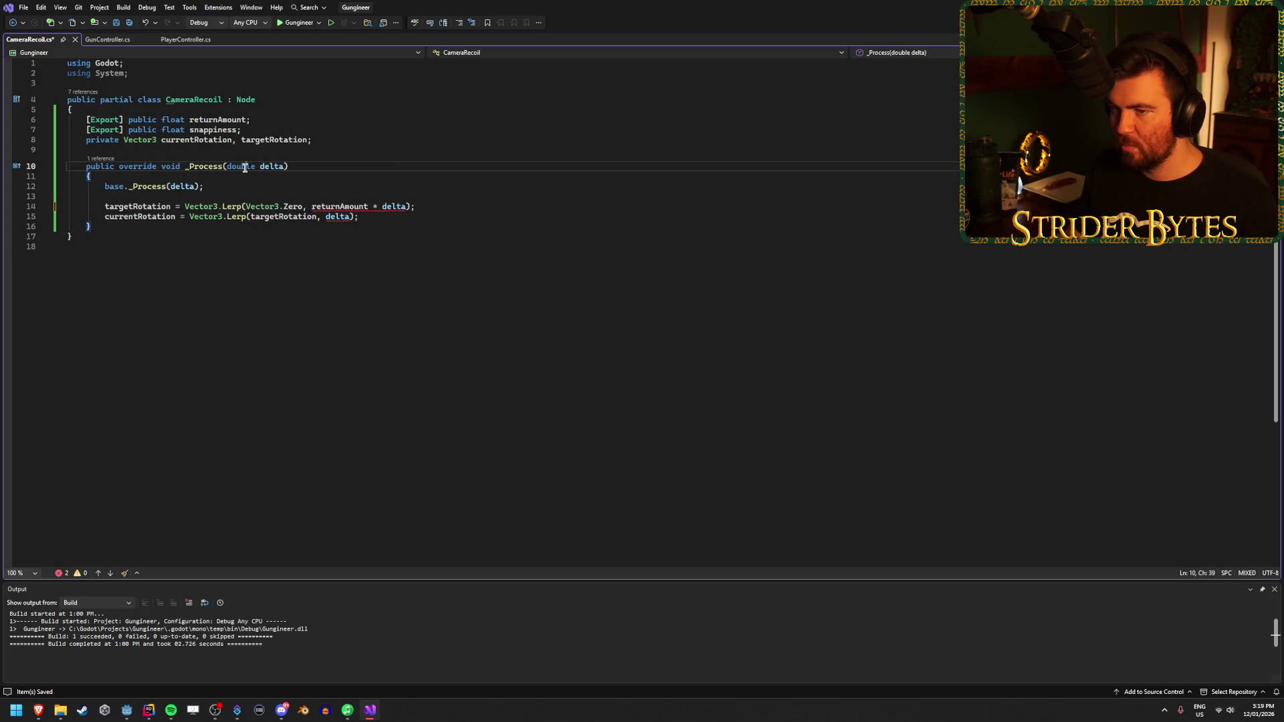
pyautogui.write('float')
pyautogui.hotkey('ctrl', 'z')
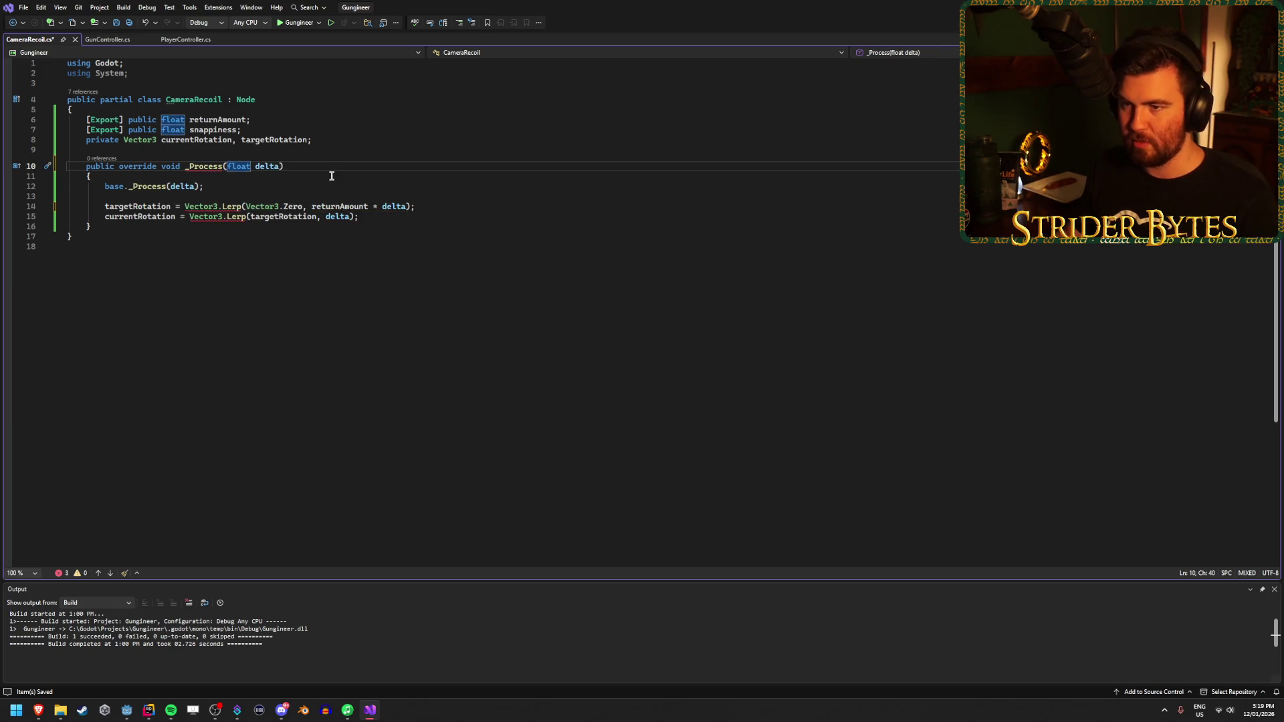
pyautogui.hotkey('ctrl', 's')
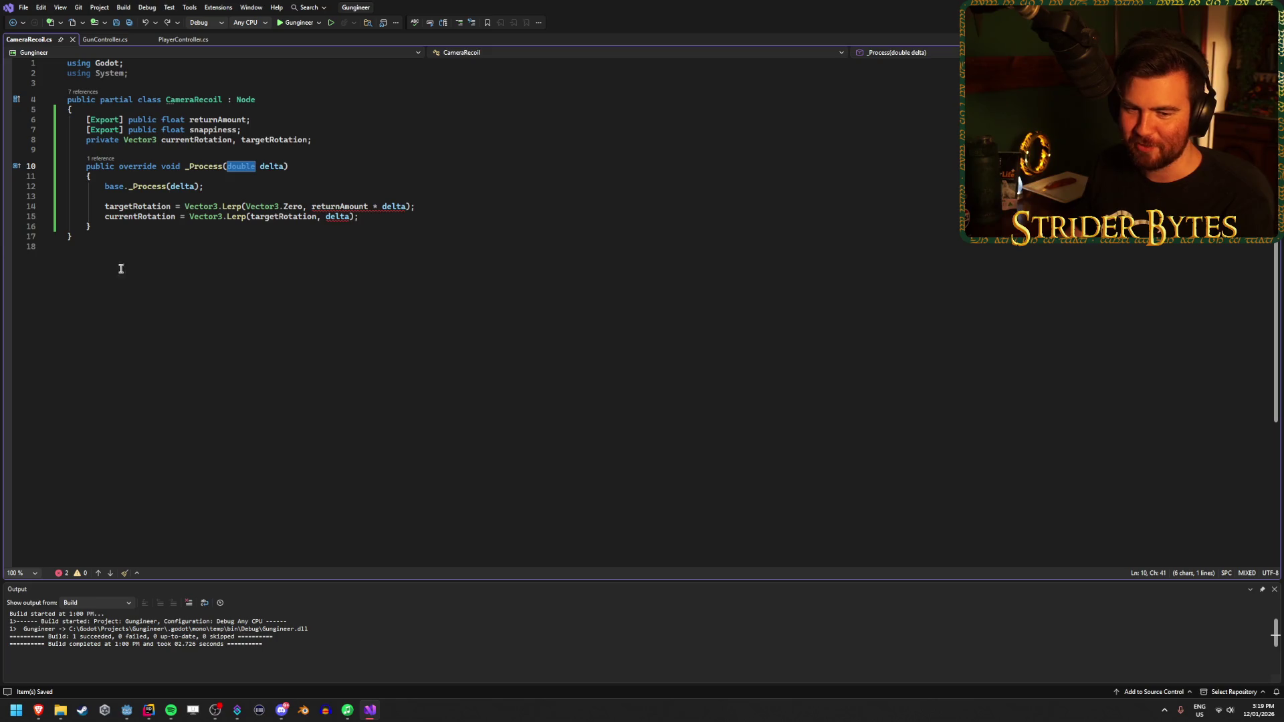
# Step: Cast delta so the Lerp weight reads returnAmount * (float)delta, and save
pyautogui.click(382, 216)
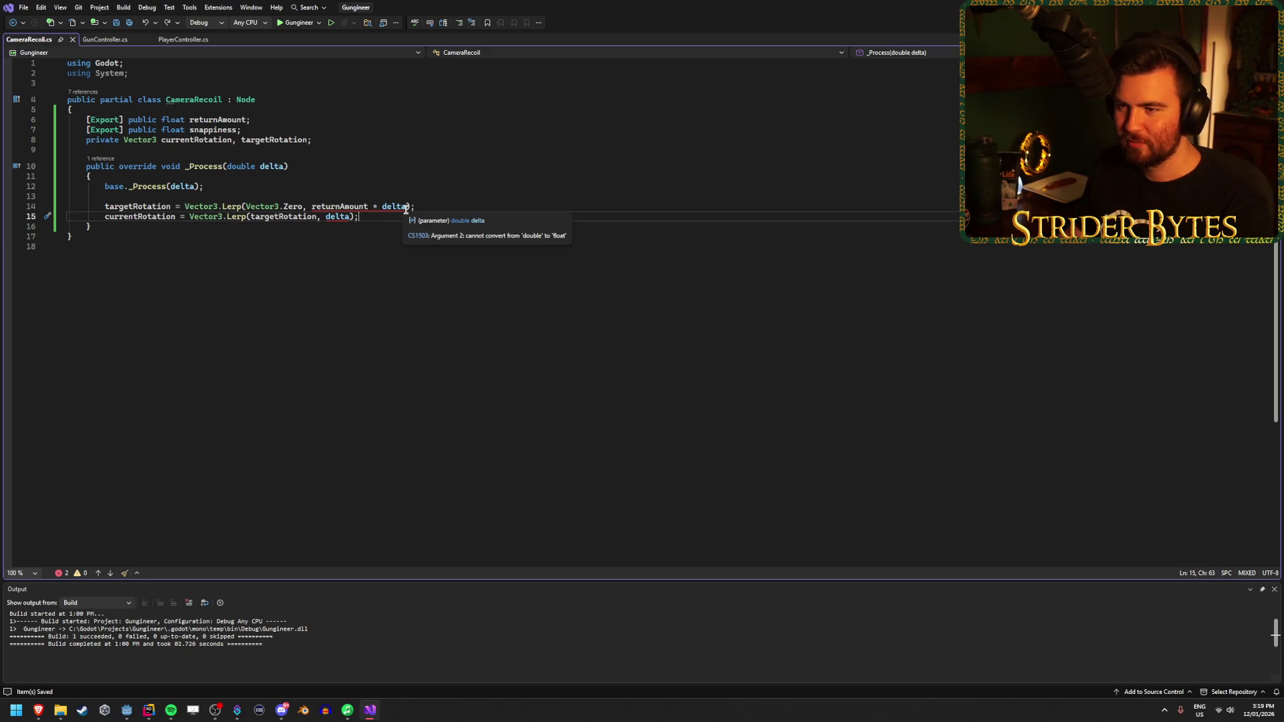
pyautogui.click(378, 207)
pyautogui.write('(float)')
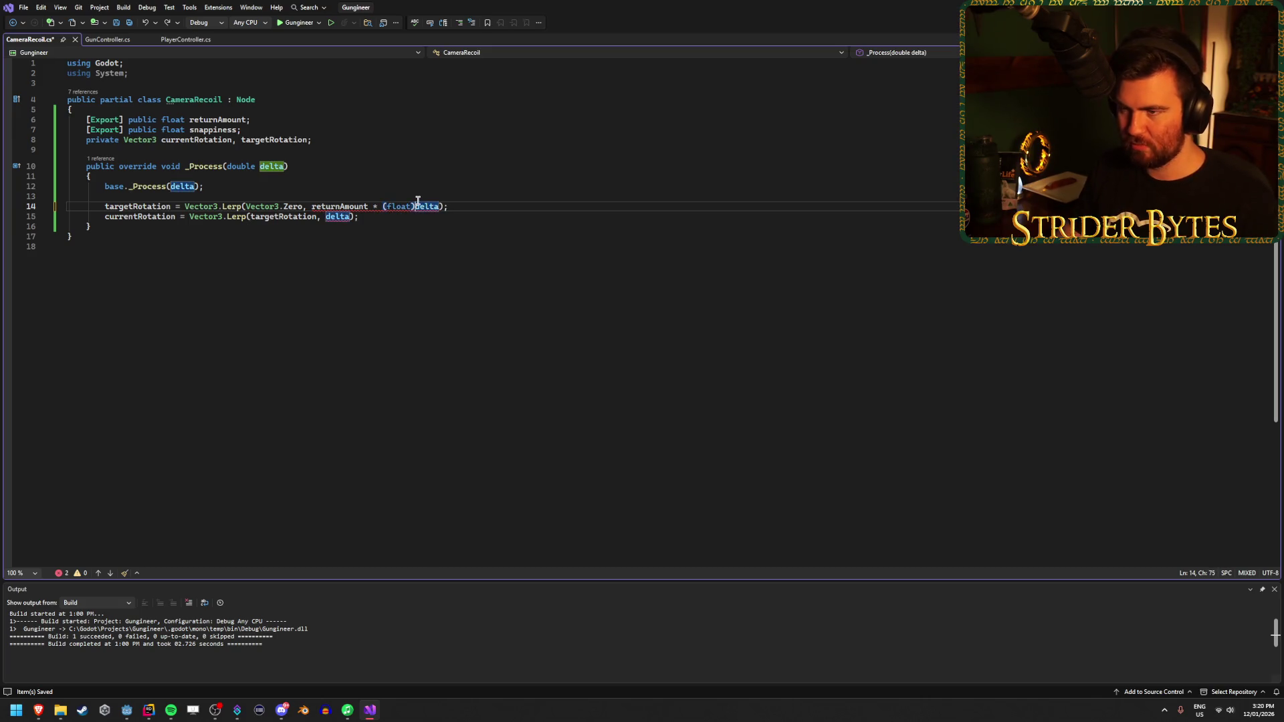
pyautogui.click(460, 206)
pyautogui.hotkey('ctrl', 's')
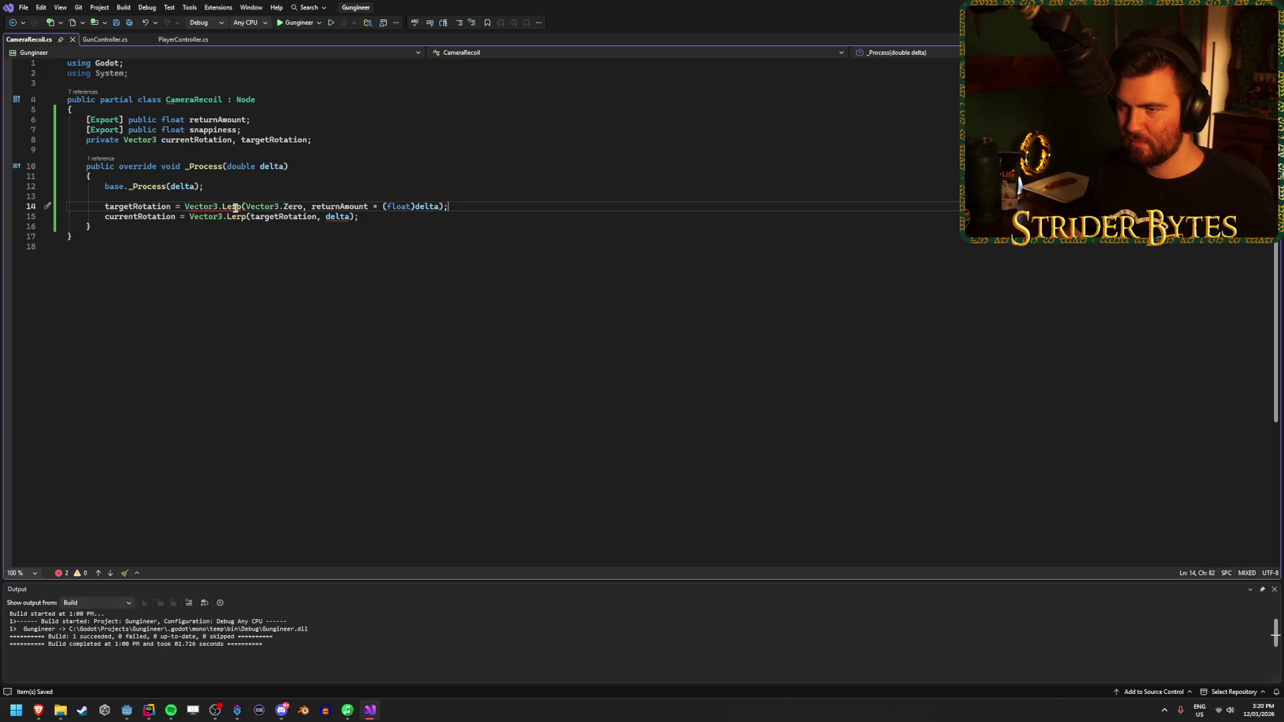
pyautogui.moveTo(235, 207)
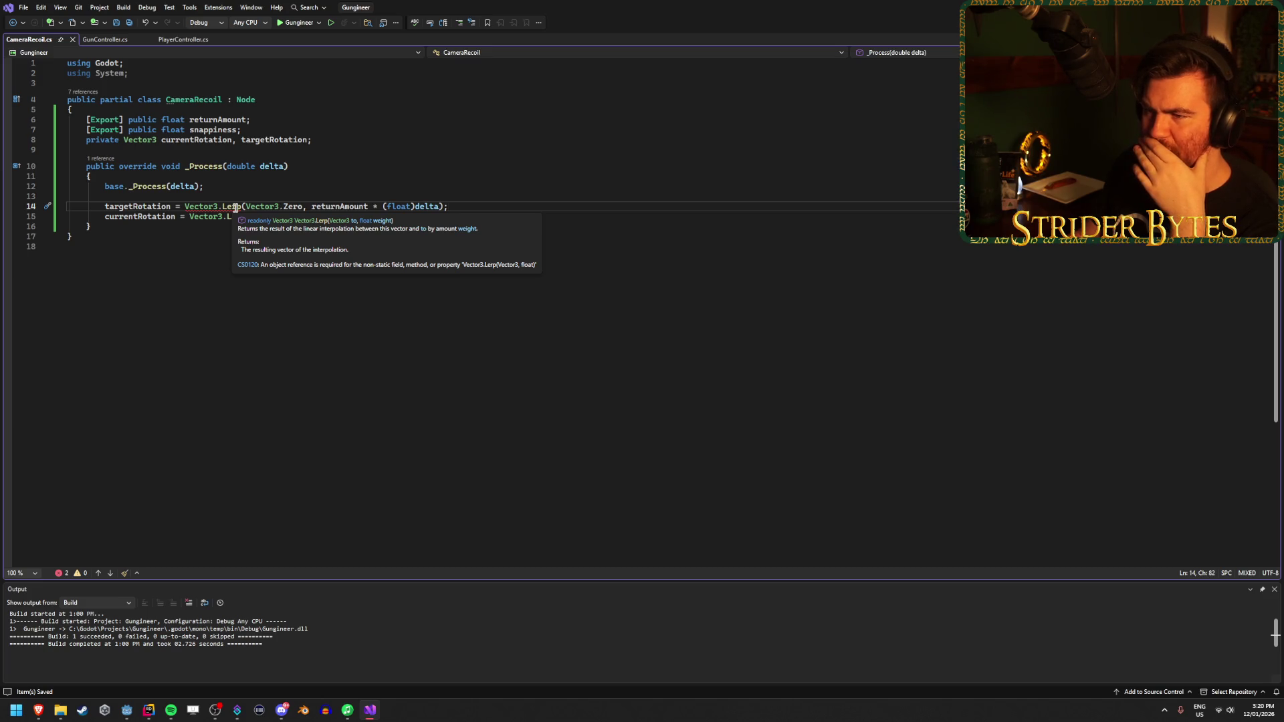
pyautogui.click(236, 208)
pyautogui.rightClick(236, 210)
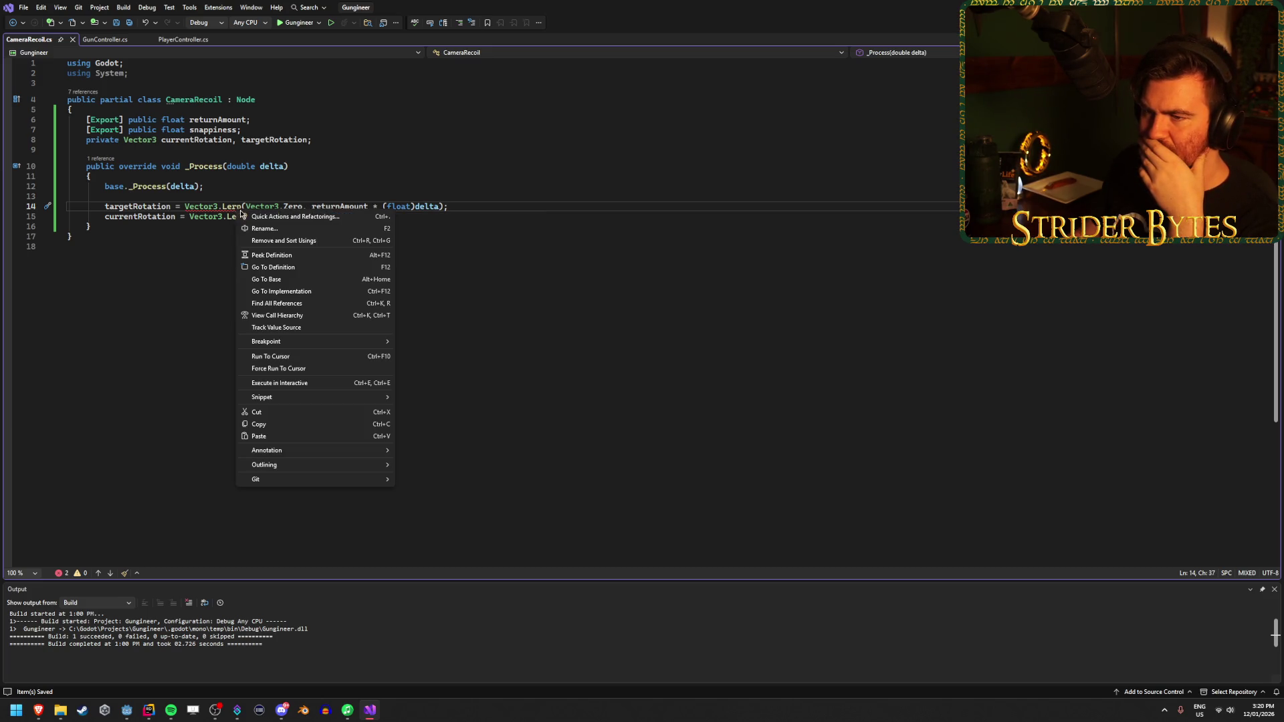
pyautogui.click(243, 214)
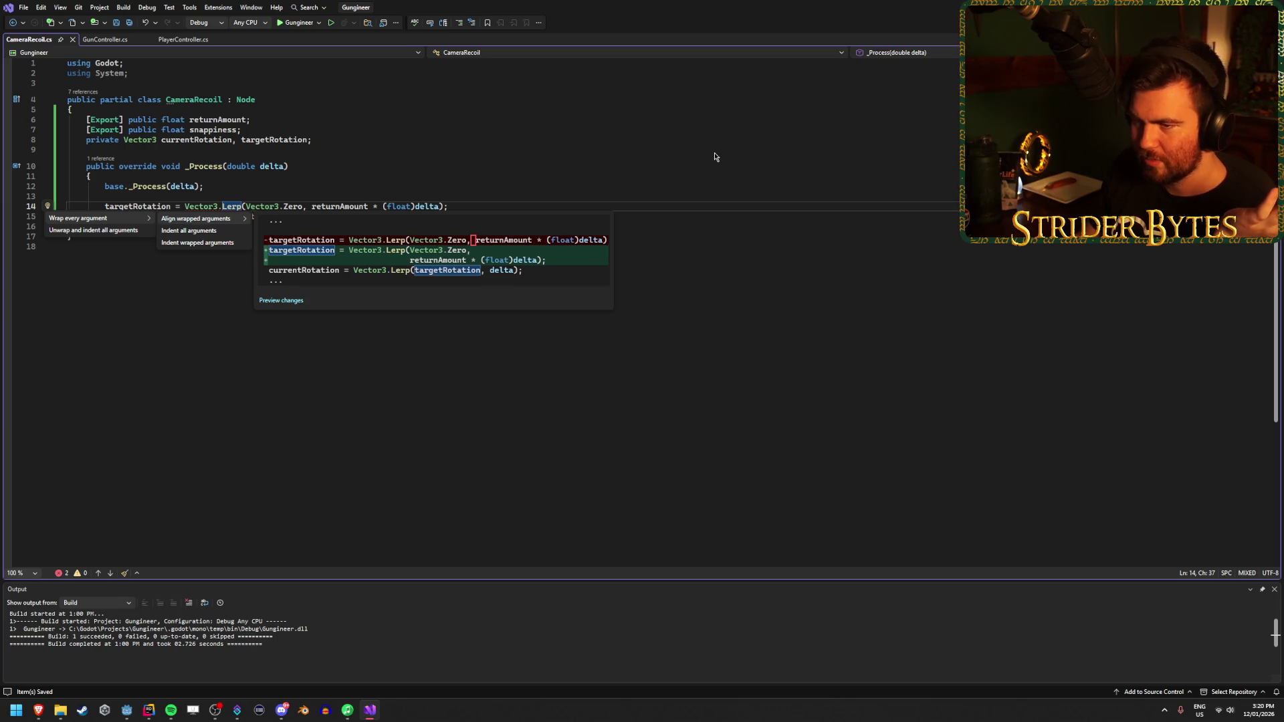
pyautogui.click(209, 220)
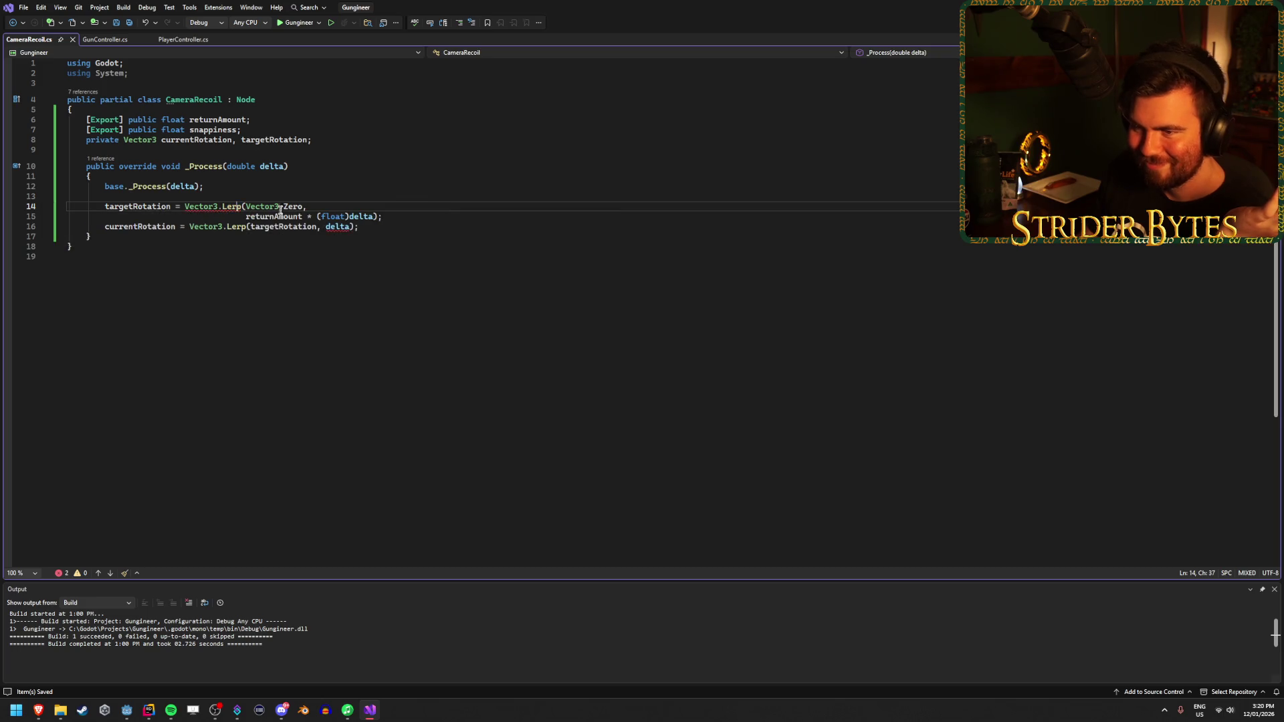
pyautogui.click(414, 213)
pyautogui.hotkey('ctrl', 'z')
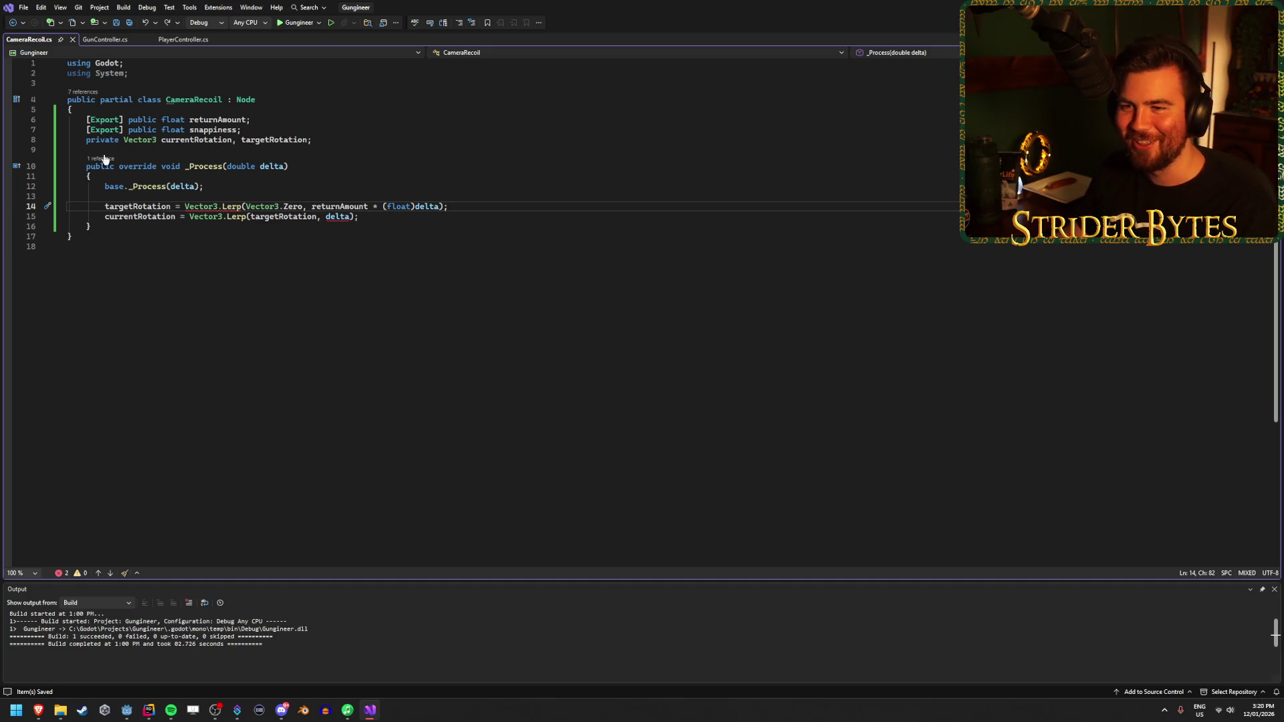
# Step: Open the Quick Actions for the Lerp call and dismiss them unchanged
pyautogui.click(227, 205)
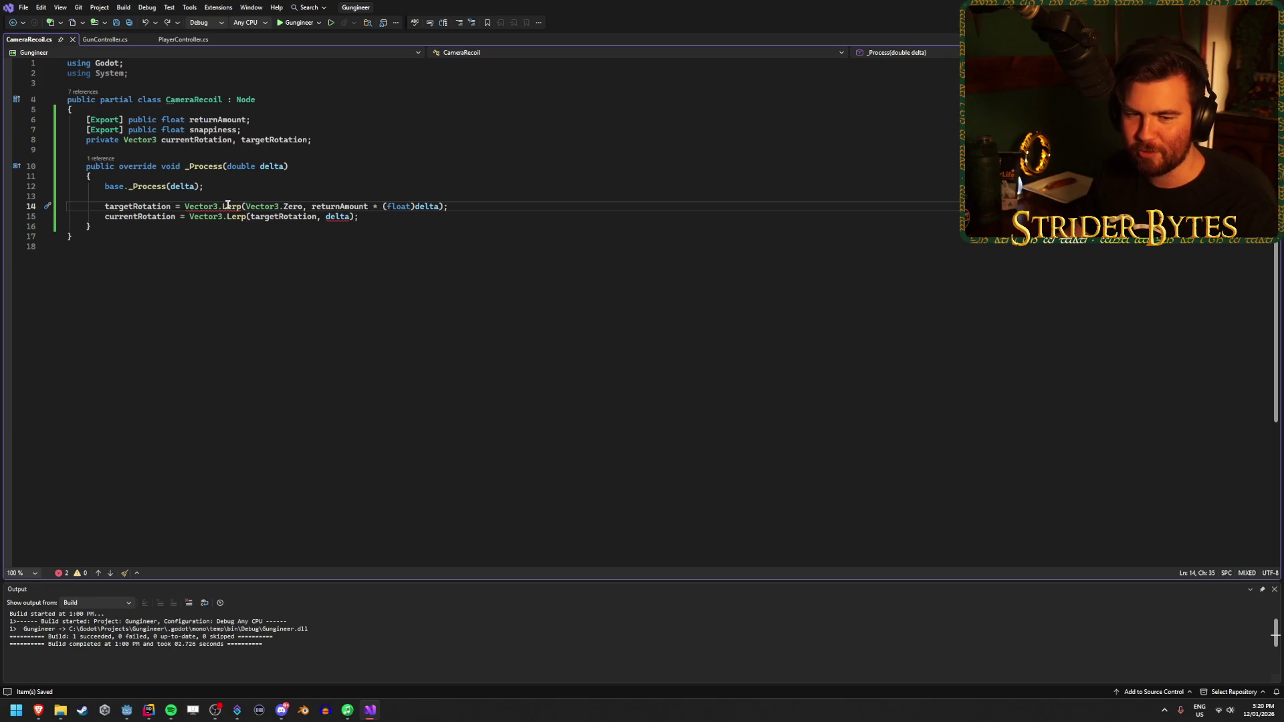
pyautogui.rightClick(227, 206)
pyautogui.click(241, 213)
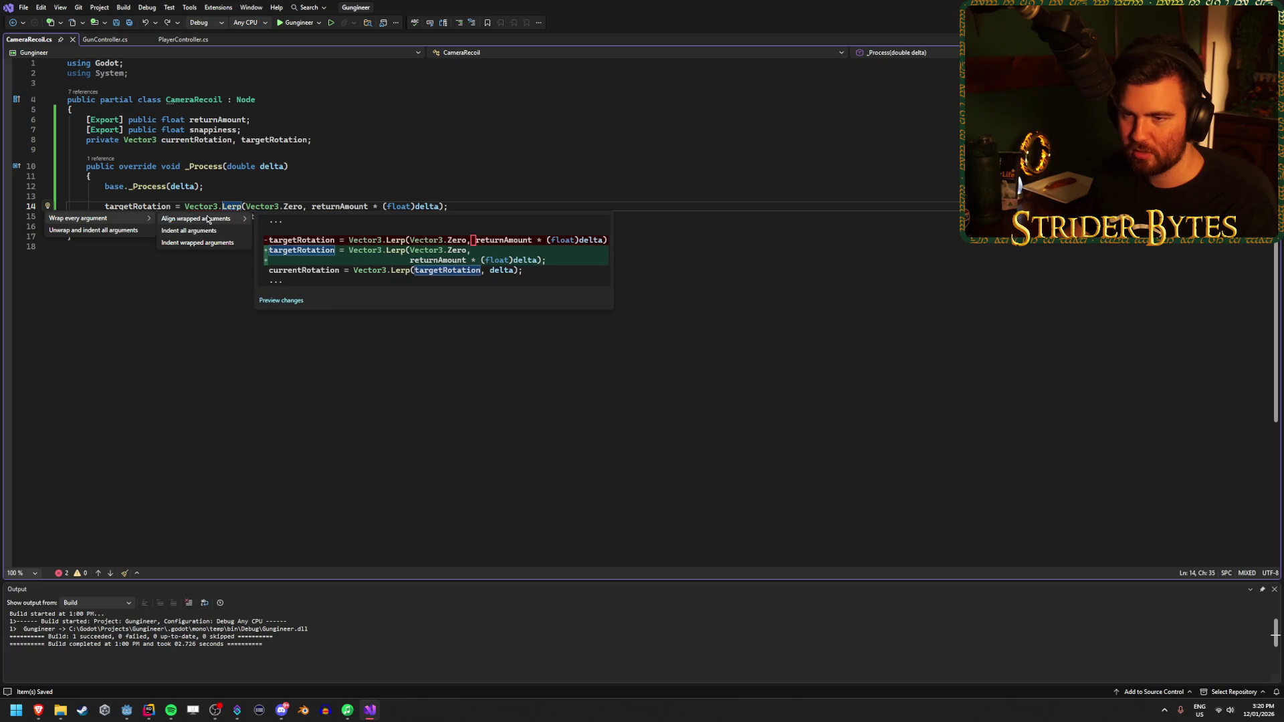
pyautogui.click(94, 230)
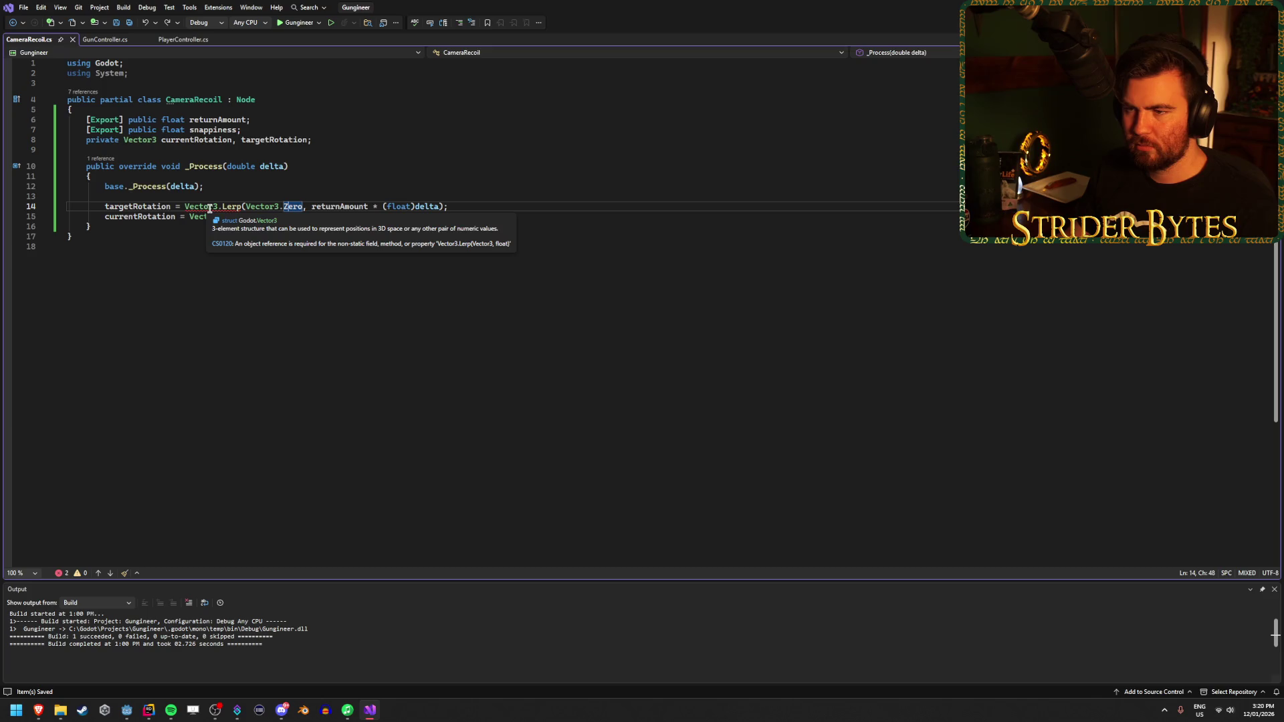
# Step: Delete ' * (float)delta' so the targetRotation Lerp weight is just returnAmount
pyautogui.click(414, 205)
pyautogui.moveTo(439, 206)
pyautogui.mouseDown()
pyautogui.moveTo(351, 206)
pyautogui.moveTo(367, 204)
pyautogui.mouseUp()
pyautogui.press('Delete')
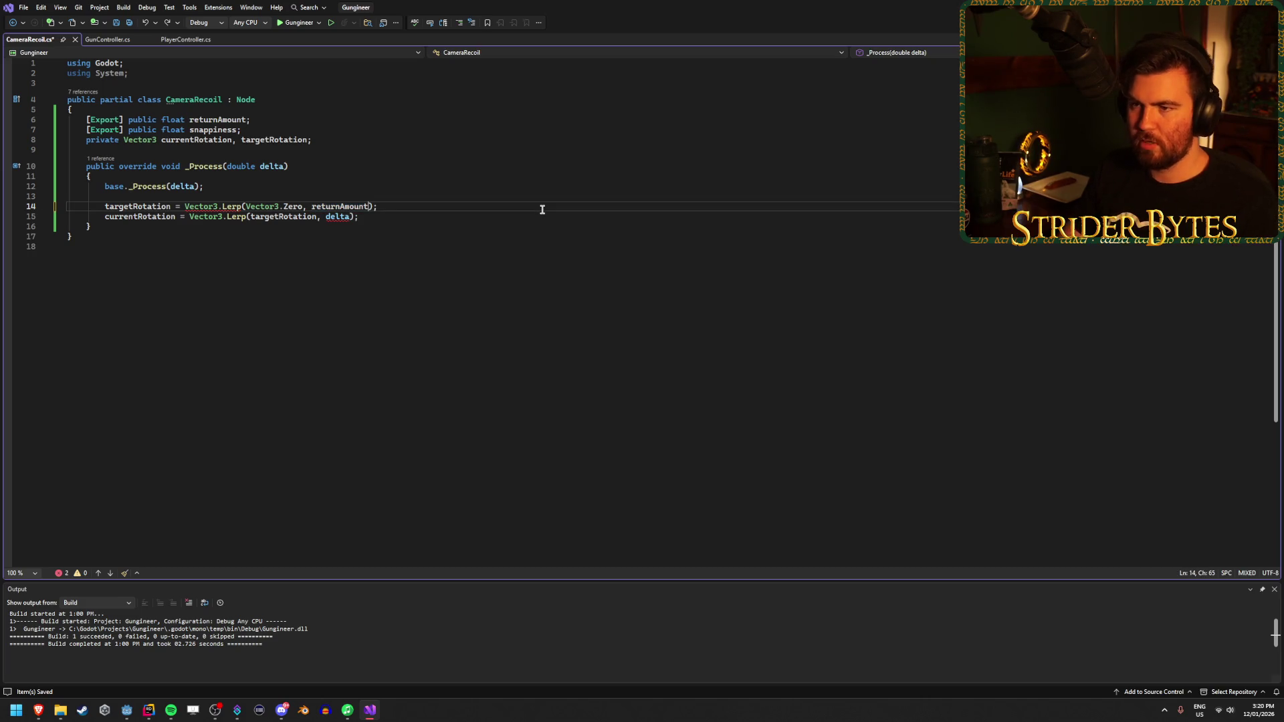
pyautogui.click(448, 207)
pyautogui.moveTo(238, 206)
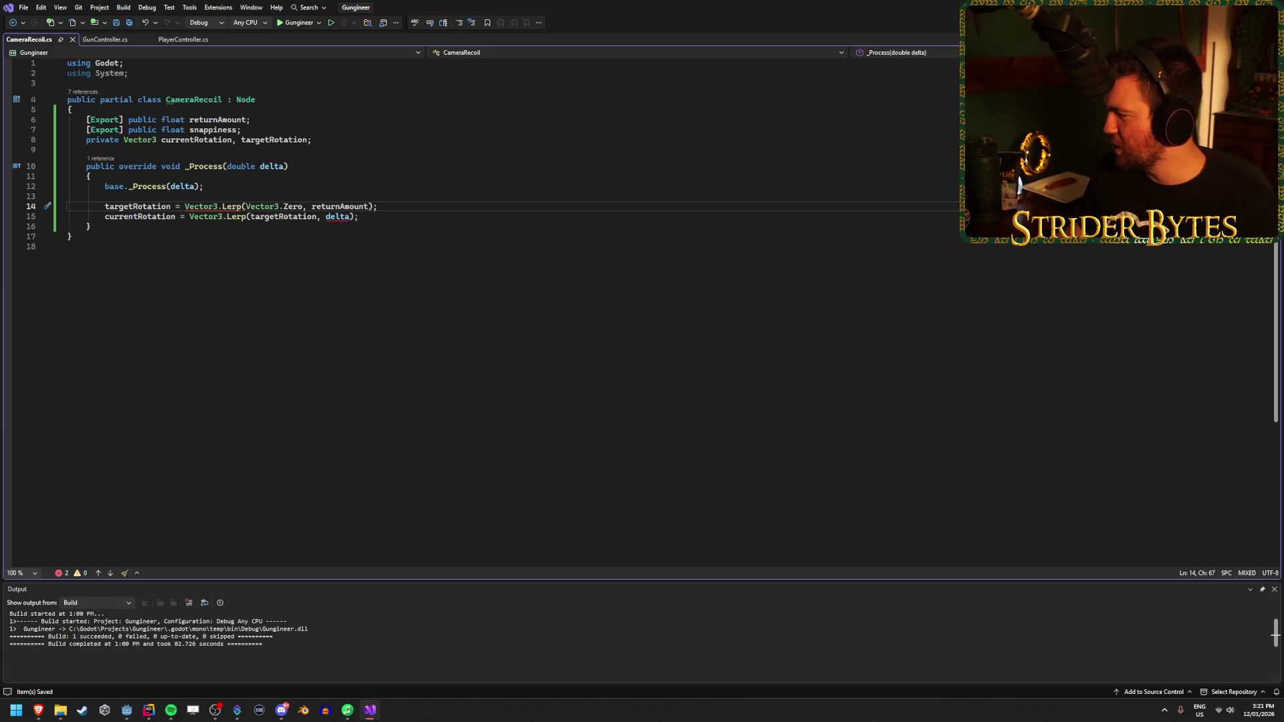
pyautogui.hotkey('alt', 'Tab')
pyautogui.click(582, 4)
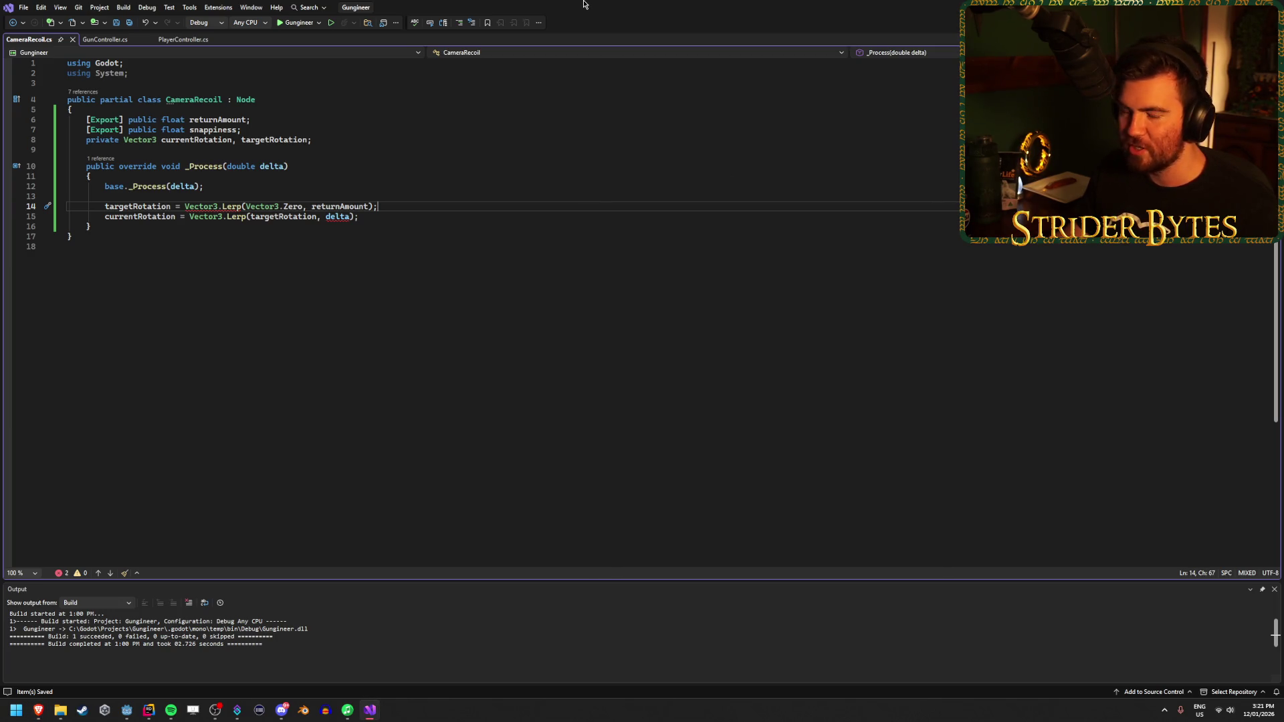
# Step: Run the game from the Workshop scene in Godot with F5
pyautogui.moveTo(126, 710)
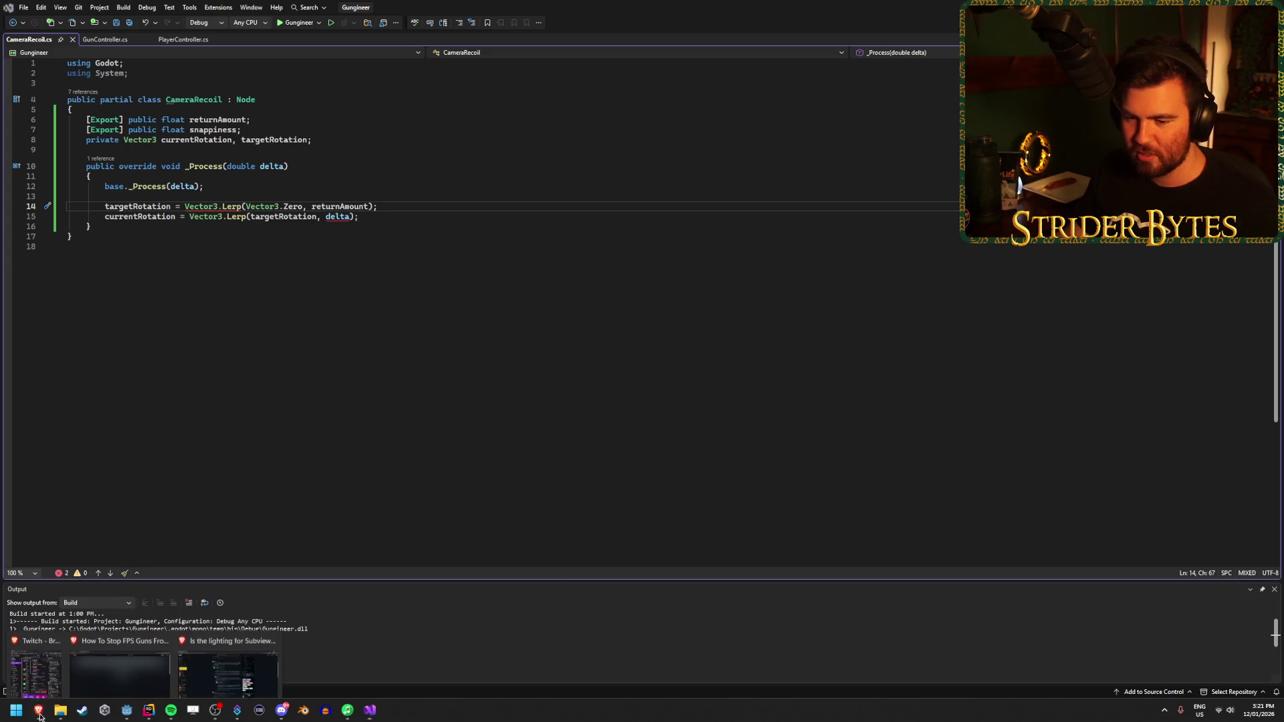
pyautogui.click(119, 659)
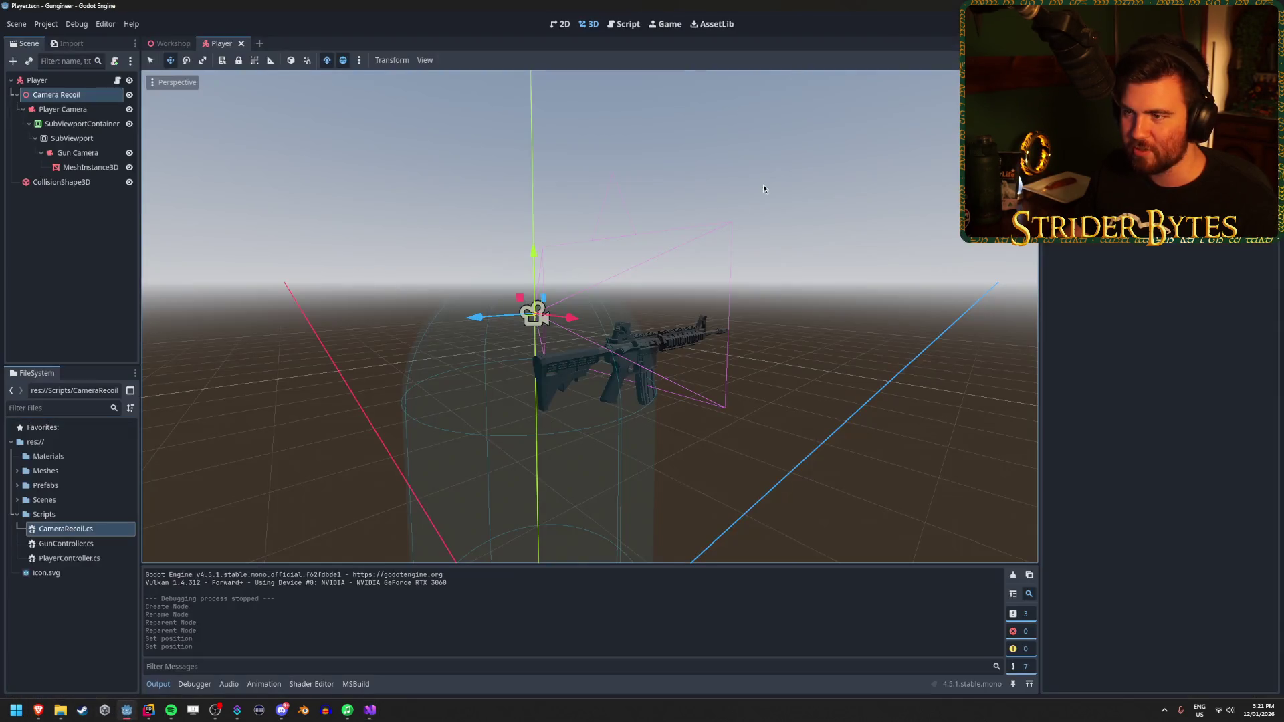
pyautogui.click(170, 44)
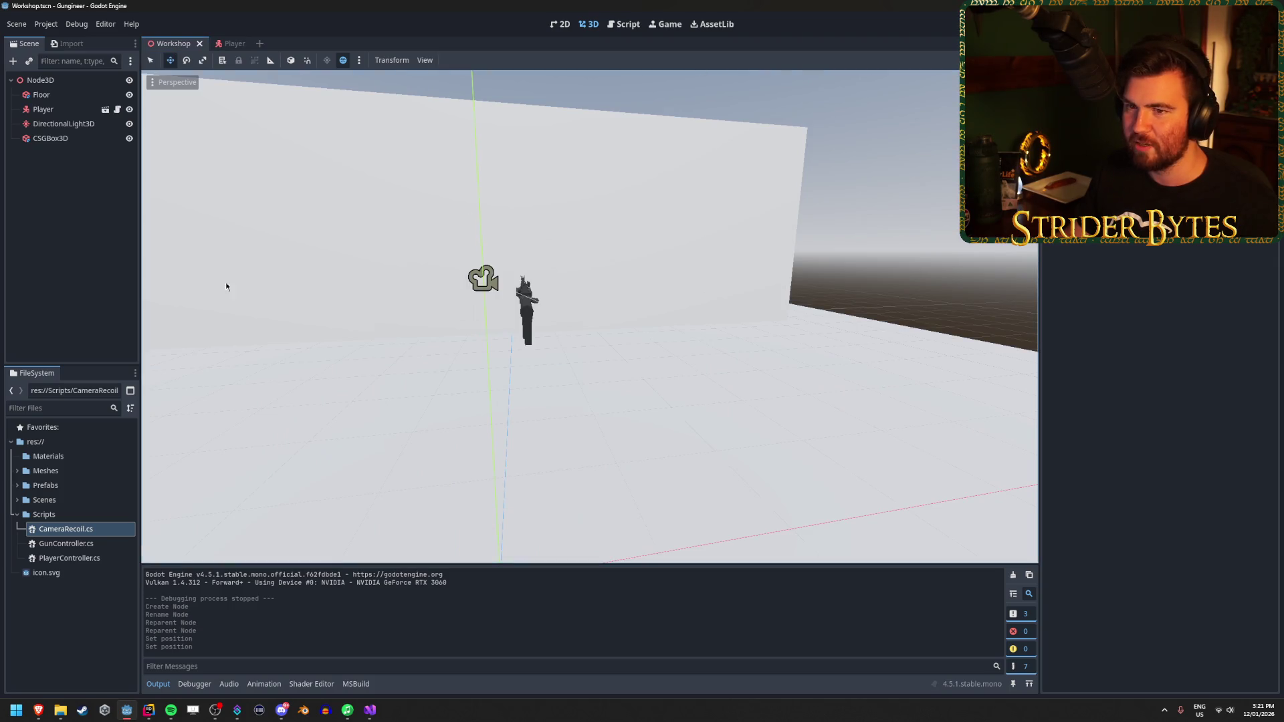
pyautogui.press('F5')
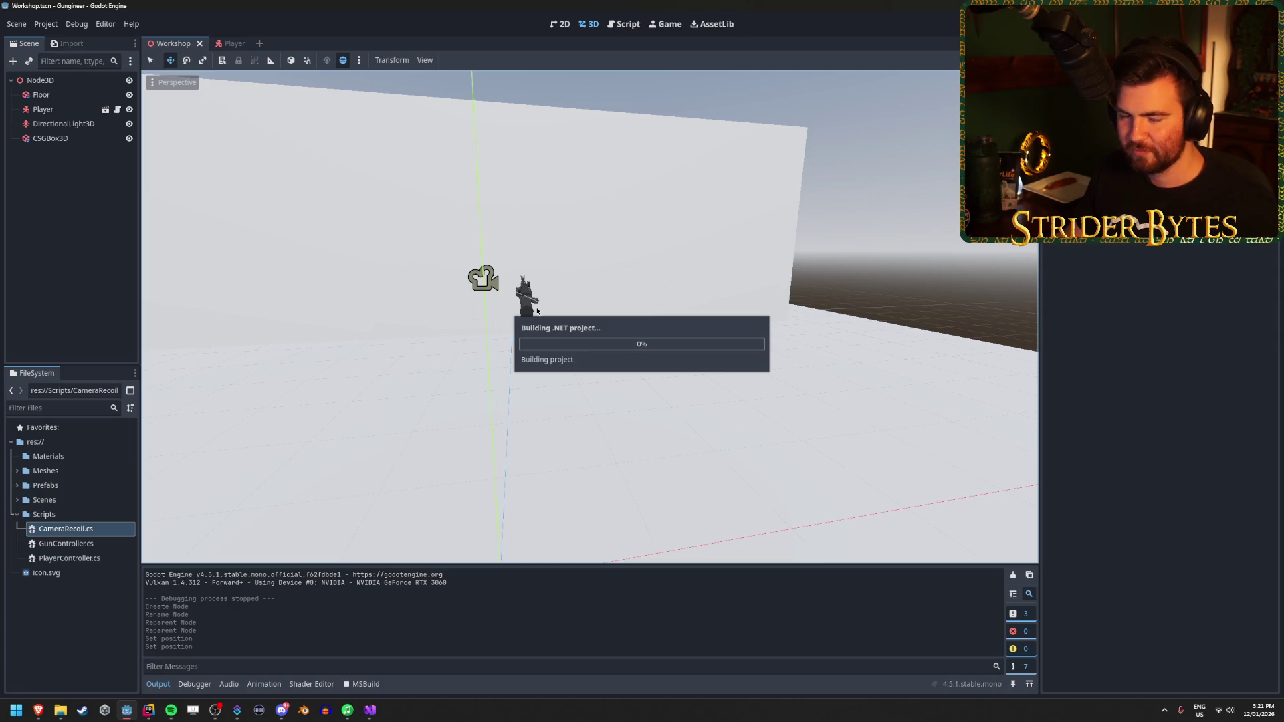
# Step: Dismiss the two CameraRecoil.cs Lerp build errors and return to line 14 in Visual Studio
pyautogui.click(635, 372)
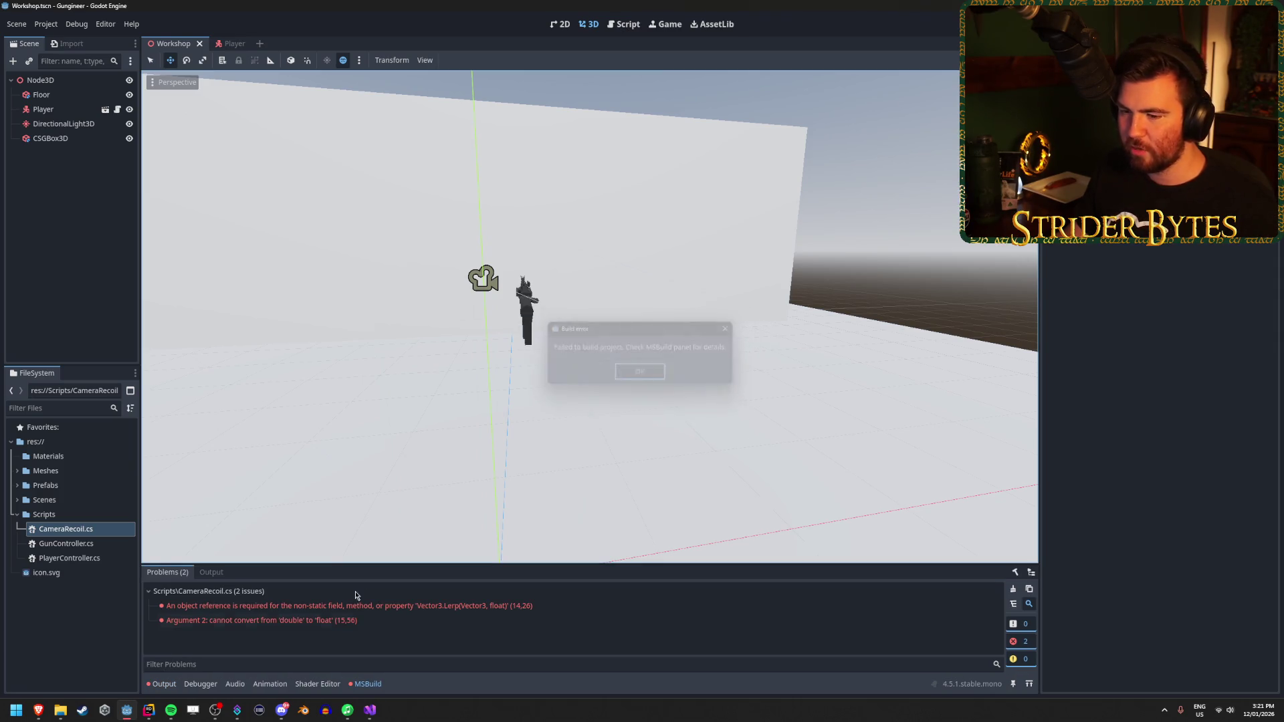
pyautogui.hotkey('alt', 'Tab')
pyautogui.click(109, 208)
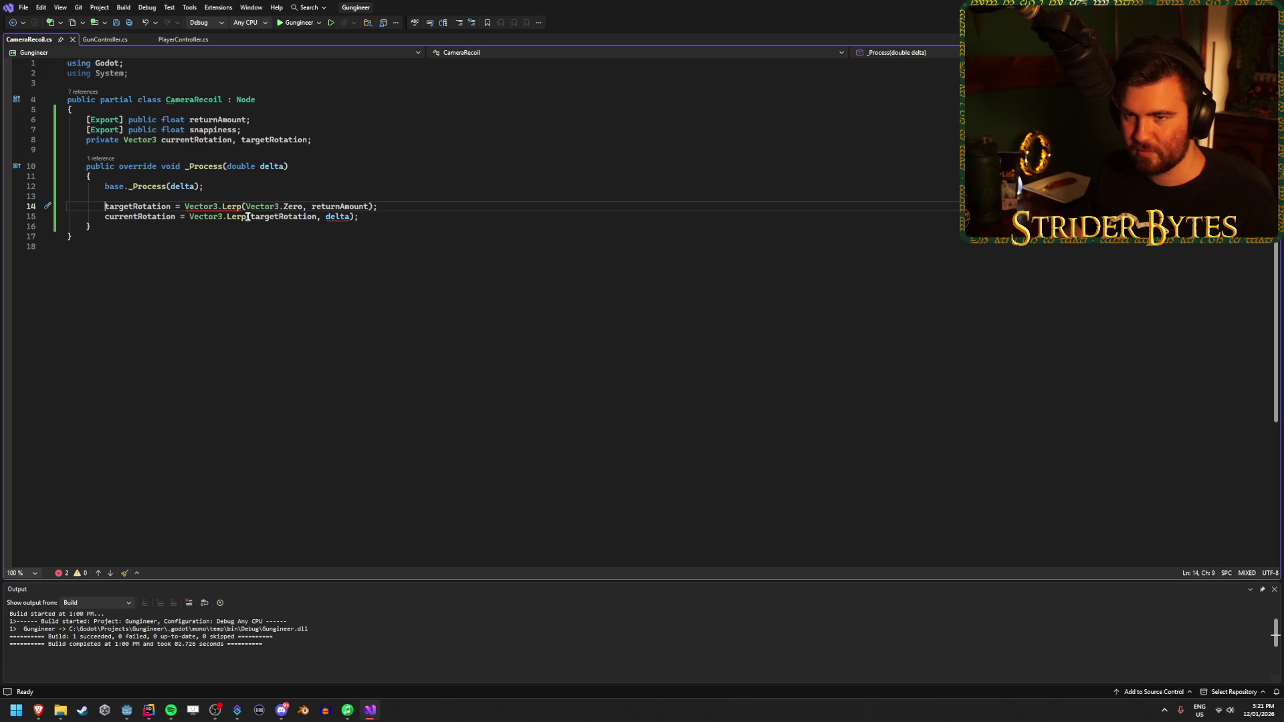
# Step: Comment out the targetRotation and currentRotation Lerp lines (14 and 15) and save
pyautogui.write('//')
pyautogui.hotkey('ctrl', 's')
pyautogui.click(105, 218)
pyautogui.write('//')
pyautogui.hotkey('ctrl', 's')
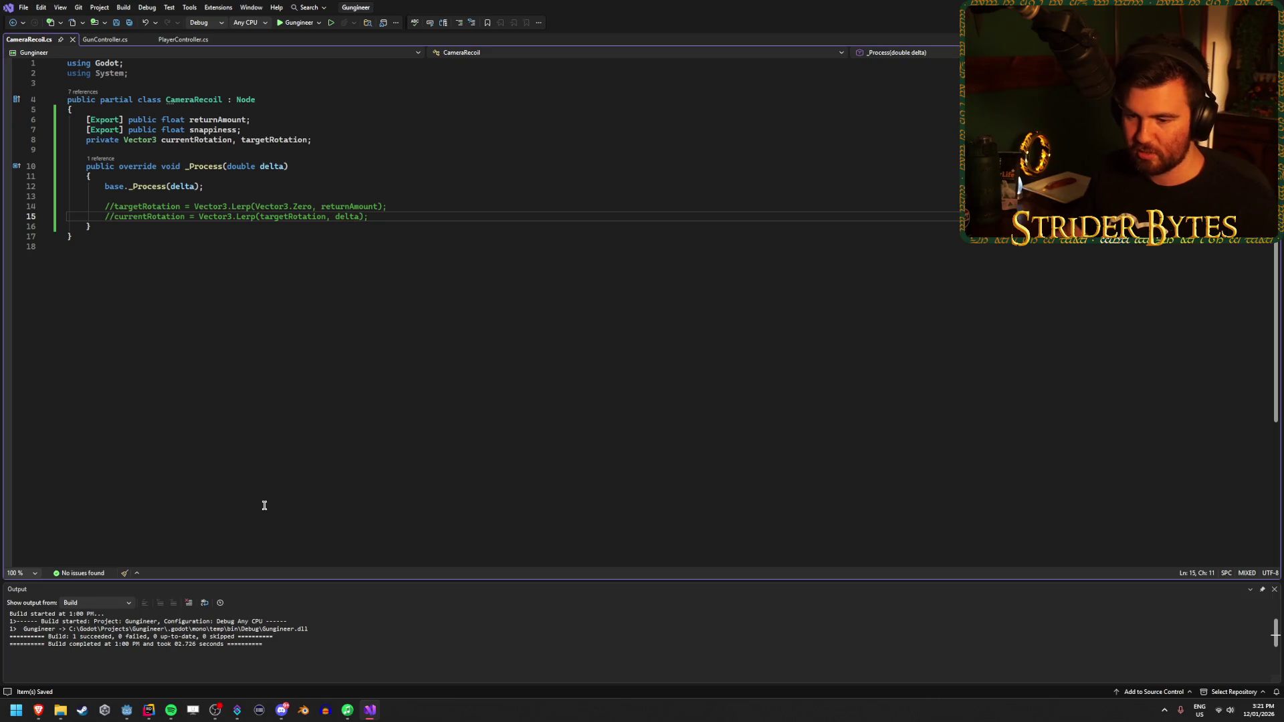
# Step: Run the game in Godot, stop it with F8, and return to Visual Studio
pyautogui.click(128, 709)
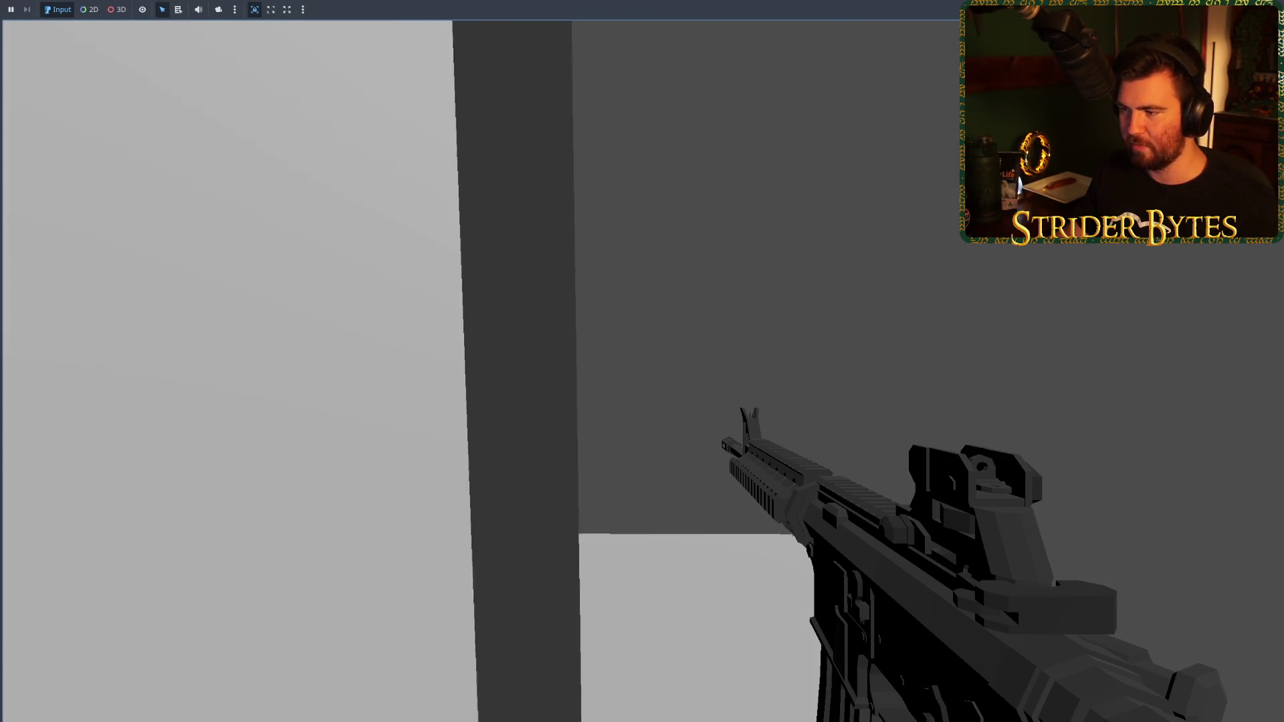
pyautogui.press('F8')
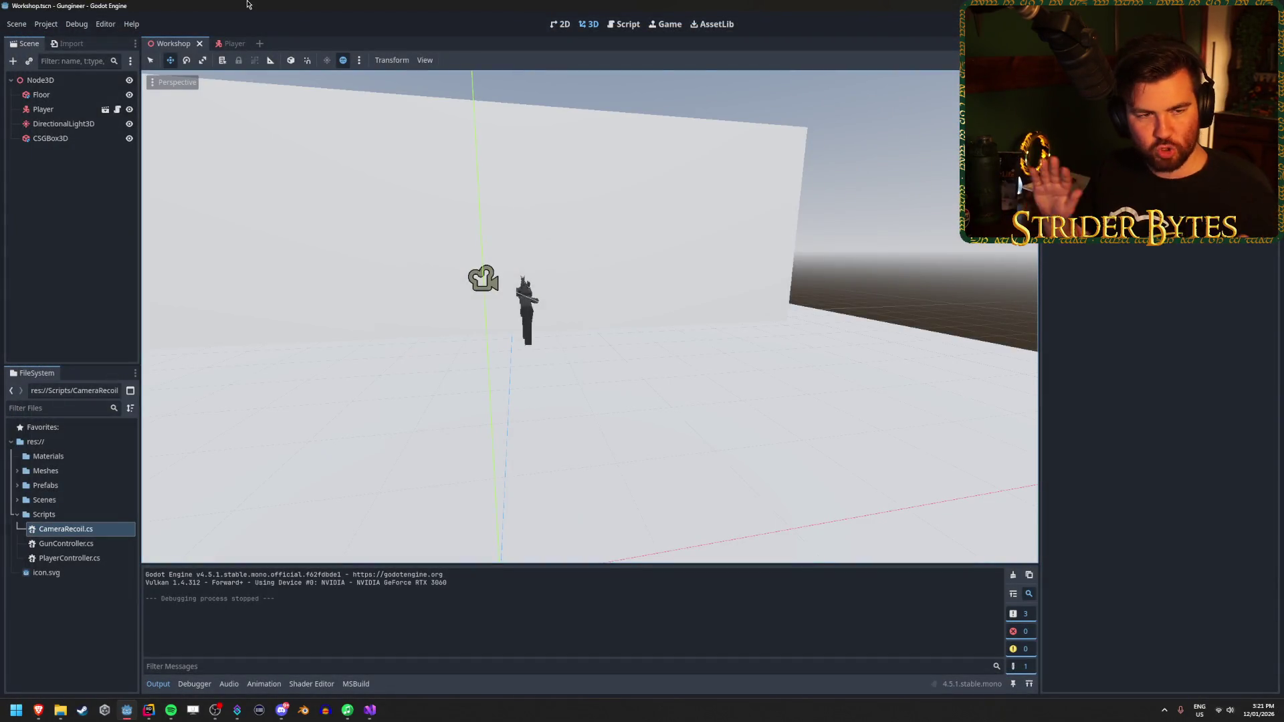
pyautogui.click(369, 712)
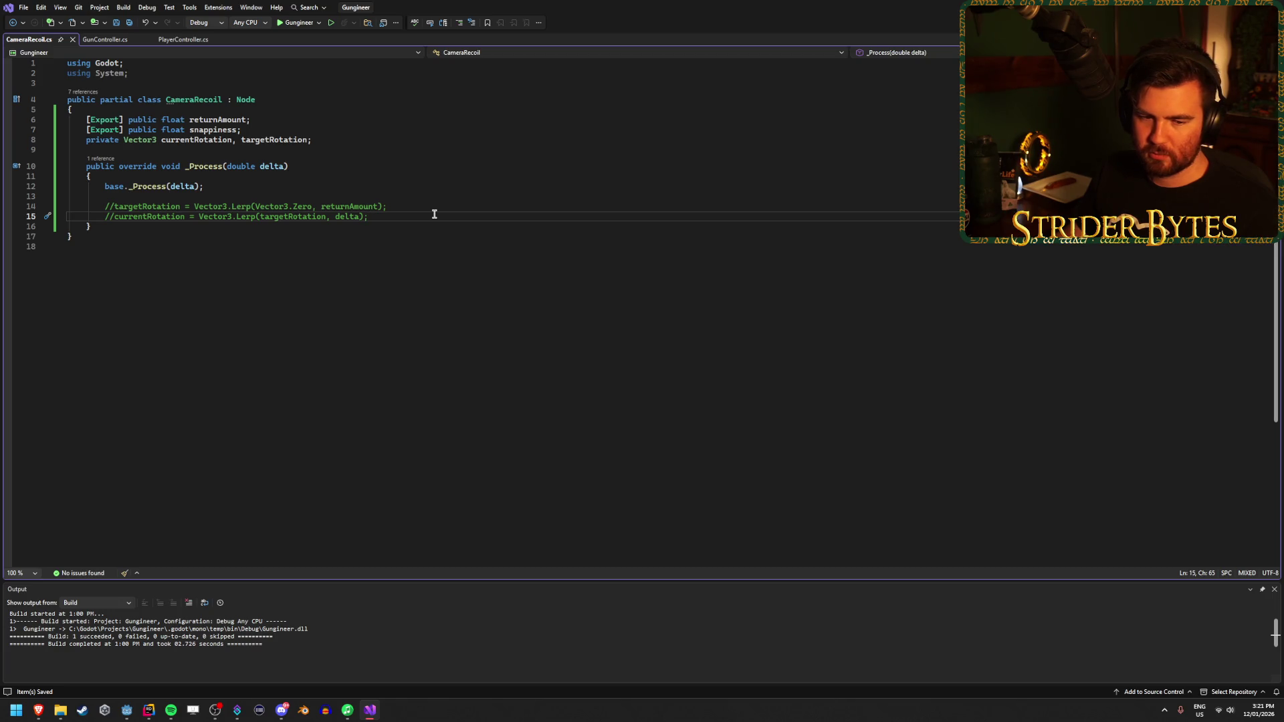
# Step: Uncomment line 14, abandon a retyped Lerp, keep the original call, and save
pyautogui.click(114, 206)
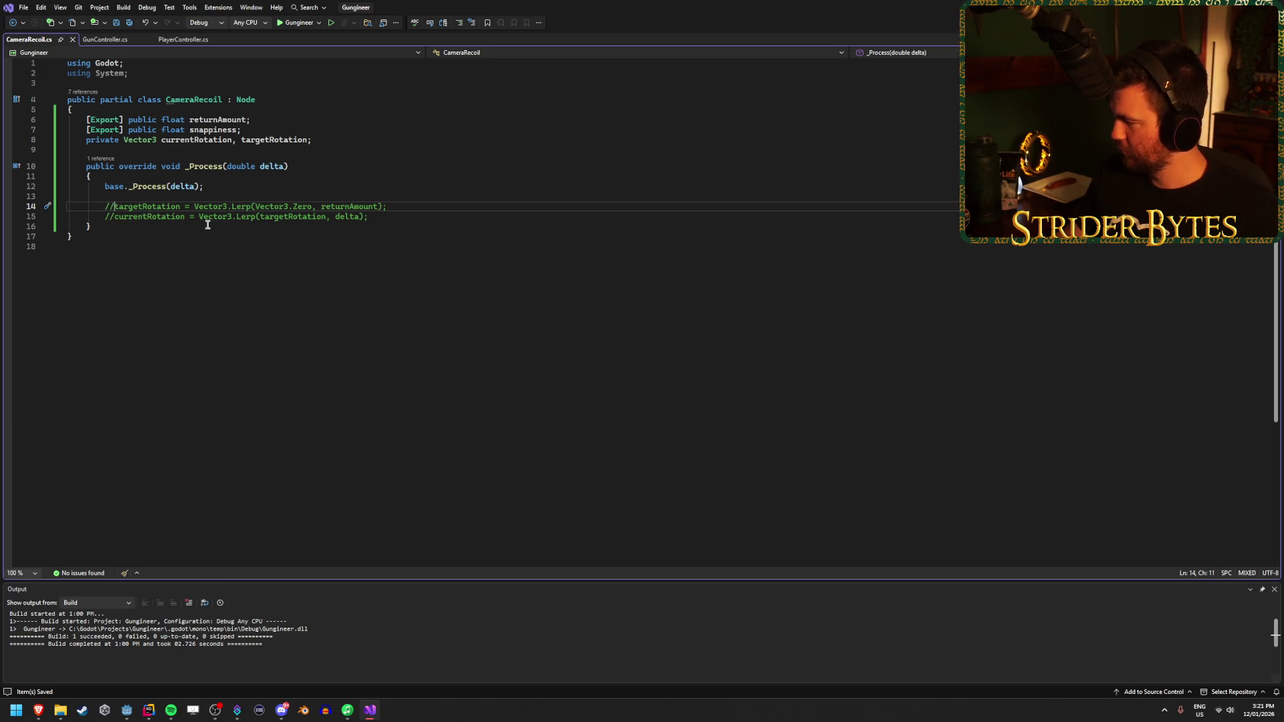
pyautogui.press('BackSpace')
pyautogui.press('BackSpace')
pyautogui.click(386, 207)
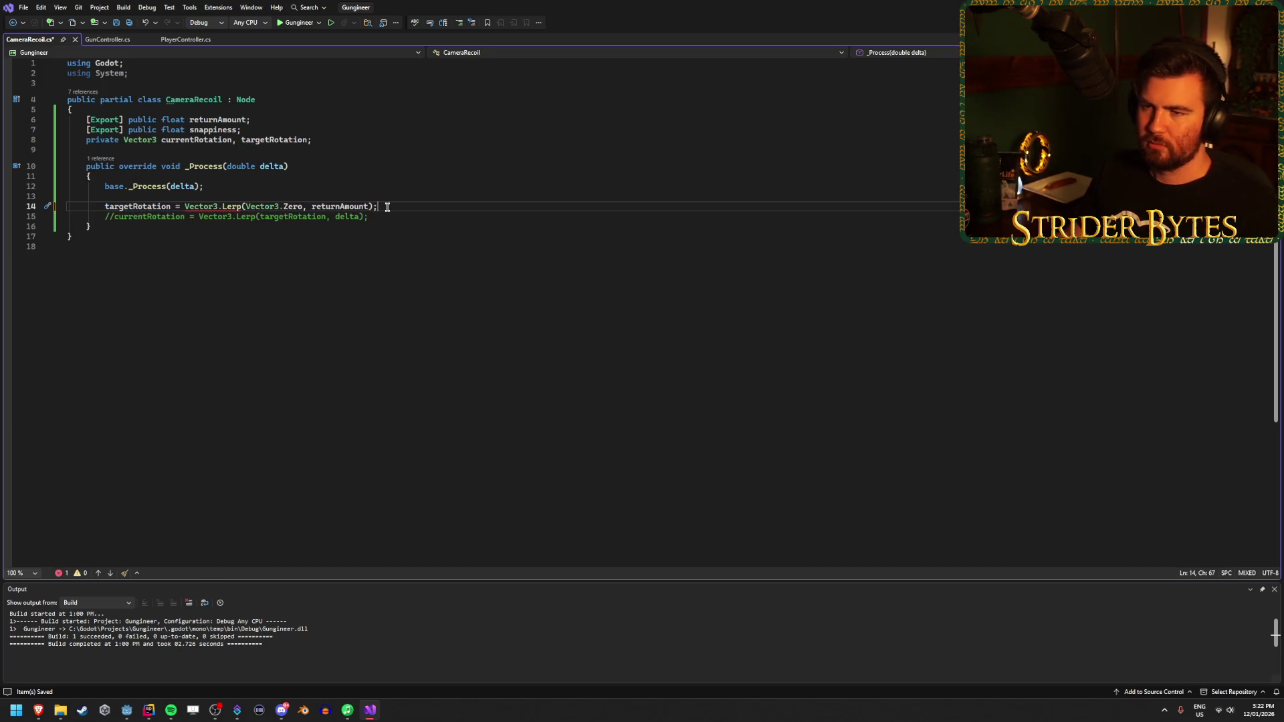
pyautogui.click(369, 206)
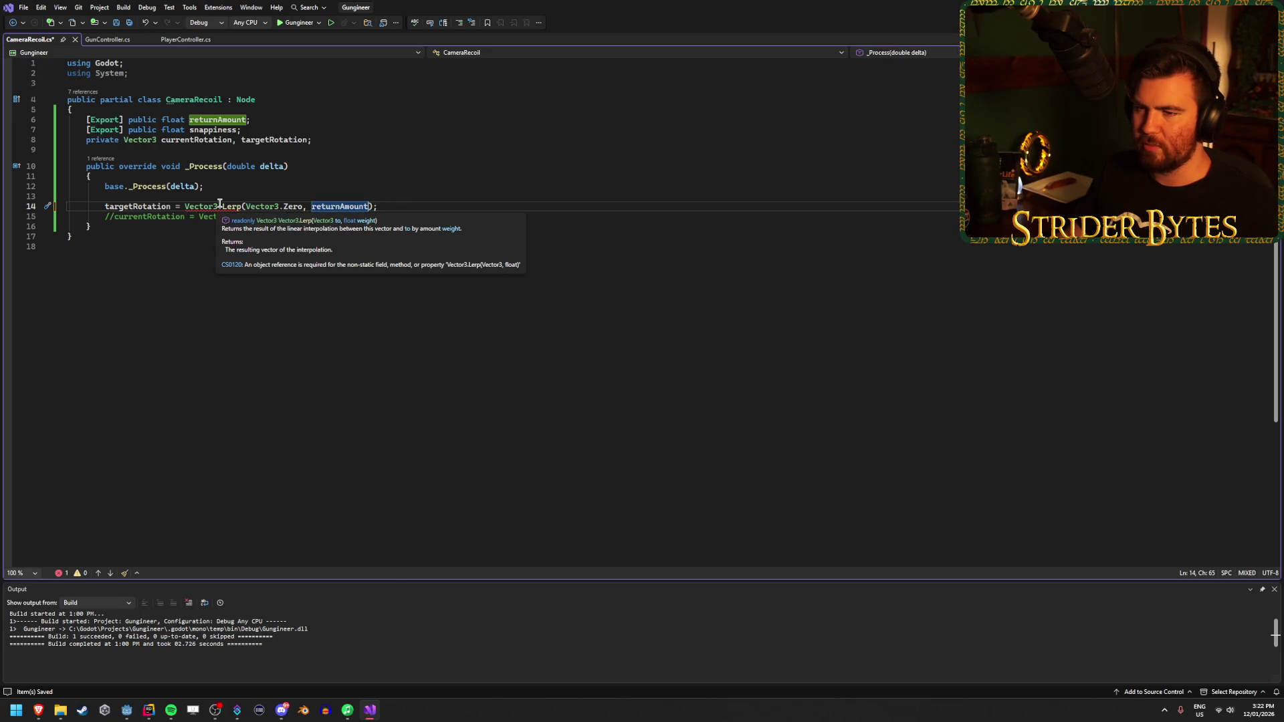
pyautogui.moveTo(387, 206); pyautogui.dragTo(185, 206)
pyautogui.write('Lerp')
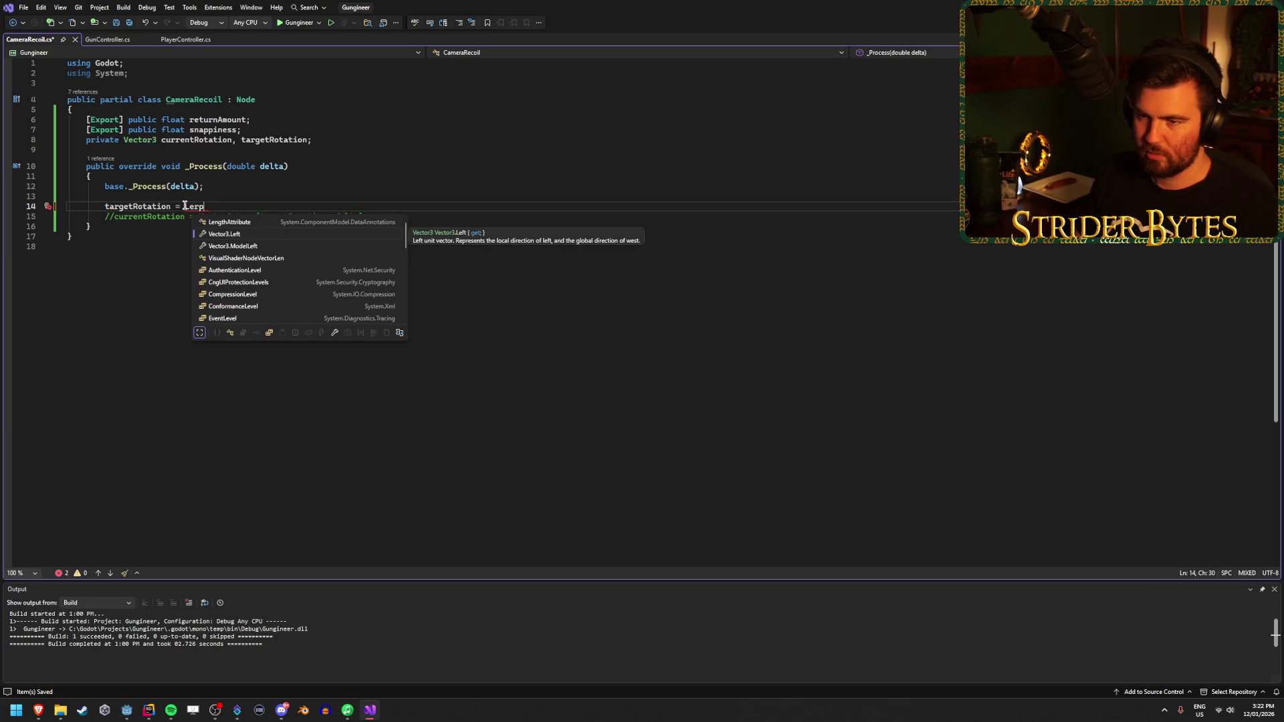
pyautogui.press('BackSpace')
pyautogui.press('BackSpace')
pyautogui.press('BackSpace')
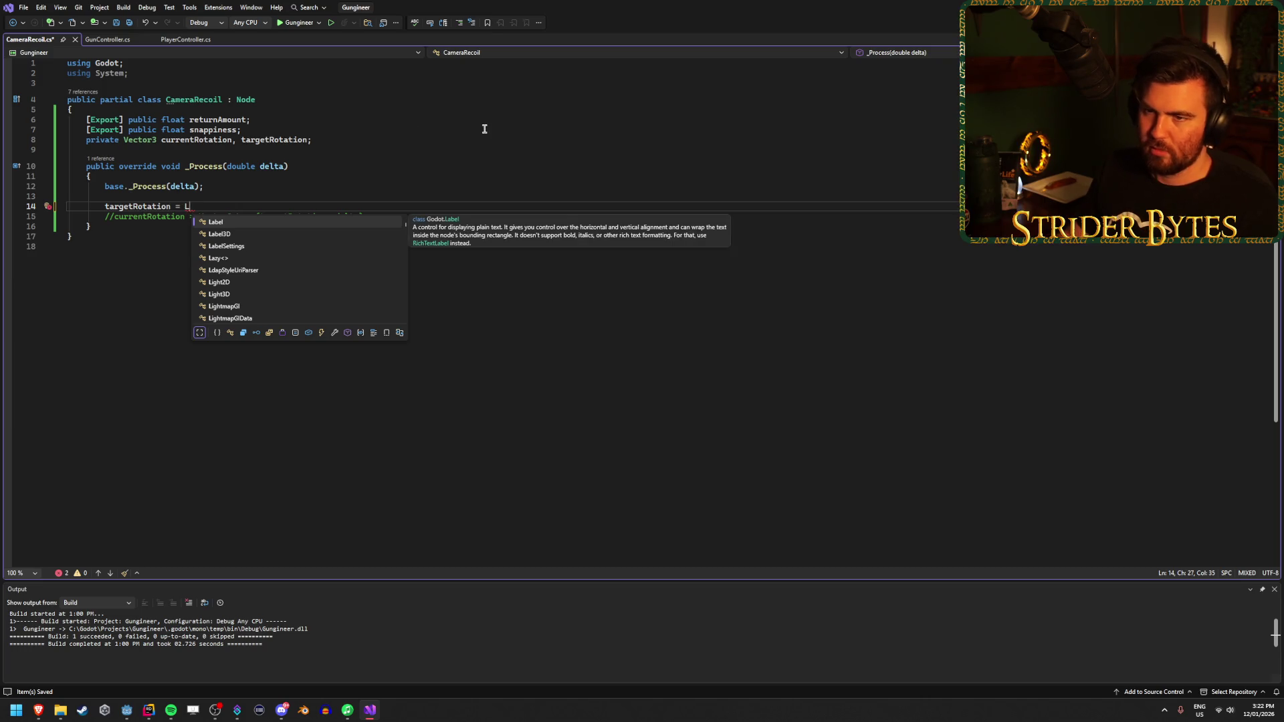
pyautogui.press('BackSpace')
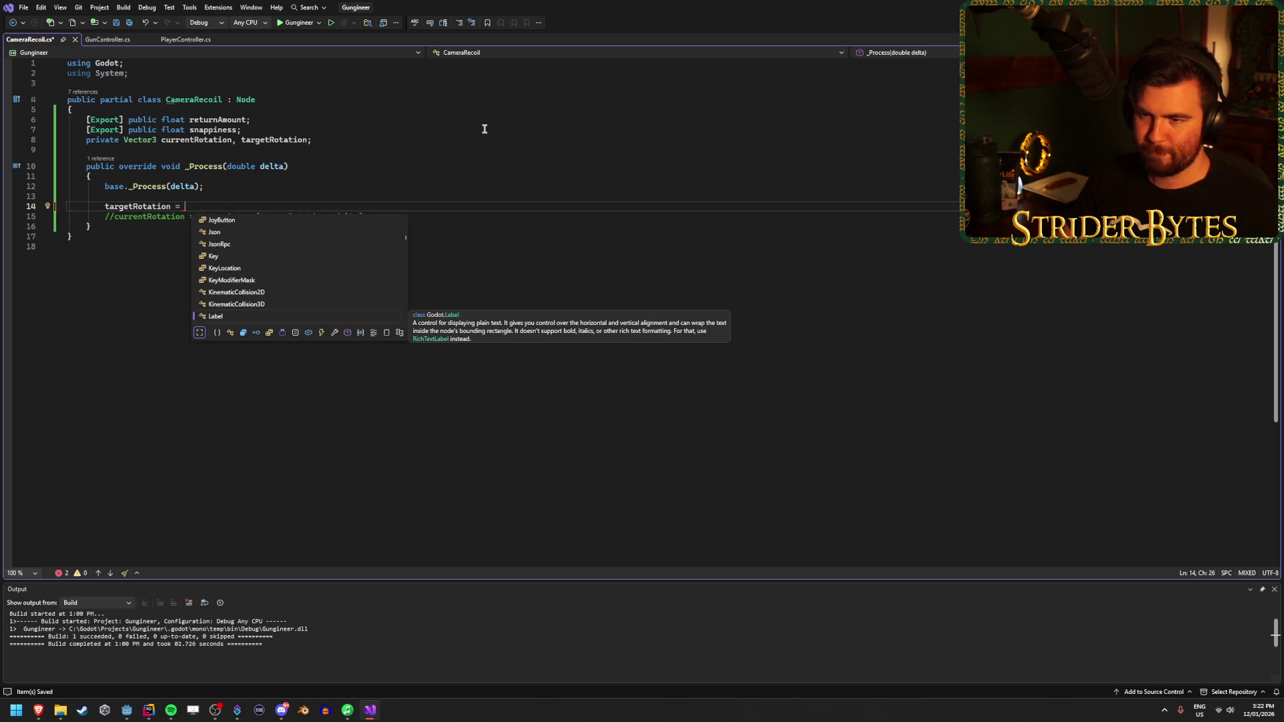
pyautogui.press('Escape')
pyautogui.press('Tab')
pyautogui.press('Home')
pyautogui.hotkey('ctrl', 's')
# Step: Rewrite line 14 as targetRotation.Lerp(Vector3.Zero, returnAmount) and save
pyautogui.click(394, 207)
pyautogui.moveTo(223, 208)
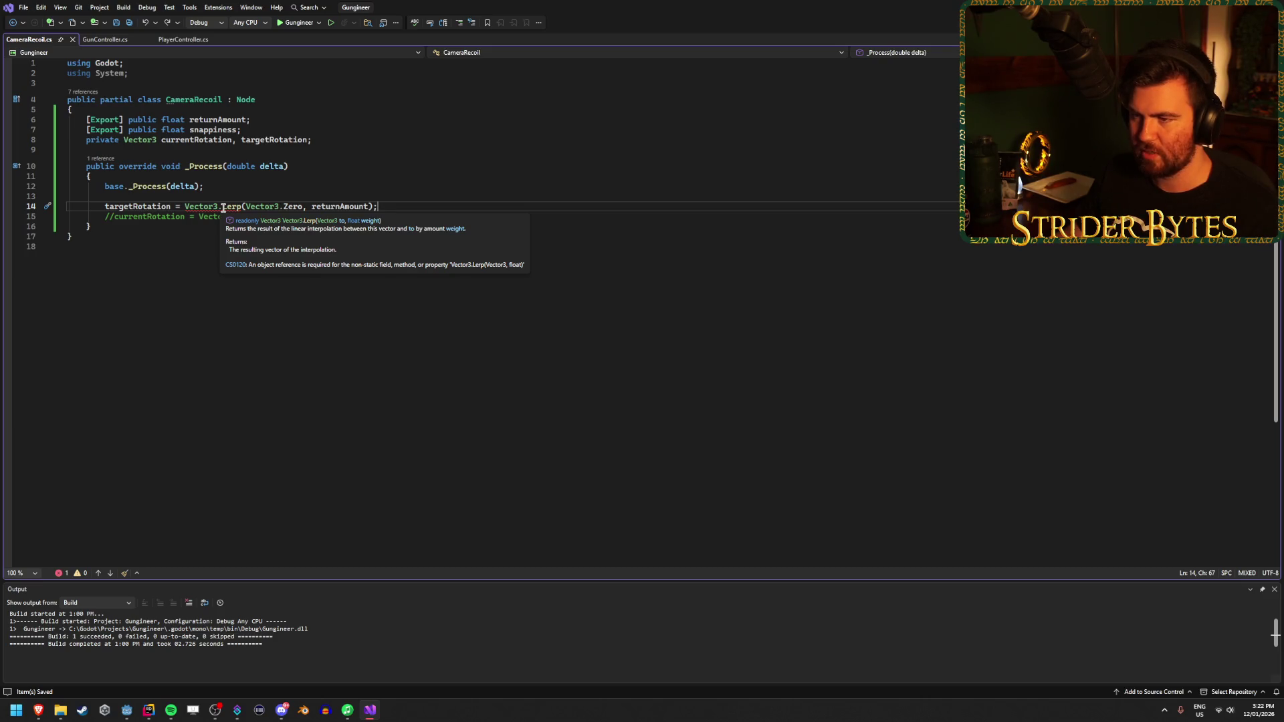
pyautogui.click(185, 206)
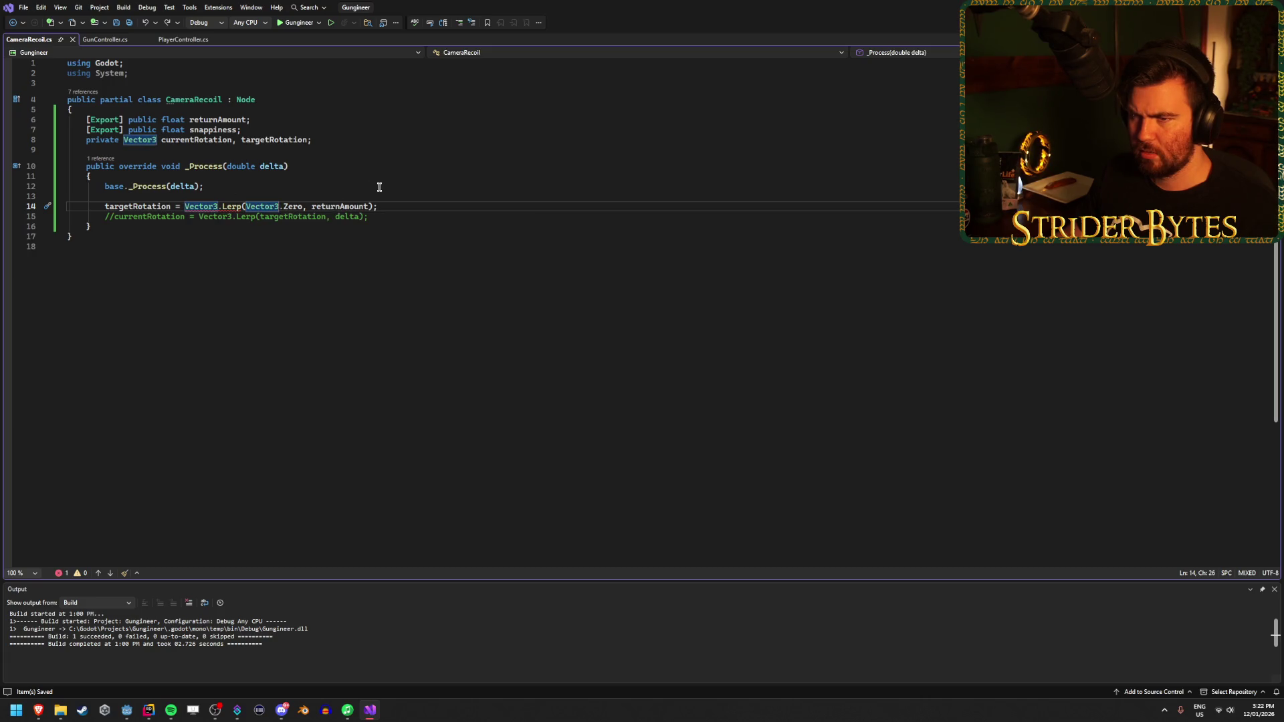
pyautogui.write('targetRotati')
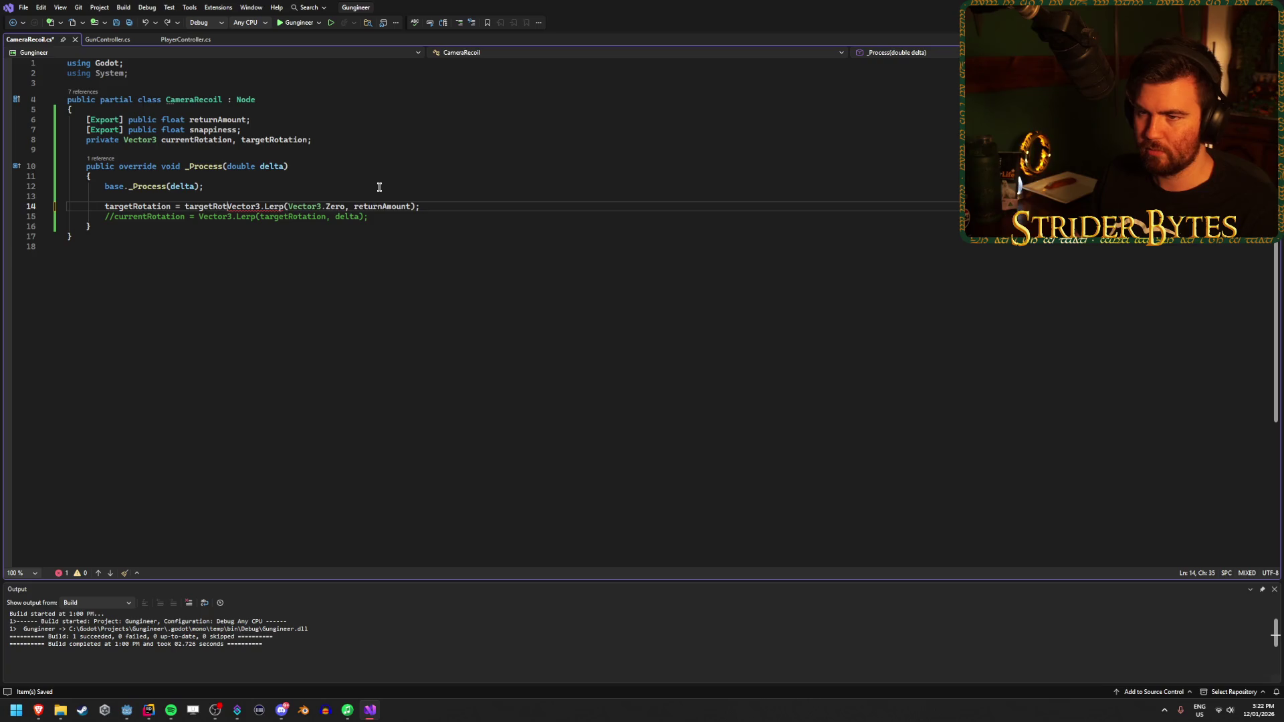
pyautogui.write('on.')
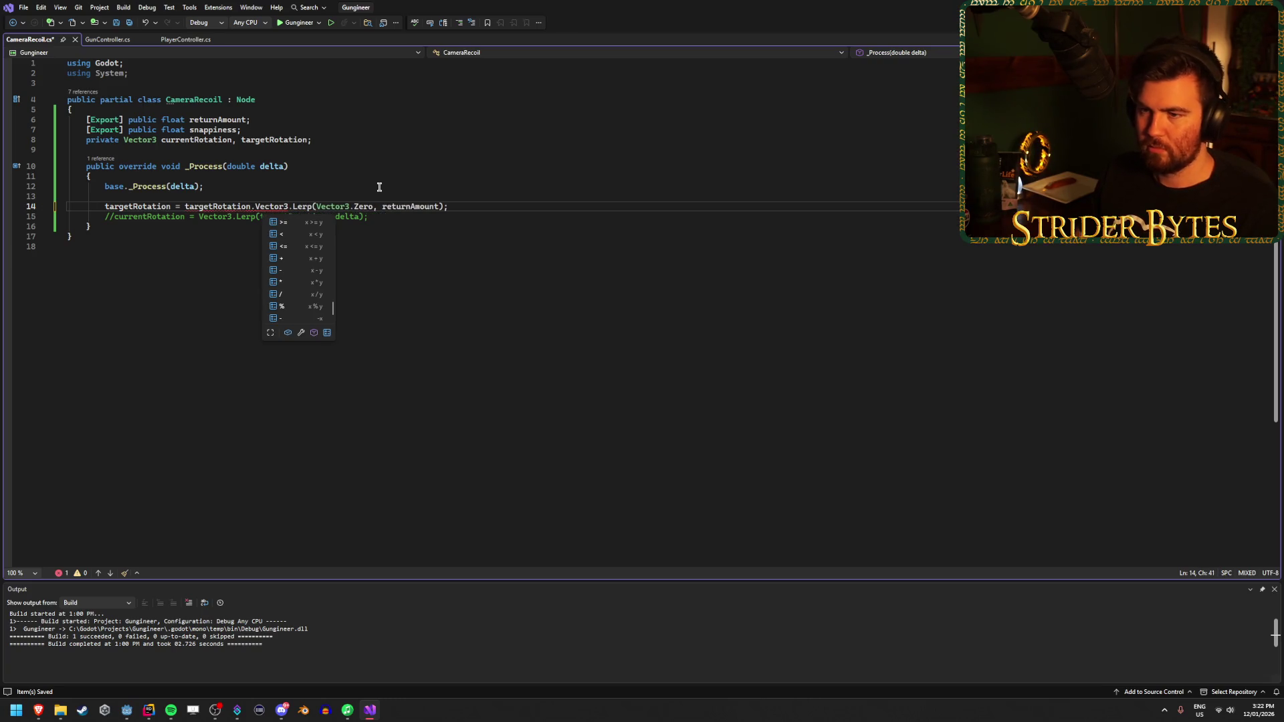
pyautogui.press('Escape')
pyautogui.press('Delete')
pyautogui.press('Delete')
pyautogui.press('Delete')
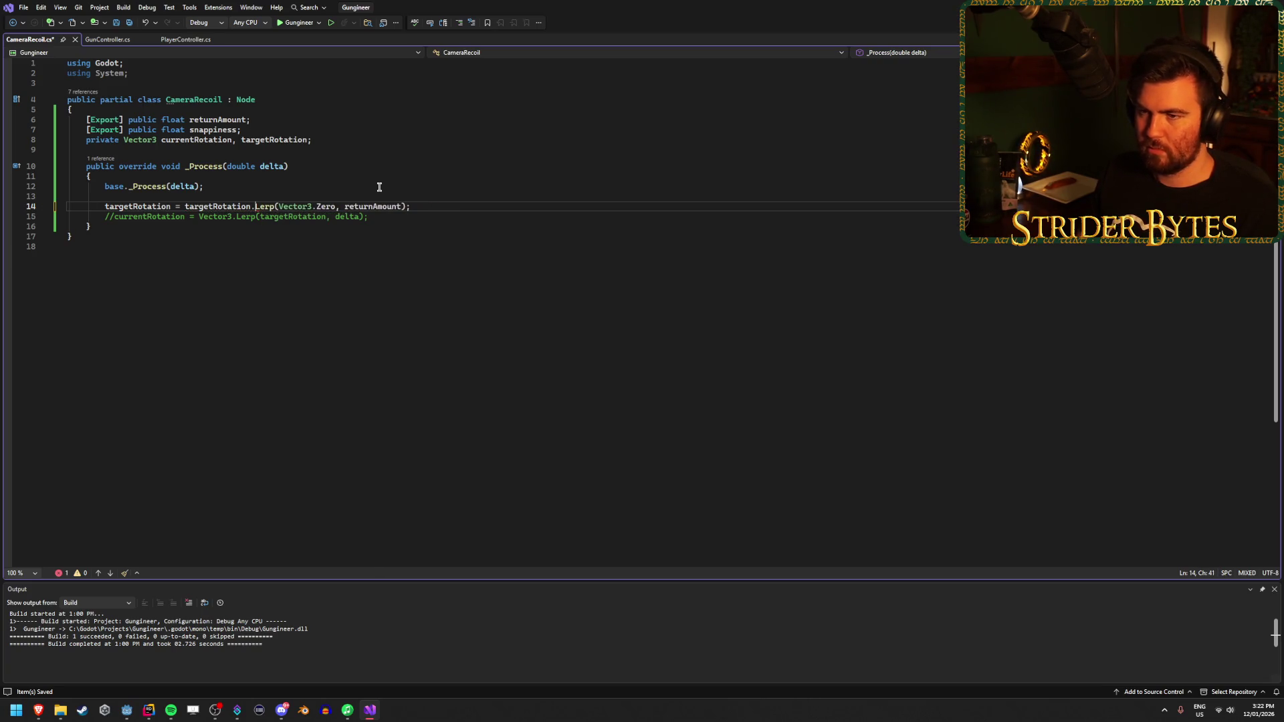
pyautogui.hotkey('ctrl', 's')
# Step: Uncomment line 15 and replace Vector3 with currentRotation, then save
pyautogui.press('Up')
pyautogui.click(110, 217)
pyautogui.press('BackSpace')
pyautogui.press('BackSpace')
pyautogui.doubleClick(205, 216)
pyautogui.write('cur')
pyautogui.press('Tab')
pyautogui.hotkey('ctrl', 's')
# Step: Try multiplying returnAmount by delta on line 14, then undo it
pyautogui.click(401, 207)
pyautogui.write('* del')
pyautogui.press('Tab')
pyautogui.hotkey('ctrl', 's')
pyautogui.click(473, 207)
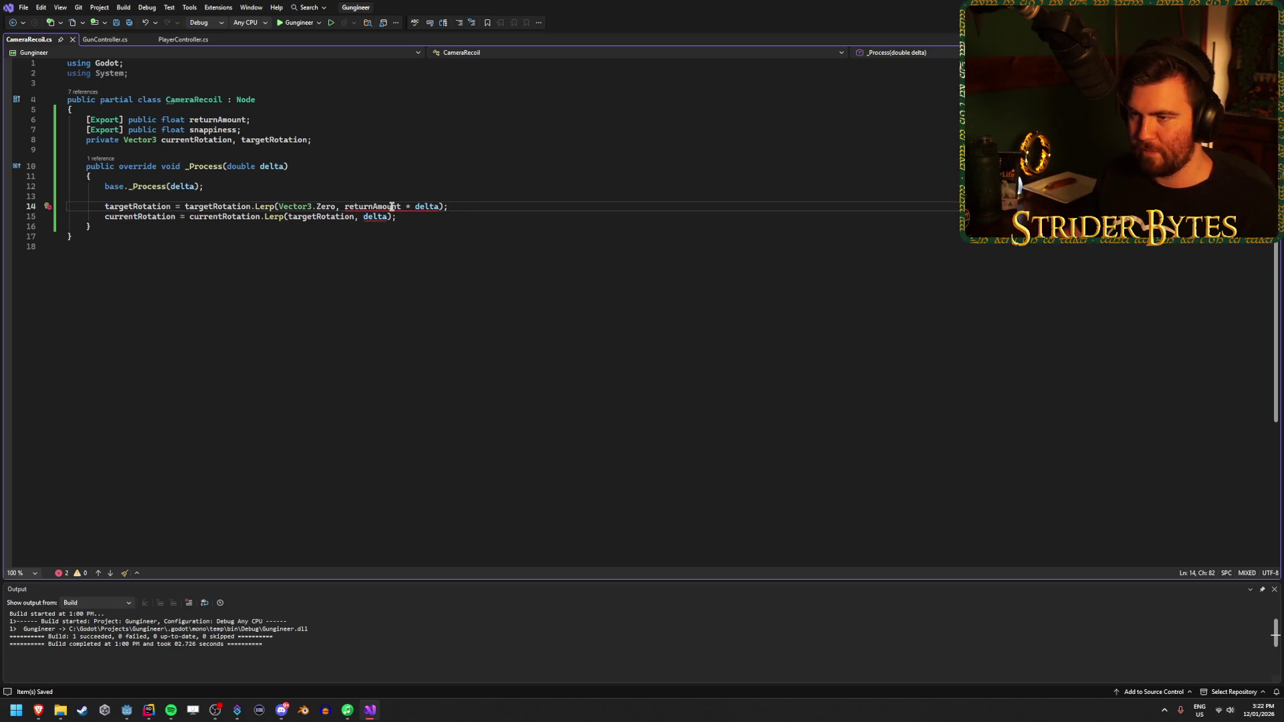
pyautogui.hotkey('ctrl', 'z')
pyautogui.hotkey('ctrl', 'z')
pyautogui.click(445, 208)
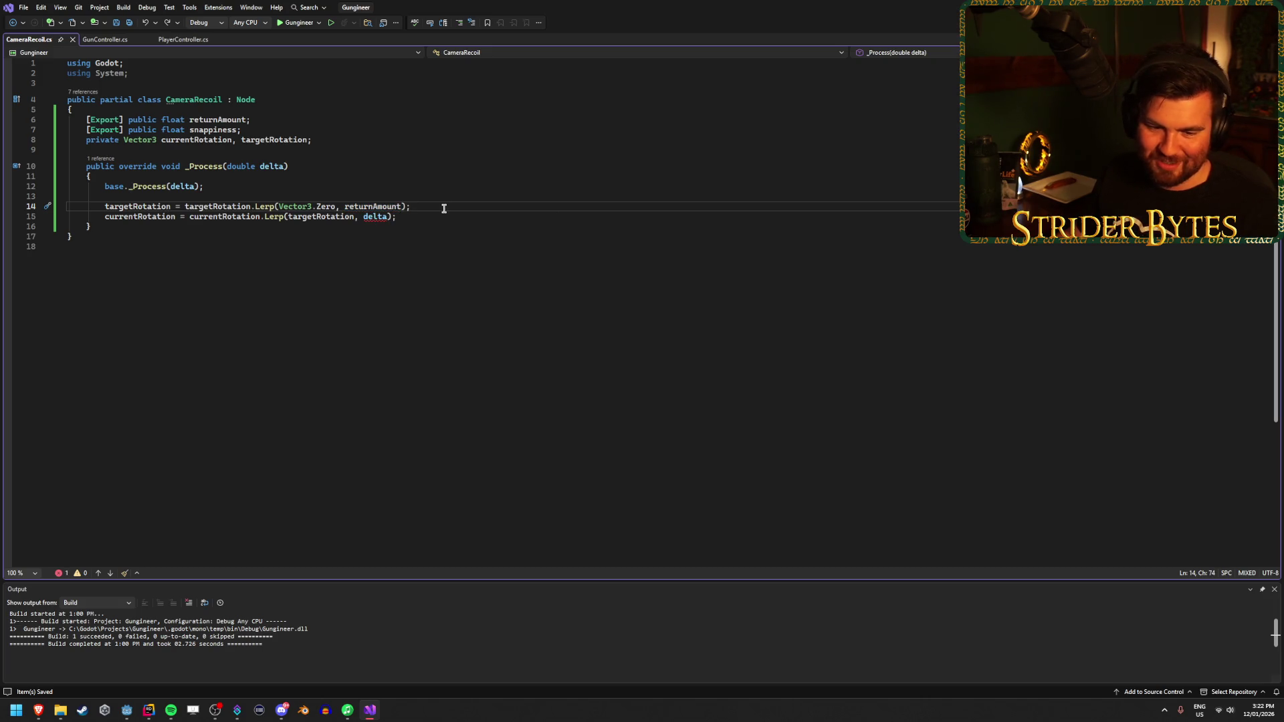
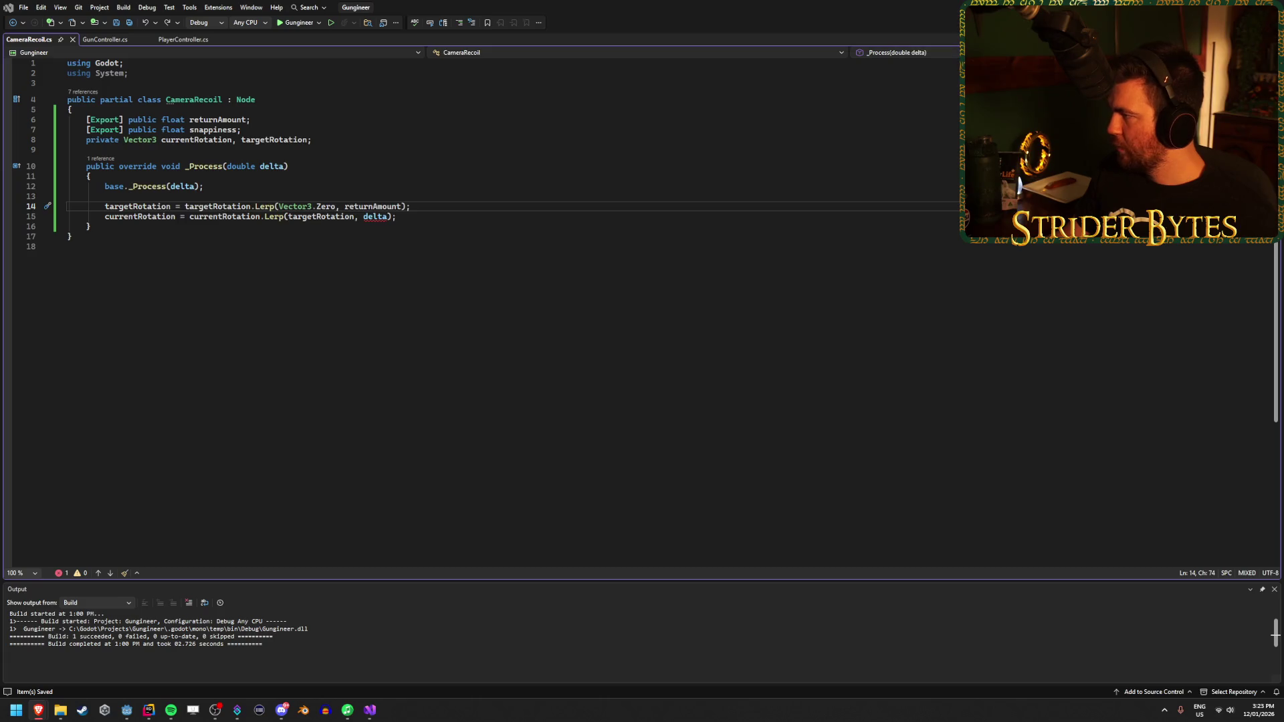
# Step: Weight line 14's Lerp by returnAmount * (float)delta and line 15's by snappiness * (float)delta, saving
pyautogui.write('* (')
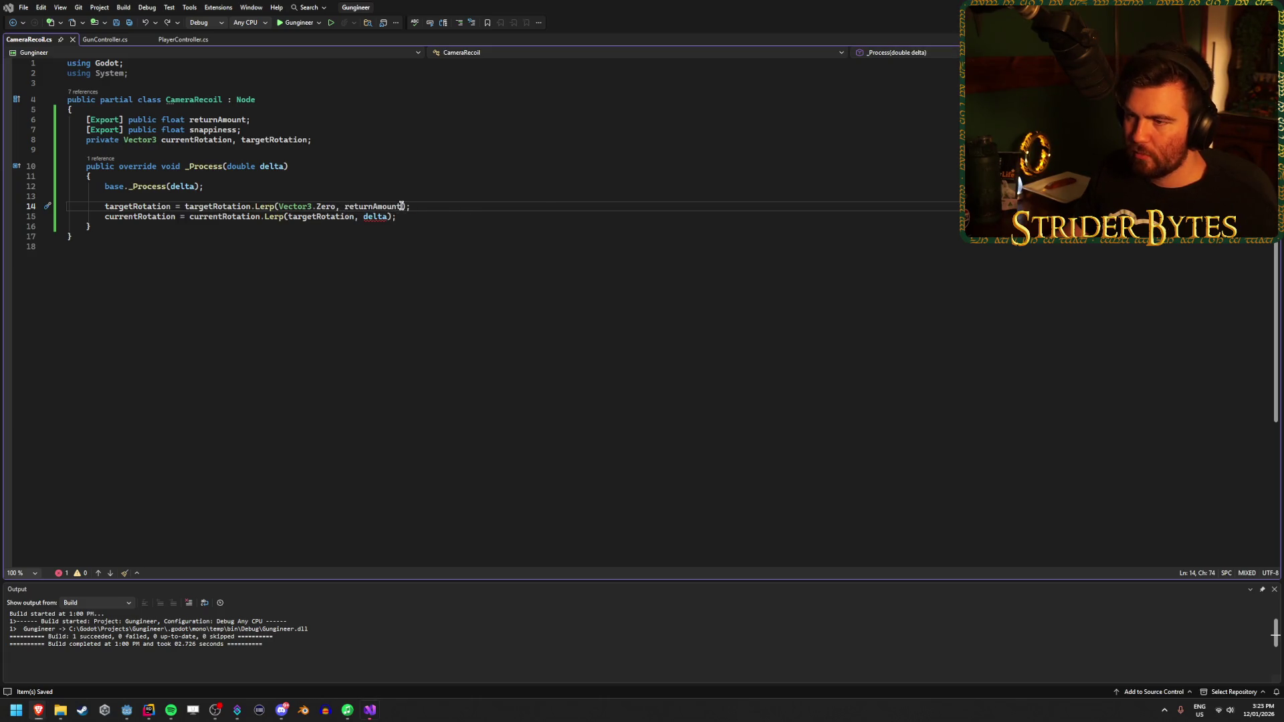
pyautogui.write('float)delta')
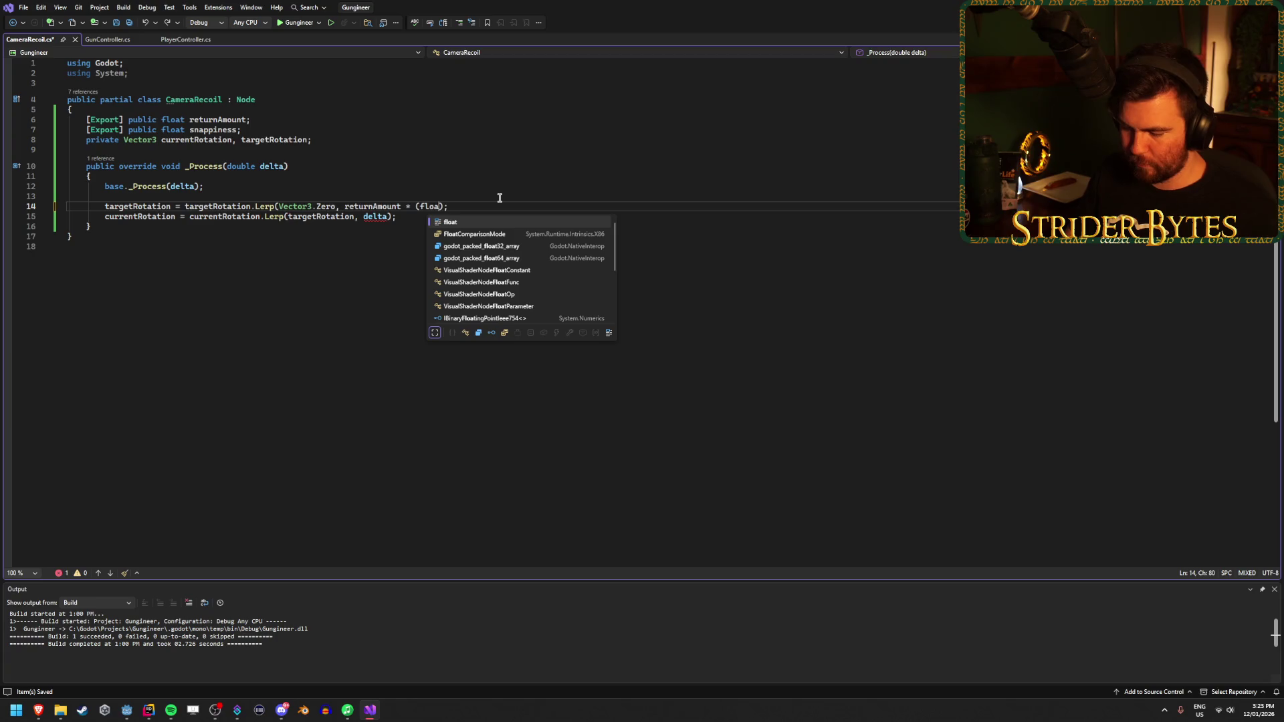
pyautogui.hotkey('ctrl', 's')
pyautogui.press('Down')
pyautogui.hotkey('ctrl', 'Left')
pyautogui.hotkey('ctrl', 'Left')
pyautogui.write('(float)')
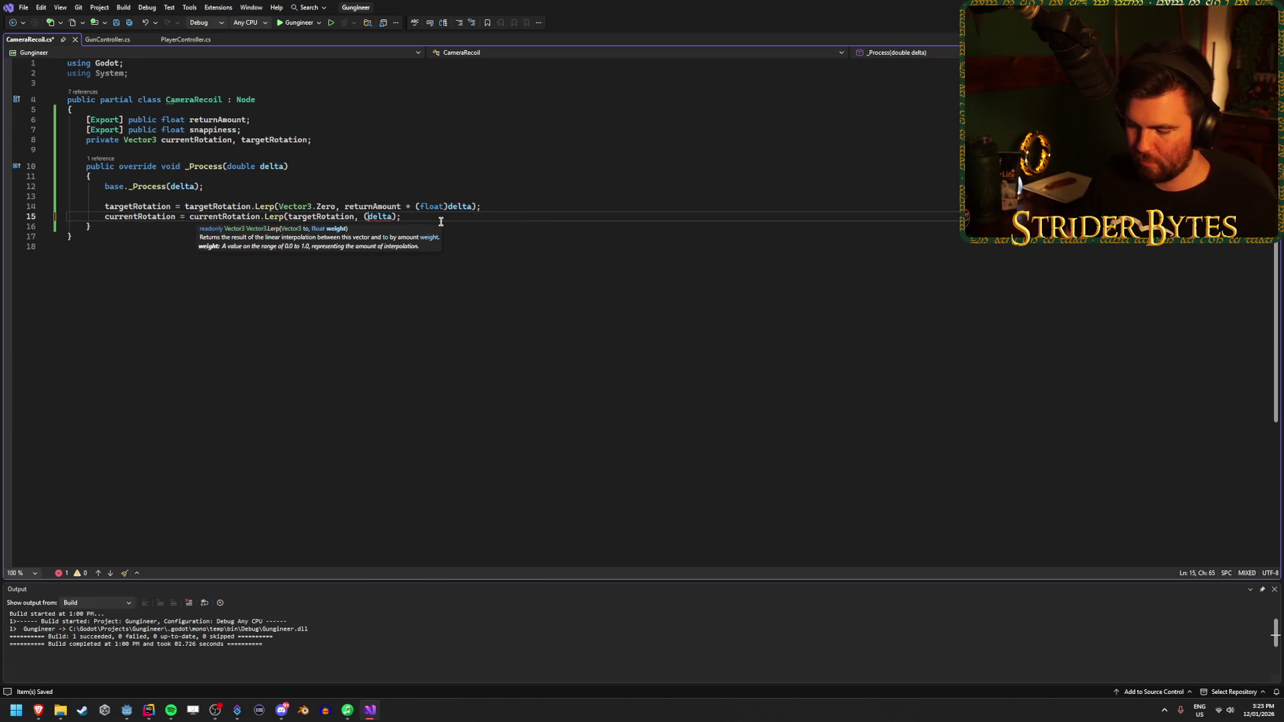
pyautogui.hotkey('ctrl', 'Left')
pyautogui.hotkey('ctrl', 'Left')
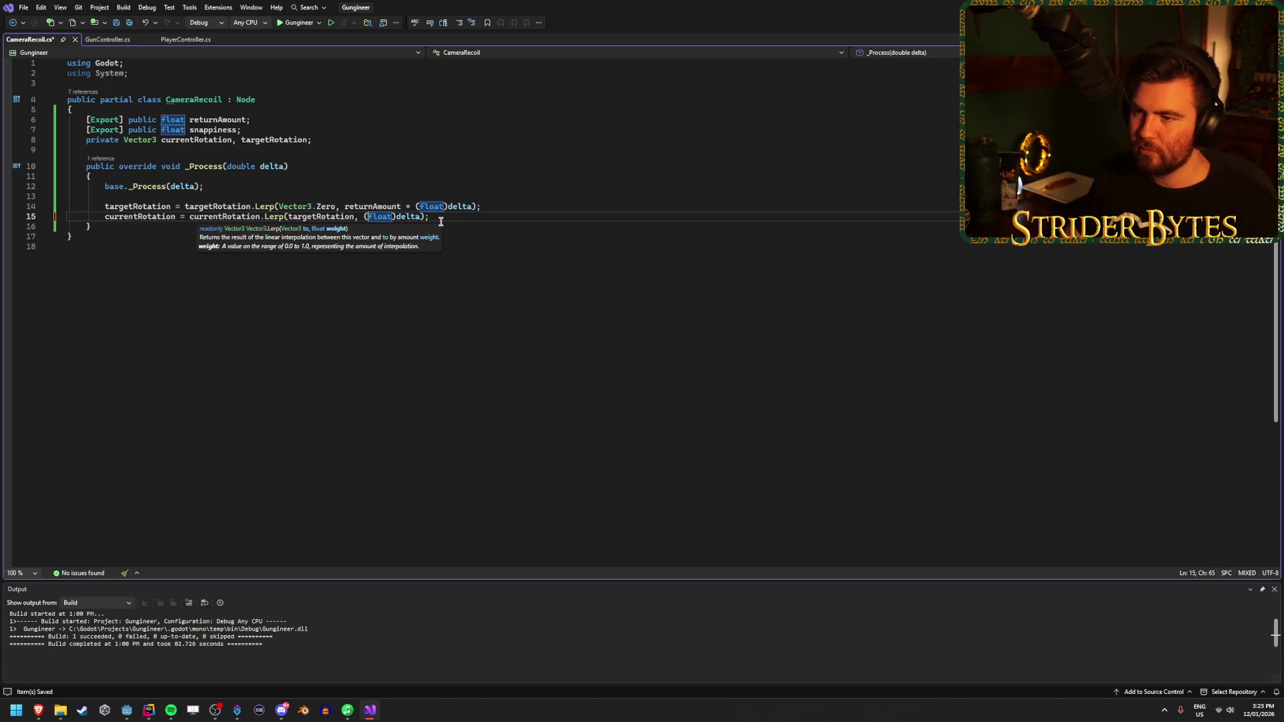
pyautogui.write('snappi')
pyautogui.press('Tab')
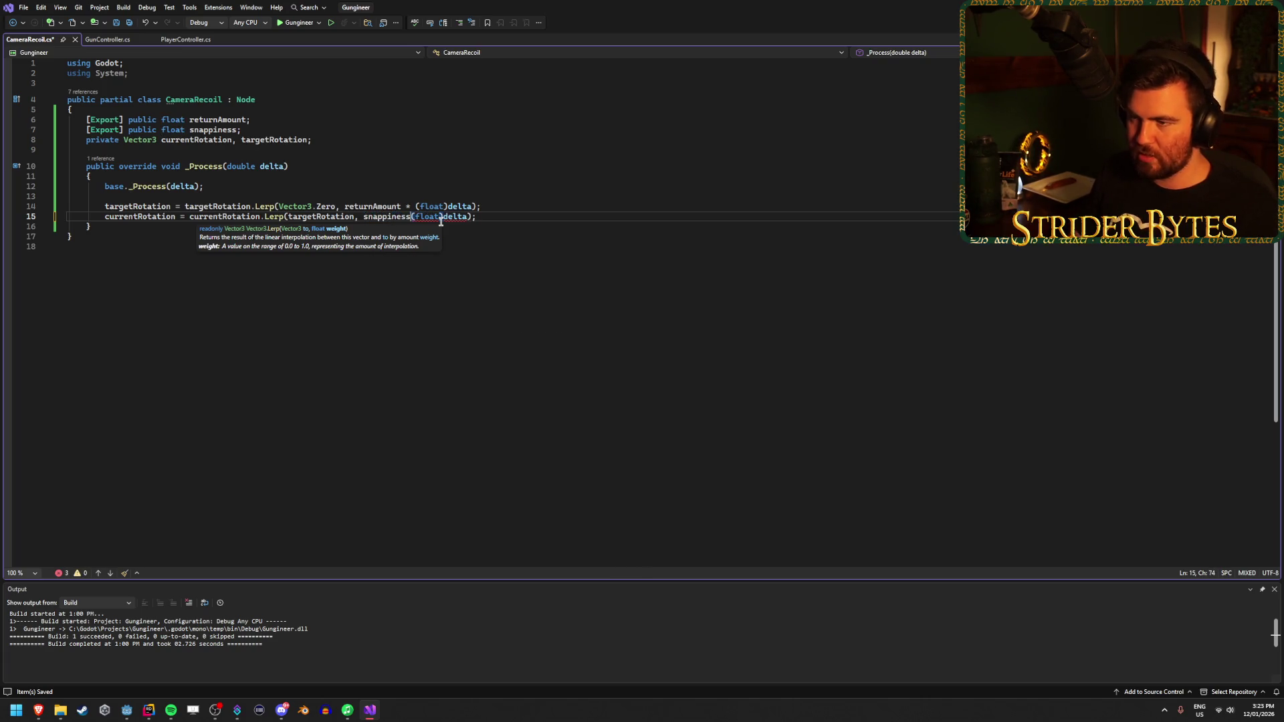
pyautogui.write('*')
pyautogui.click(551, 218)
pyautogui.hotkey('ctrl', 's')
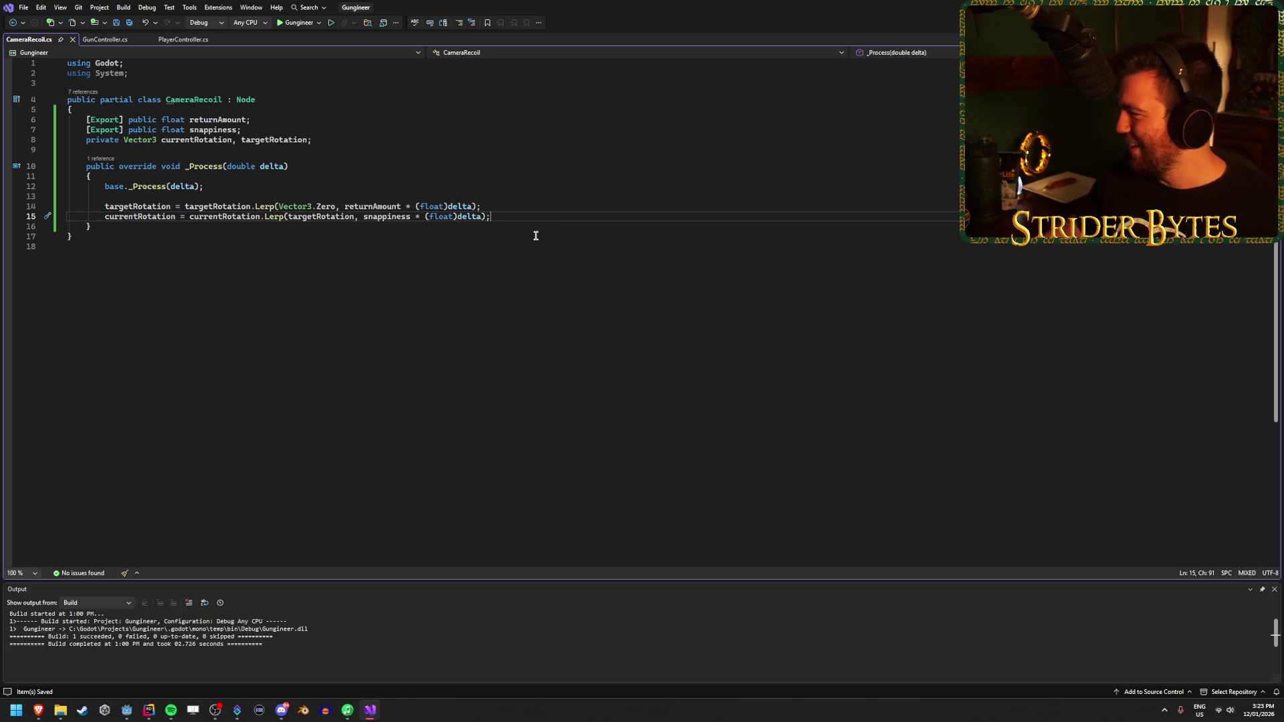
# Step: Glance at the browser, then return to the editor after _Process's closing brace
pyautogui.hotkey('alt', 'Tab')
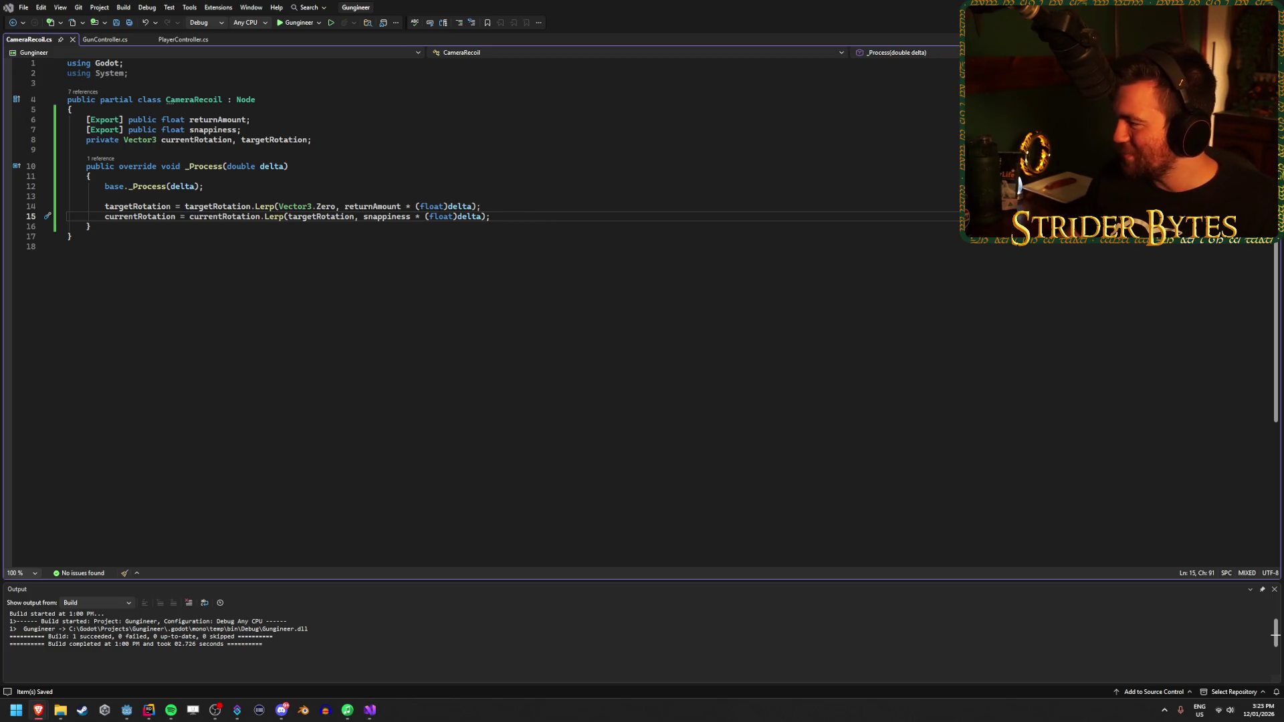
pyautogui.click(533, 216)
pyautogui.click(107, 229)
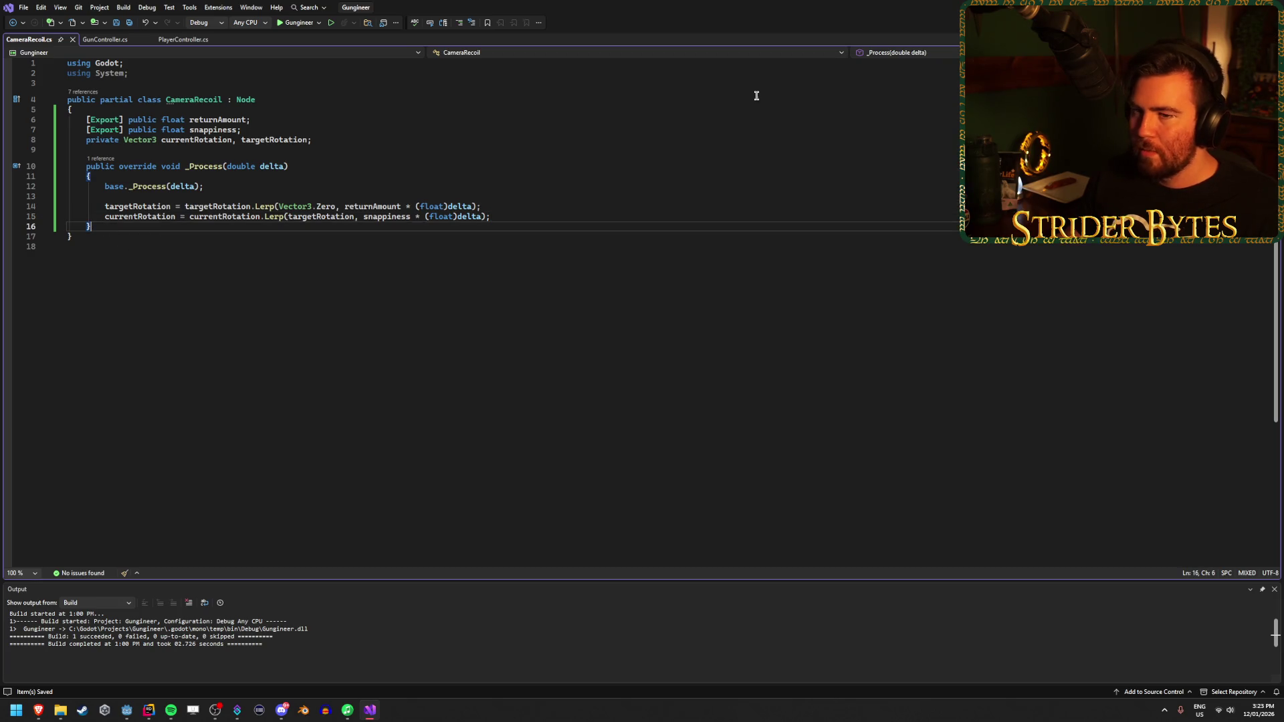
# Step: Write a public void AddRecoil() signature below _Process and expand its empty brace body
pyautogui.press('Return')
pyautogui.press('Return')
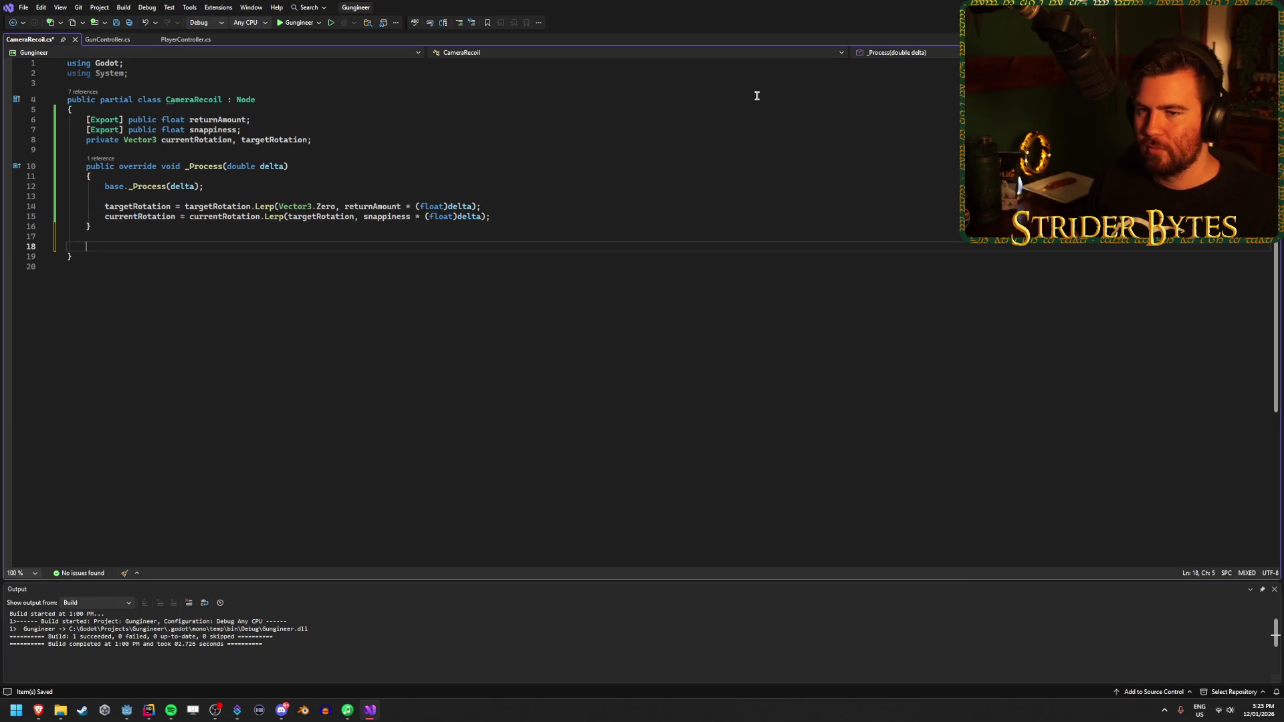
pyautogui.write('public void AddRer')
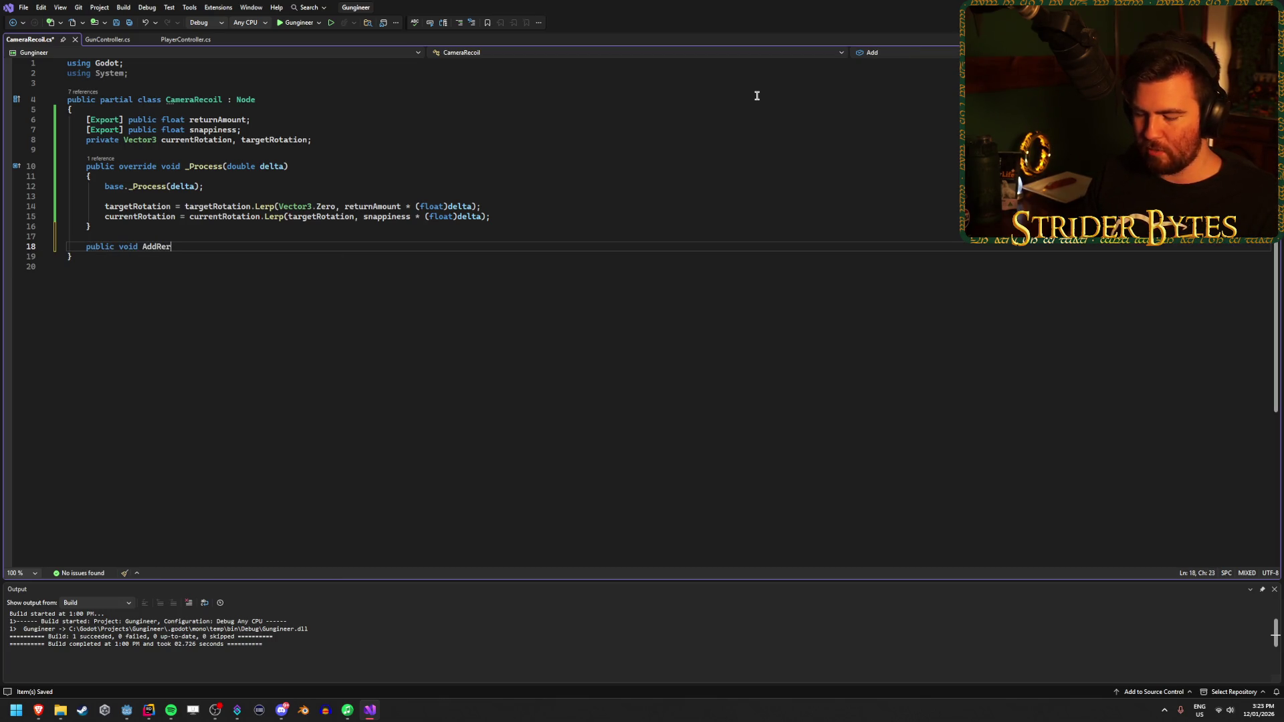
pyautogui.press('BackSpace')
pyautogui.write('coil')
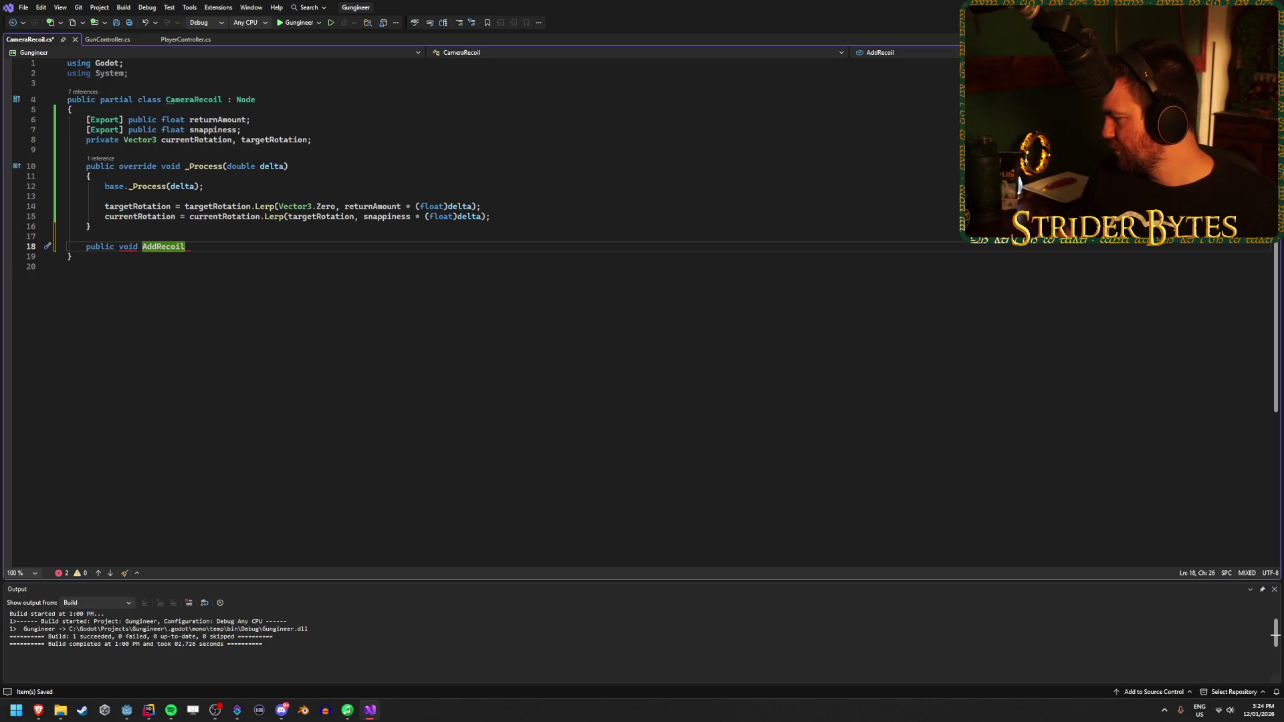
pyautogui.hotkey('alt', 'Tab')
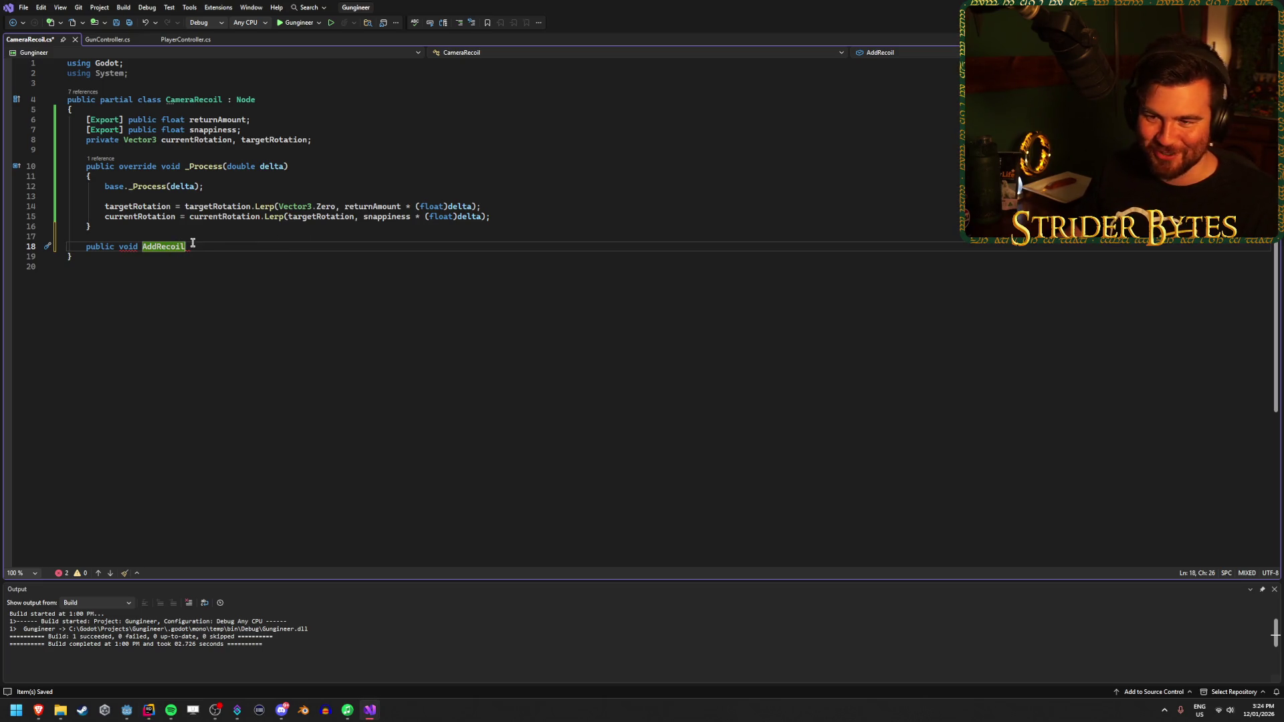
pyautogui.write('() {')
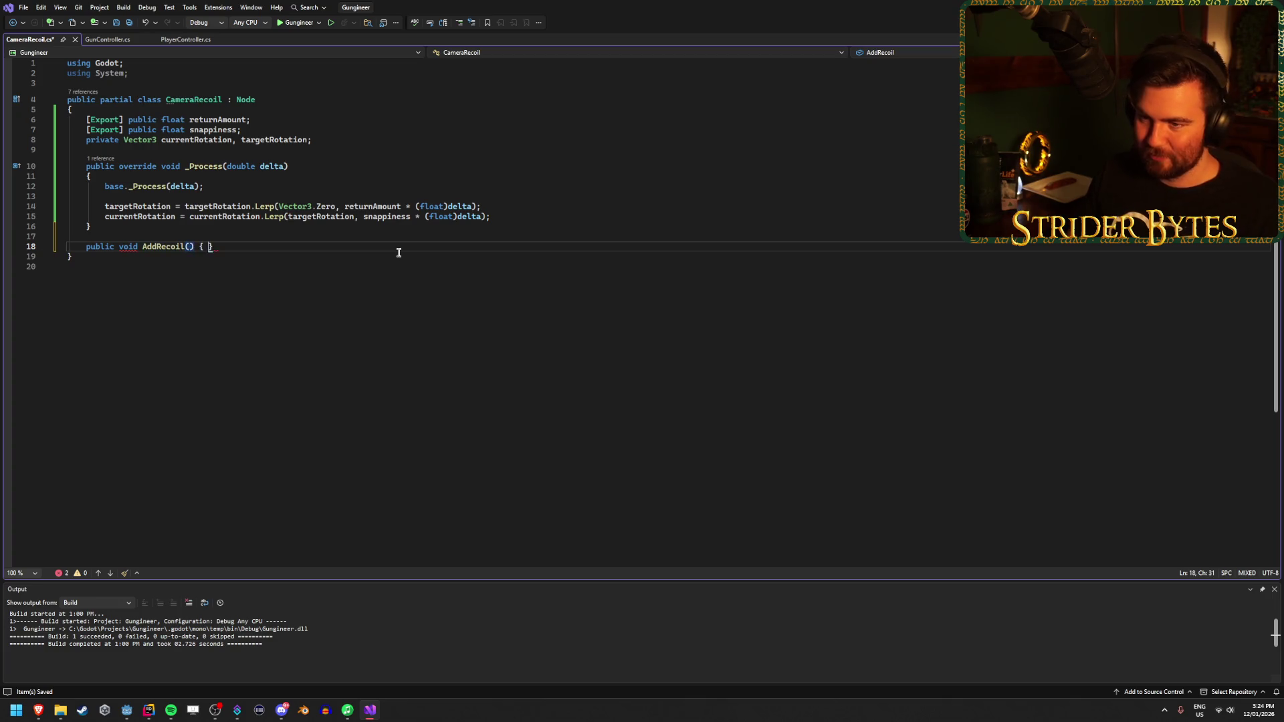
pyautogui.press('Return')
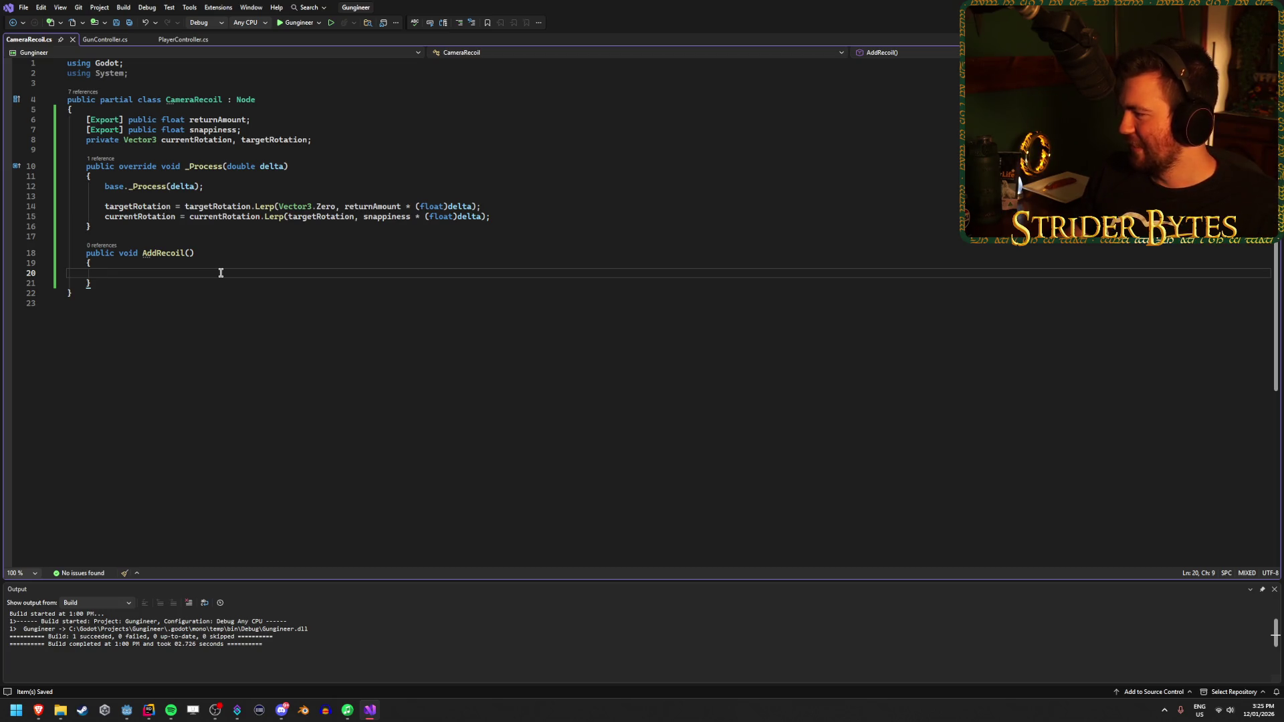
pyautogui.click(292, 253)
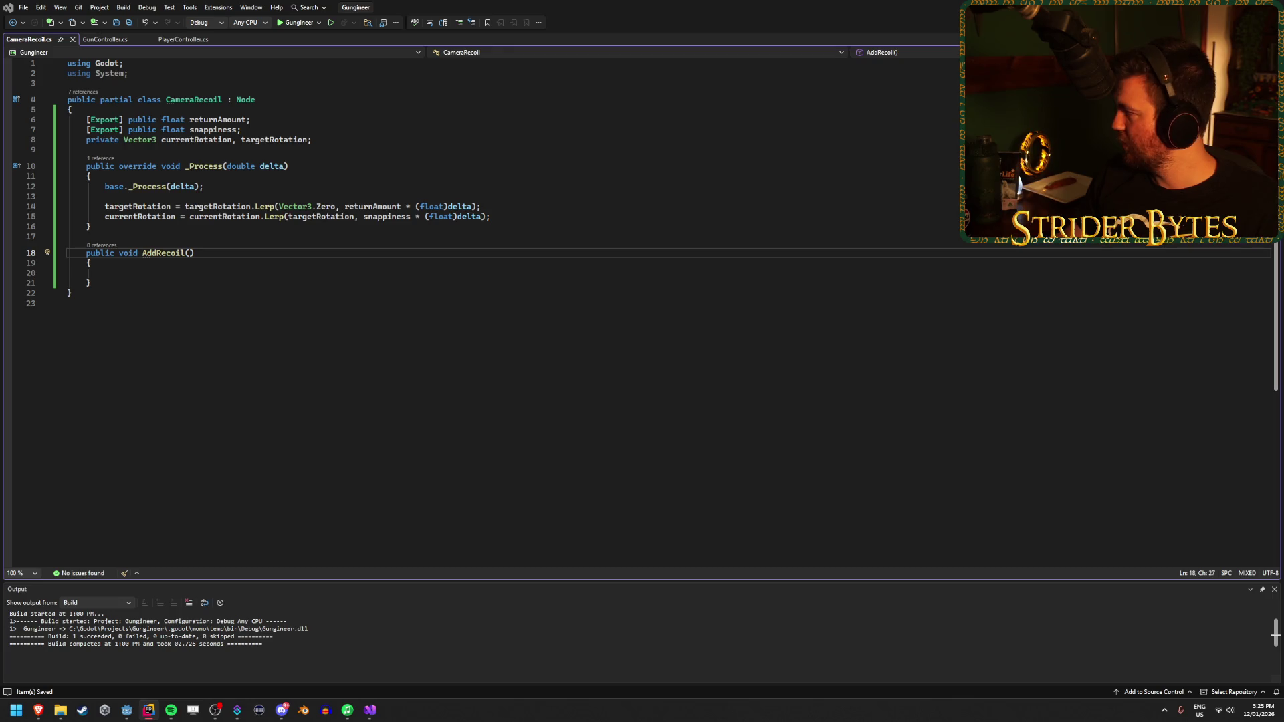
# Step: Type float into AddRecoil's parentheses, trying names like recoilAmount before clearing the name
pyautogui.write('float re')
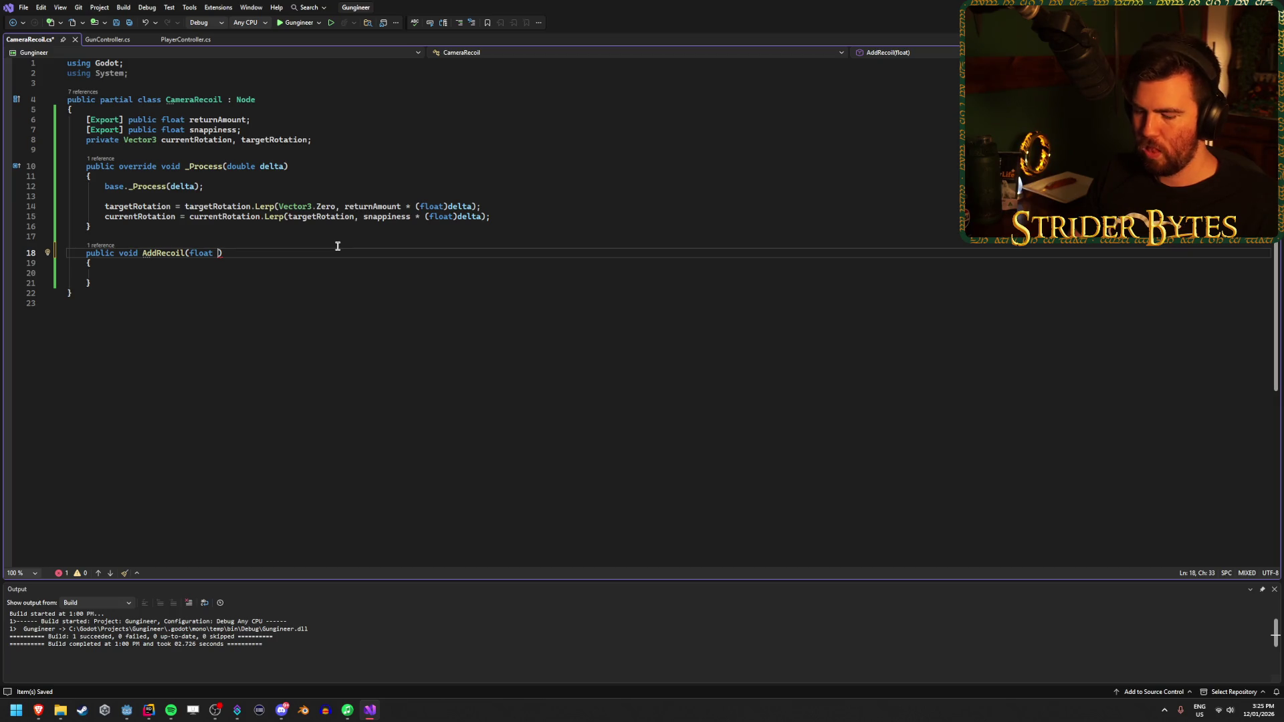
pyautogui.write('coilAmoi')
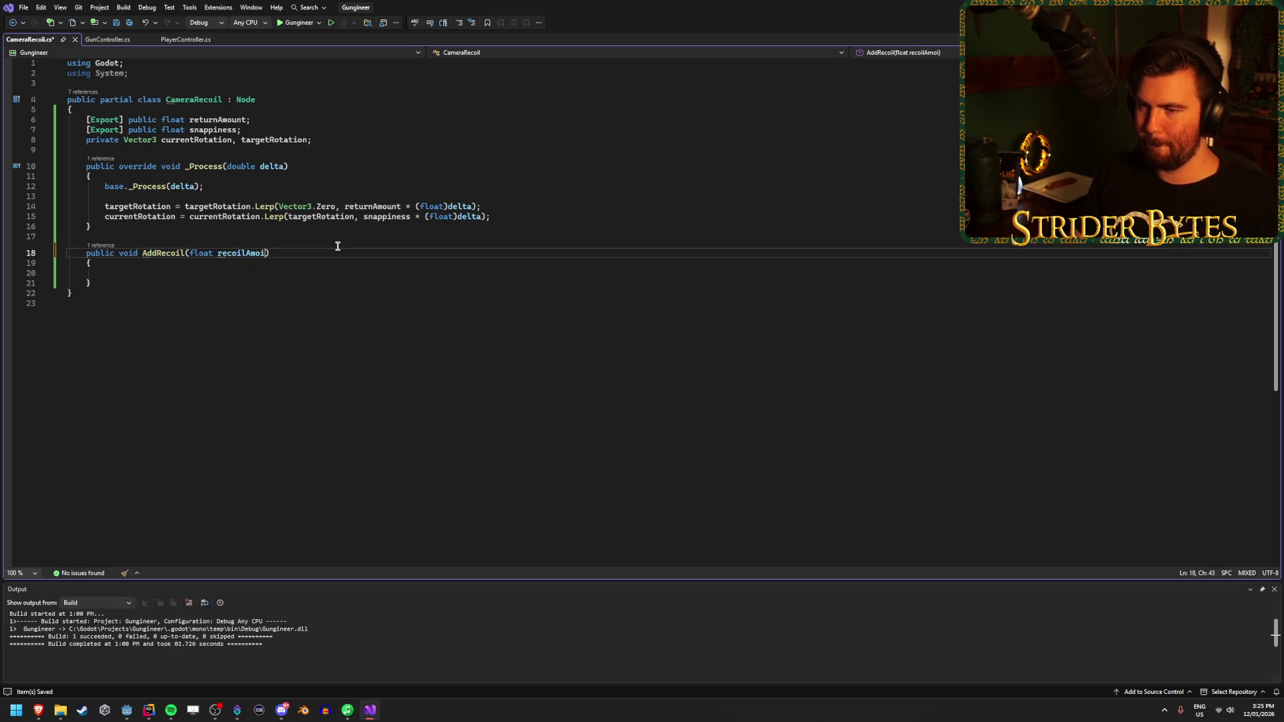
pyautogui.press('BackSpace')
pyautogui.write('unt')
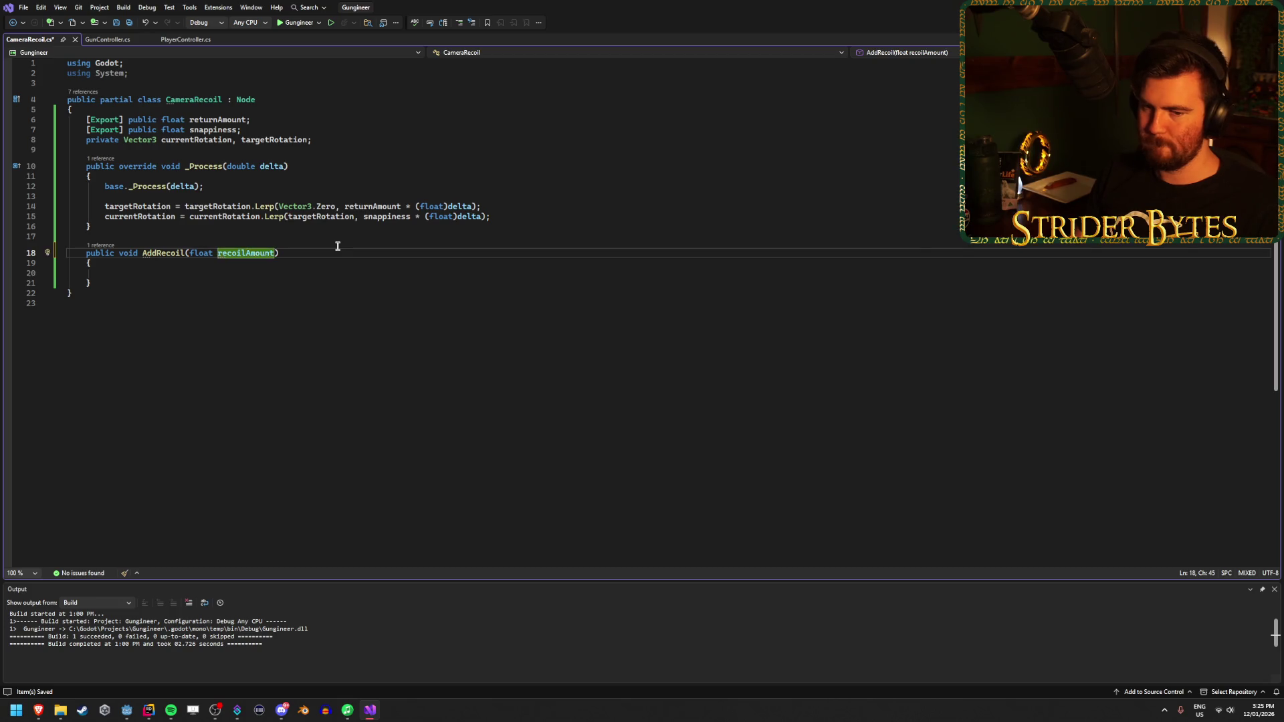
pyautogui.press('BackSpace')
pyautogui.press('BackSpace')
pyautogui.press('BackSpace')
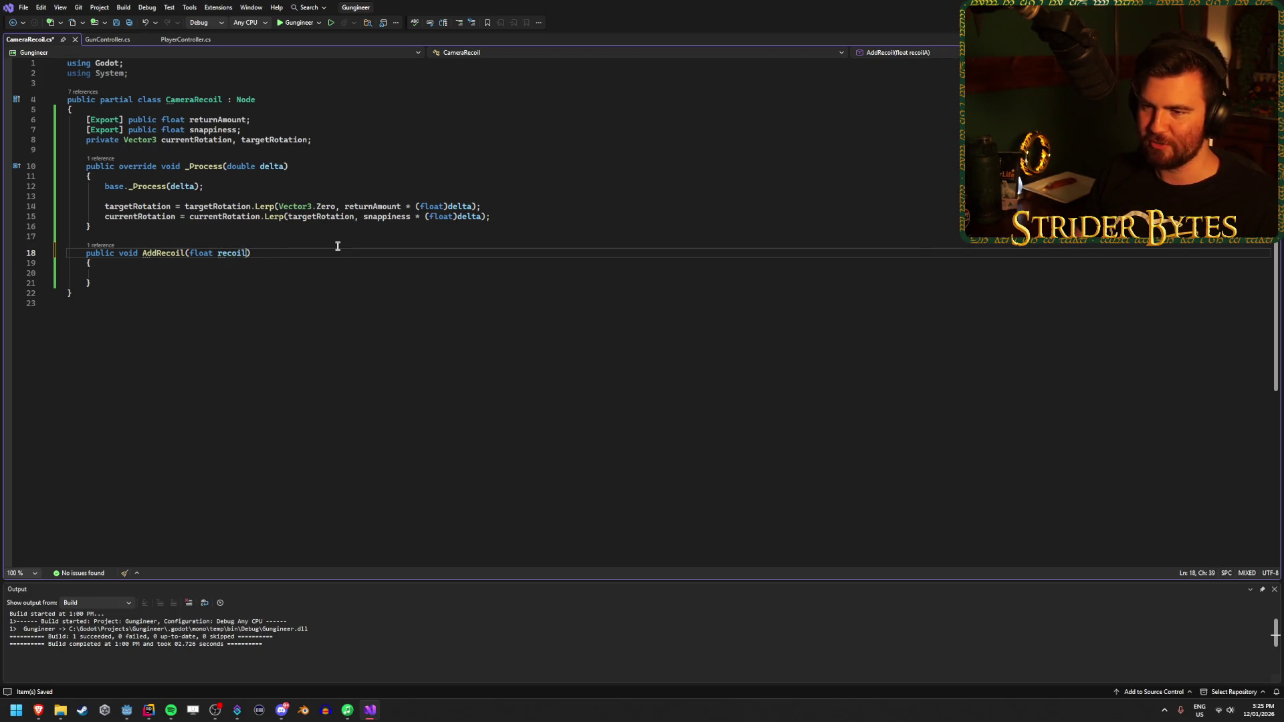
pyautogui.press('BackSpace')
pyautogui.press('BackSpace')
pyautogui.press('BackSpace')
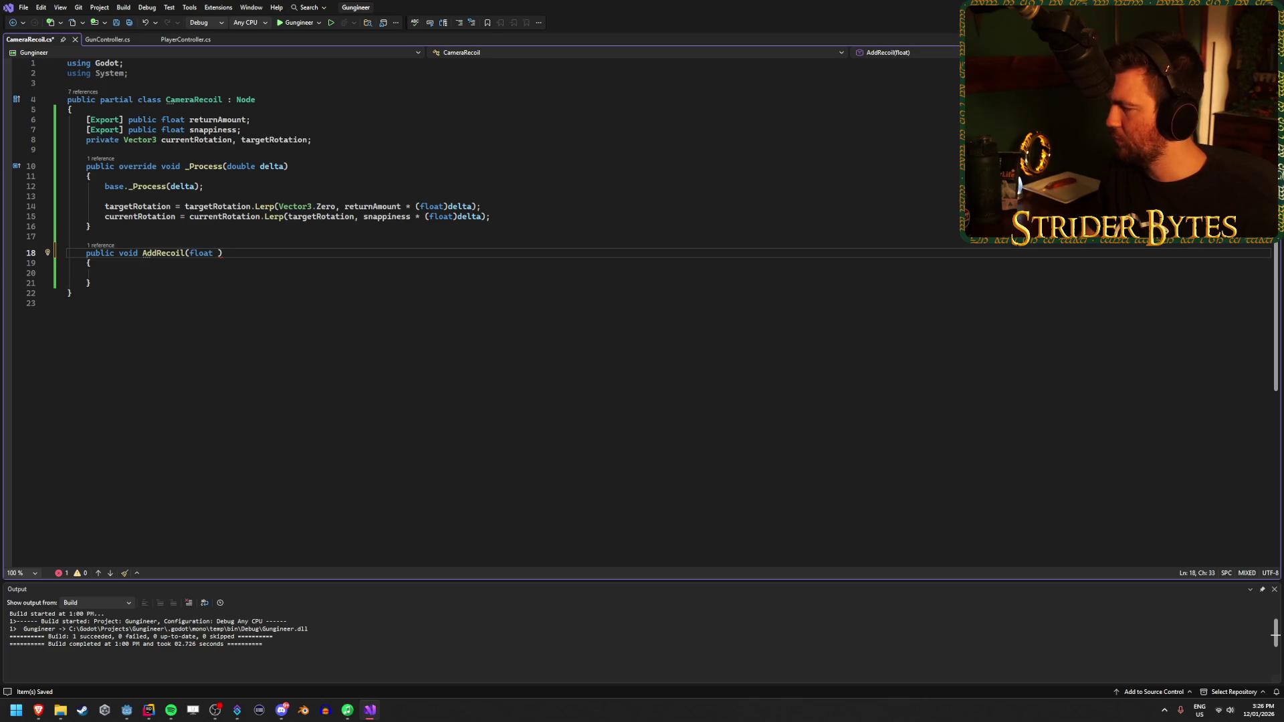
pyautogui.hotkey('alt', 'Tab')
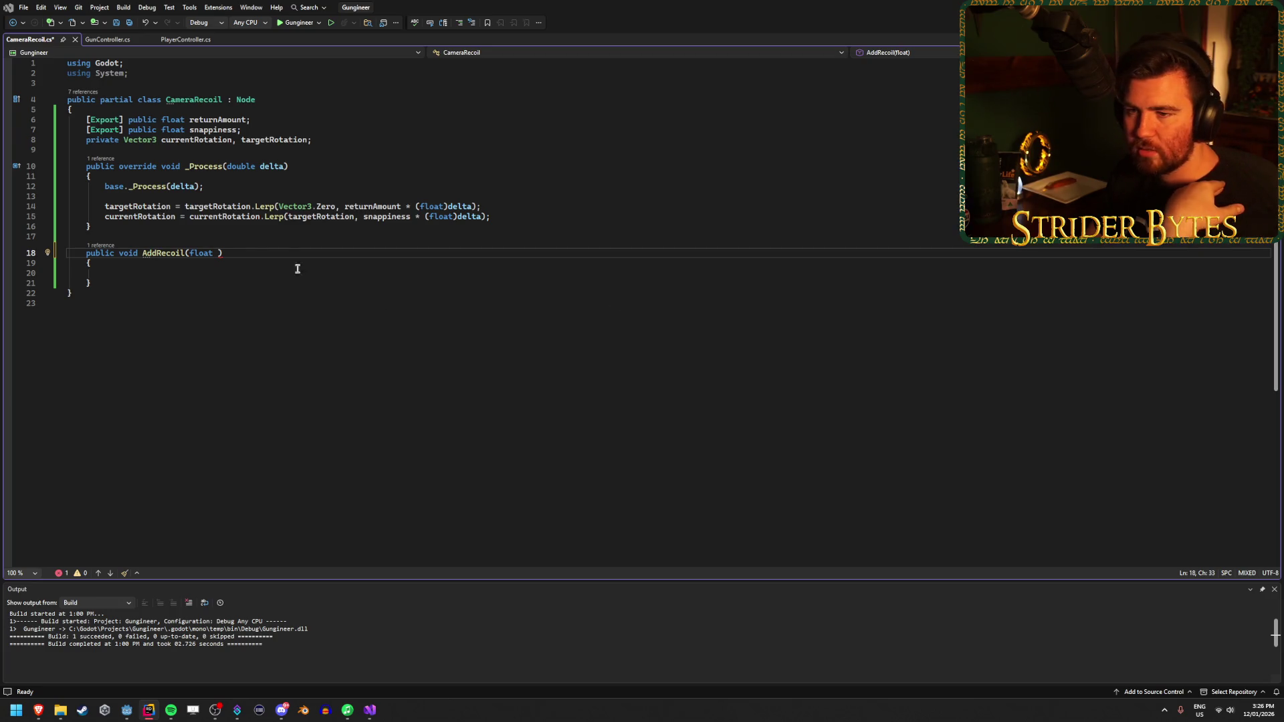
pyautogui.click(259, 252)
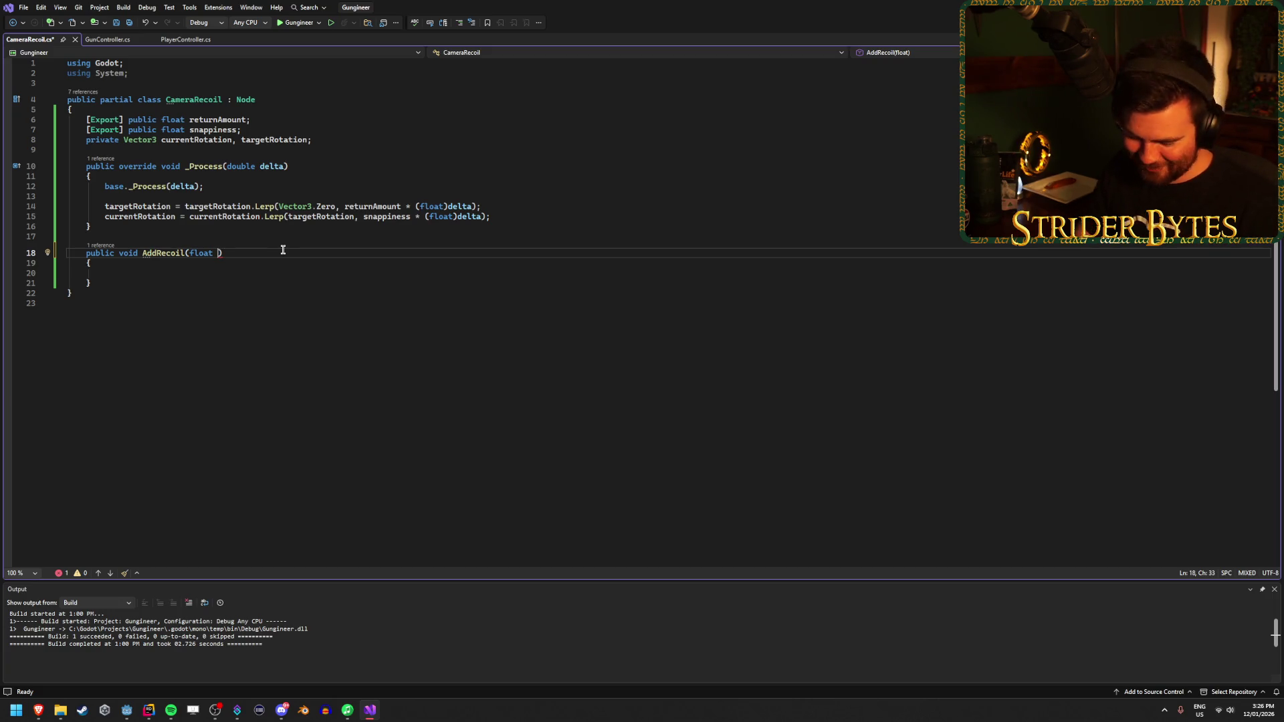
# Step: Make AddRecoil take float verticalRecoil and float horizontalRecoil, then save the script
pyautogui.write('reco')
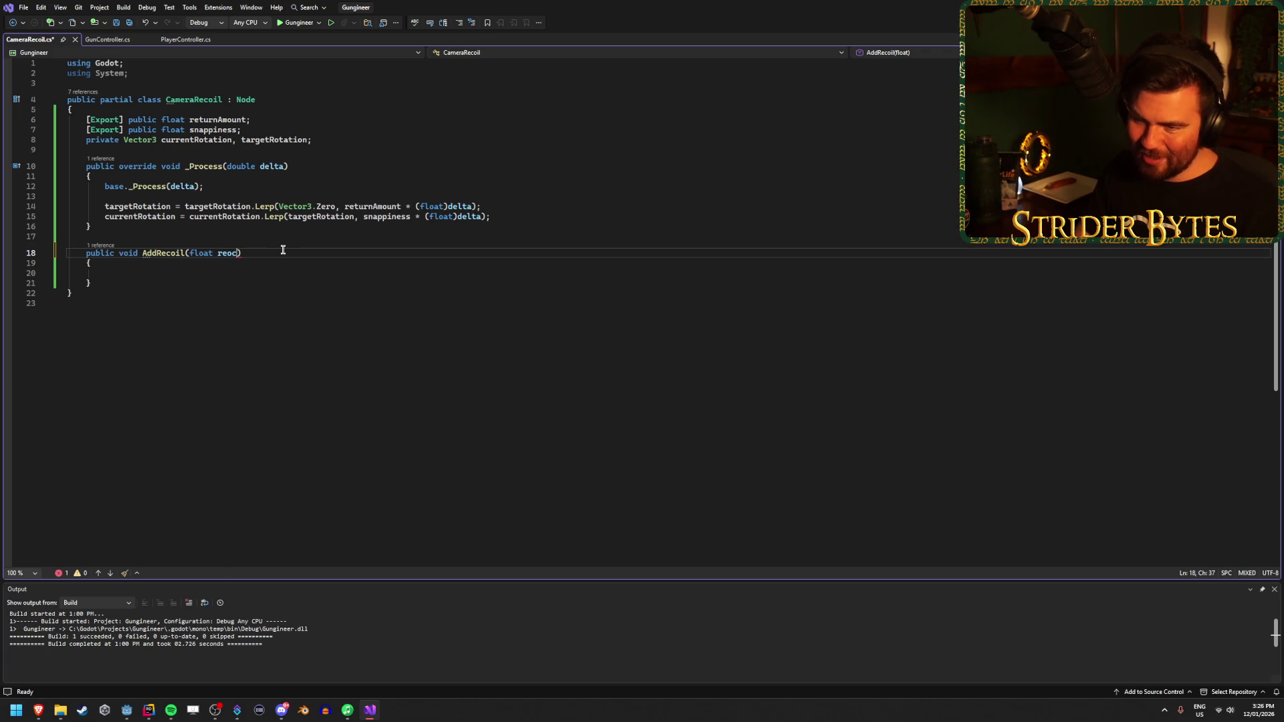
pyautogui.write('il')
pyautogui.hotkey('ctrl', 's')
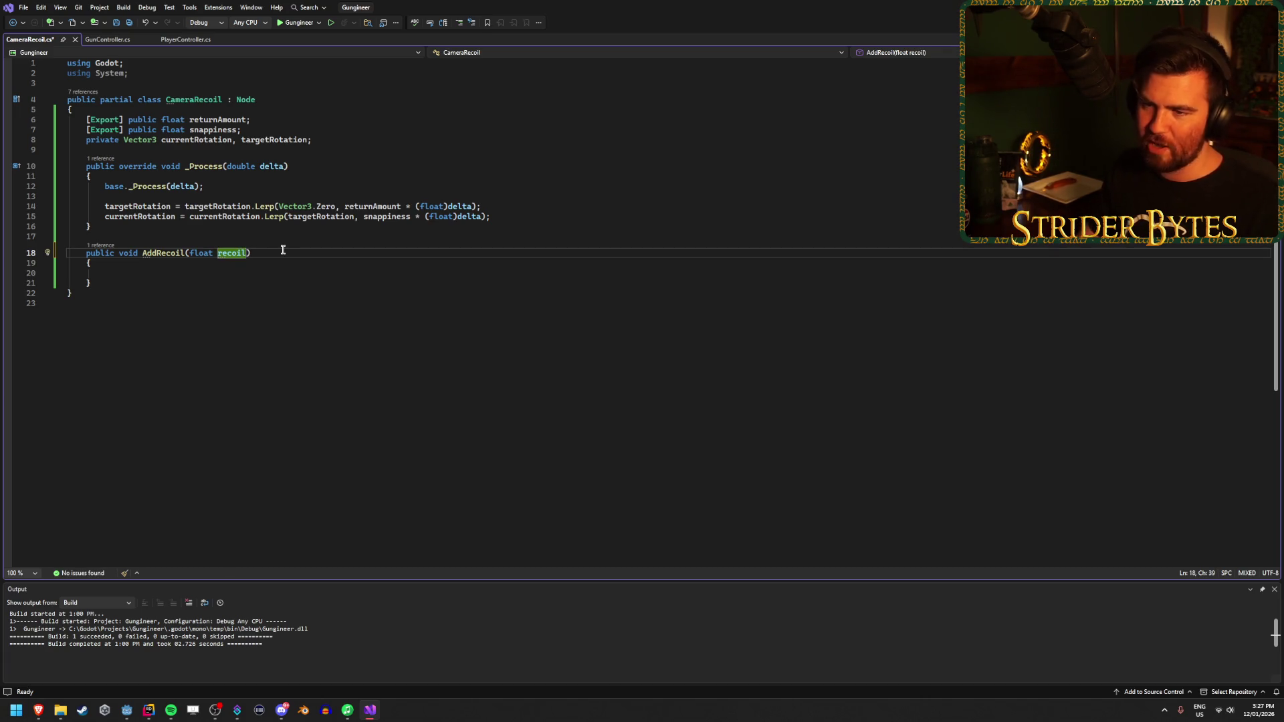
pyautogui.click(267, 269)
pyautogui.doubleClick(231, 253)
pyautogui.write('v')
pyautogui.write('erticalReco')
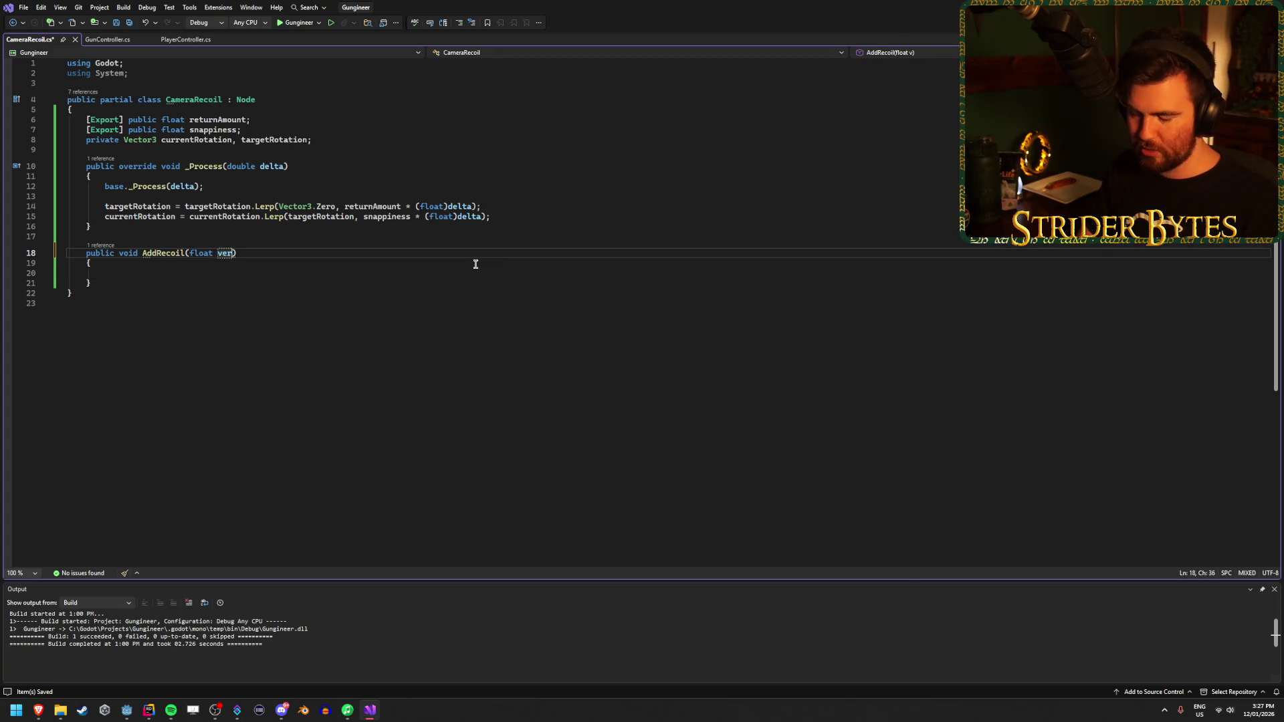
pyautogui.write('il, float h')
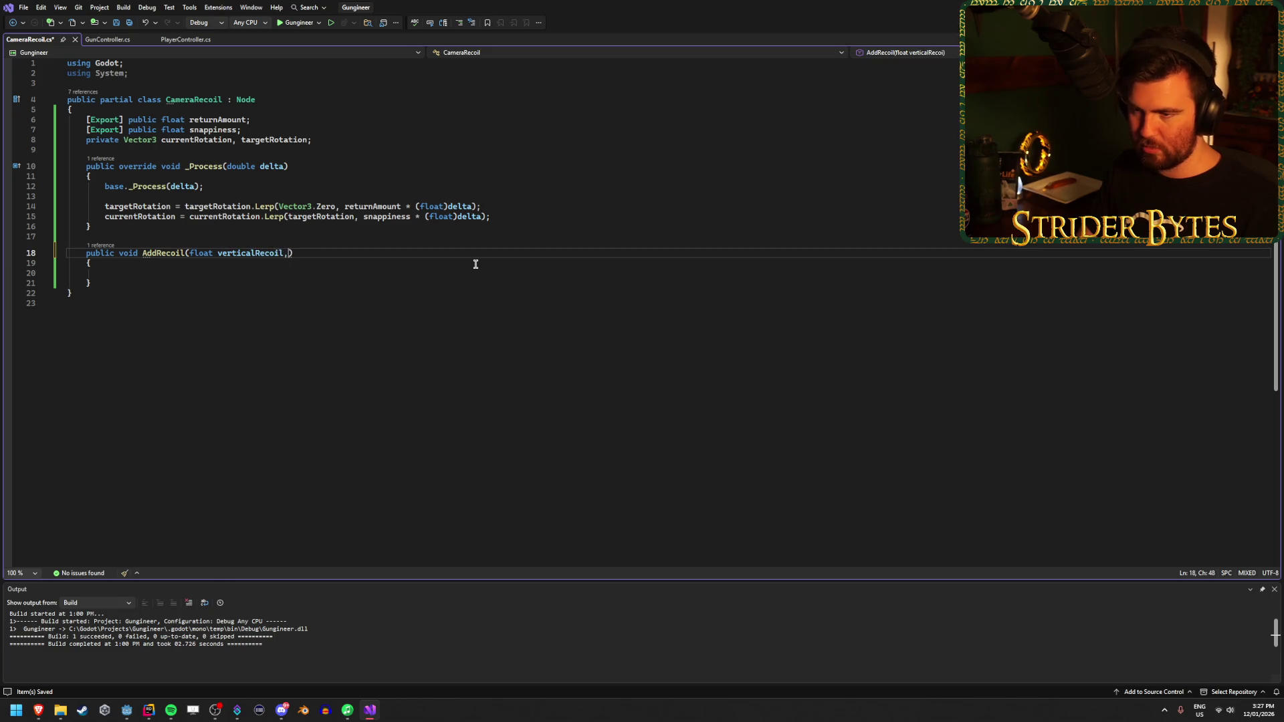
pyautogui.write('orizontal')
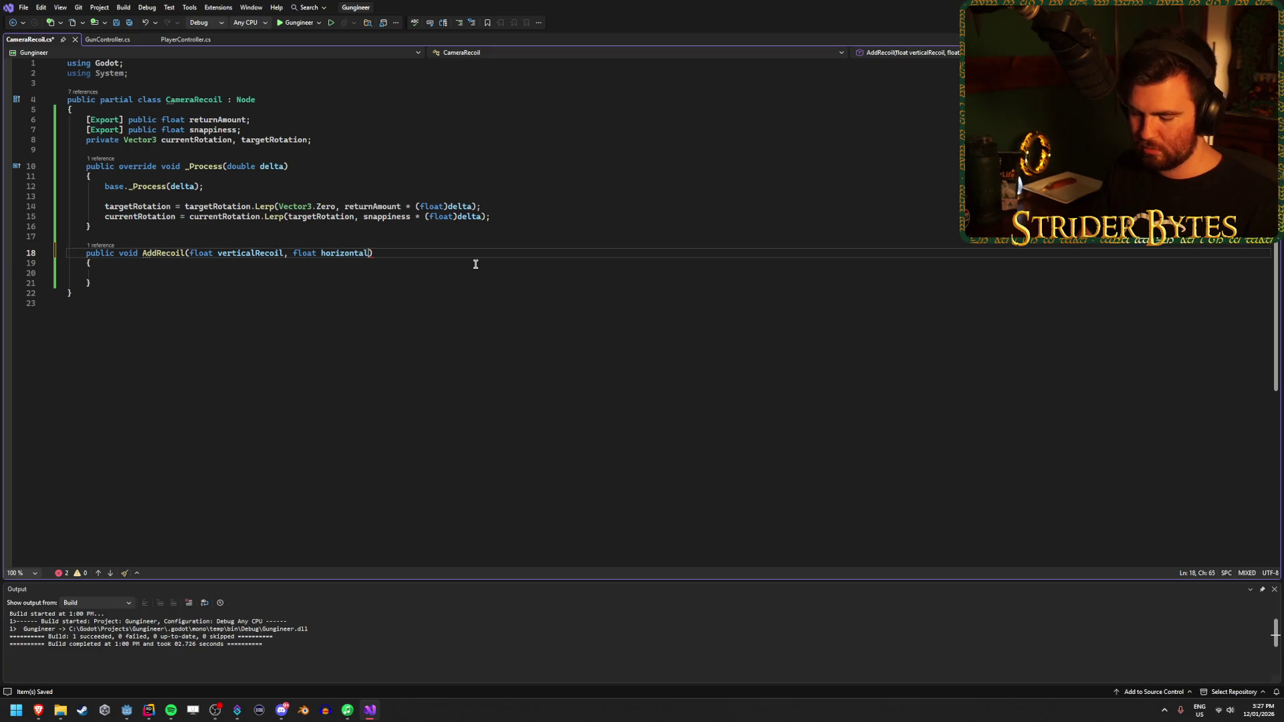
pyautogui.press('Down')
pyautogui.press('Down')
pyautogui.hotkey('ctrl', 's')
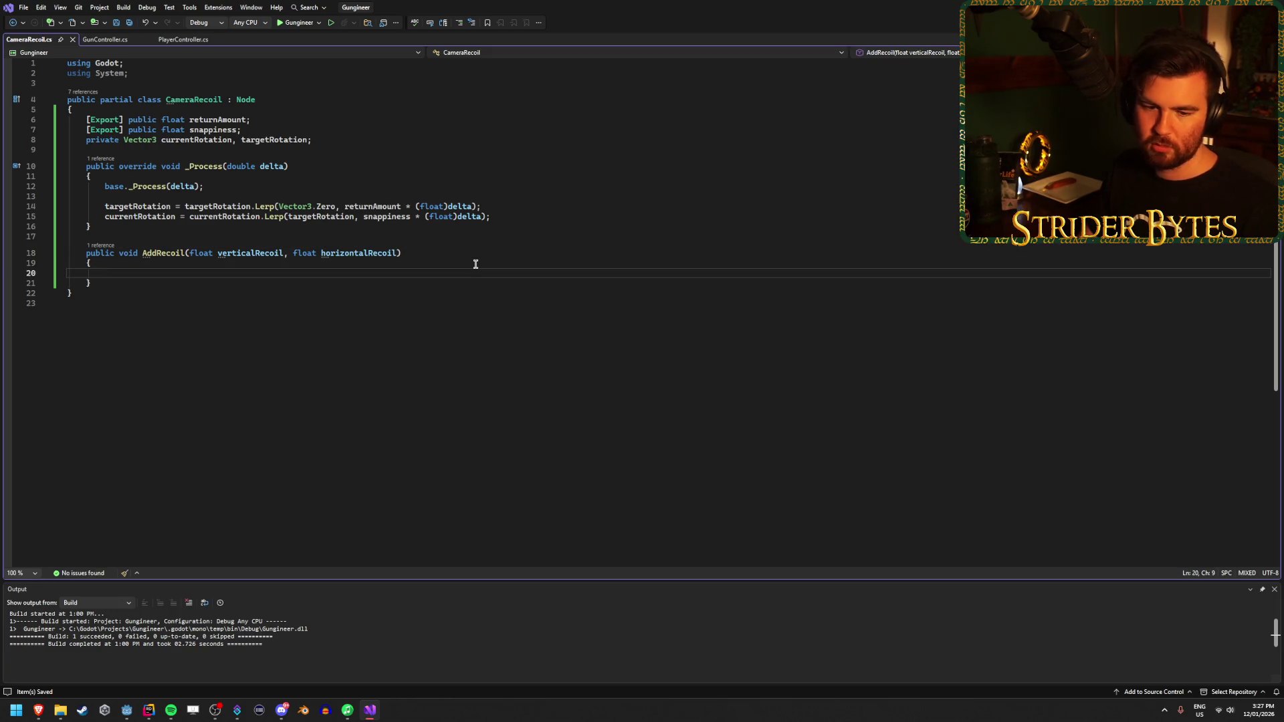
pyautogui.hotkey('alt', 'Tab')
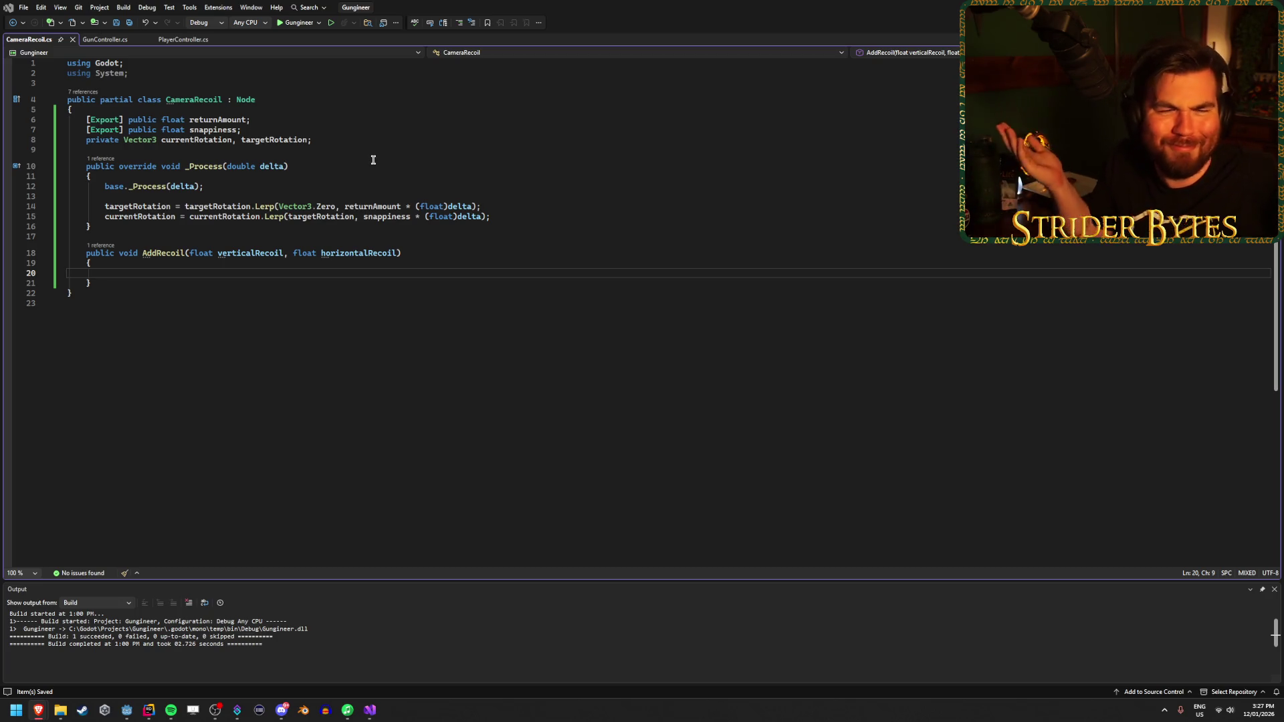
pyautogui.click(298, 272)
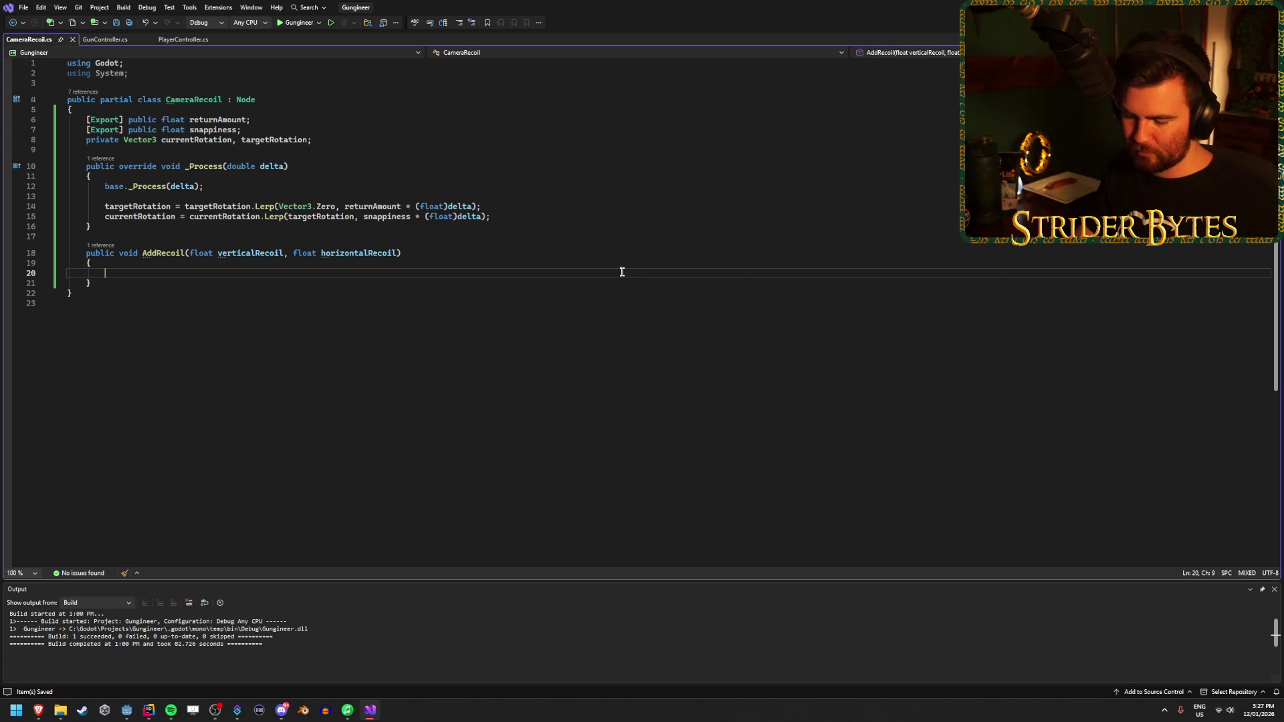
# Step: Start AddRecoil's body with targetRotation += new Vector3()
pyautogui.write('target')
pyautogui.press('Tab')
pyautogui.write('+=')
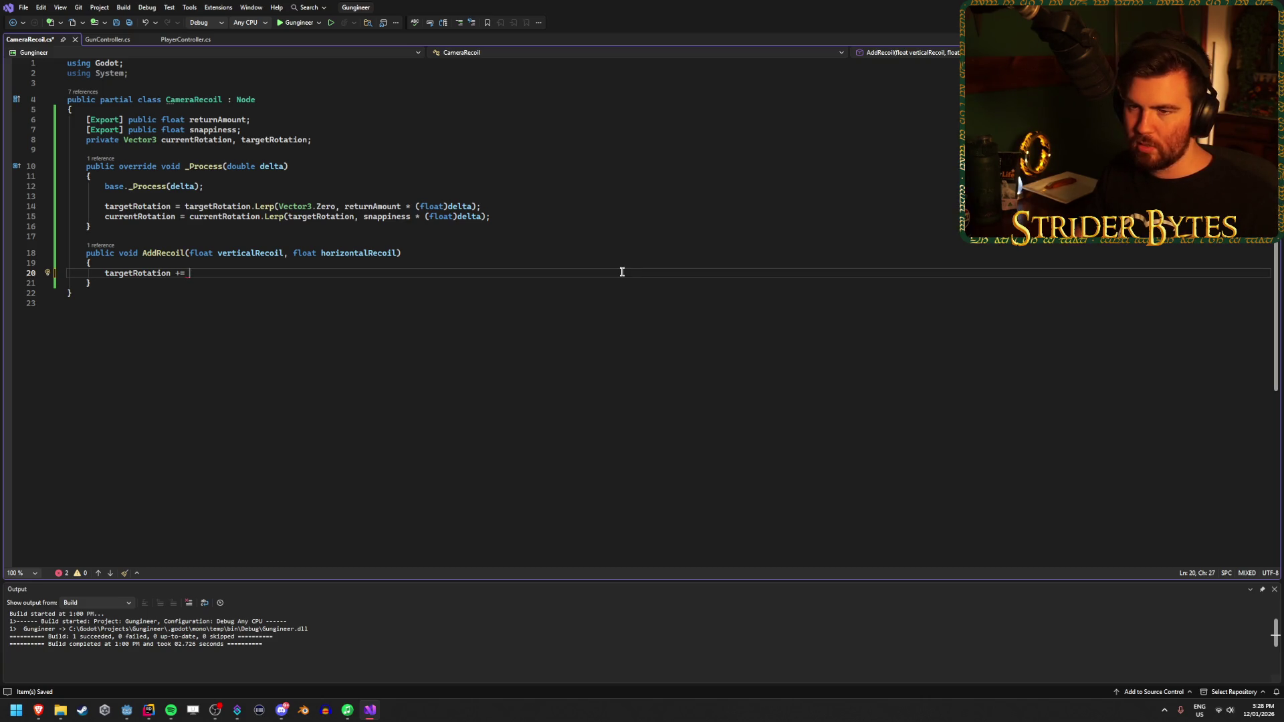
pyautogui.write('new ')
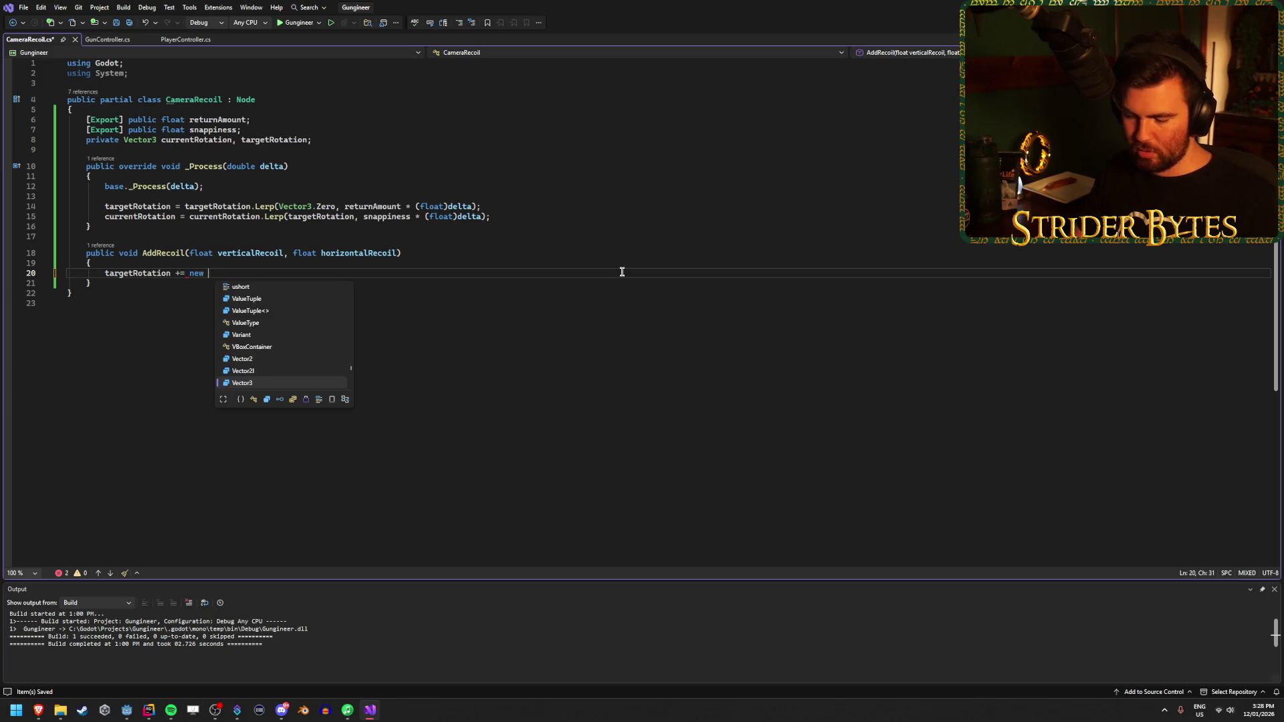
pyautogui.write('Vector3')
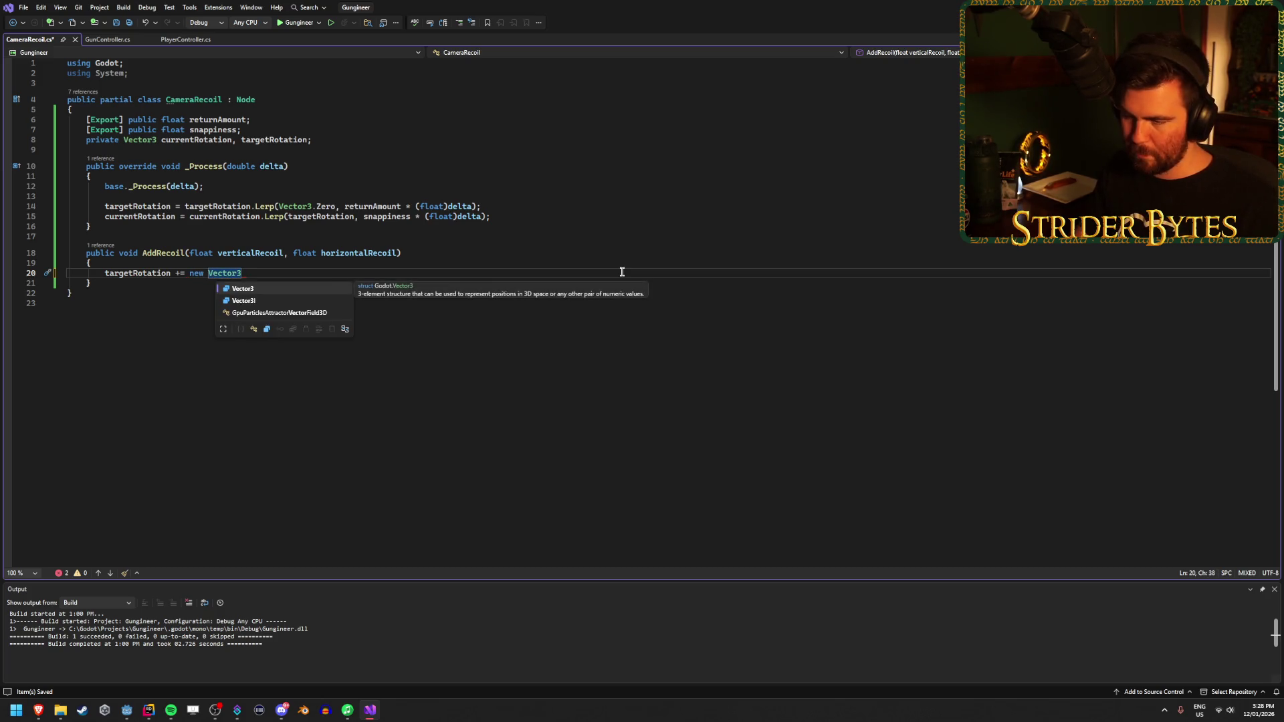
pyautogui.write('(')
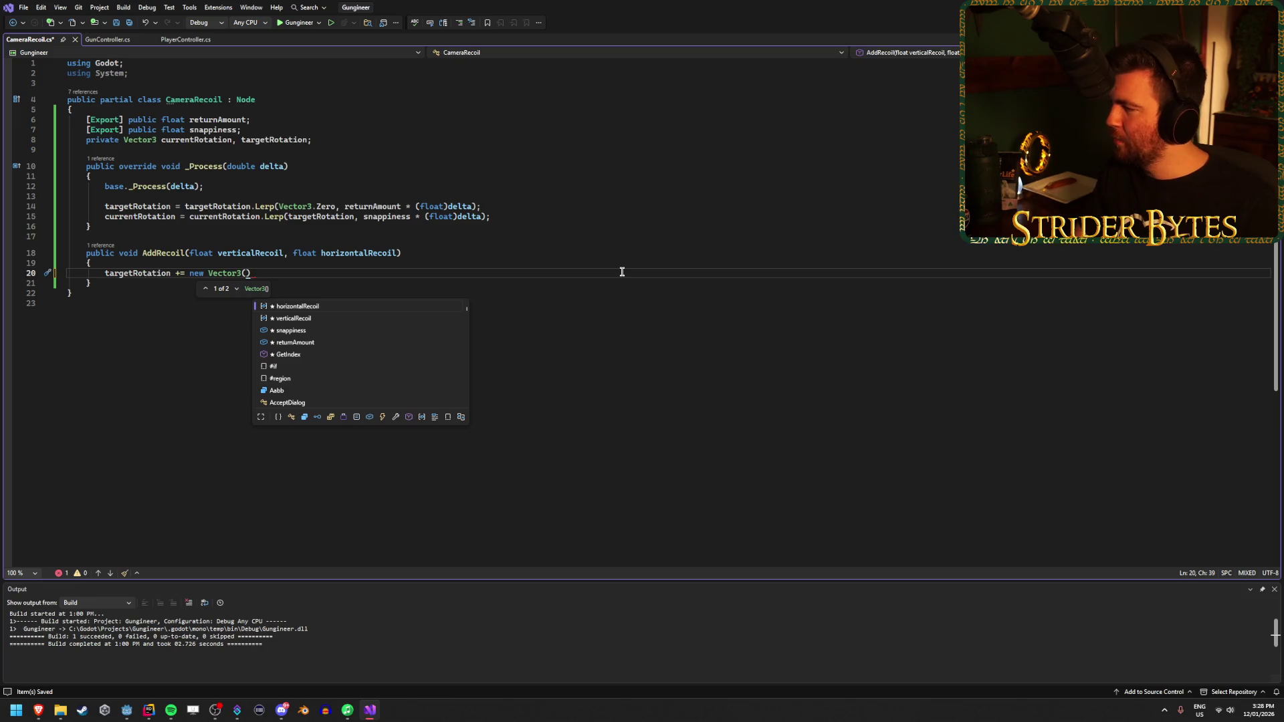
# Step: Try a Random class reference inside the Vector3, then delete it again
pyautogui.write('Rand')
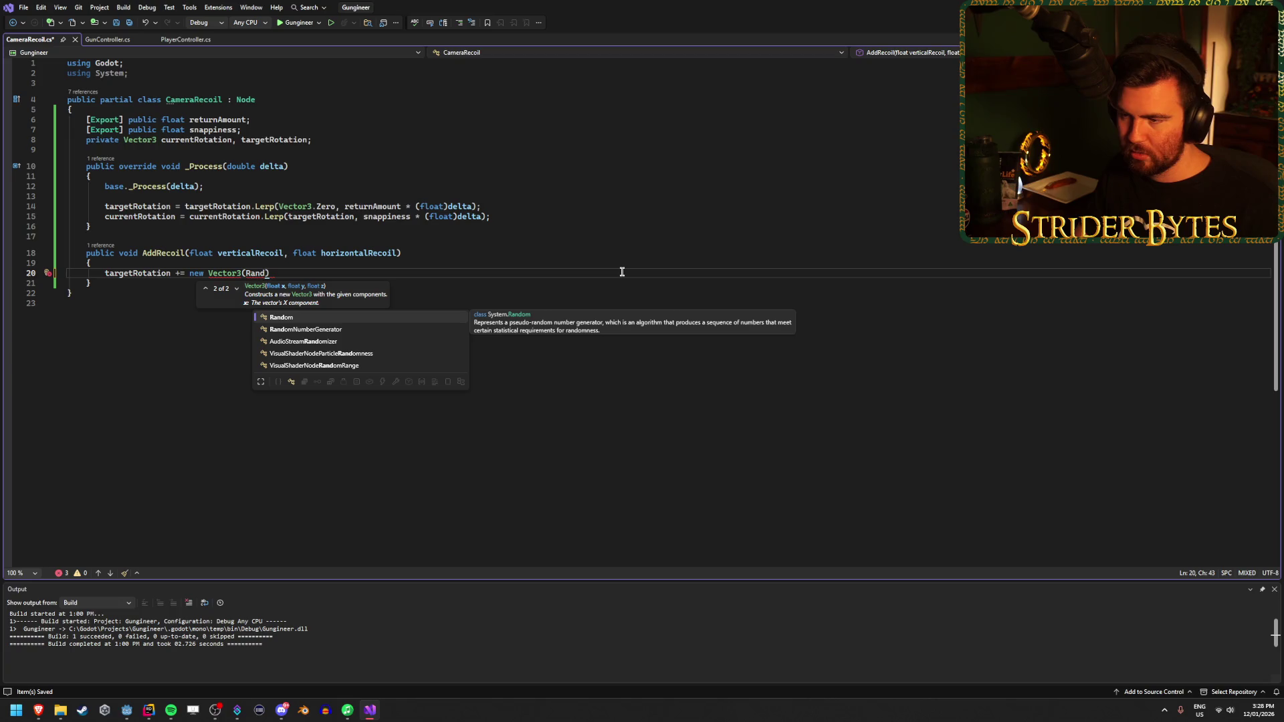
pyautogui.press('Tab')
pyautogui.write('.')
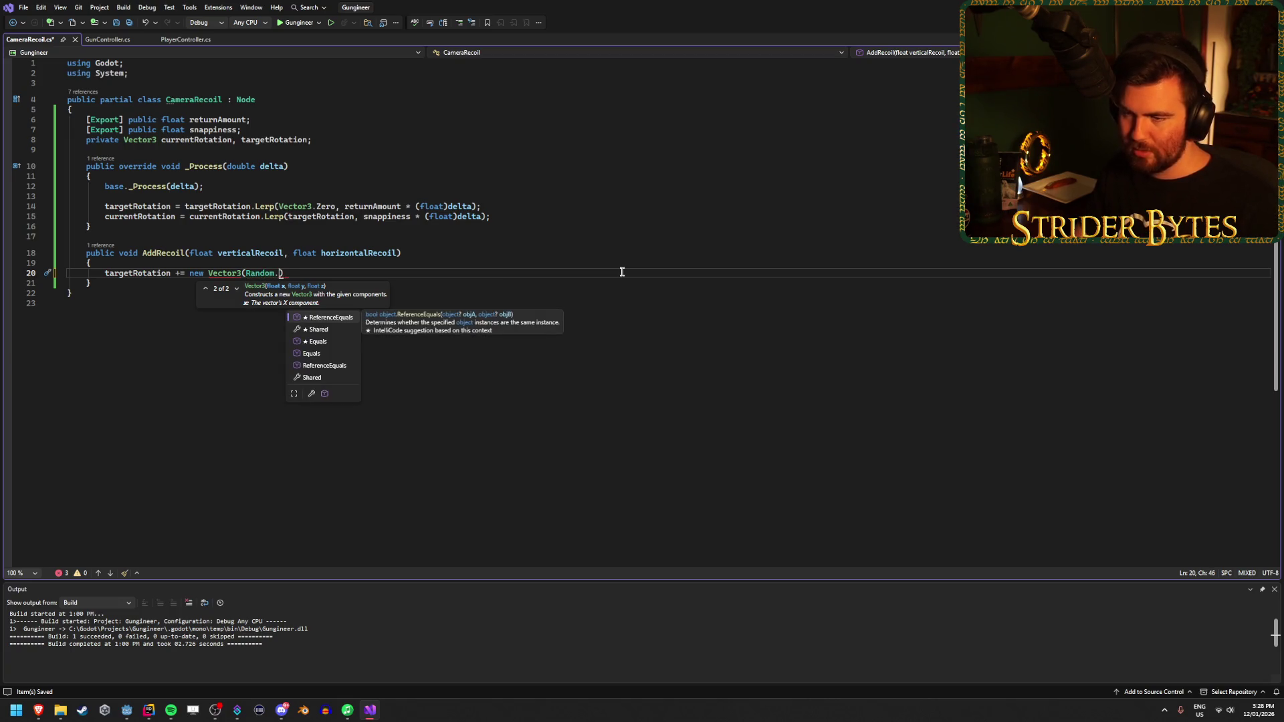
pyautogui.press('BackSpace')
pyautogui.press('BackSpace')
pyautogui.press('BackSpace')
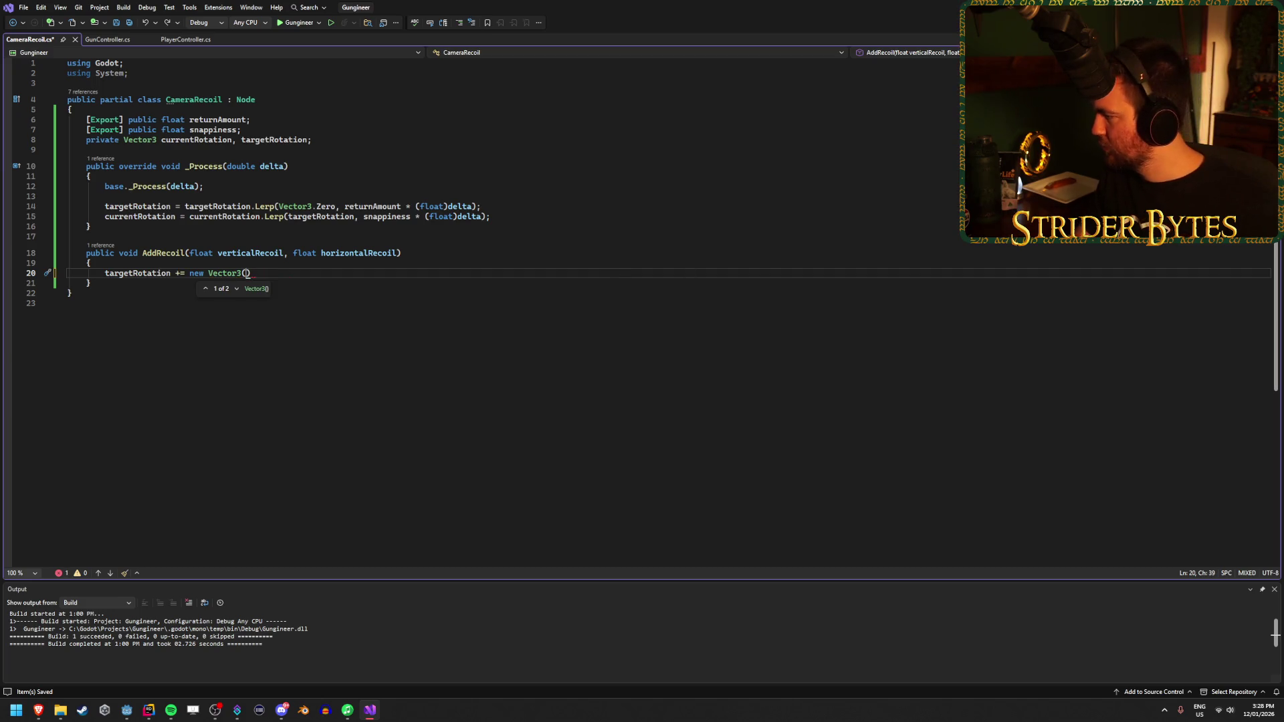
pyautogui.write('rand')
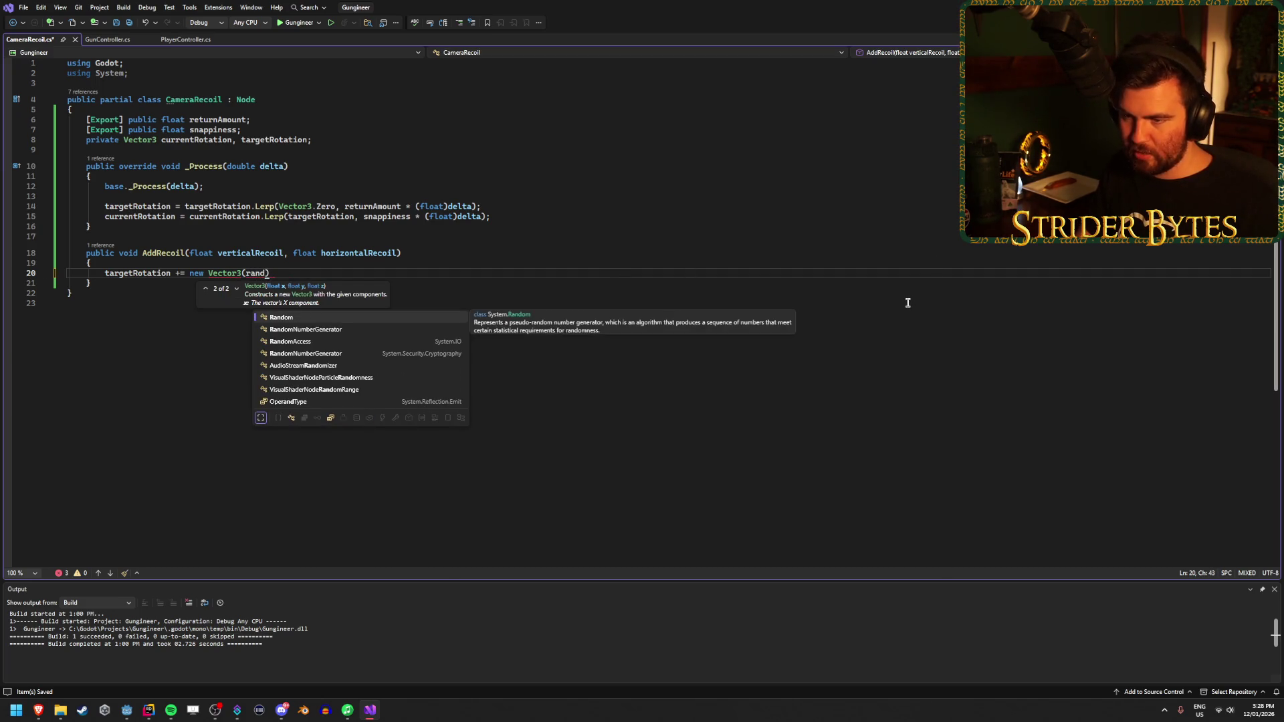
pyautogui.press('BackSpace')
pyautogui.press('BackSpace')
pyautogui.press('BackSpace')
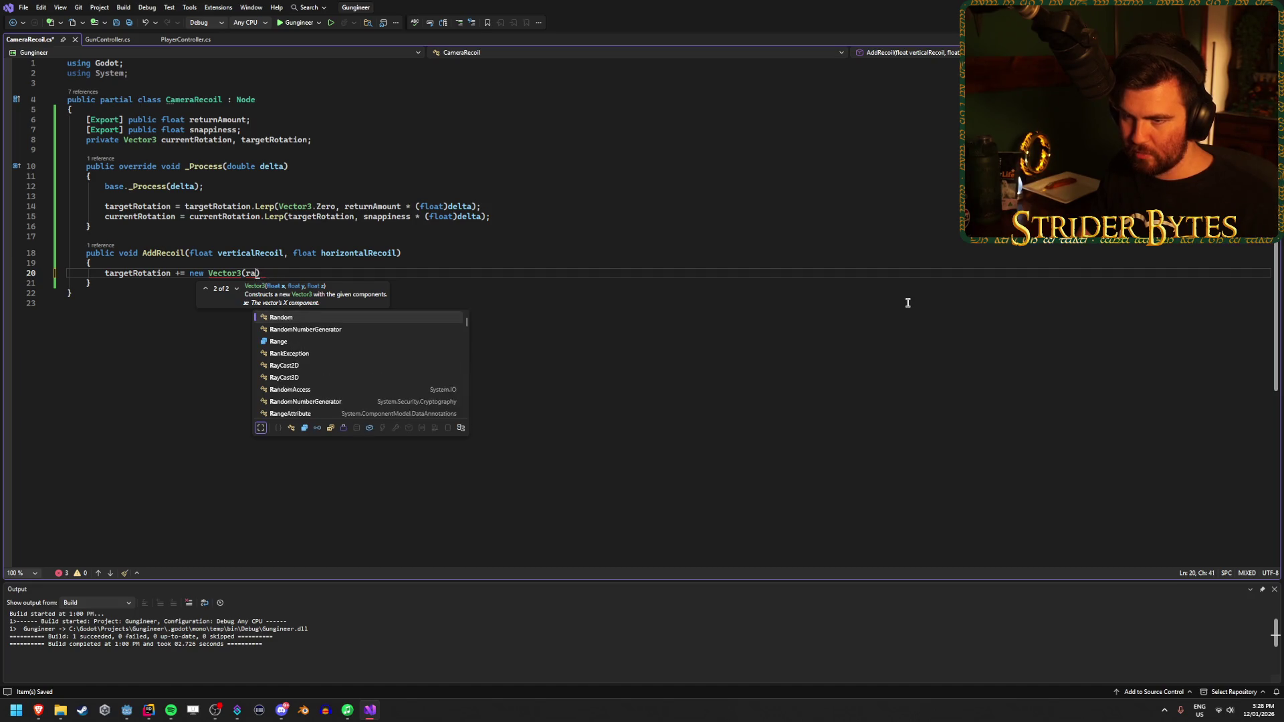
pyautogui.press('Escape')
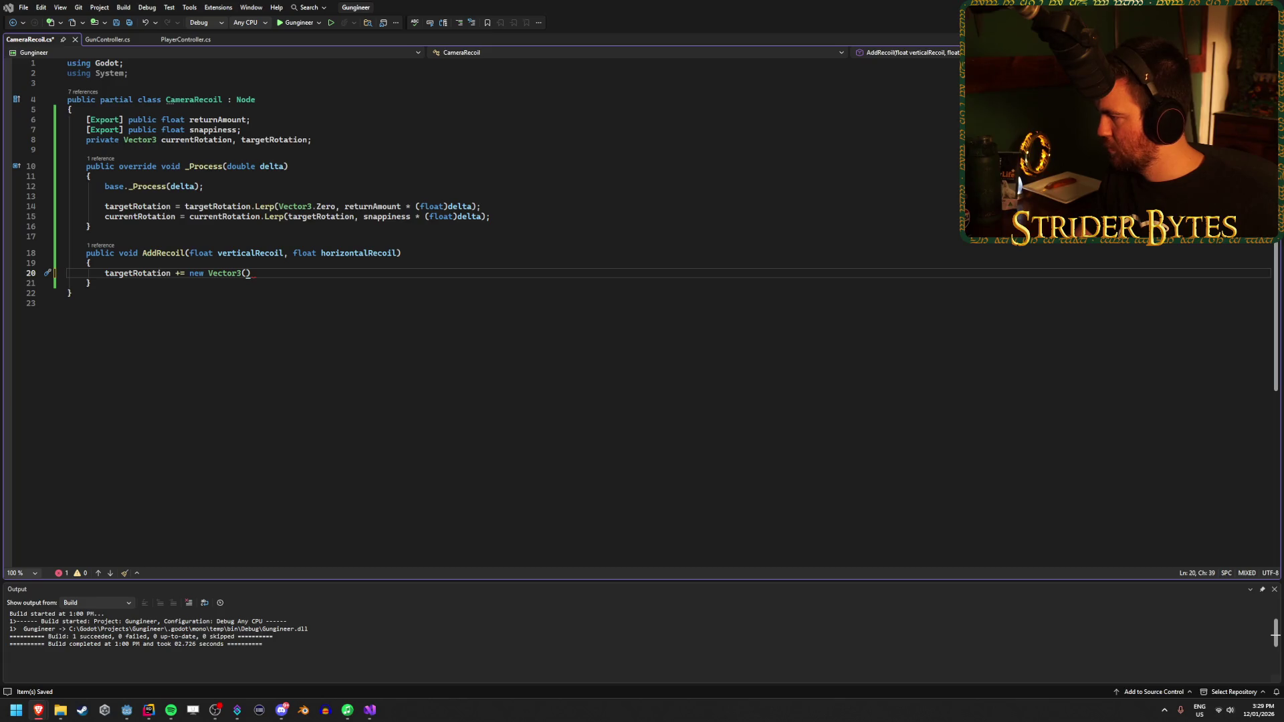
# Step: Try RandomNumberGenerator() as the Vector3 argument, then remove it, leaving the arguments empty
pyautogui.click(294, 270)
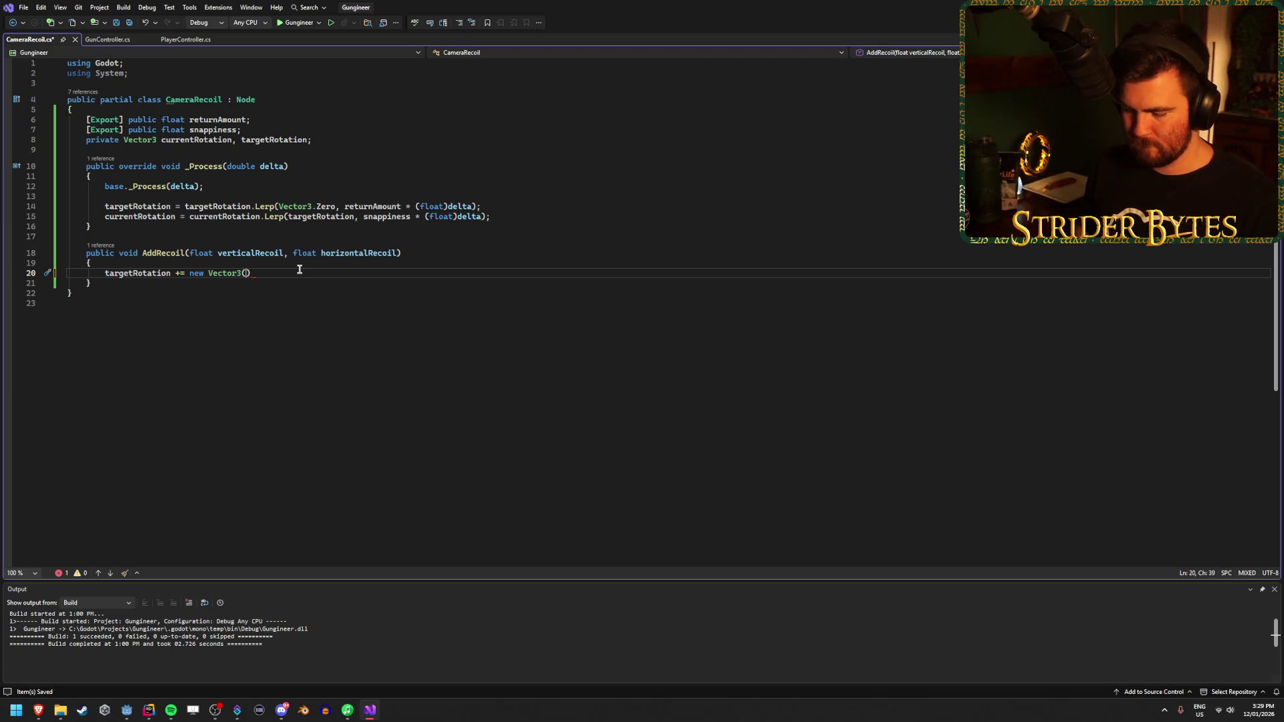
pyautogui.write('Rando')
pyautogui.press('Tab')
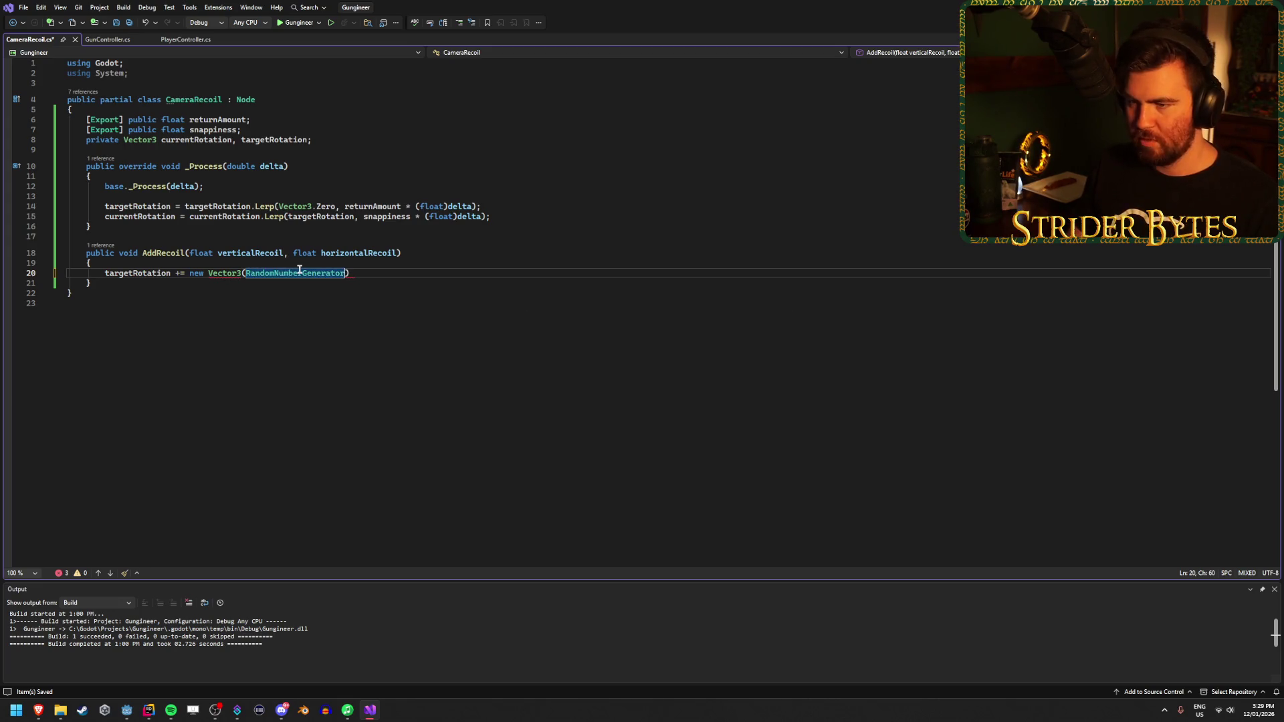
pyautogui.write('.')
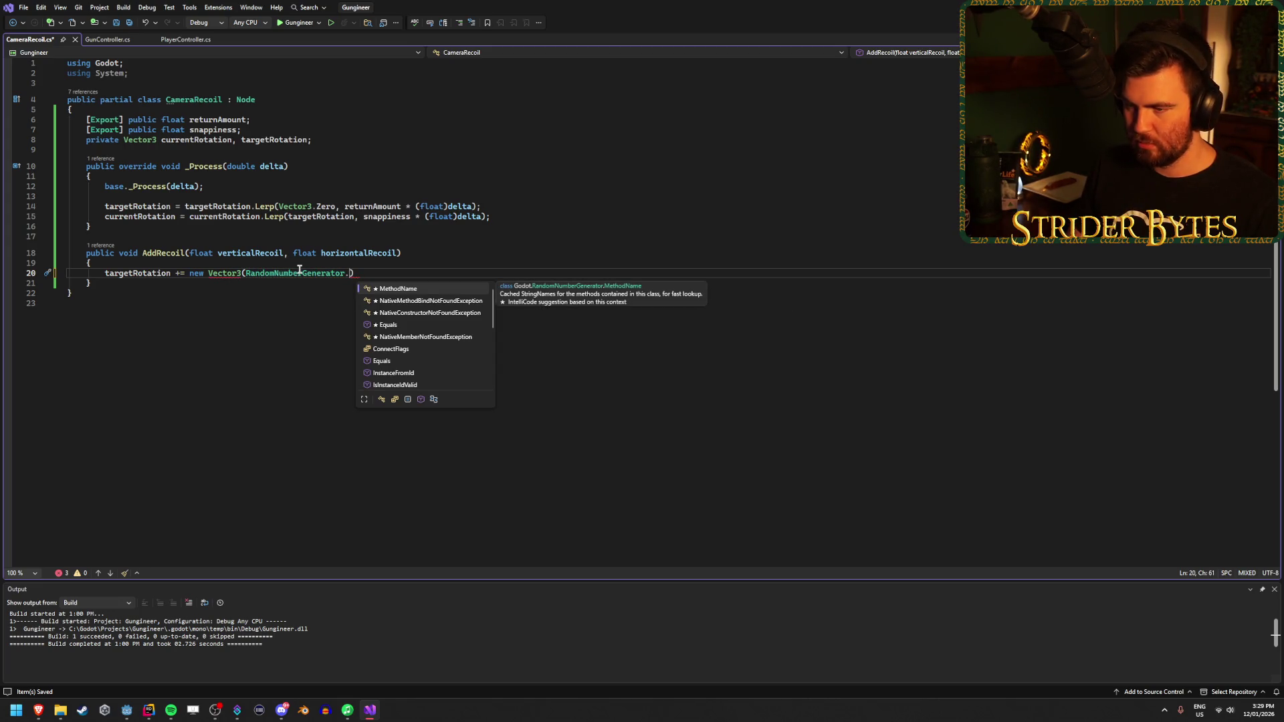
pyautogui.press('BackSpace')
pyautogui.write('()')
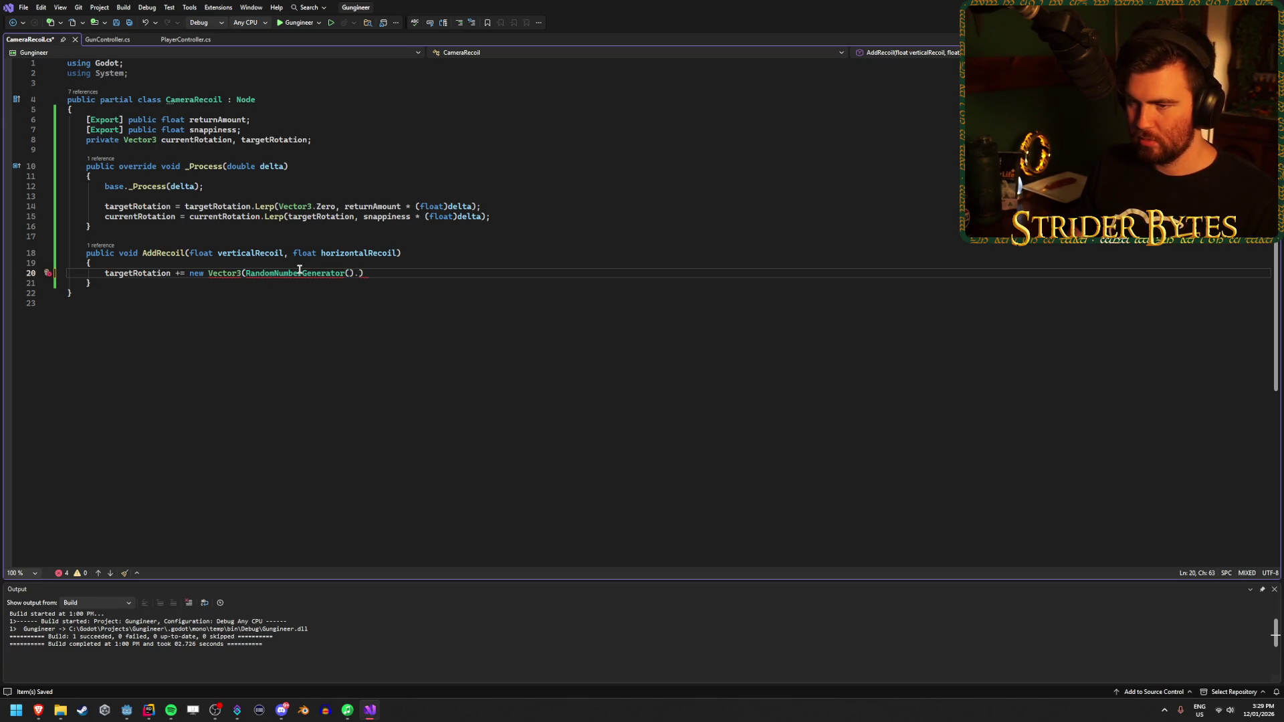
pyautogui.press('BackSpace')
pyautogui.press('BackSpace')
pyautogui.press('BackSpace')
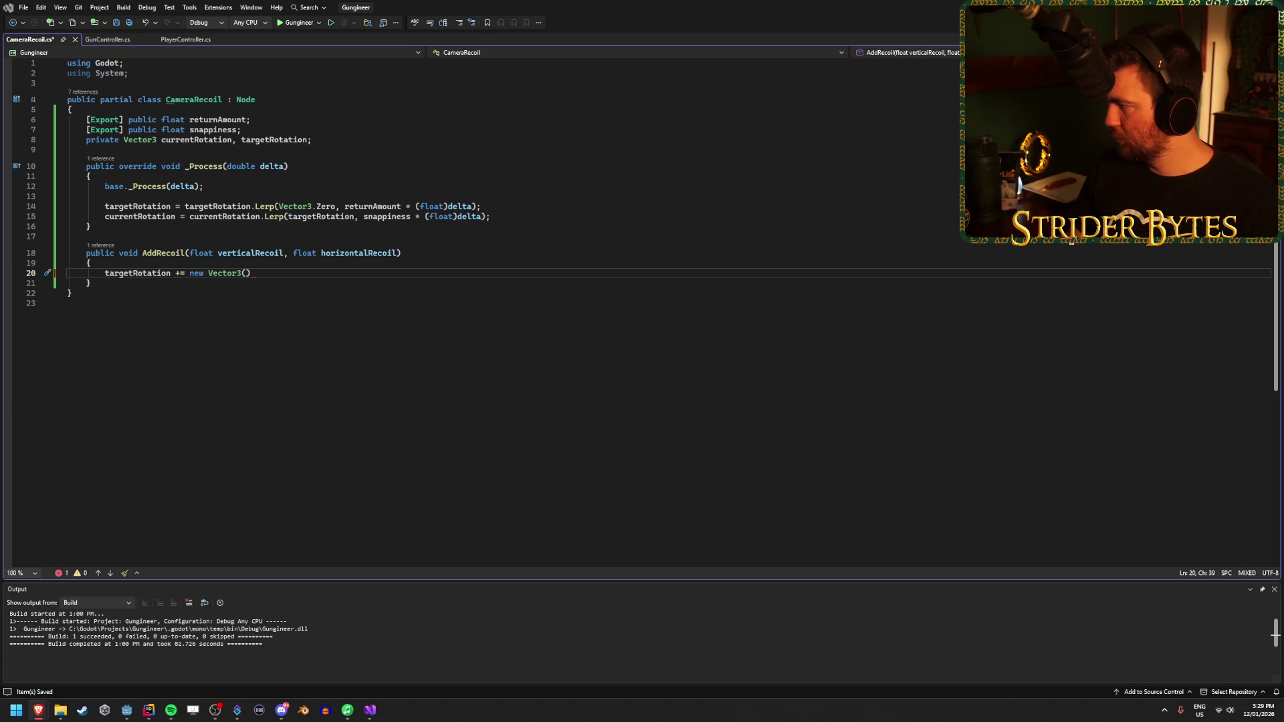
# Step: Add a public override void _Ready() method below the fields, deleting its base._Ready() call, and save
pyautogui.click(301, 166)
pyautogui.click(332, 139)
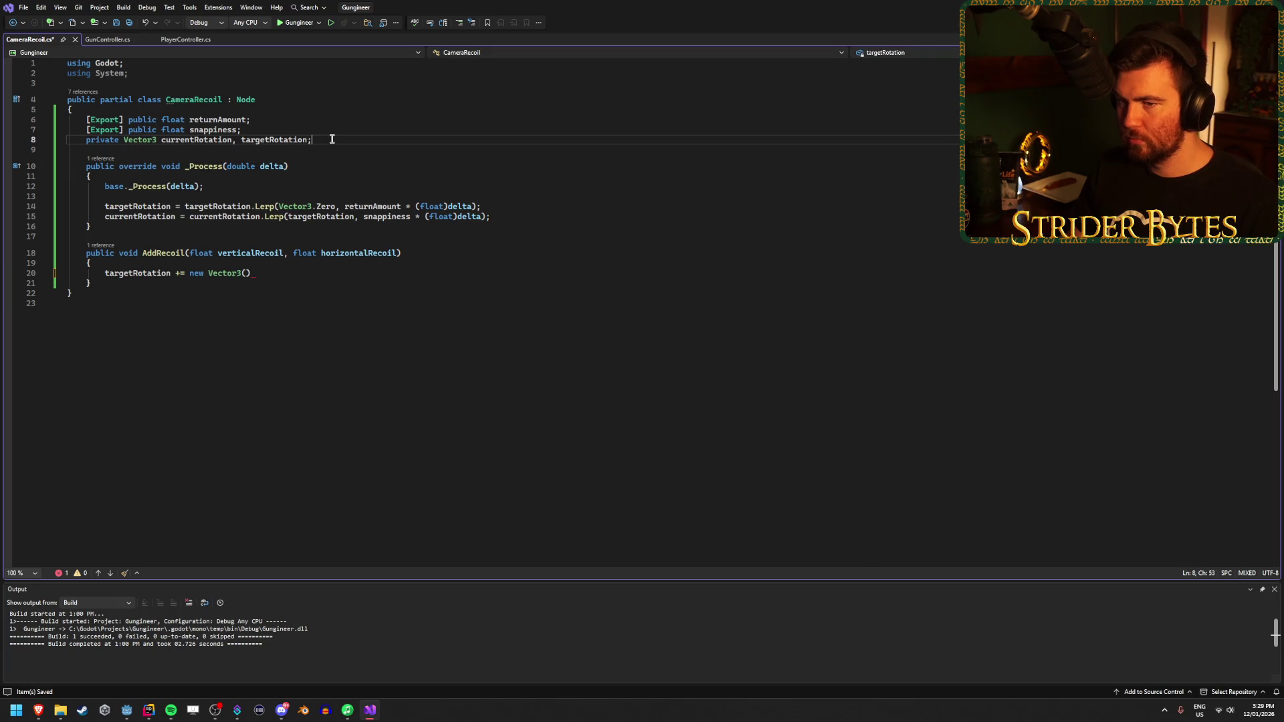
pyautogui.press('Return')
pyautogui.press('Return')
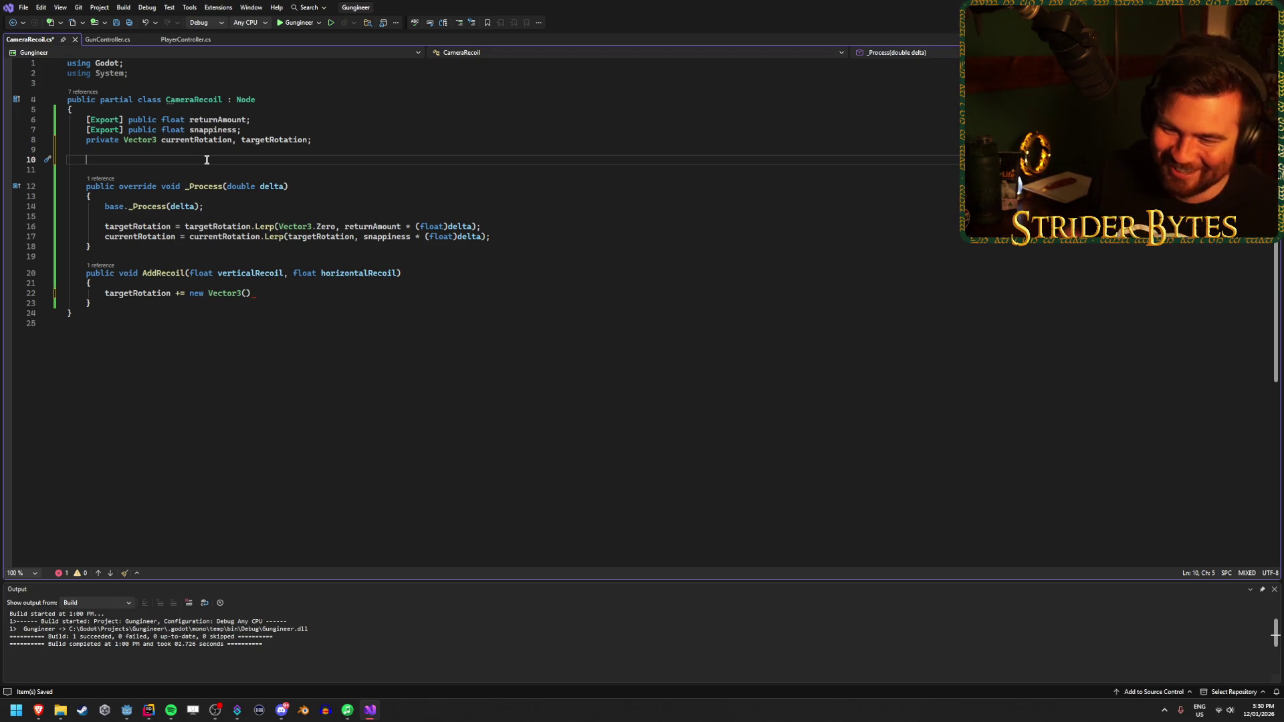
pyautogui.write('public v')
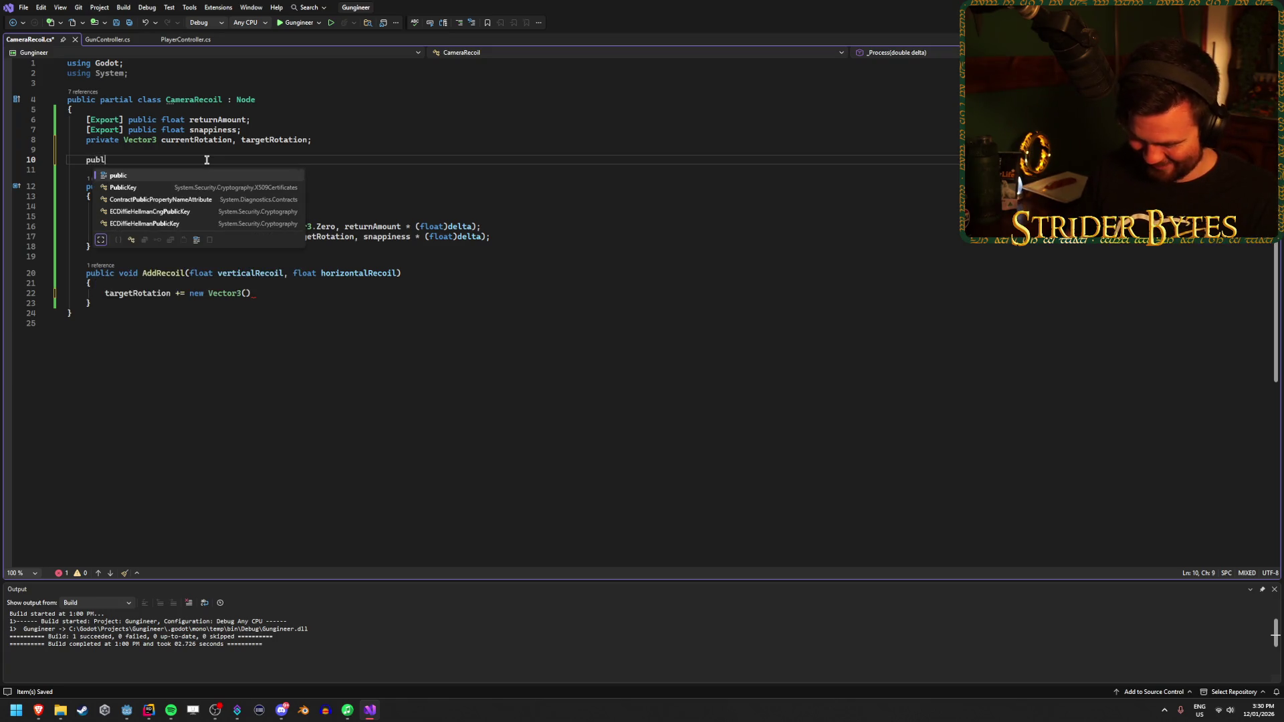
pyautogui.press('BackSpace')
pyautogui.write('ov')
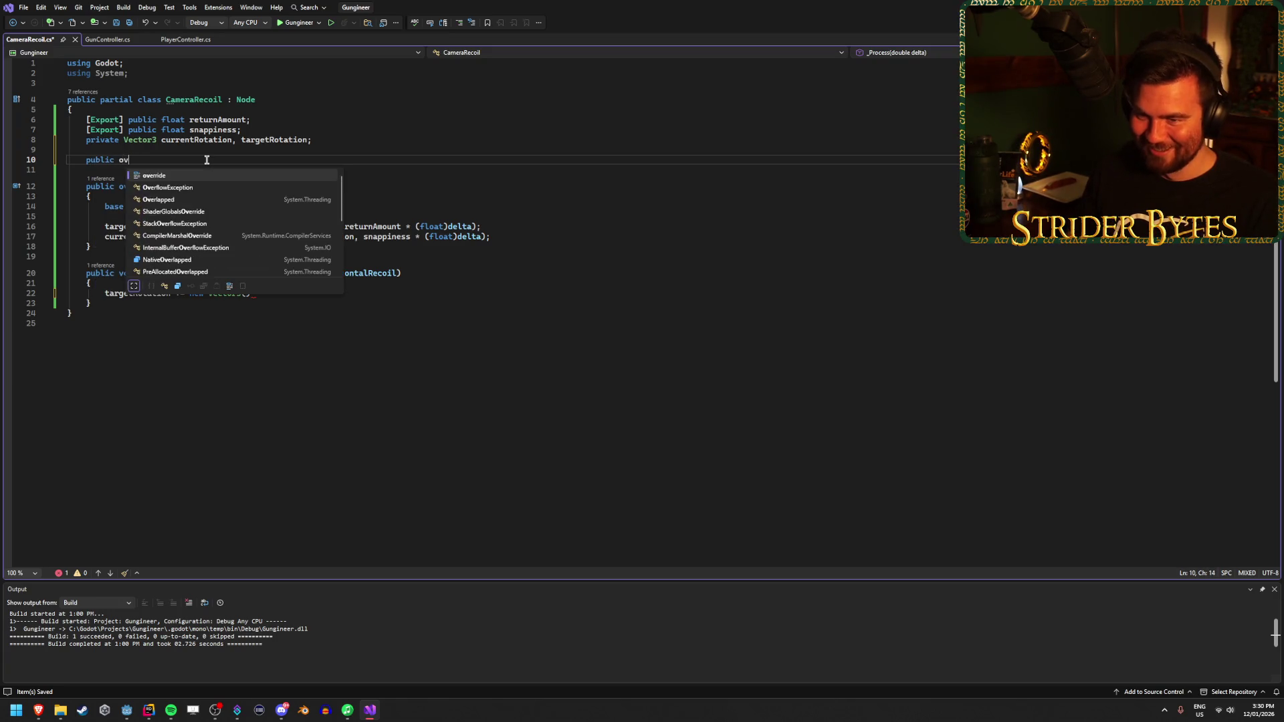
pyautogui.press('Tab')
pyautogui.write('void _R')
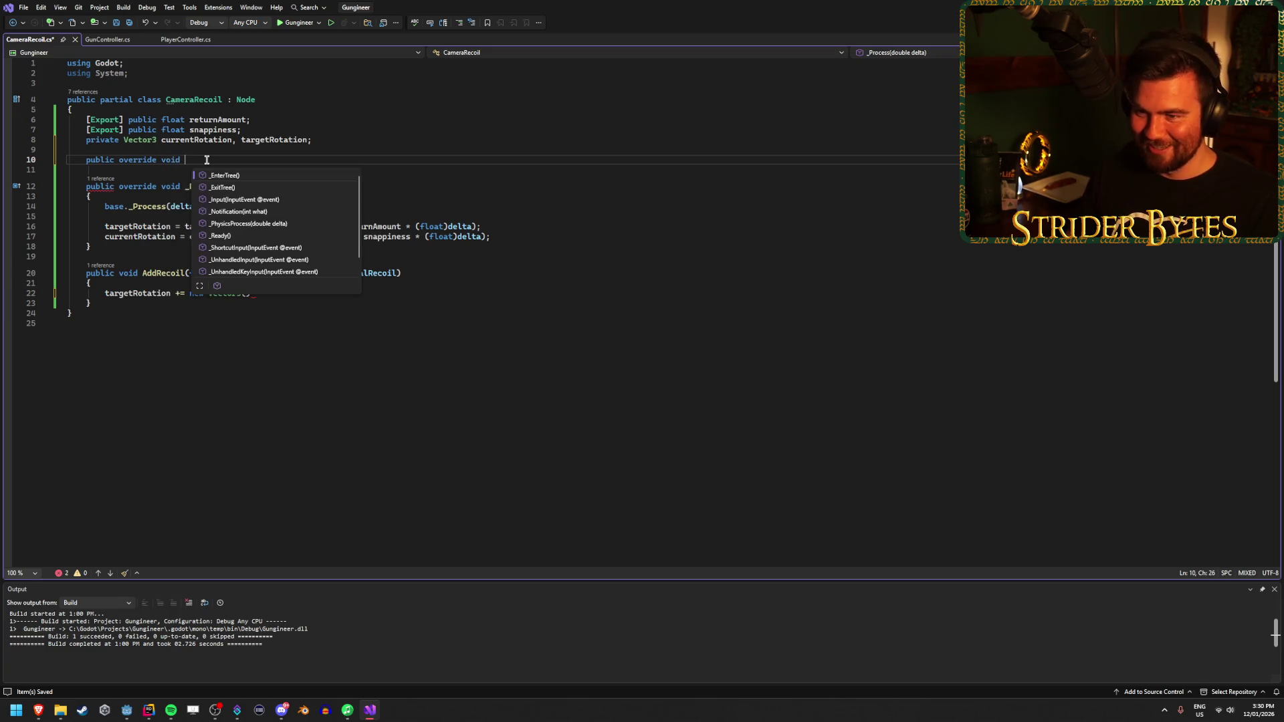
pyautogui.press('Tab')
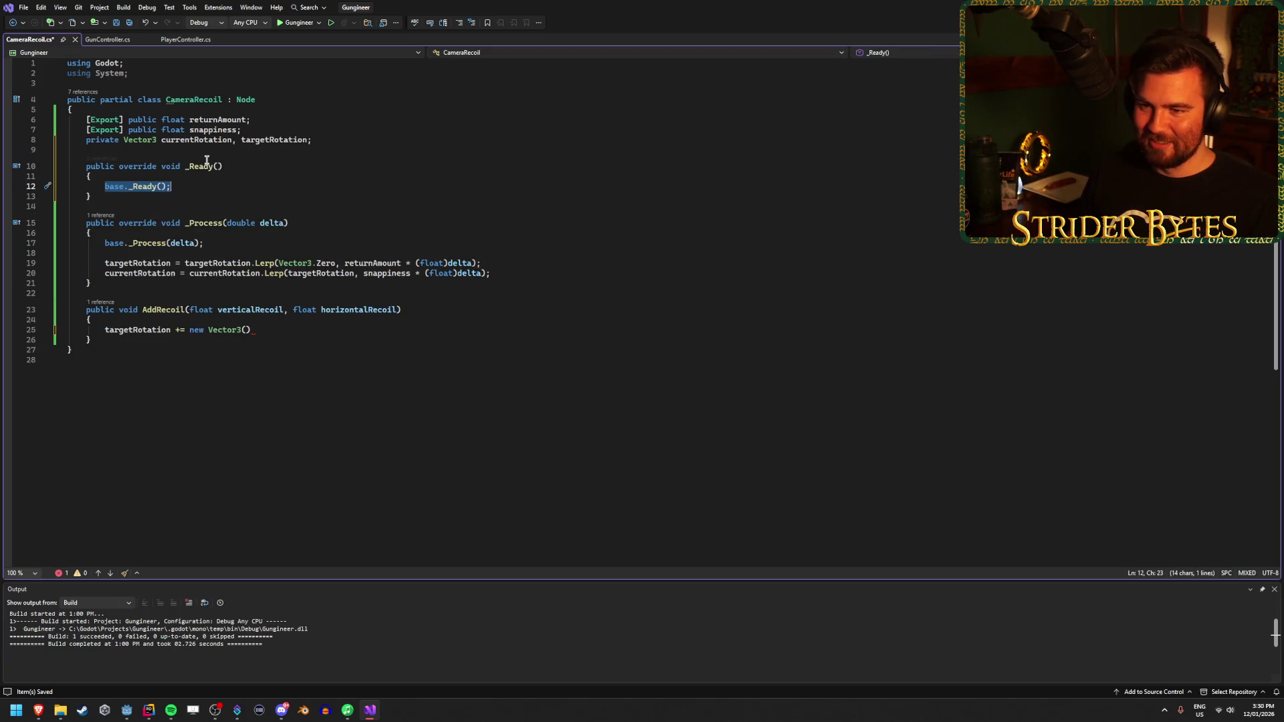
pyautogui.press('BackSpace')
pyautogui.hotkey('ctrl', 's')
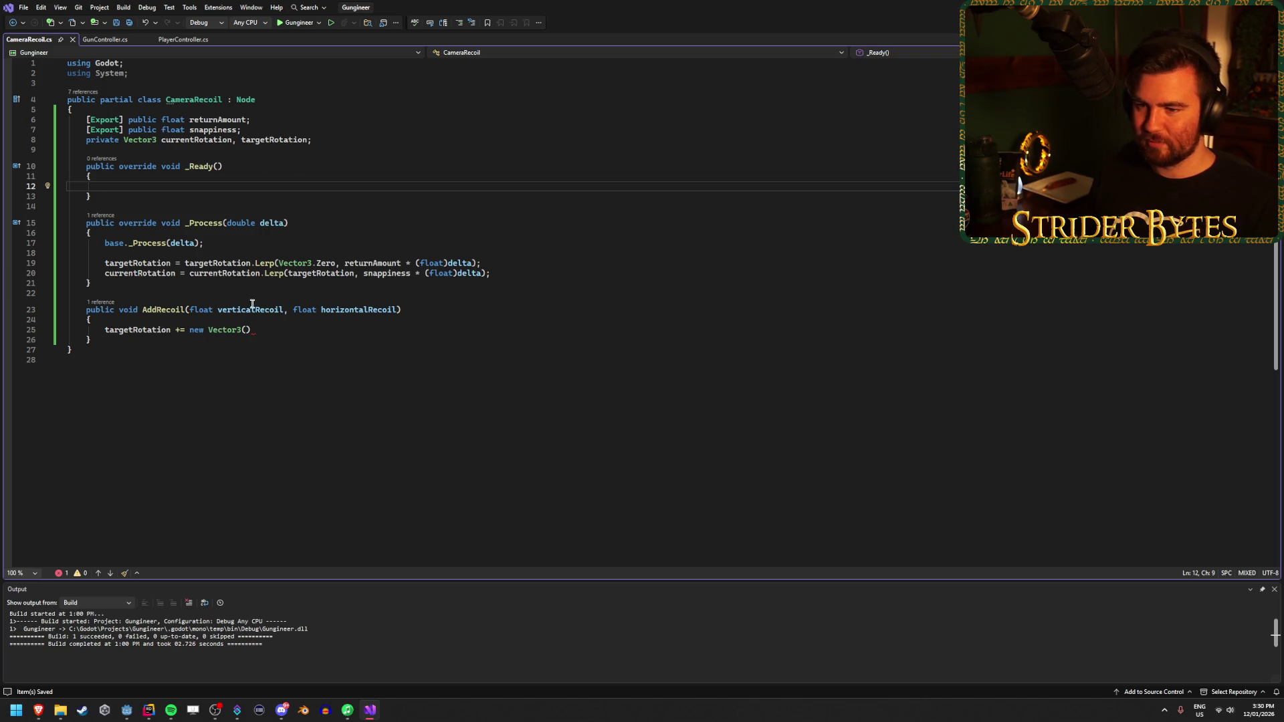
# Step: Delete the base._Process(delta) call and its leftover blank line from _Process, and save
pyautogui.click(238, 242)
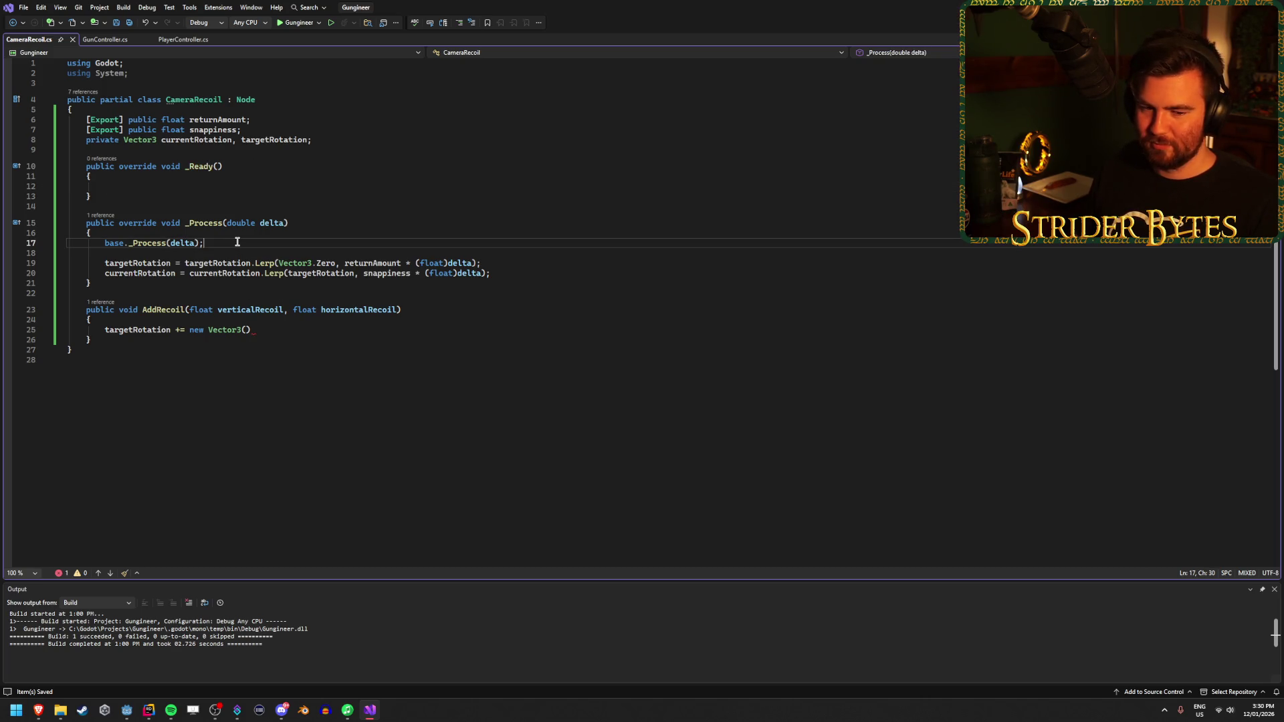
pyautogui.hotkey('ctrl', 'x')
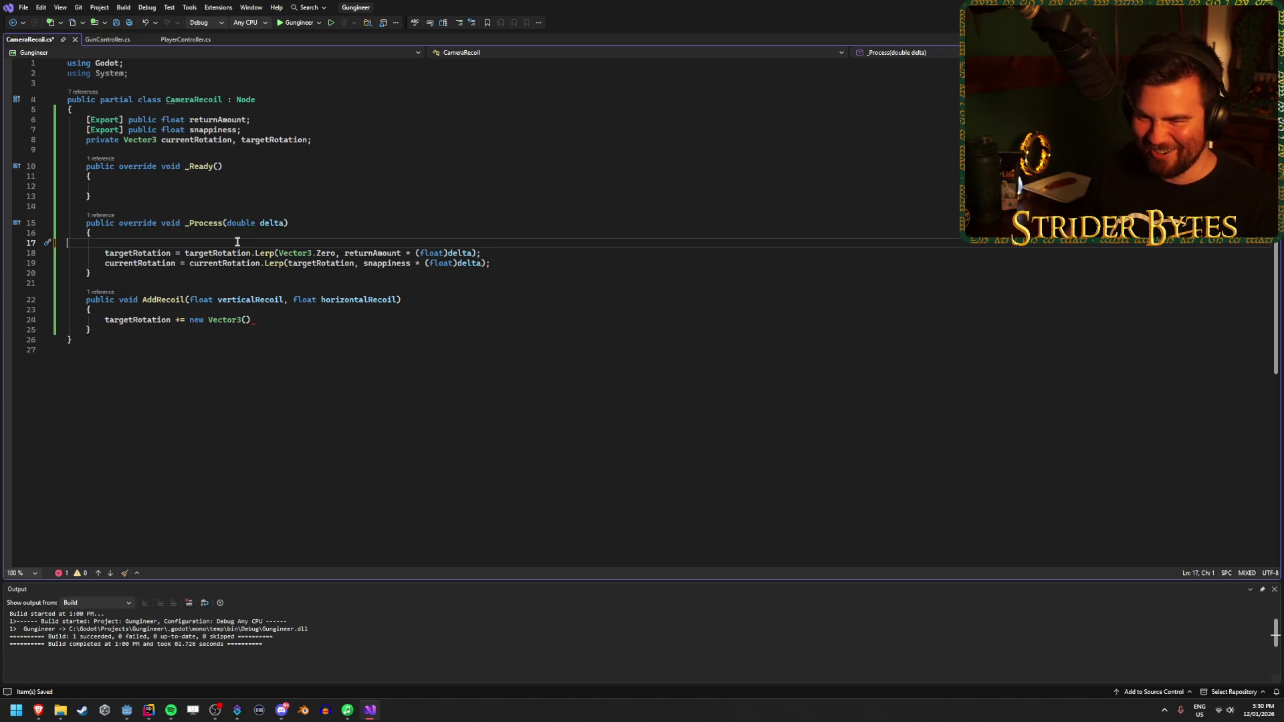
pyautogui.press('Delete')
pyautogui.hotkey('ctrl', 's')
pyautogui.click(145, 187)
pyautogui.hotkey('shift', 'Down')
pyautogui.hotkey('shift', 'Up')
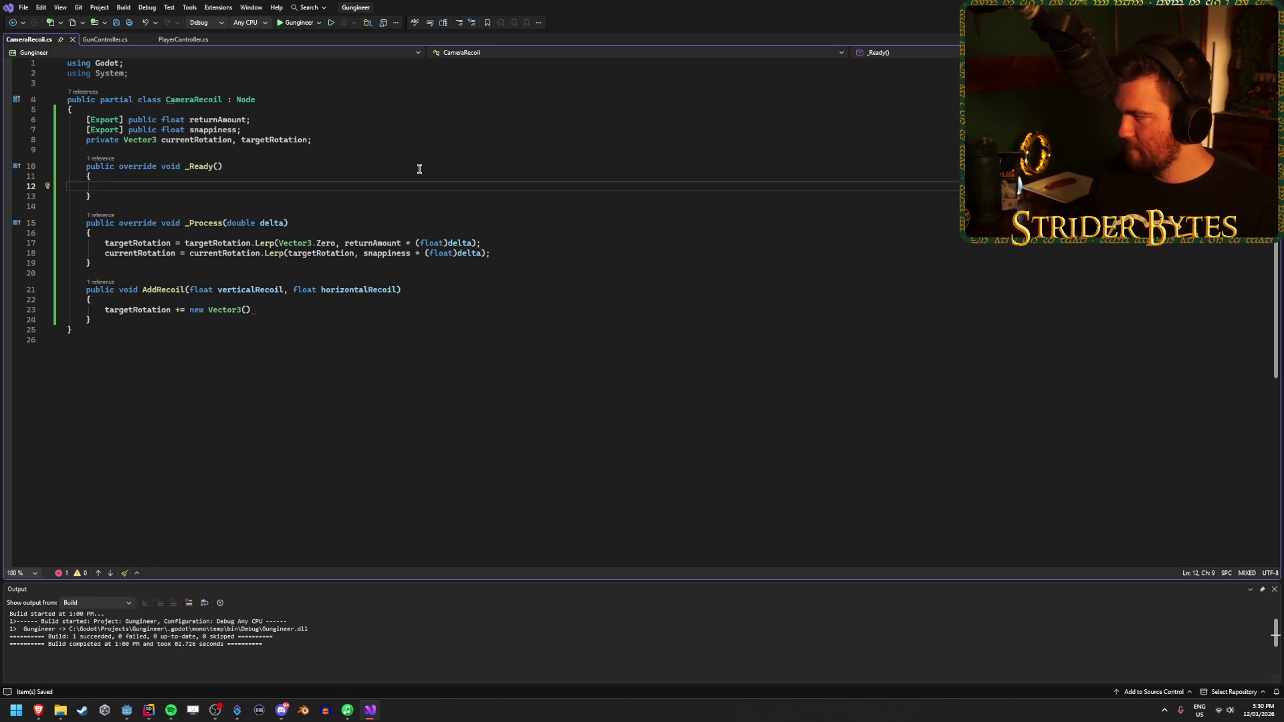
pyautogui.click(361, 142)
# Step: Declare a private RandomNumberGenerator rng field below the existing fields
pyautogui.press('Return')
pyautogui.press('Return')
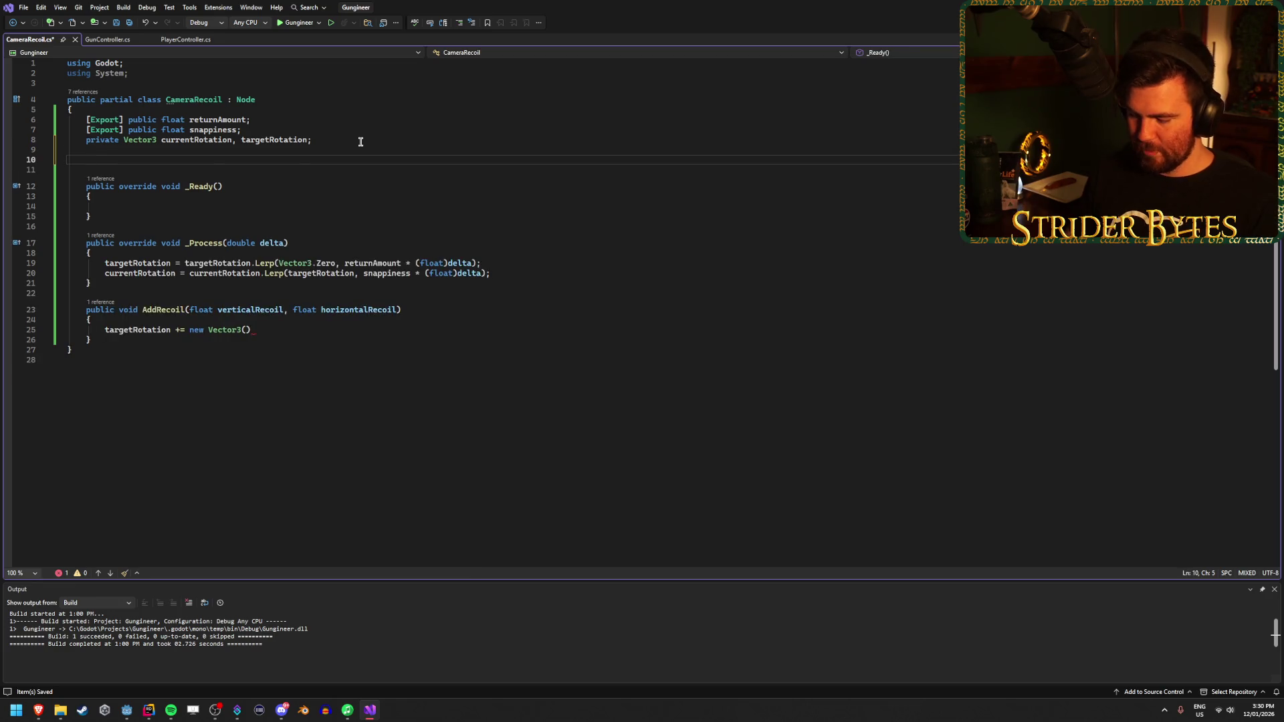
pyautogui.write('private ')
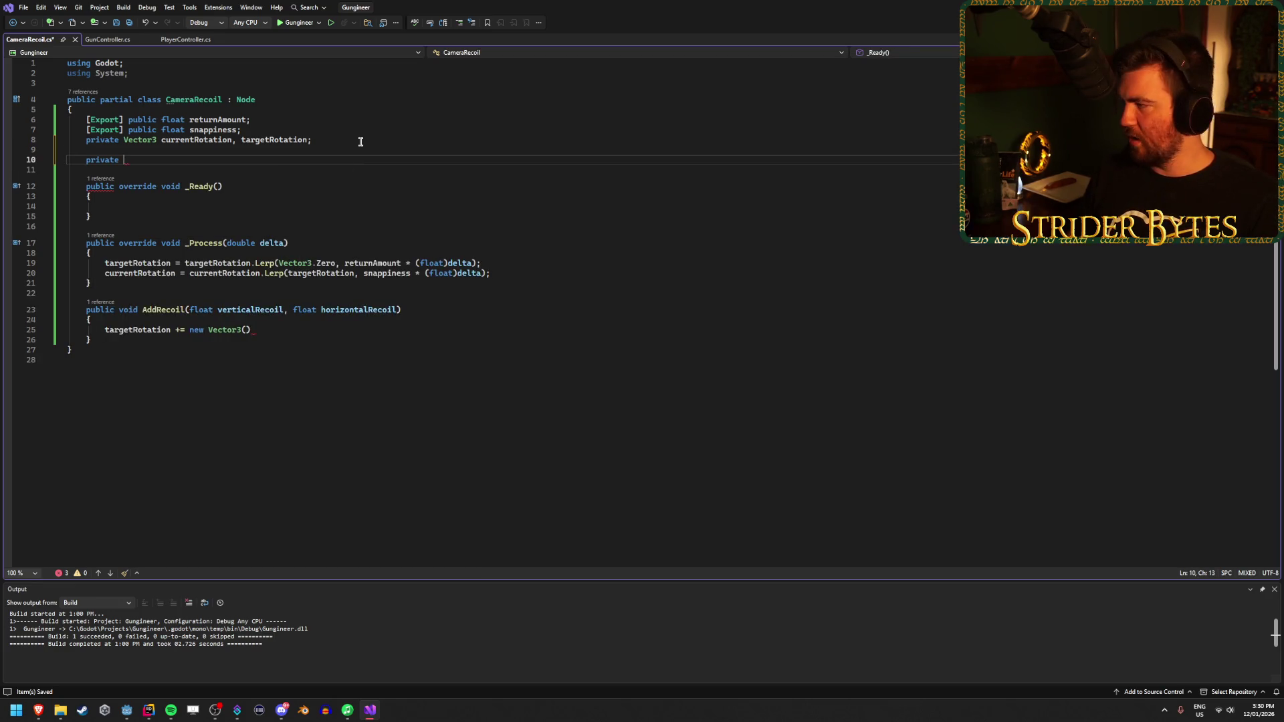
pyautogui.write('Random')
pyautogui.press('Tab')
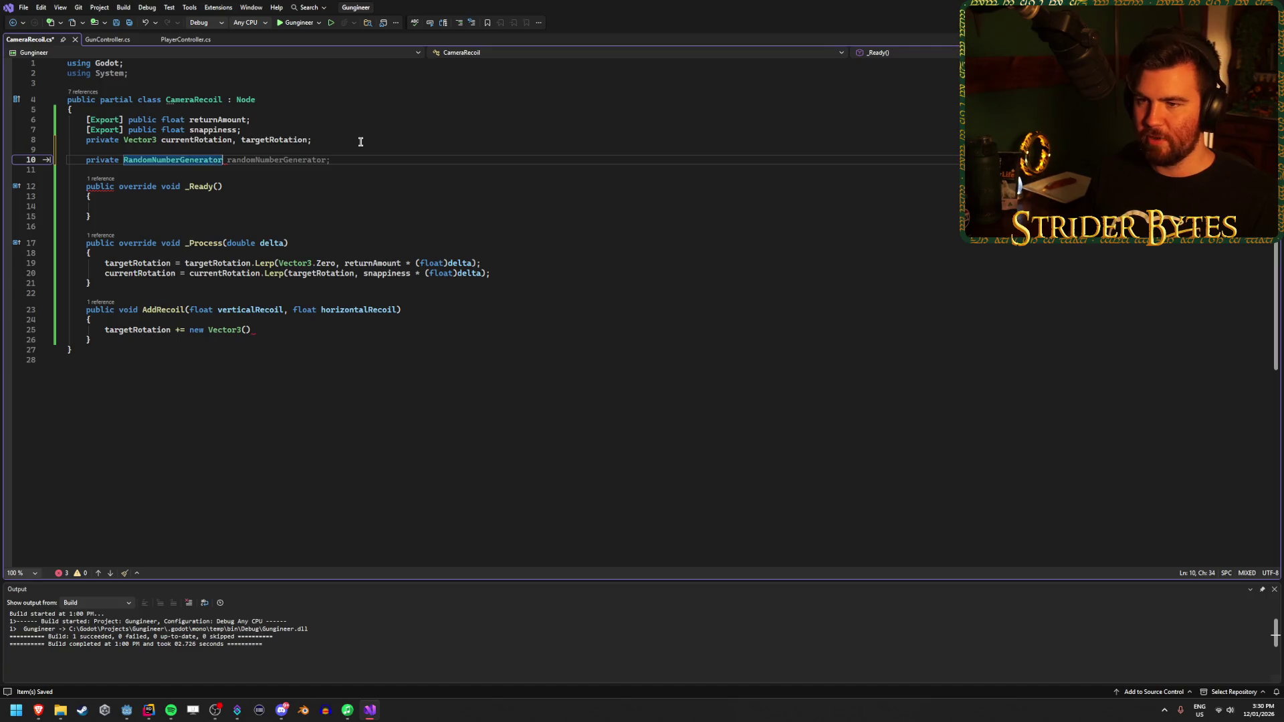
pyautogui.write(' rng;')
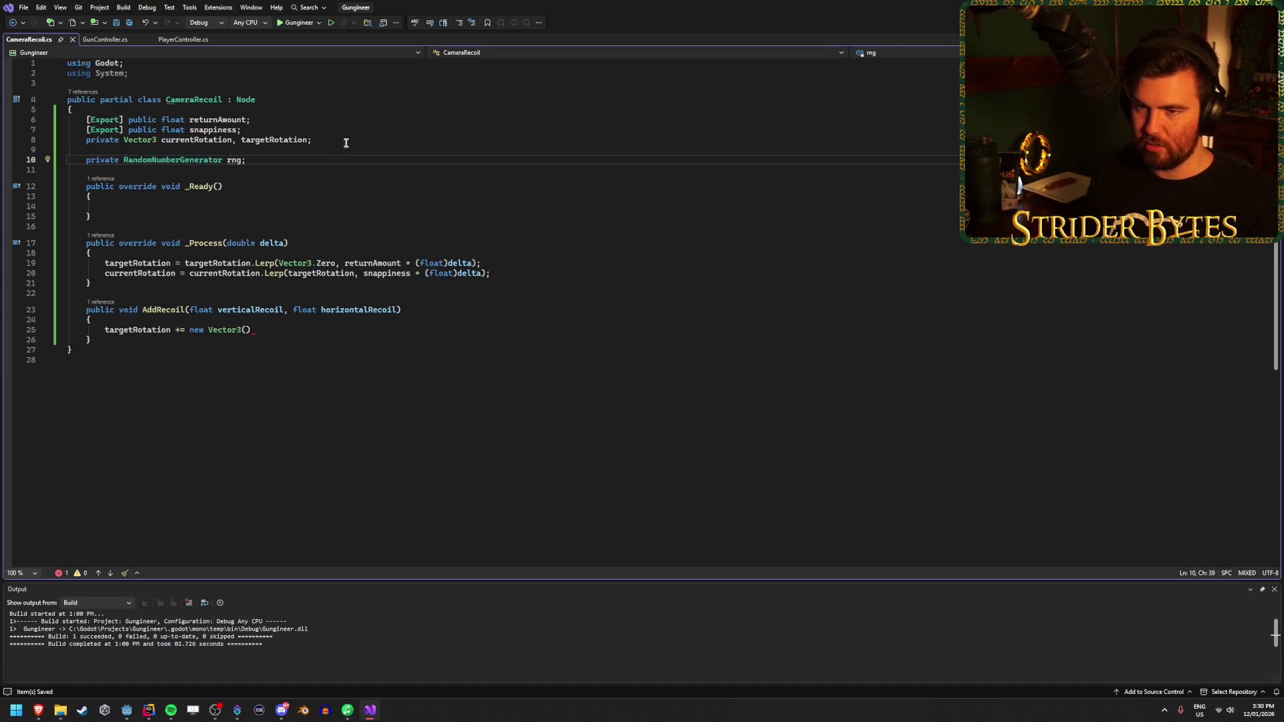
# Step: Call rng.Randomize(); inside _Ready and save the script
pyautogui.click(221, 206)
pyautogui.press('Tab')
pyautogui.write('rng.Ra')
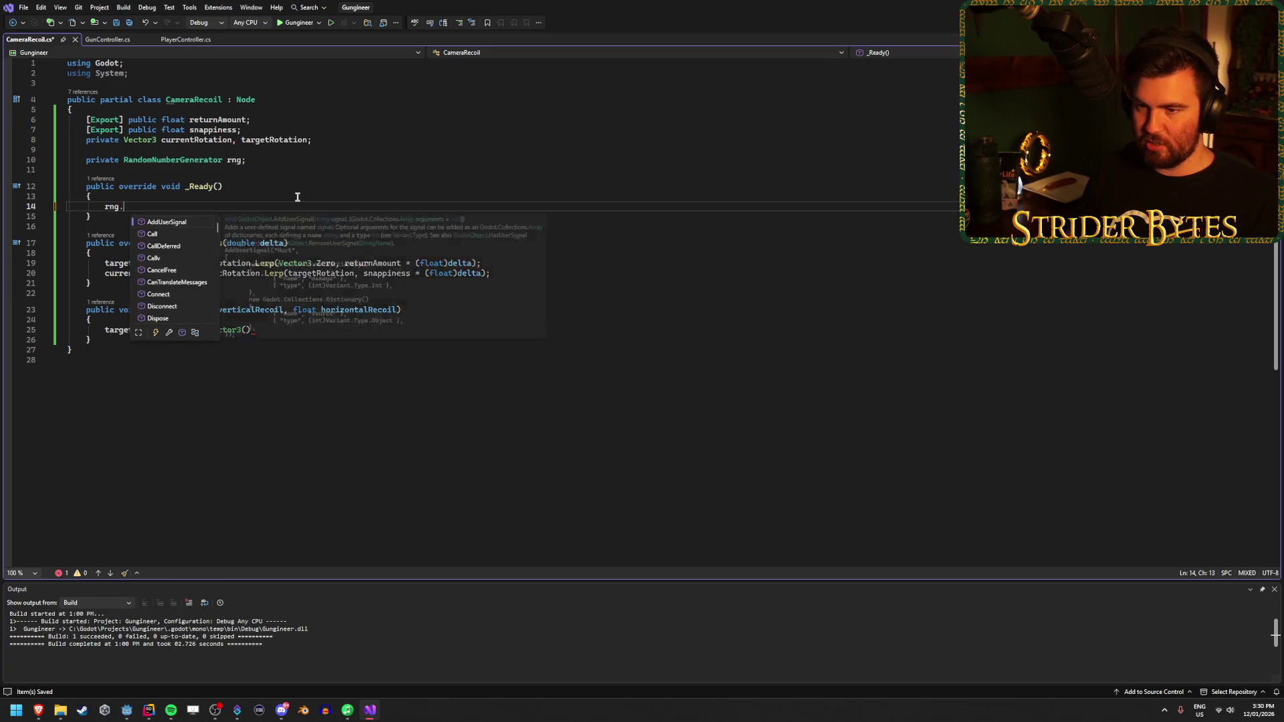
pyautogui.press('Down')
pyautogui.press('Down')
pyautogui.press('Down')
pyautogui.press('Tab')
pyautogui.press('Tab')
pyautogui.press('BackSpace')
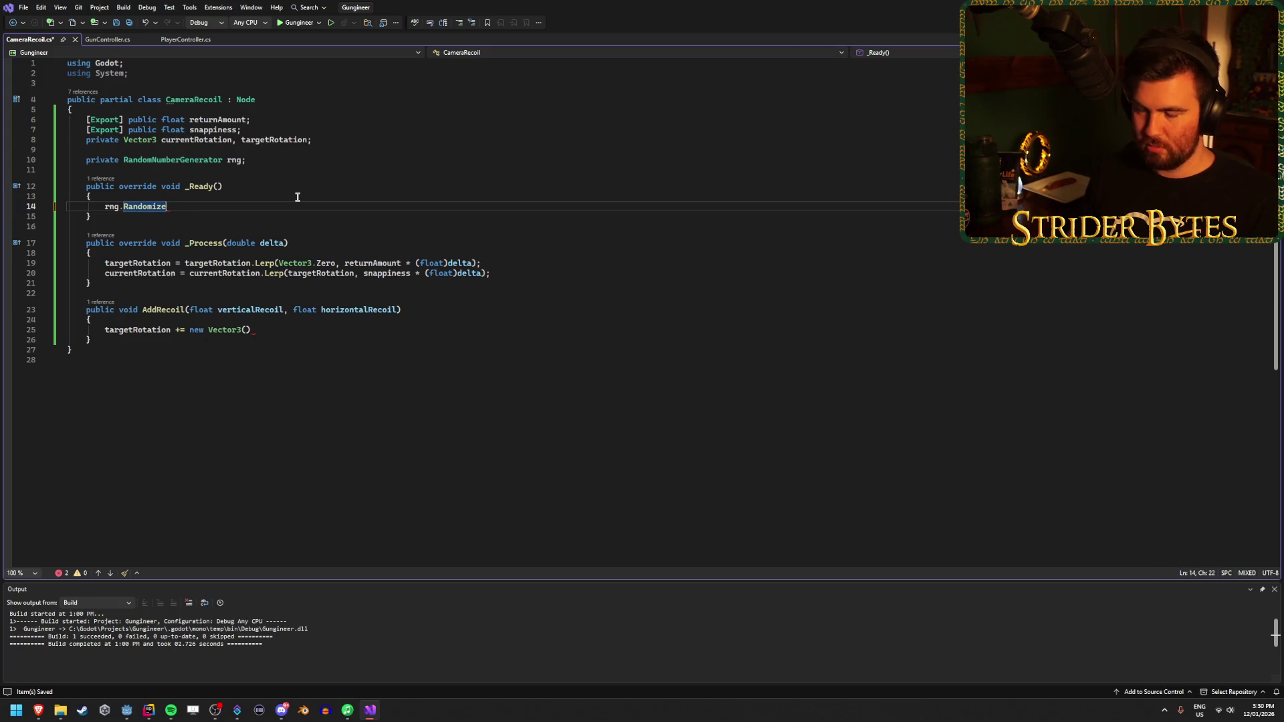
pyautogui.write('();')
pyautogui.hotkey('ctrl', 's')
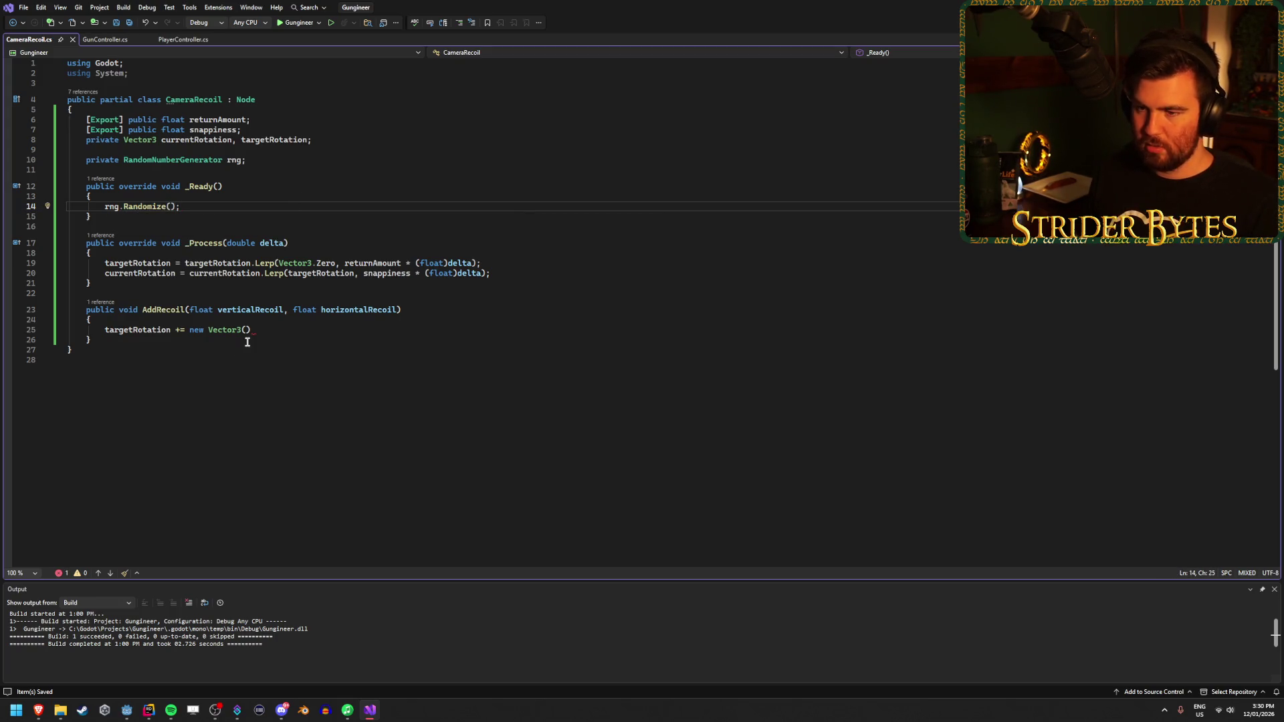
pyautogui.click(247, 331)
# Step: Inside the Vector3, compare rng's random methods (Randf, RandiRange, RandfRange) and insert rng.RandfRange
pyautogui.write('rng')
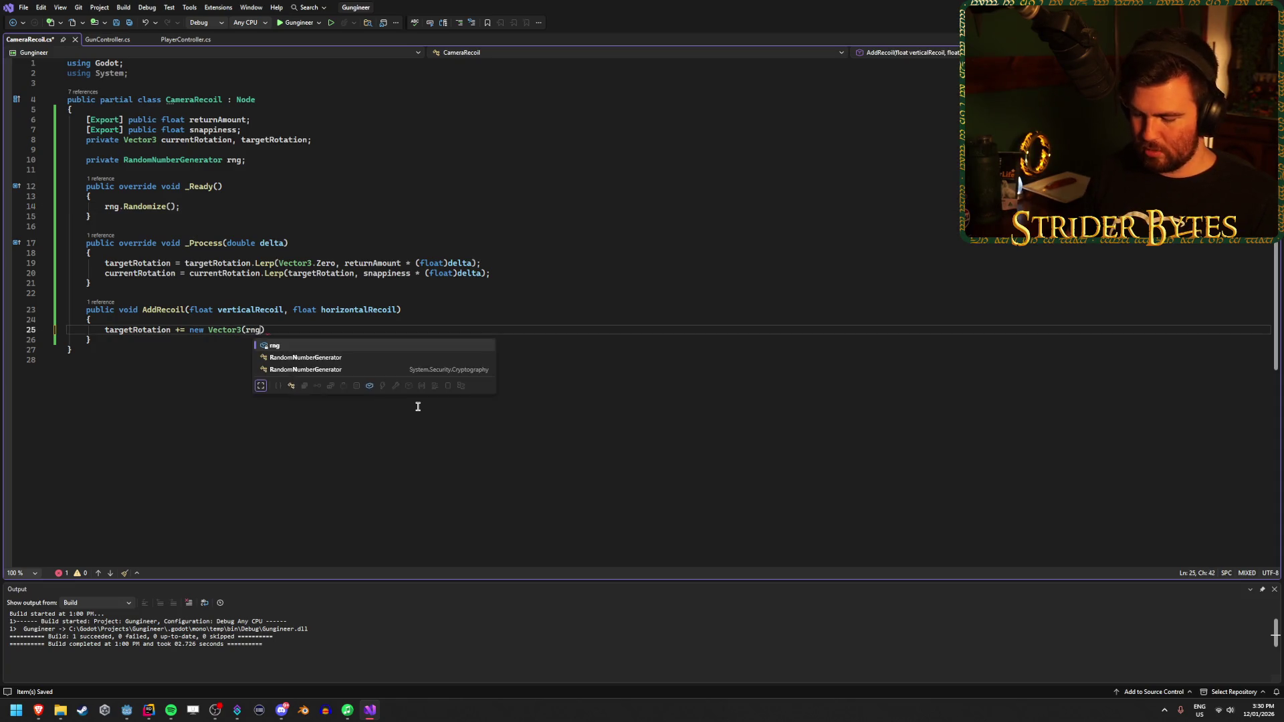
pyautogui.write('.')
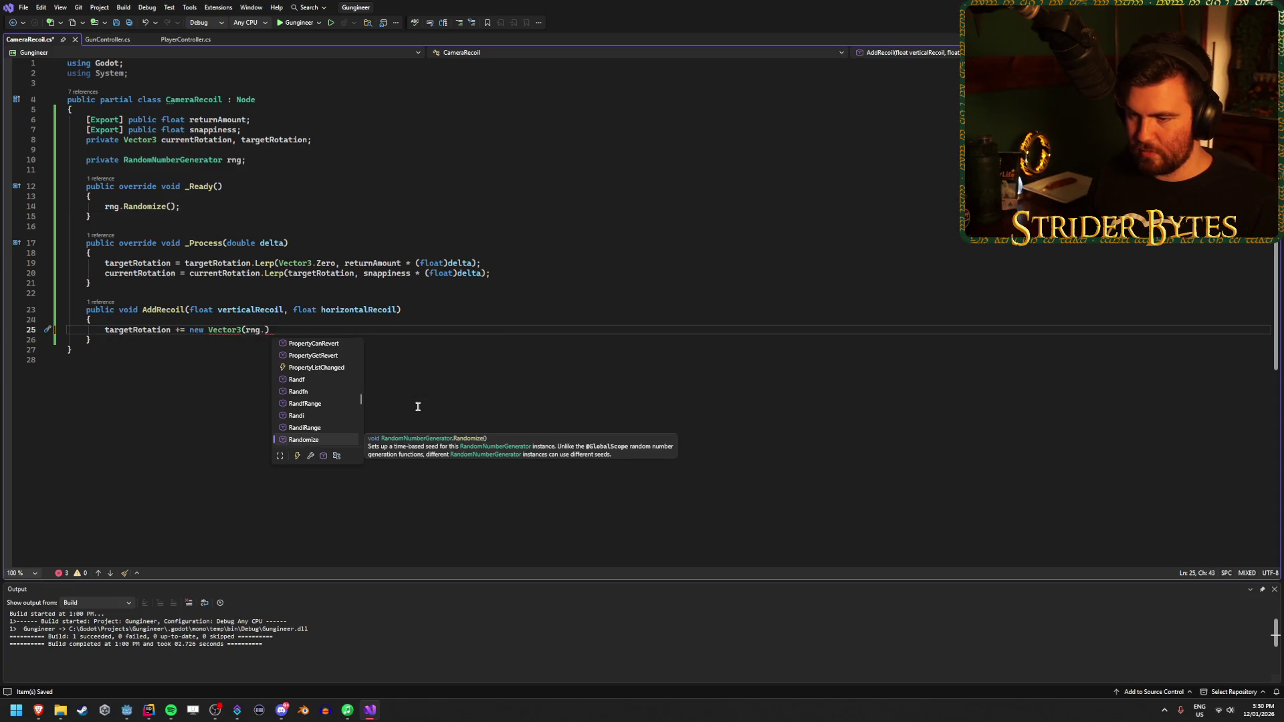
pyautogui.press('Up')
pyautogui.press('Up')
pyautogui.press('Up')
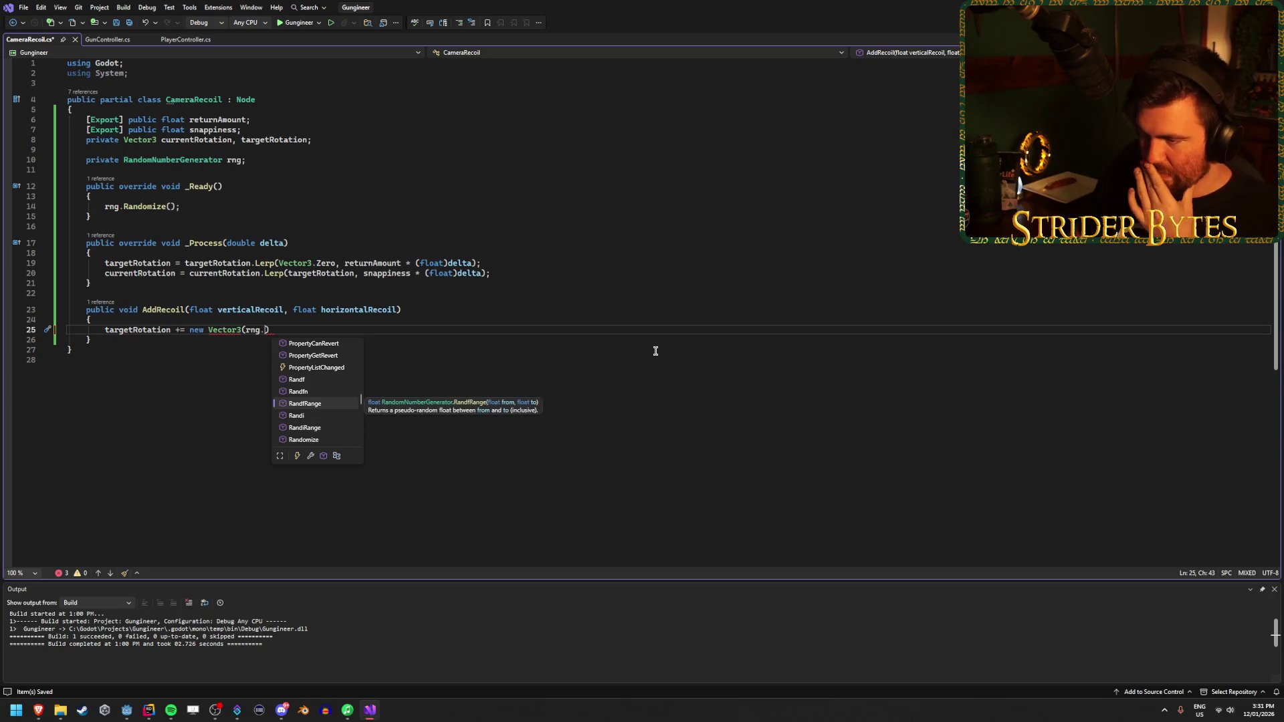
pyautogui.press('Down')
pyautogui.press('Down')
pyautogui.press('Down')
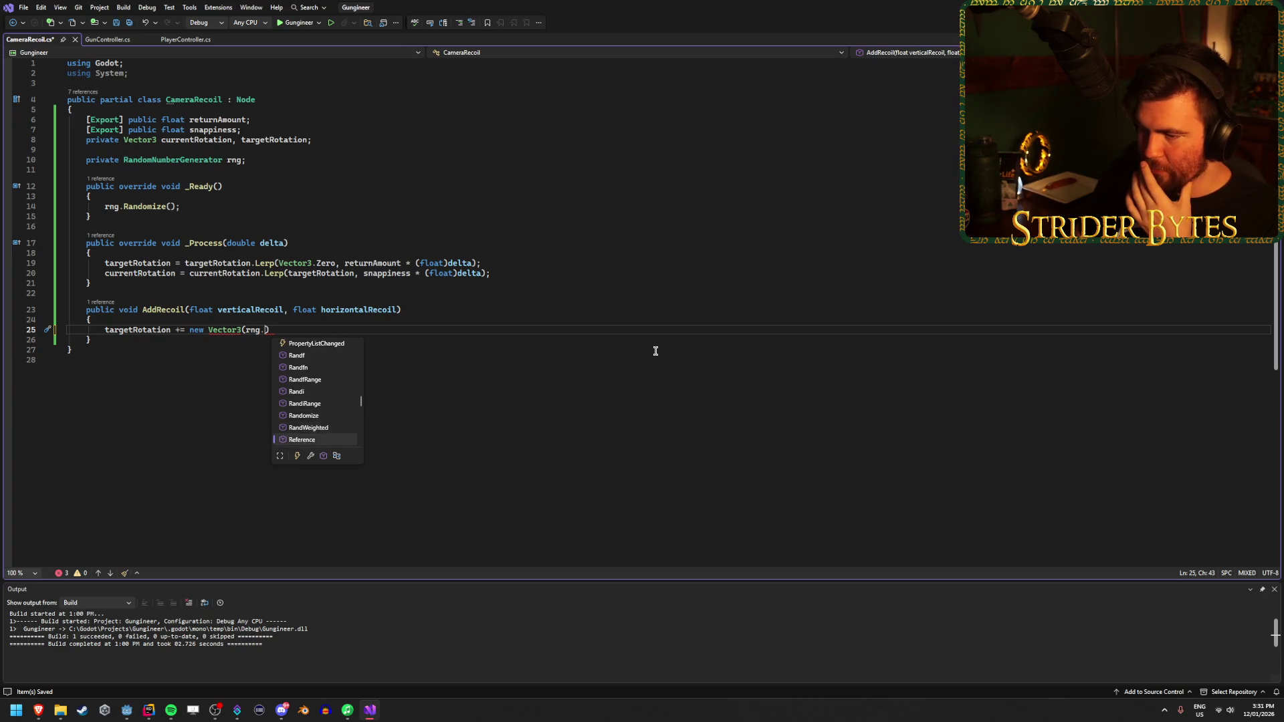
pyautogui.press('Down')
pyautogui.press('Down')
pyautogui.press('Down')
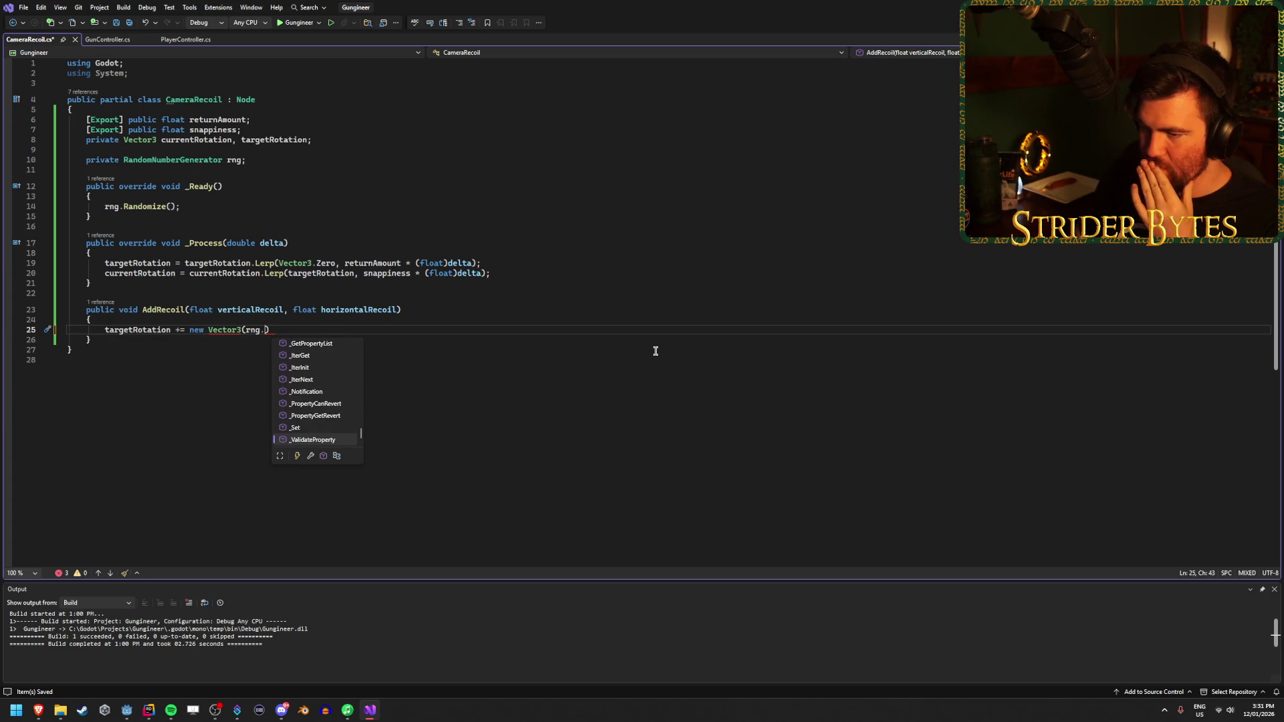
pyautogui.press('Up')
pyautogui.press('Up')
pyautogui.press('Up')
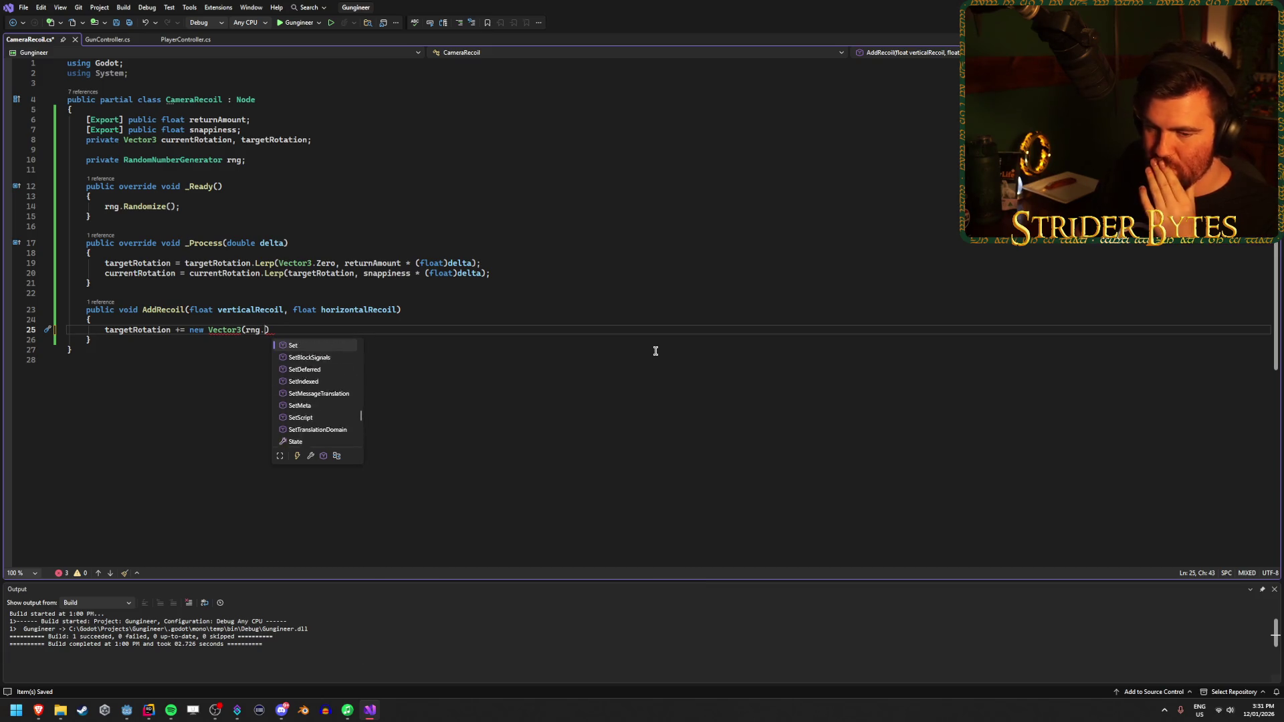
pyautogui.press('Up')
pyautogui.press('Up')
pyautogui.press('Up')
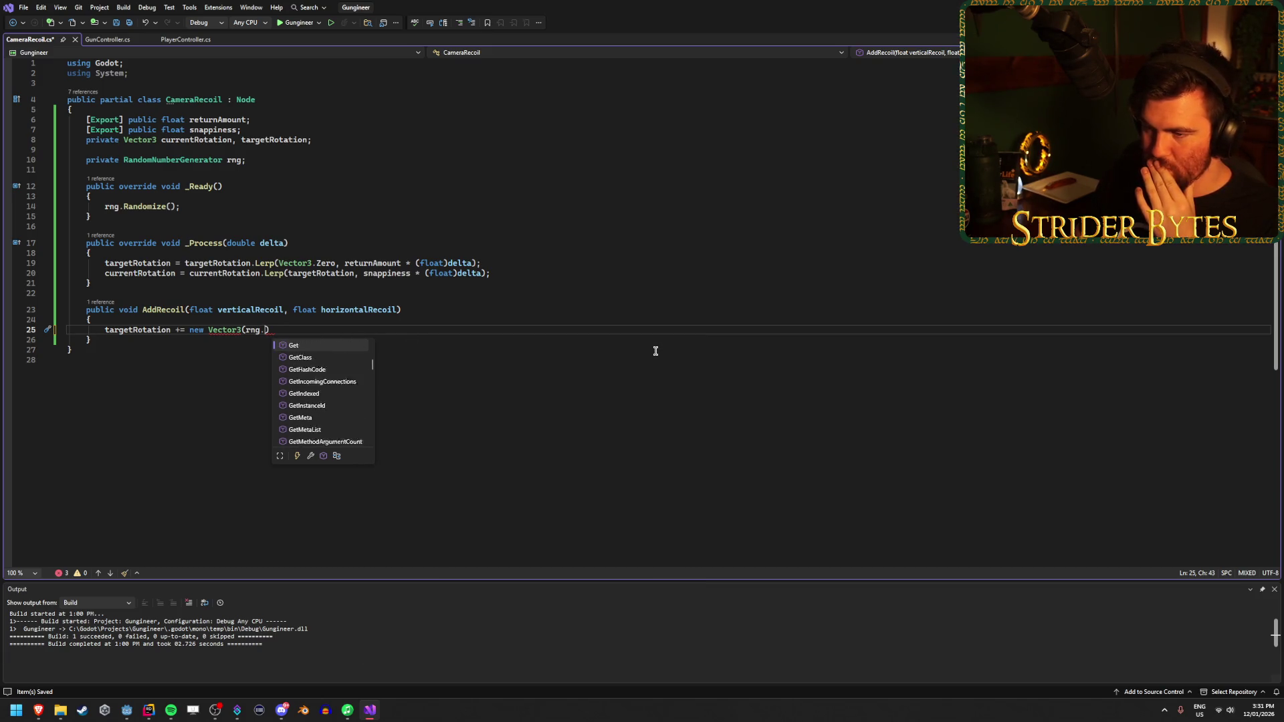
pyautogui.write('rand')
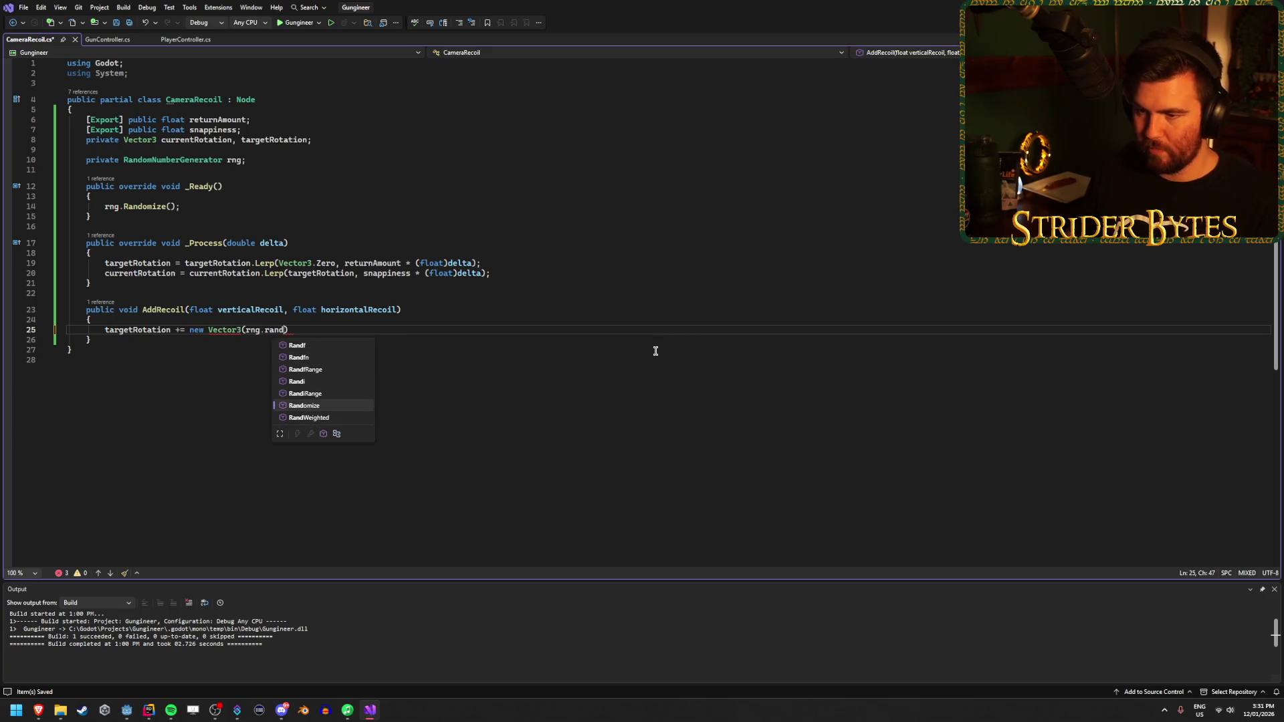
pyautogui.press('Up')
pyautogui.press('Up')
pyautogui.press('Up')
pyautogui.press('Down')
pyautogui.press('Down')
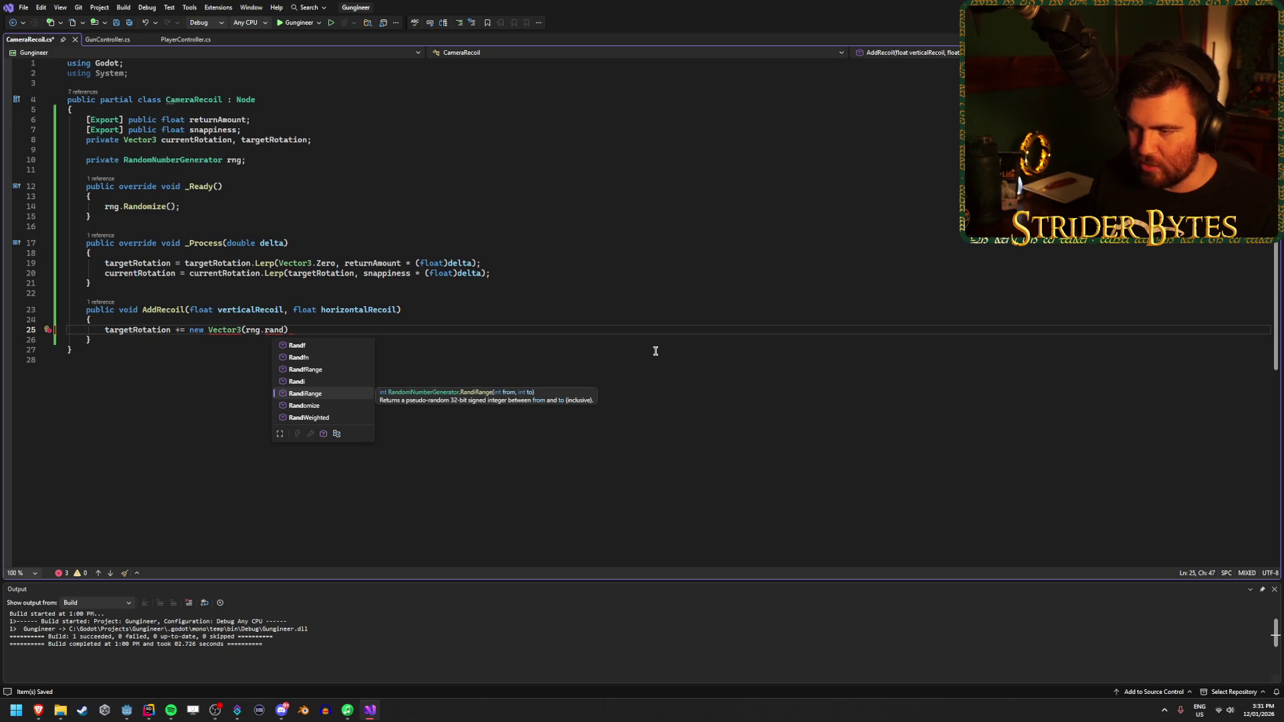
pyautogui.press('Up')
pyautogui.press('Up')
pyautogui.press('Up')
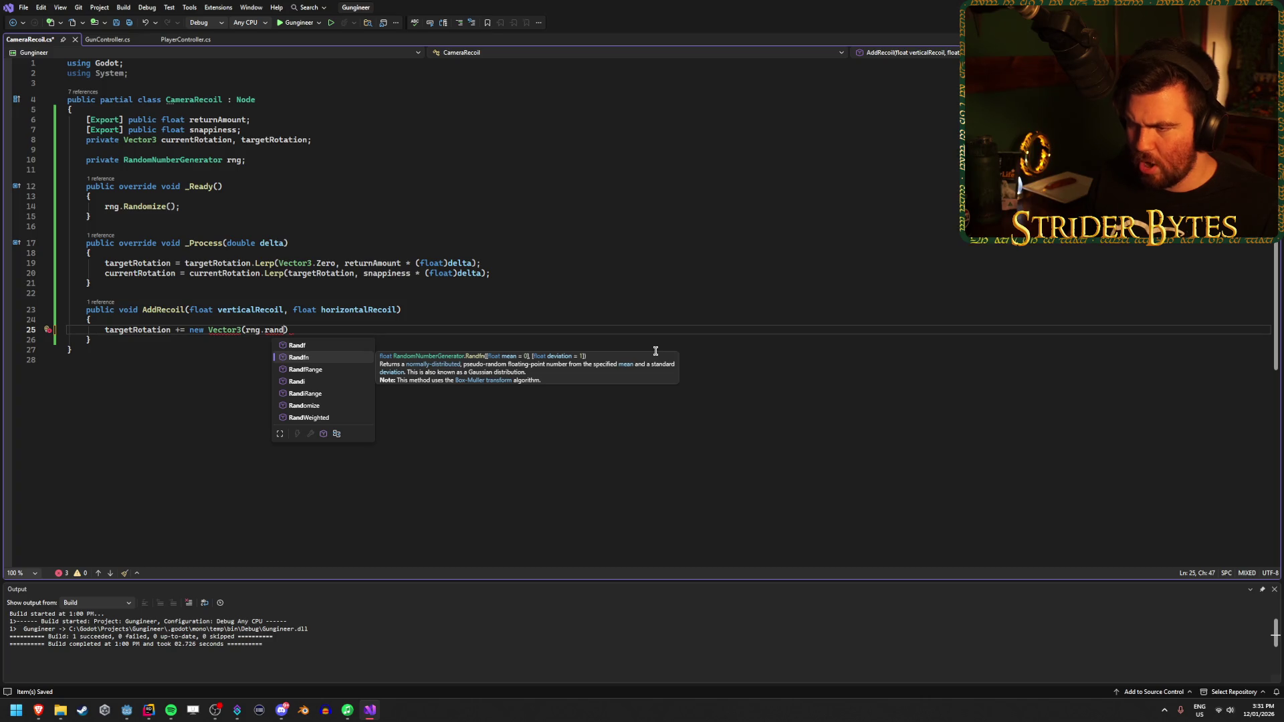
pyautogui.press('Up')
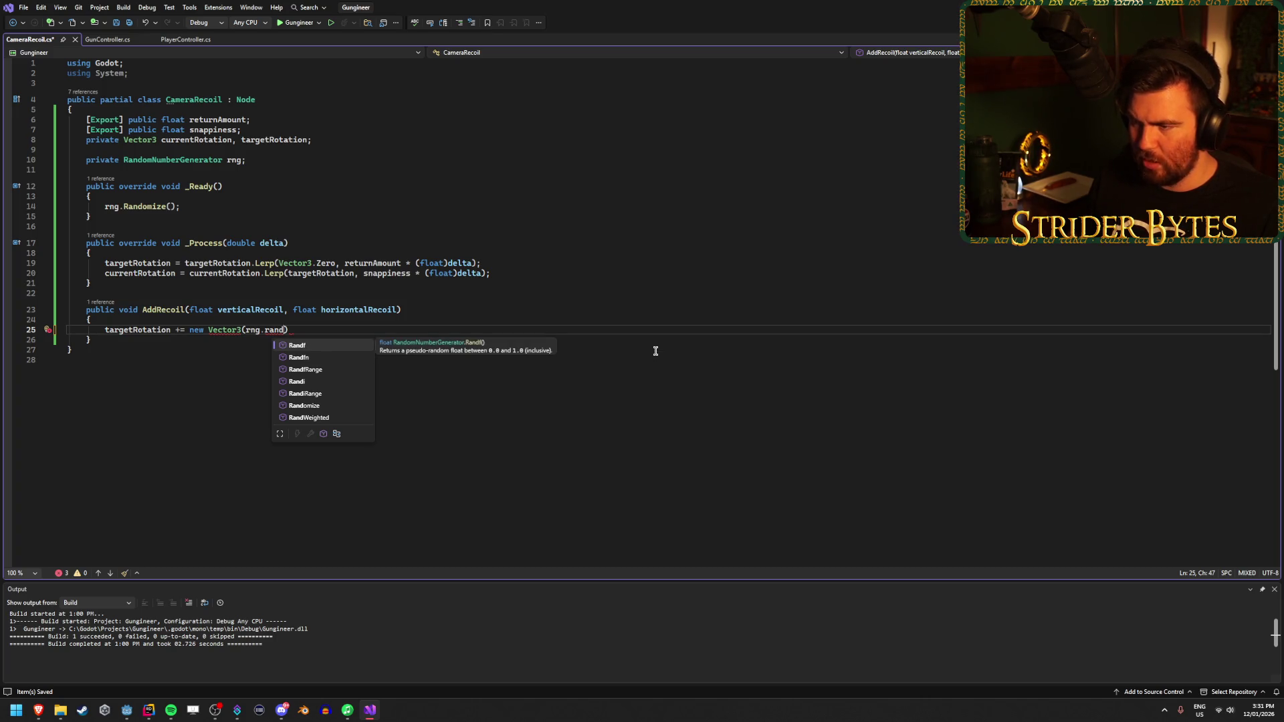
pyautogui.press('Down')
pyautogui.press('Down')
pyautogui.press('Tab')
# Step: Give RandfRange the arguments horizontalRecoil-horizontalRecoil, horizontalRecoil, leaving the rest empty
pyautogui.write('(')
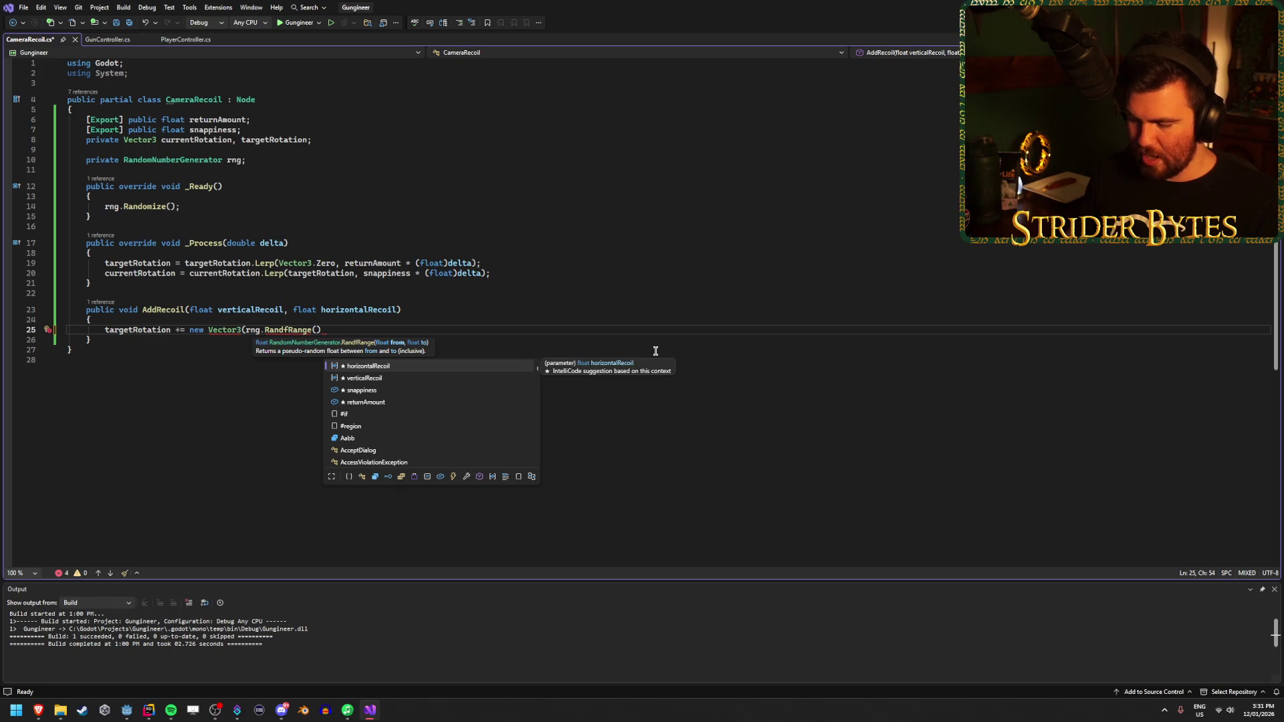
pyautogui.press('Tab')
pyautogui.write('-ho')
pyautogui.press('Tab')
pyautogui.write(', hor')
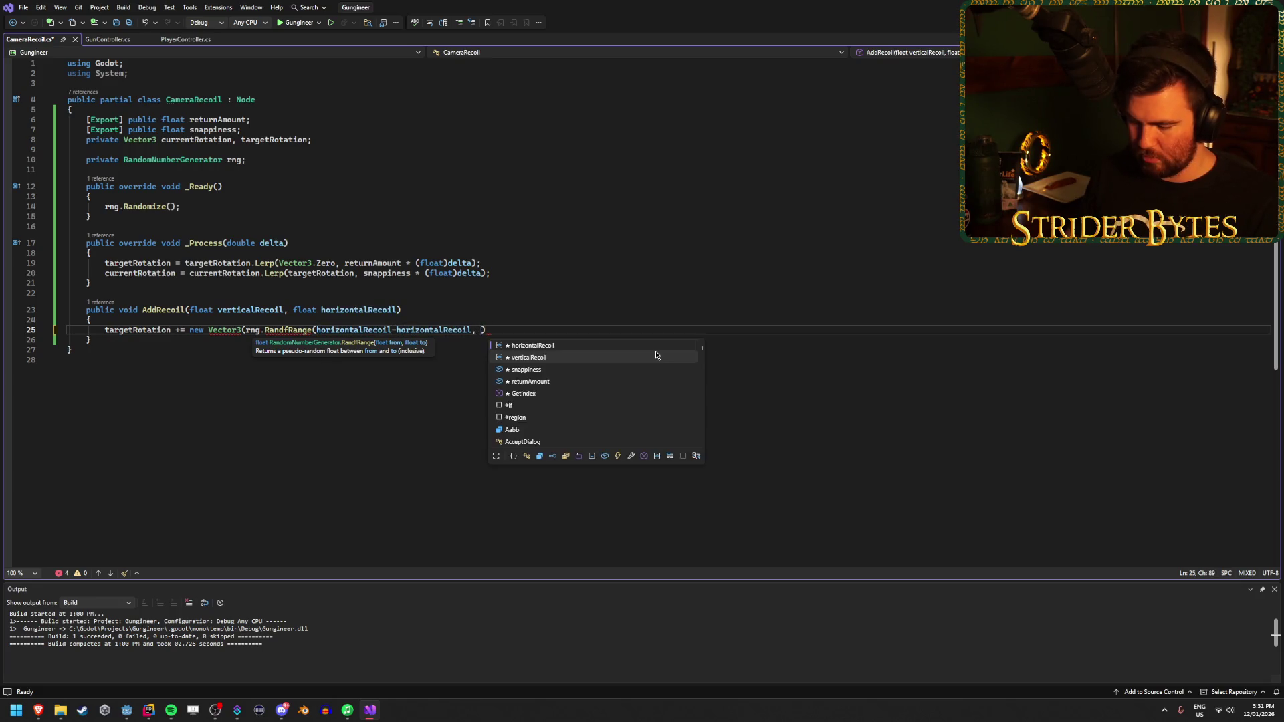
pyautogui.press('Tab')
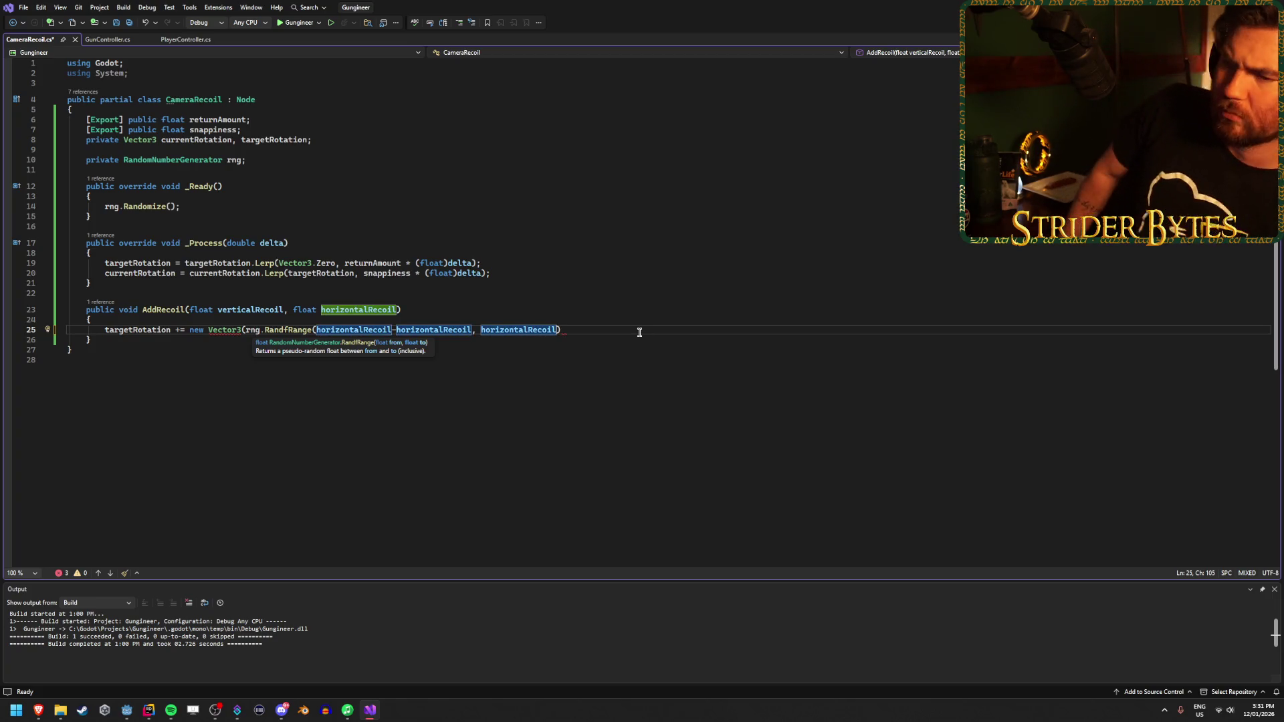
pyautogui.write(',')
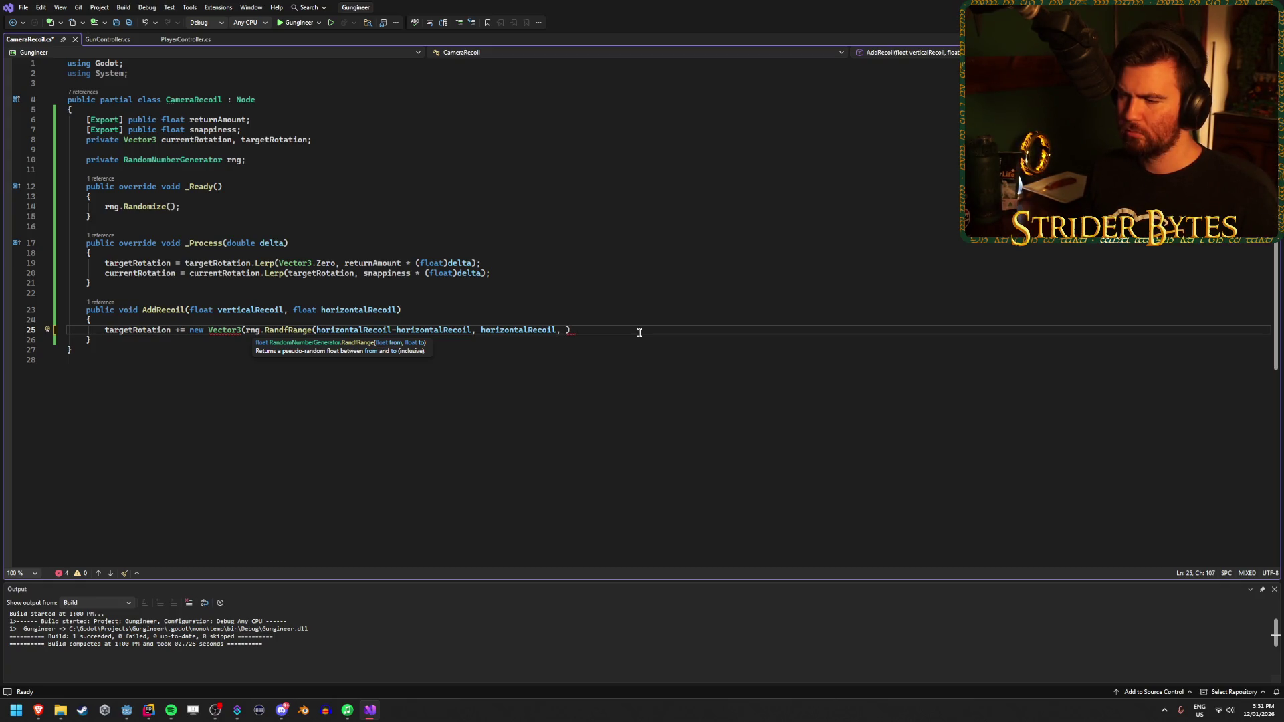
pyautogui.hotkey('alt', 'Tab')
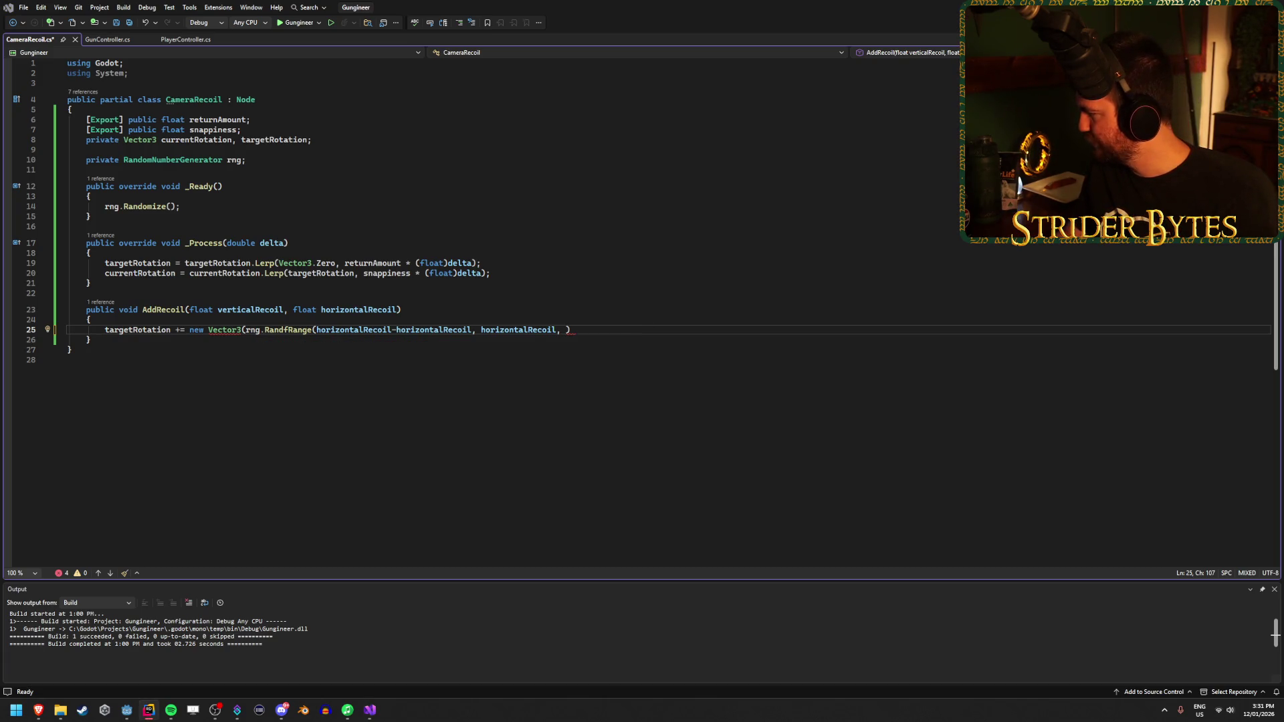